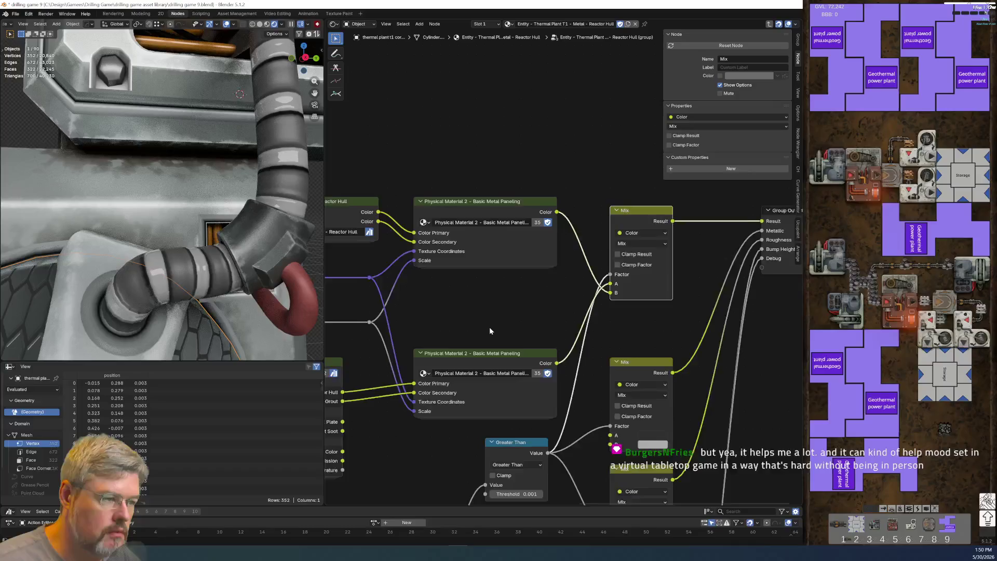
# Step: Pan and zoom the node editor across the Greater Than, PT_HexTile, Mix and Group Output nodes
pyautogui.moveTo(489, 329); pyautogui.dragTo(581, 338, button='middle')
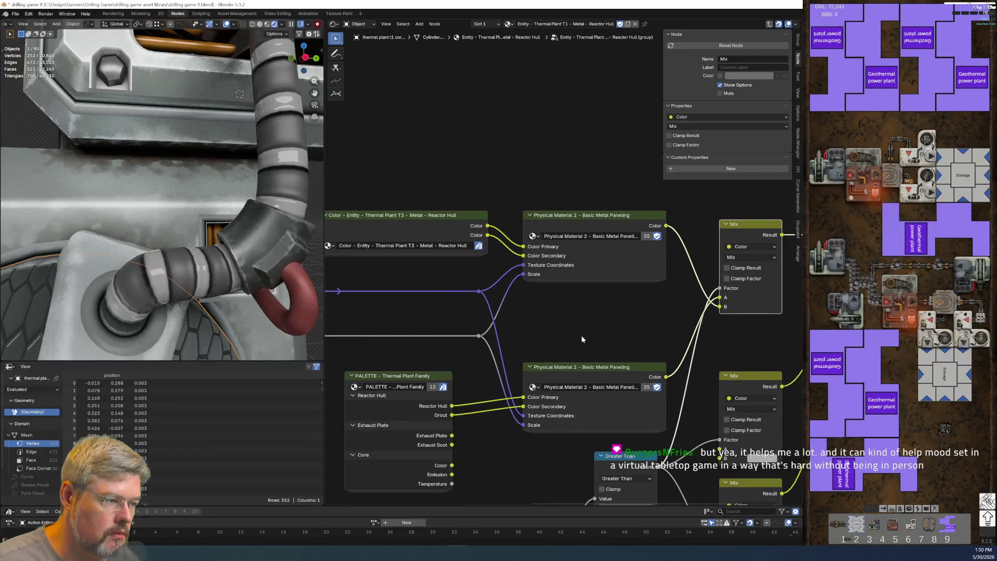
pyautogui.scroll(1, 581, 335)
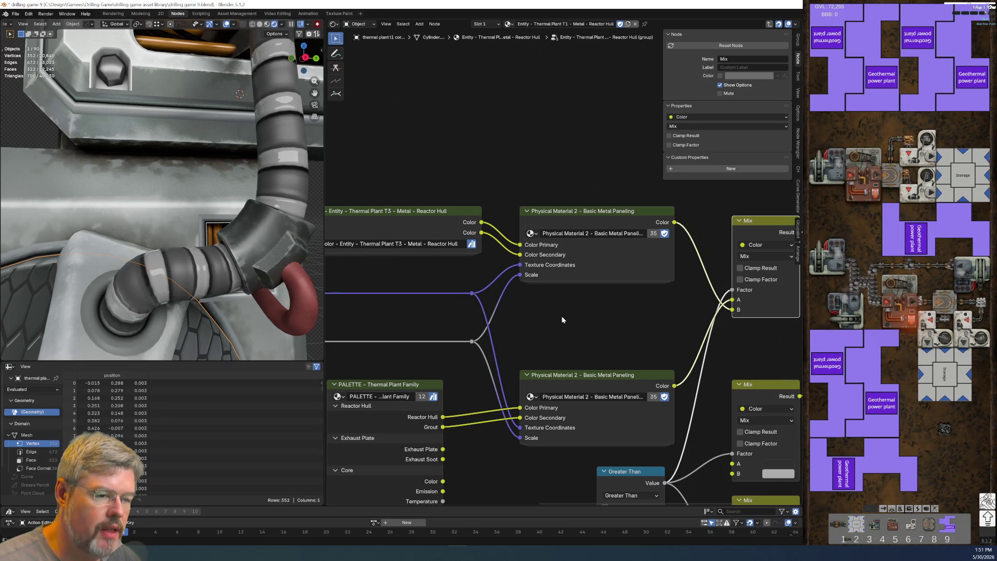
pyautogui.scroll(1, 562, 320)
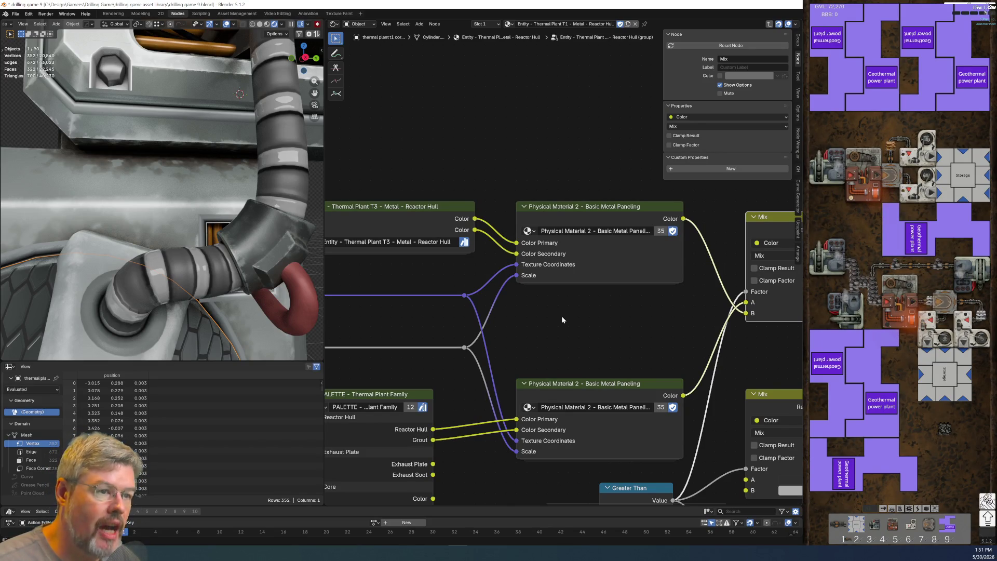
pyautogui.scroll(-1, 562, 320)
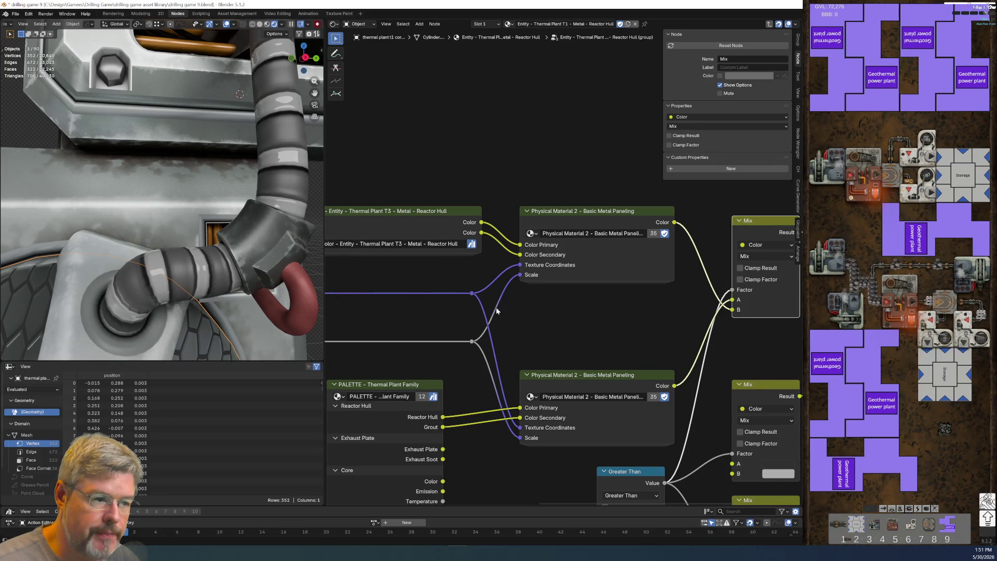
pyautogui.moveTo(442, 307); pyautogui.dragTo(496, 331, button='middle')
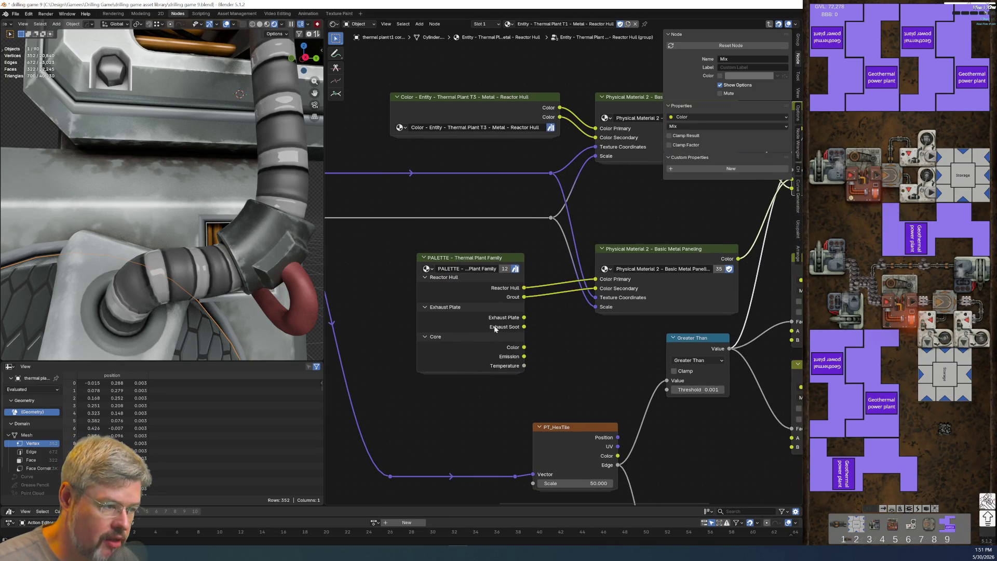
pyautogui.click(635, 251)
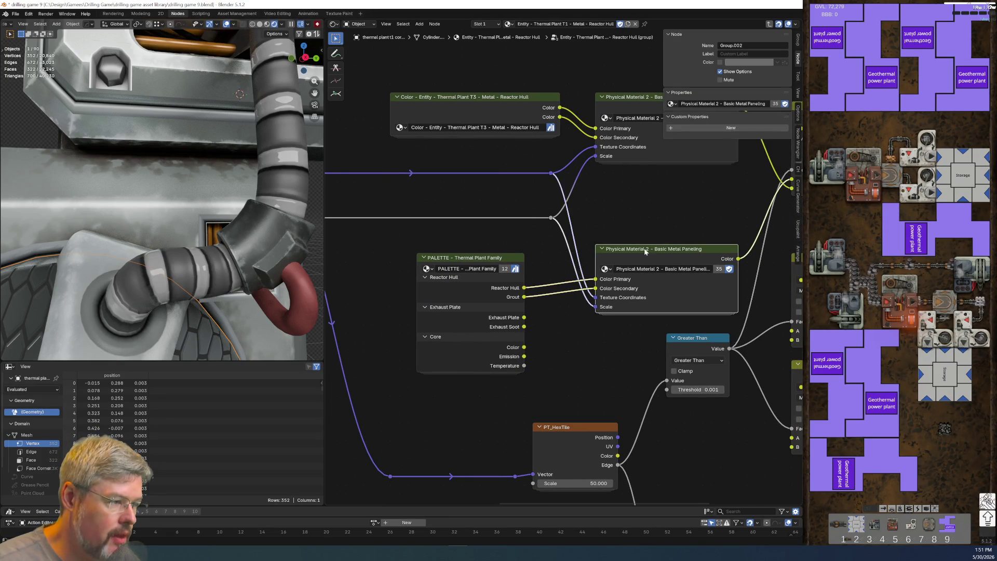
pyautogui.moveTo(634, 251); pyautogui.dragTo(469, 275, button='middle')
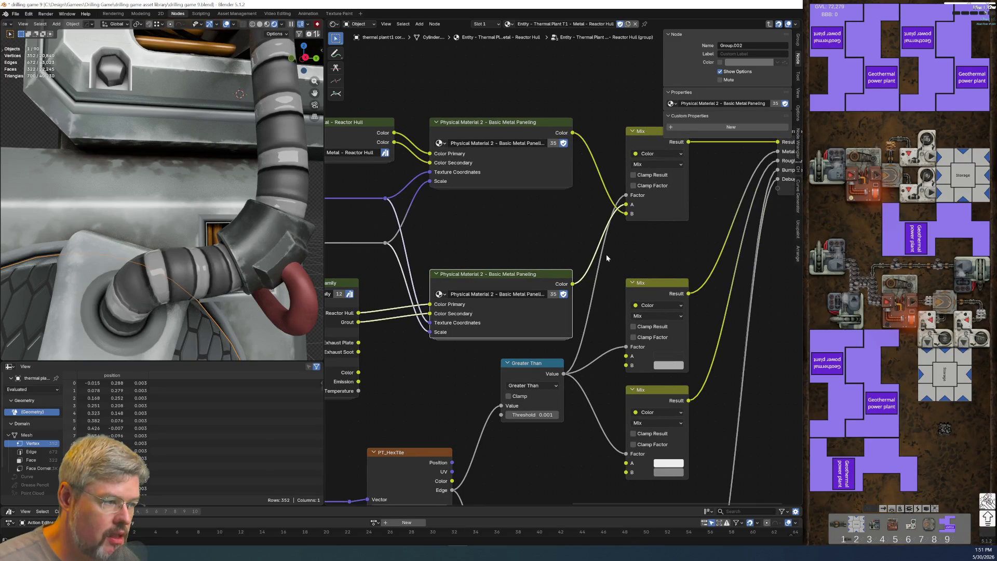
pyautogui.moveTo(652, 275); pyautogui.dragTo(511, 325, button='middle')
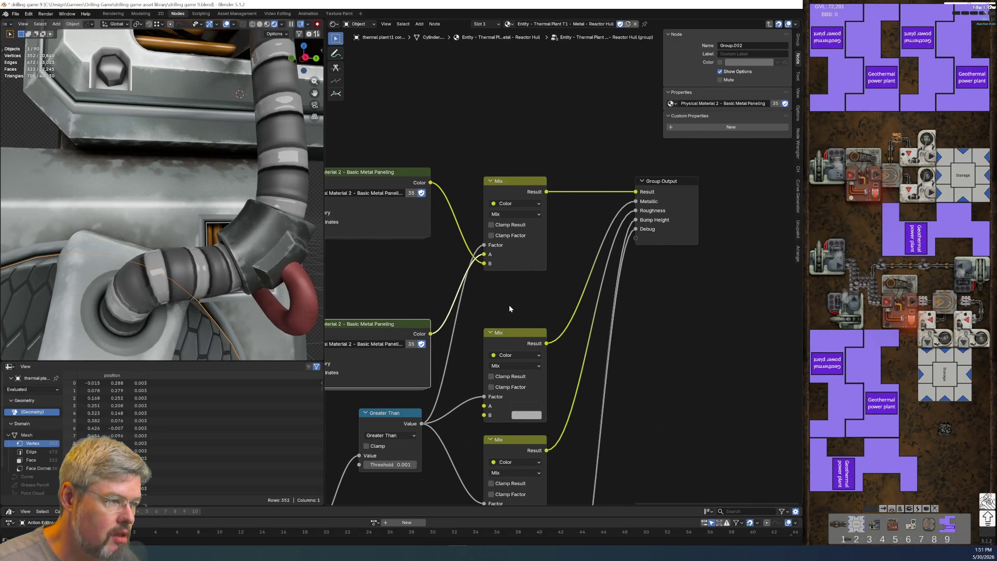
pyautogui.scroll(-1, 509, 308)
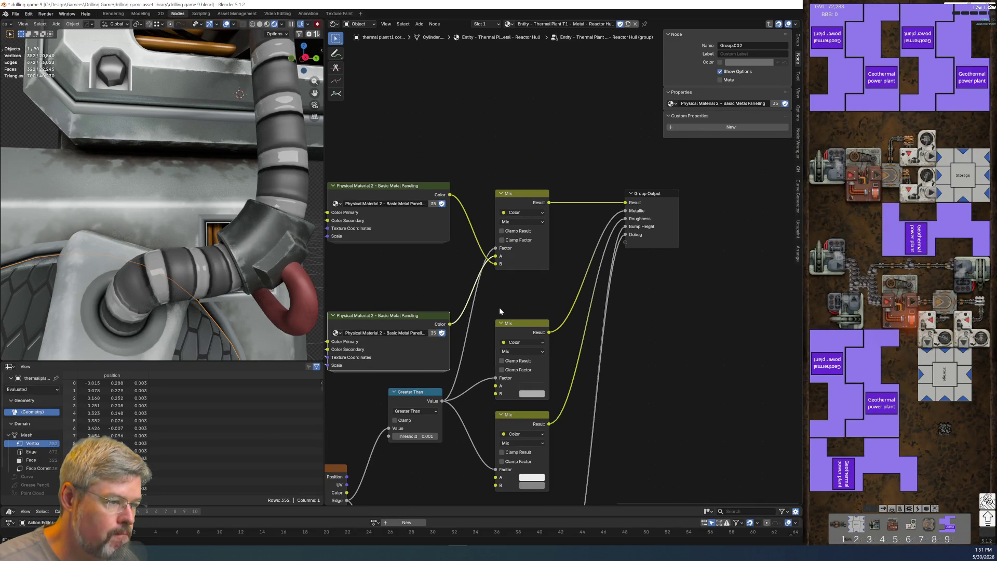
# Step: Pan back over the left-side, Map Range, Mix and Physical Material nodes
pyautogui.moveTo(370, 282)
pyautogui.mouseDown(button='middle')
pyautogui.moveTo(496, 284)
pyautogui.moveTo(647, 248)
pyautogui.moveTo(474, 253)
pyautogui.mouseUp(button='middle')
pyautogui.scroll(1, 577, 260)
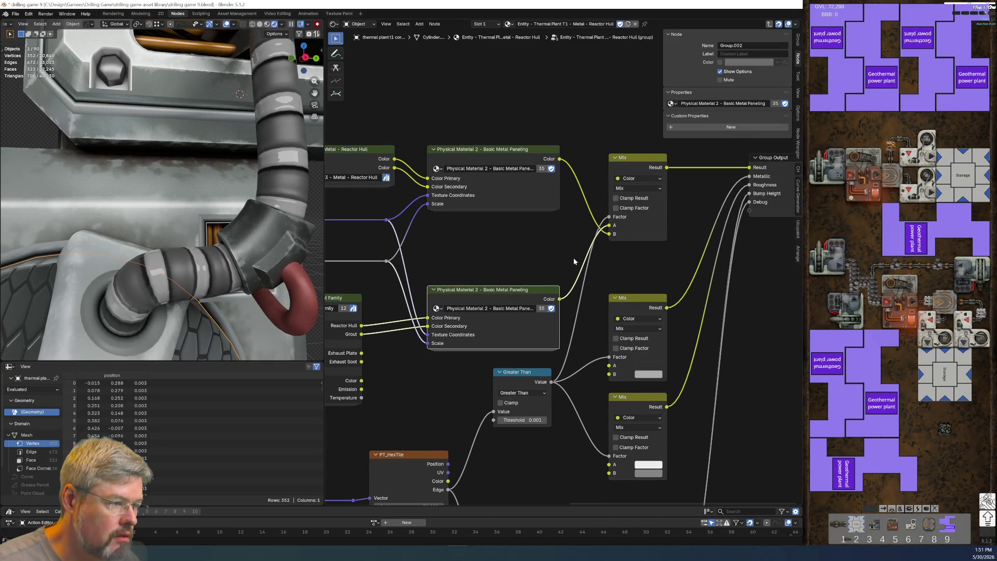
pyautogui.moveTo(434, 459); pyautogui.dragTo(577, 284, button='middle')
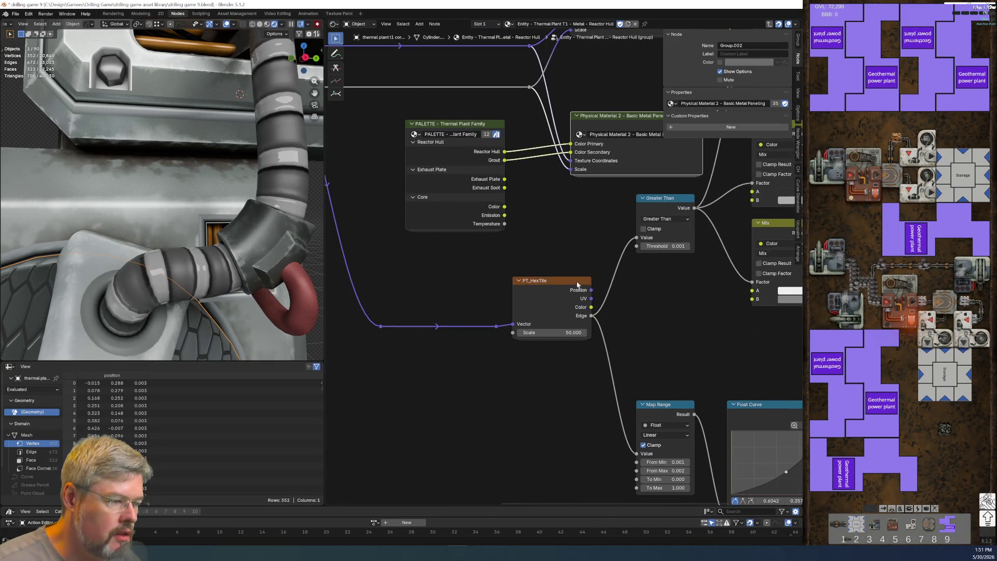
pyautogui.scroll(2, 560, 358)
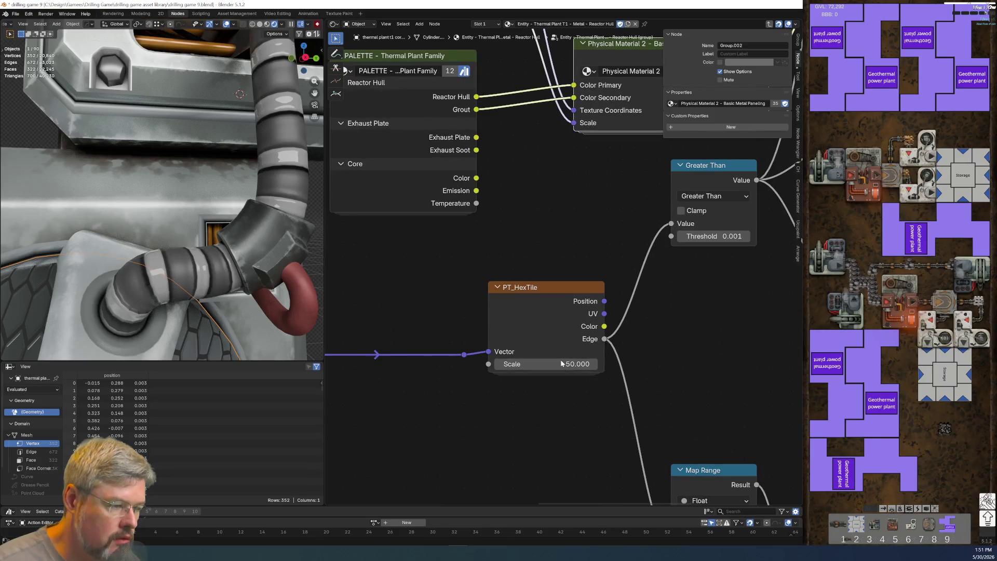
pyautogui.scroll(-2, 559, 350)
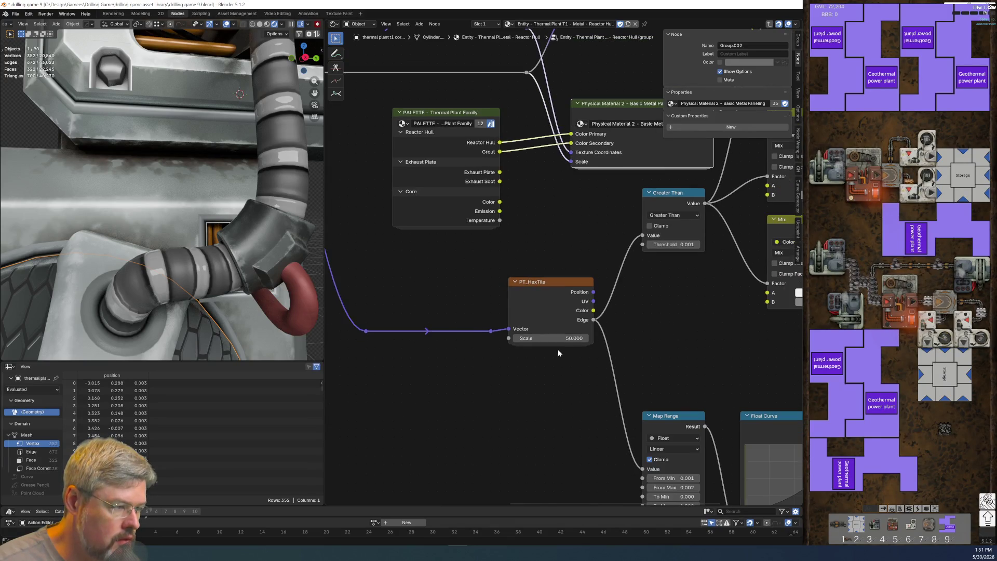
pyautogui.moveTo(729, 302); pyautogui.dragTo(549, 346, button='middle')
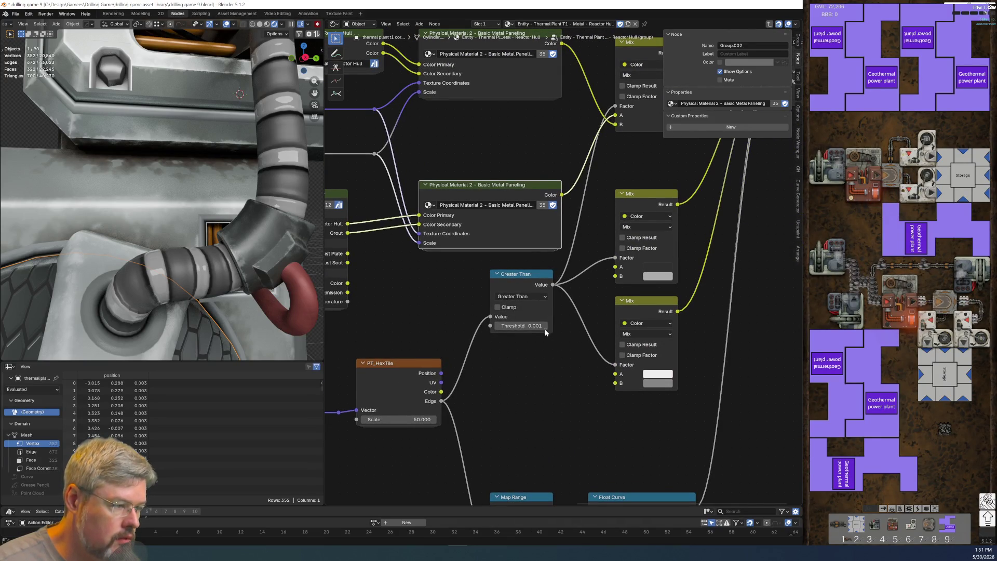
pyautogui.moveTo(565, 195)
pyautogui.mouseDown(button='middle')
pyautogui.moveTo(589, 309)
pyautogui.moveTo(669, 321)
pyautogui.mouseUp(button='middle')
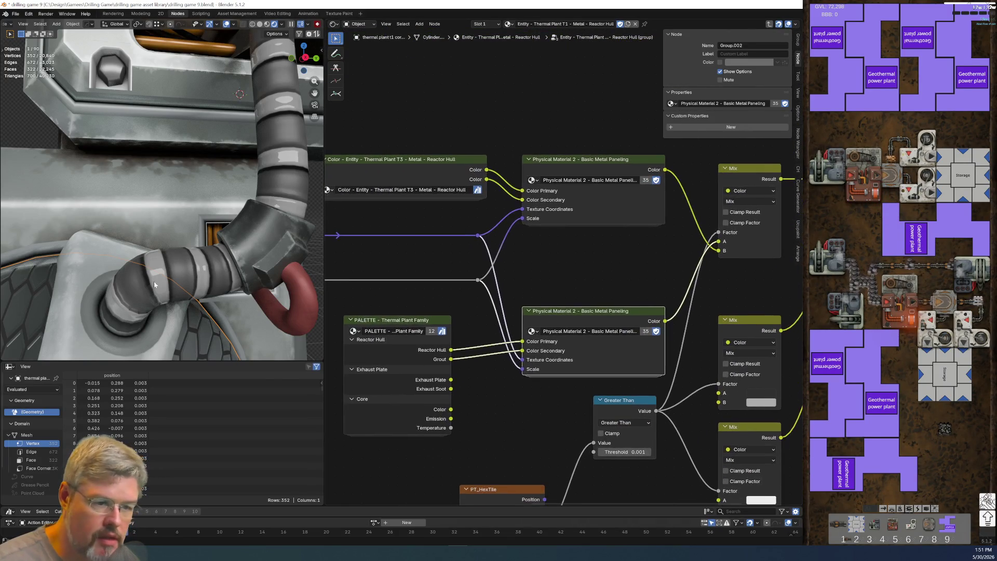
# Step: Orbit and zoom onto the hex-tiled plate, then select the Reactor Hull colour node
pyautogui.moveTo(158, 303); pyautogui.dragTo(164, 244, button='middle')
pyautogui.scroll(3, 164, 244)
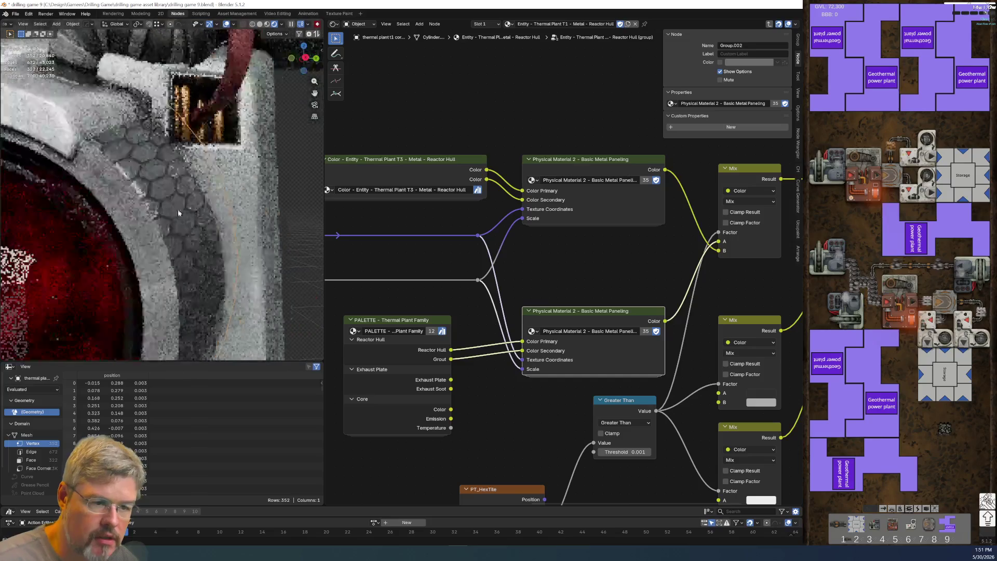
pyautogui.scroll(2, 173, 216)
pyautogui.scroll(2, 159, 224)
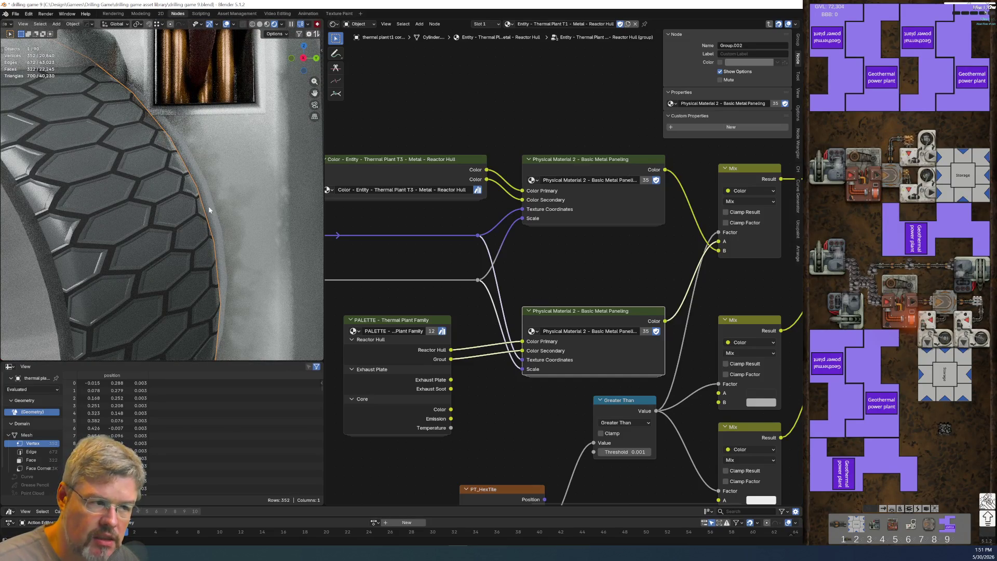
pyautogui.moveTo(530, 111); pyautogui.dragTo(606, 195, button='middle')
pyautogui.click(505, 249)
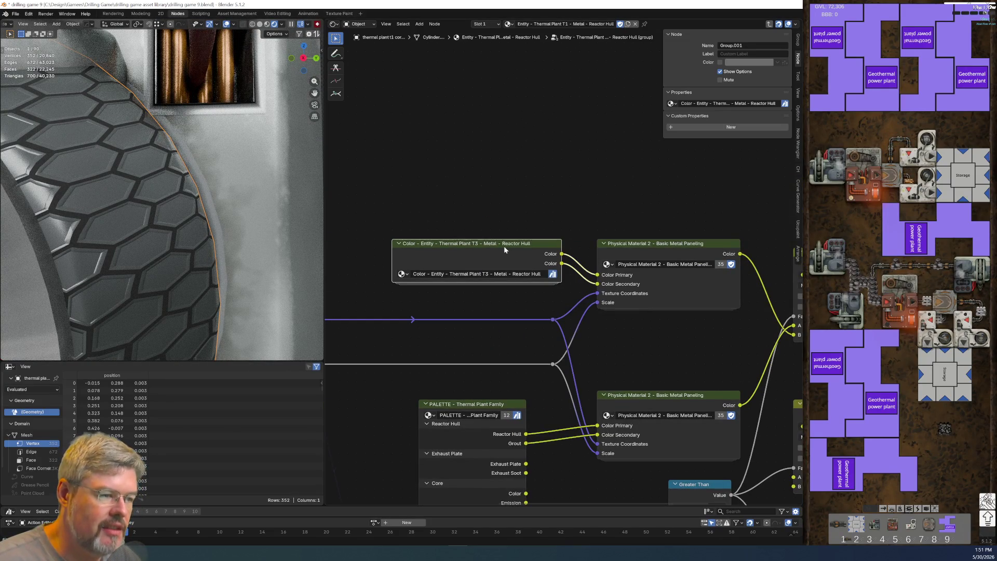
pyautogui.press('Tab')
pyautogui.press('Tab')
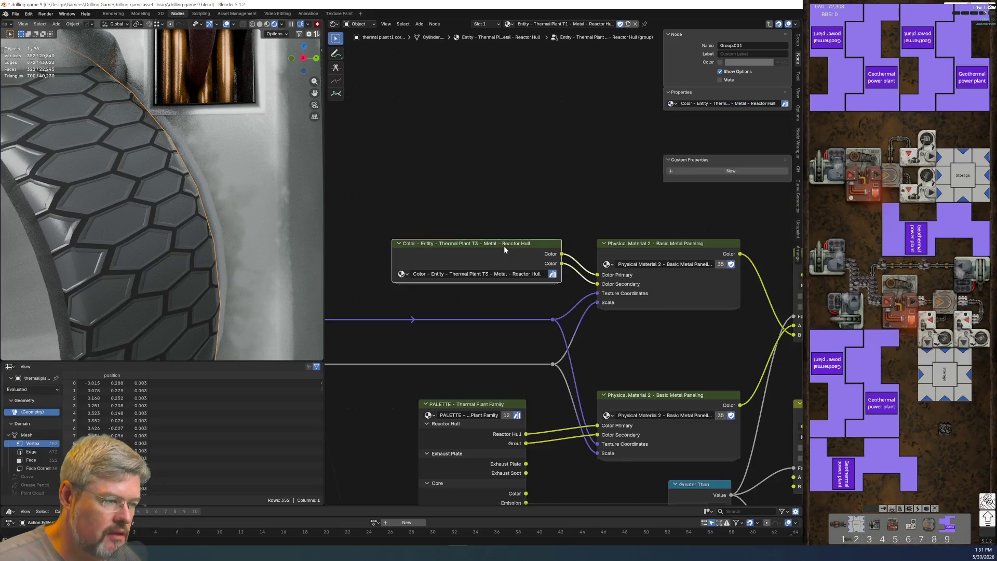
pyautogui.scroll(-1, 522, 253)
pyautogui.moveTo(522, 253); pyautogui.dragTo(534, 108, button='middle')
pyautogui.click(499, 230)
pyautogui.moveTo(680, 326)
pyautogui.mouseDown(button='middle')
pyautogui.moveTo(538, 367)
pyautogui.moveTo(549, 388)
pyautogui.mouseUp(button='middle')
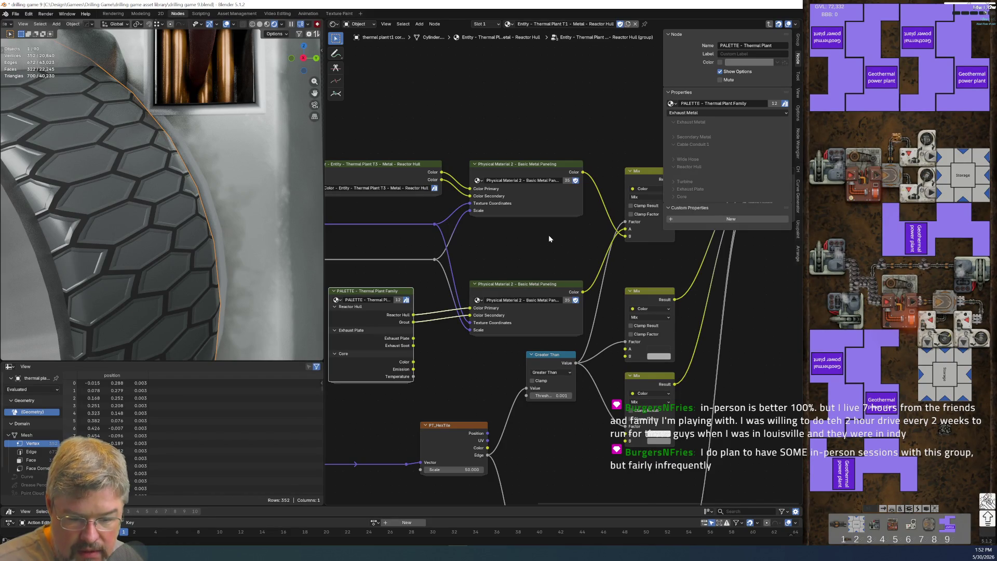
pyautogui.scroll(1, 549, 239)
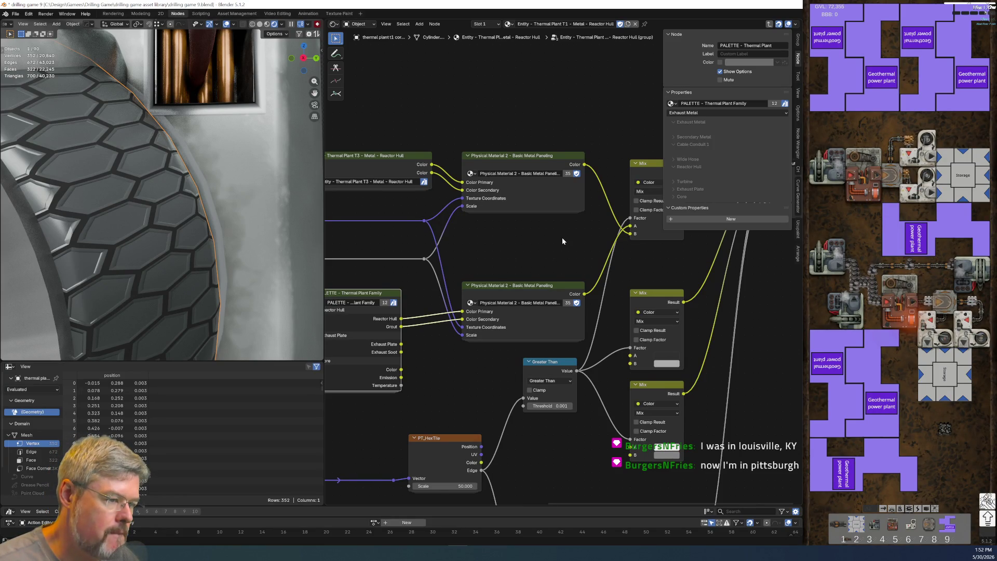
pyautogui.scroll(-1, 460, 394)
pyautogui.moveTo(459, 394); pyautogui.dragTo(528, 365, button='middle')
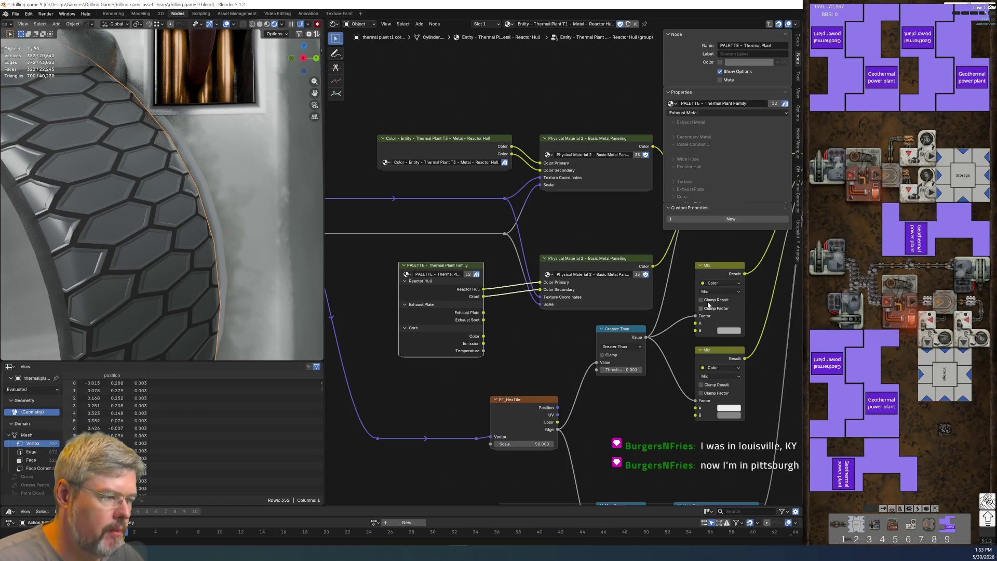
pyautogui.click(593, 261)
pyautogui.press('Tab')
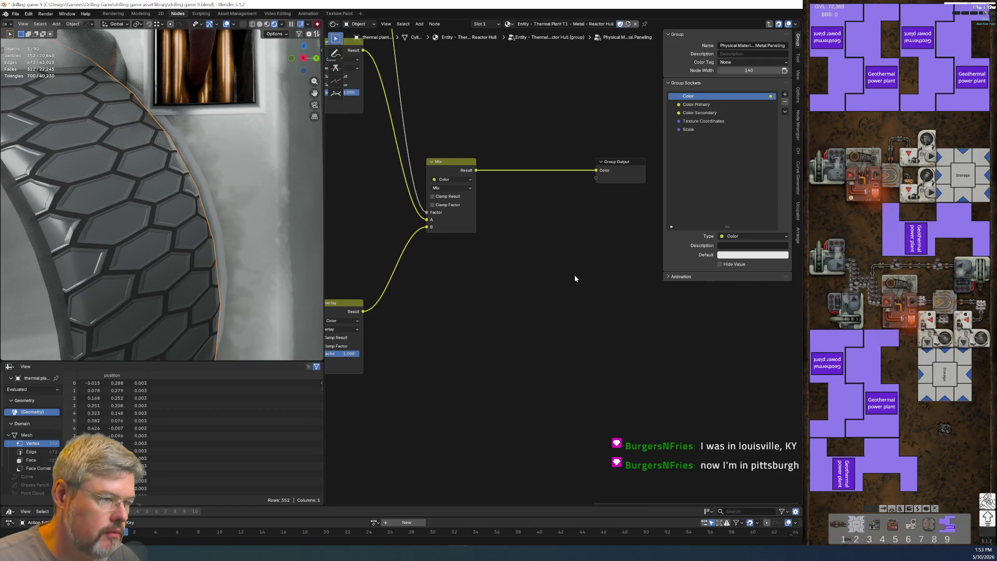
pyautogui.scroll(-5, 441, 341)
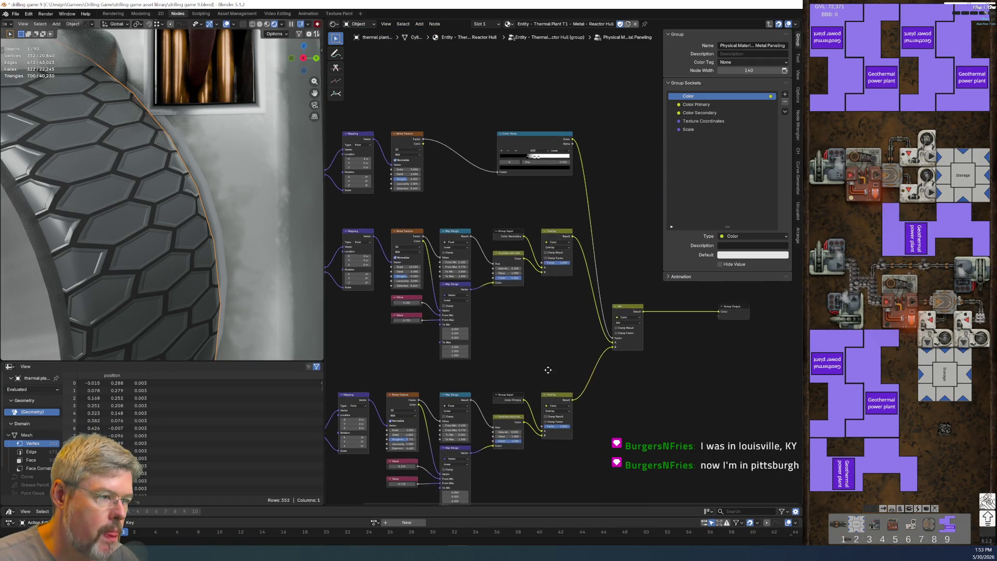
pyautogui.moveTo(585, 334); pyautogui.dragTo(544, 387, button='middle')
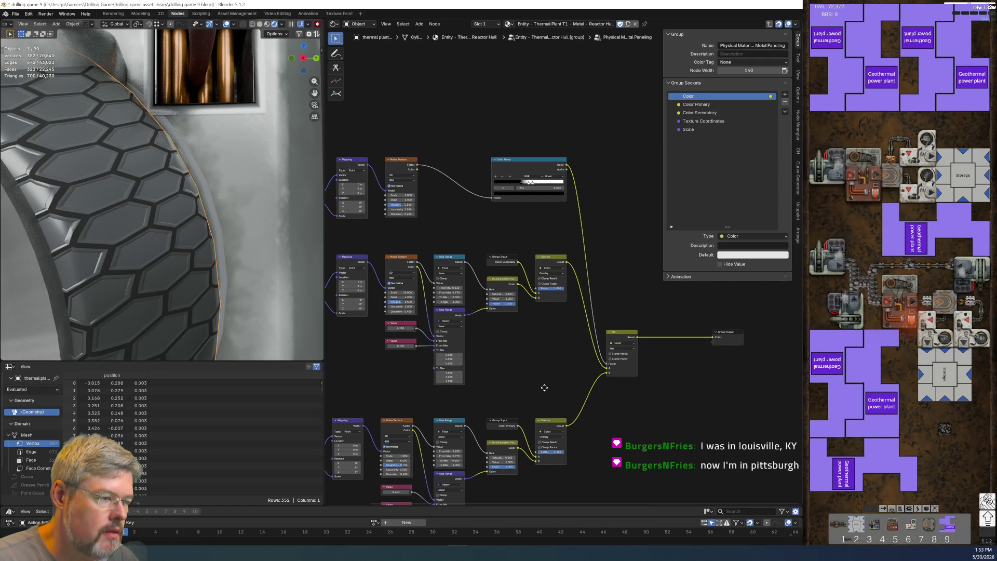
pyautogui.moveTo(490, 326); pyautogui.dragTo(720, 356, button='middle')
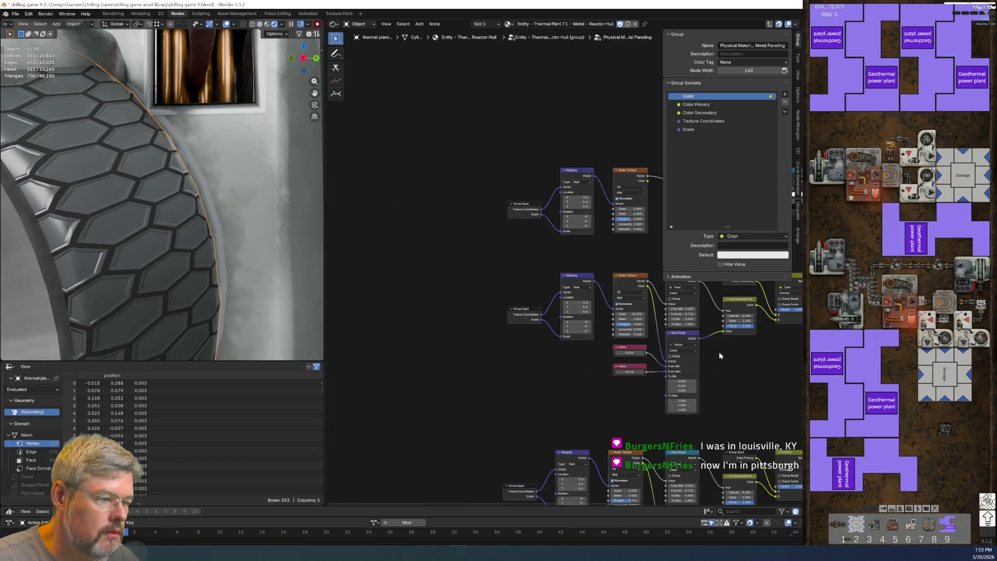
pyautogui.scroll(3, 582, 338)
pyautogui.scroll(-3, 581, 338)
pyautogui.moveTo(555, 349)
pyautogui.mouseDown(button='middle')
pyautogui.moveTo(496, 319)
pyautogui.moveTo(590, 338)
pyautogui.moveTo(457, 333)
pyautogui.mouseUp(button='middle')
pyautogui.scroll(2, 495, 319)
pyautogui.scroll(-2, 501, 313)
pyautogui.scroll(-2, 476, 313)
pyautogui.scroll(2, 457, 333)
pyautogui.scroll(-3, 138, 211)
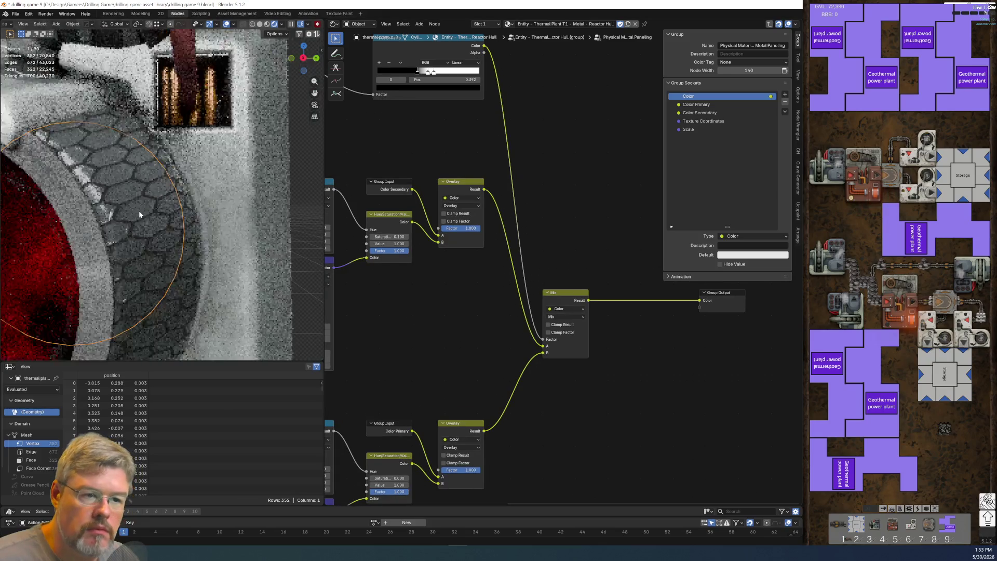
pyautogui.scroll(6, 139, 210)
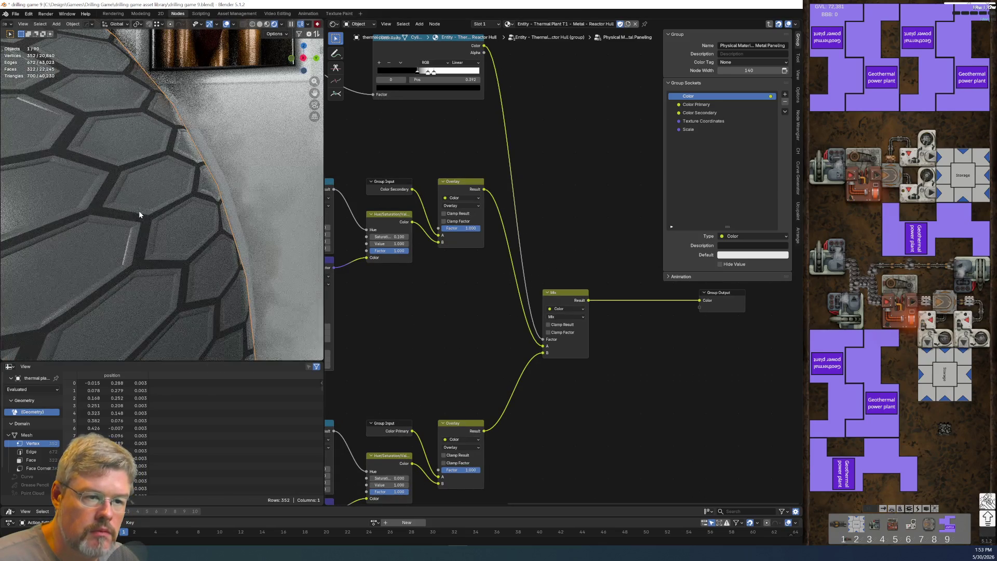
pyautogui.press('Tab')
pyautogui.click(581, 160)
pyautogui.press('Tab')
pyautogui.press('Tab')
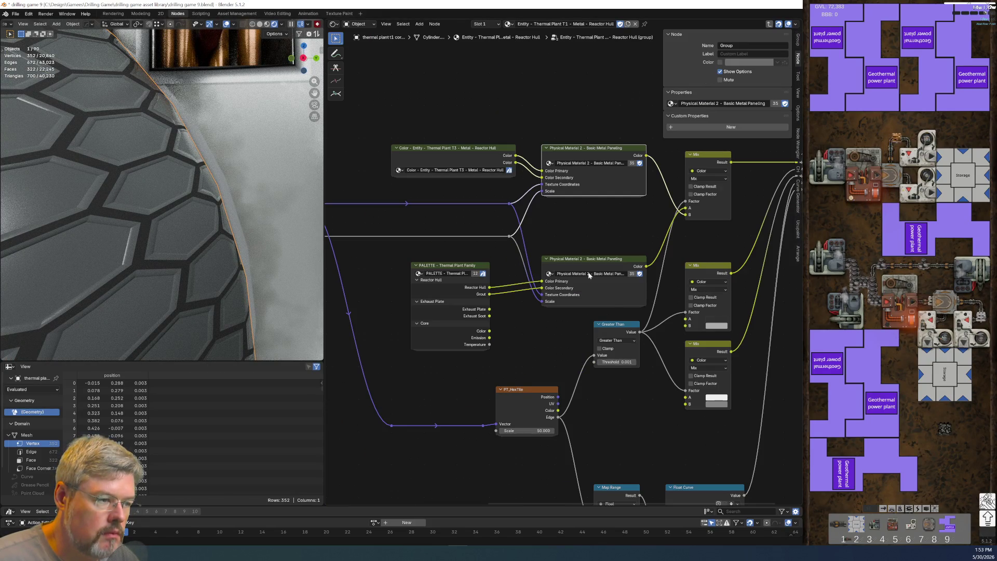
# Step: Look over the PALETTE group's colour nodes, then exit back to the Reactor Hull tree
pyautogui.click(453, 269)
pyautogui.press('Tab')
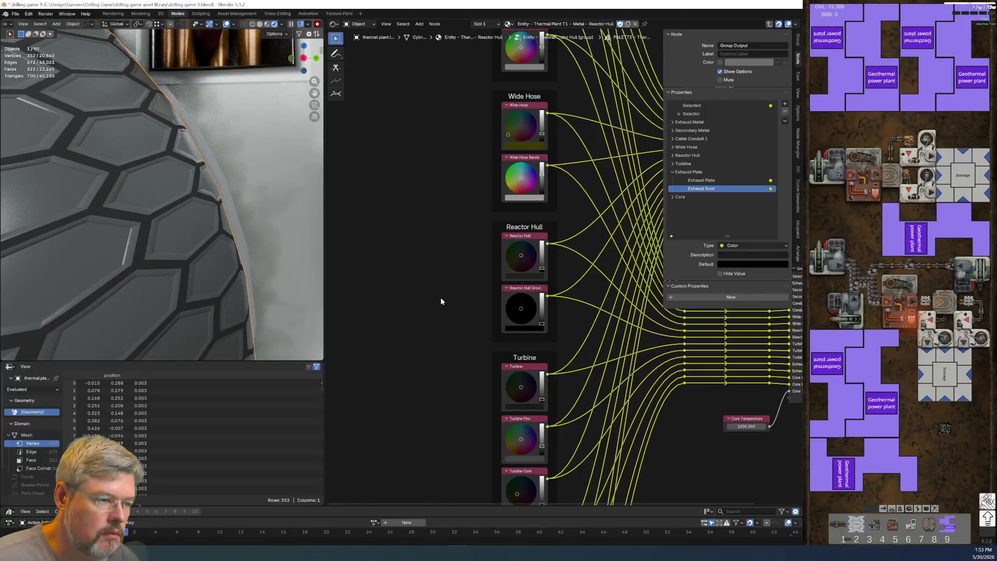
pyautogui.scroll(1, 432, 300)
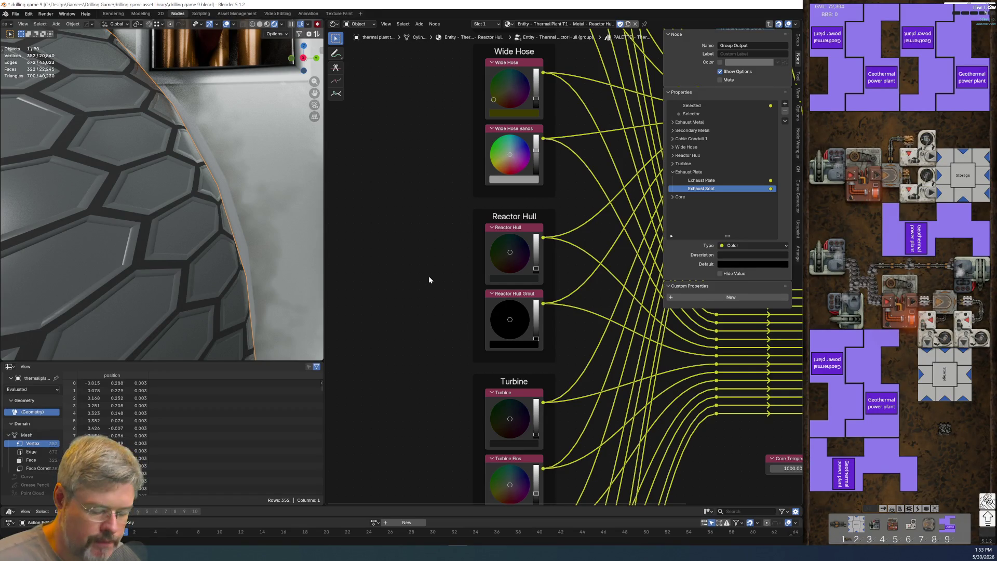
pyautogui.press('Tab')
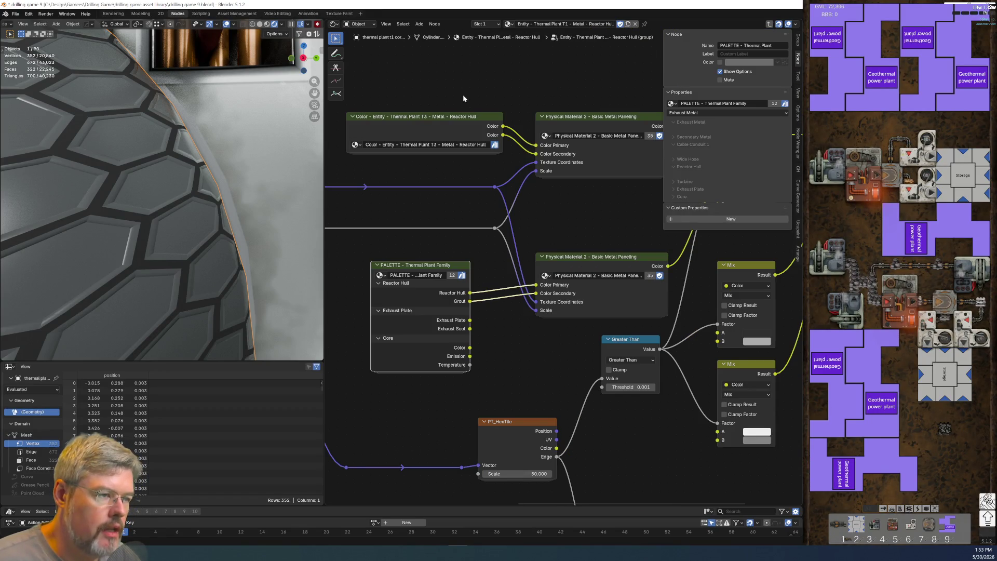
# Step: Copy a Color node from inside the colour group
pyautogui.click(459, 116)
pyautogui.press('Tab')
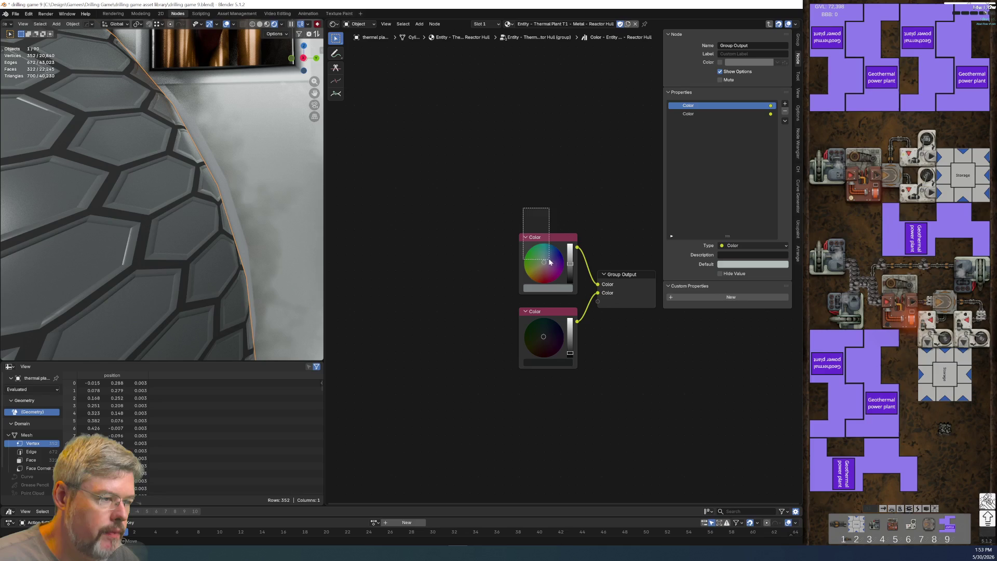
pyautogui.hotkey('ctrl', 'c')
pyautogui.press('Tab')
# Step: Paste the copied Color node inside the thermal plant PALETTE group
pyautogui.click(505, 245)
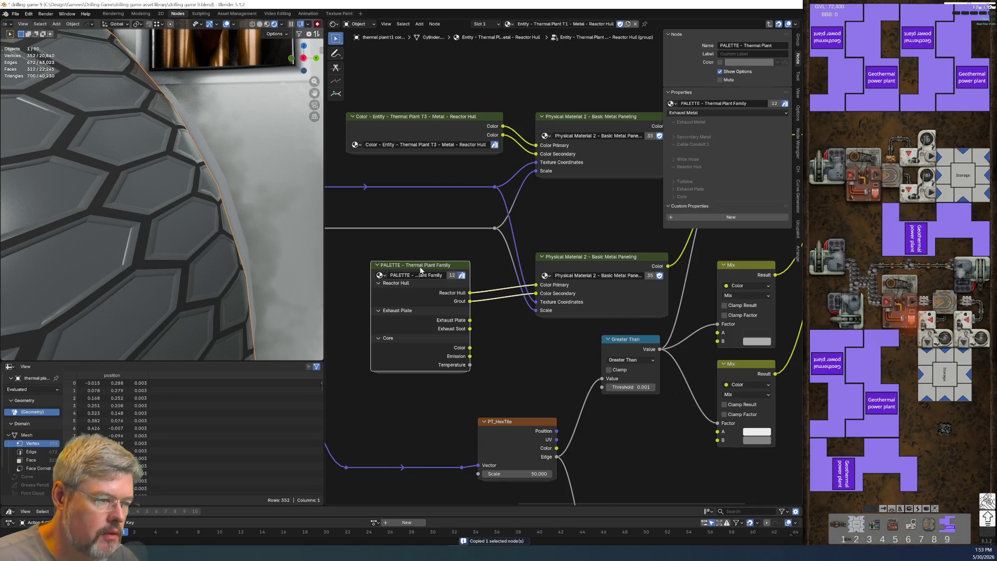
pyautogui.press('Tab')
pyautogui.click(505, 244)
pyautogui.hotkey('ctrl', 'v')
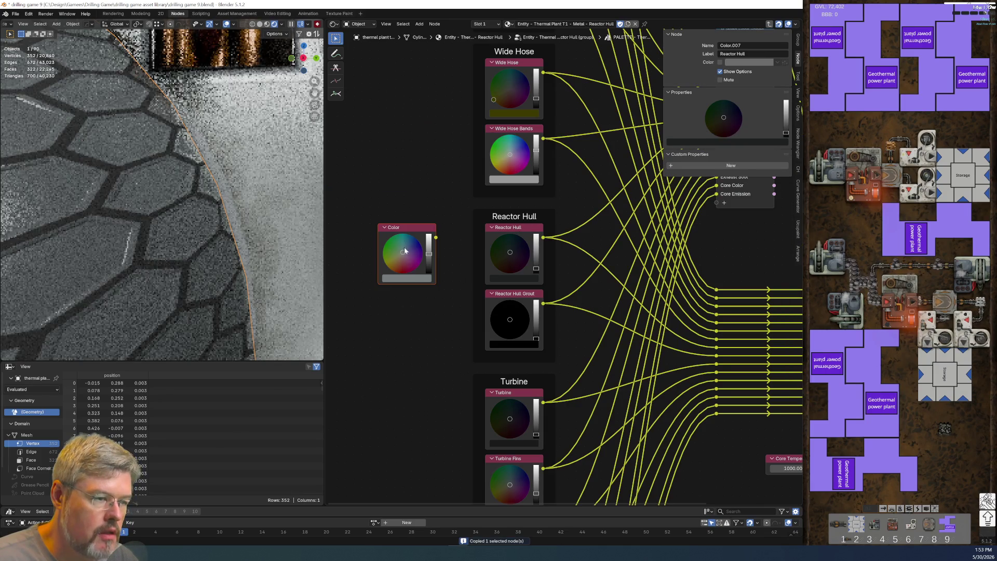
pyautogui.hotkey('ctrl', 'c')
pyautogui.hotkey('ctrl', 'v')
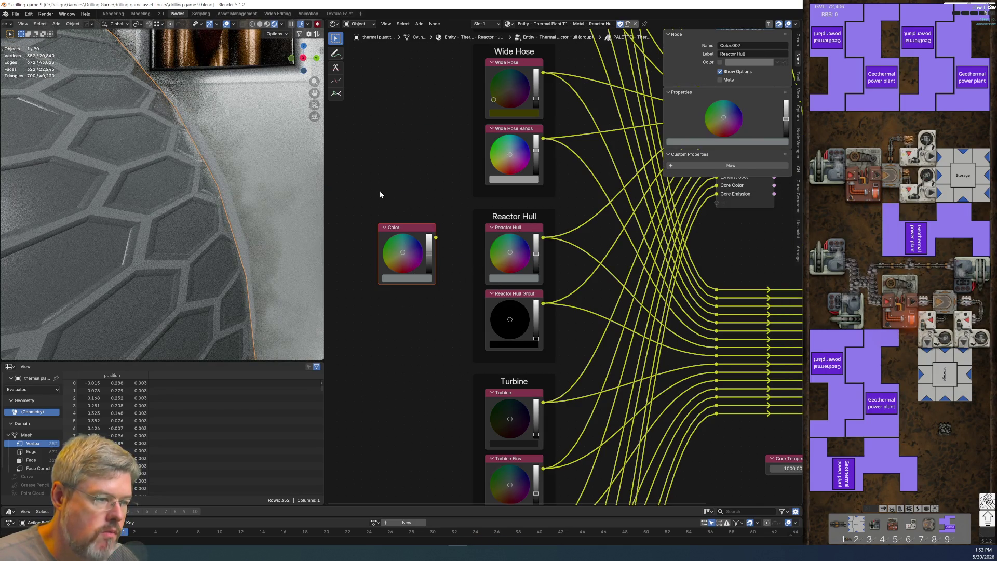
pyautogui.hotkey('ctrl', 'z')
pyautogui.hotkey('ctrl', 'z')
pyautogui.hotkey('ctrl', 'v')
# Step: Save the blend file, undoing an accidental colour change on Reactor Hull Grout
pyautogui.moveTo(376, 256); pyautogui.dragTo(397, 192, button='middle')
pyautogui.click(16, 14)
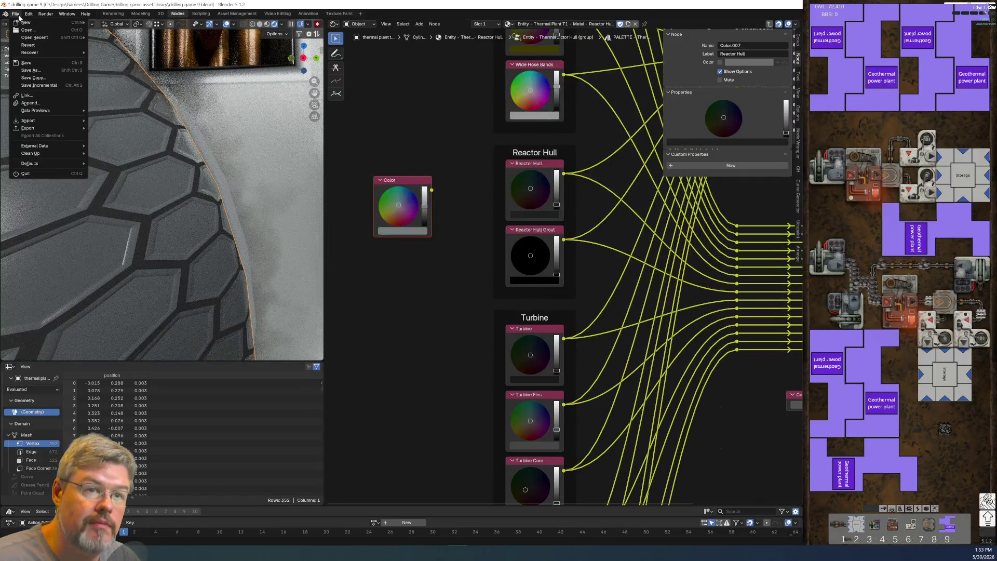
pyautogui.moveTo(408, 235); pyautogui.dragTo(524, 281)
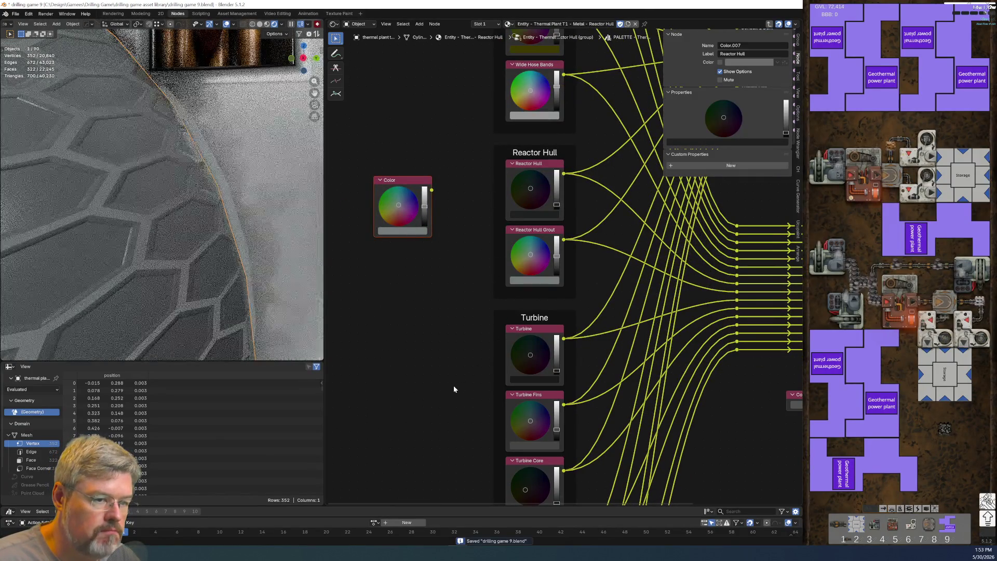
pyautogui.hotkey('ctrl', 'z')
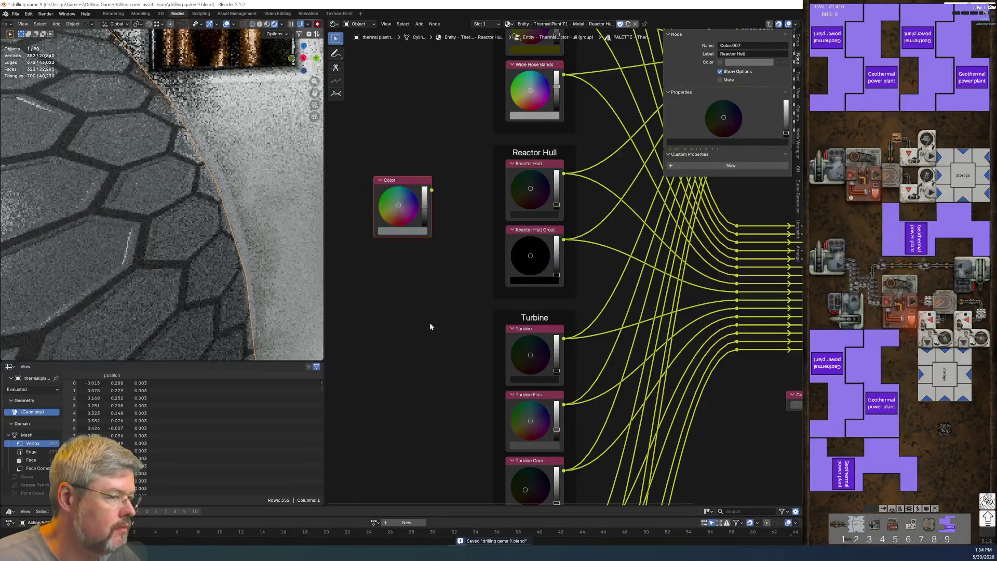
# Step: Drag the pasted node's colour onto the Reactor Hull entry and exit the group
pyautogui.scroll(2, 429, 322)
pyautogui.hscroll(2, 410, 320)
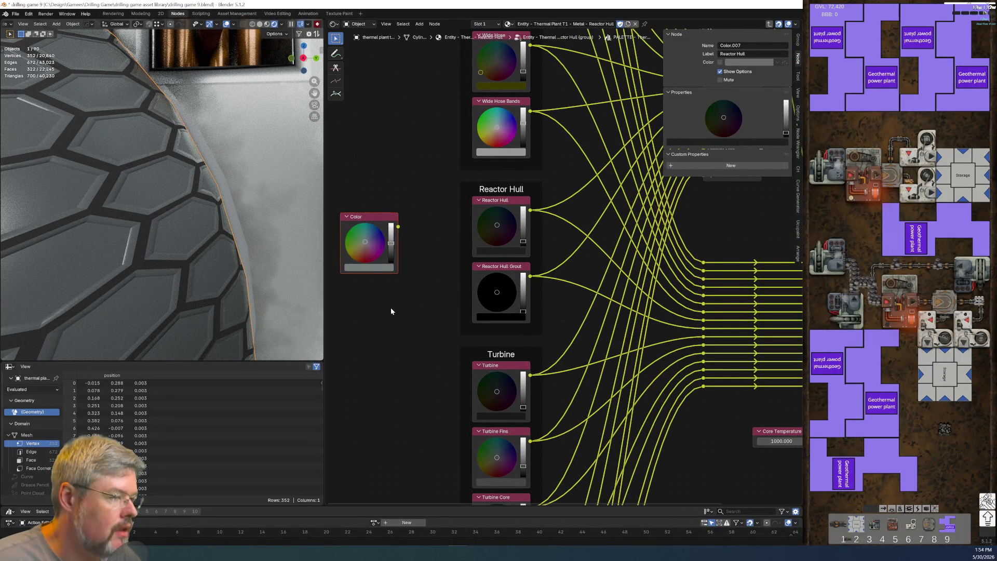
pyautogui.moveTo(387, 267); pyautogui.dragTo(433, 273)
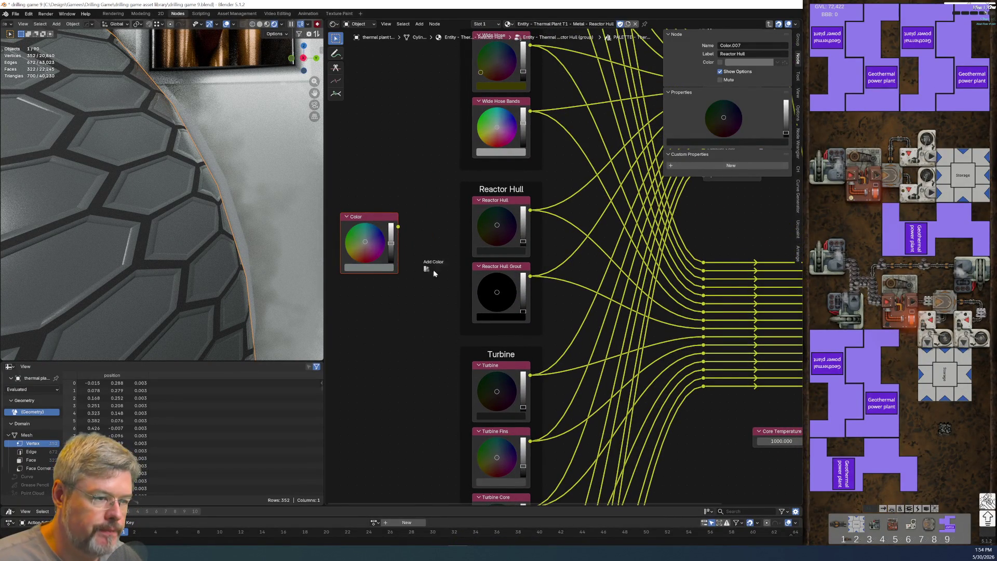
pyautogui.moveTo(491, 254); pyautogui.dragTo(492, 254)
pyautogui.press('Tab')
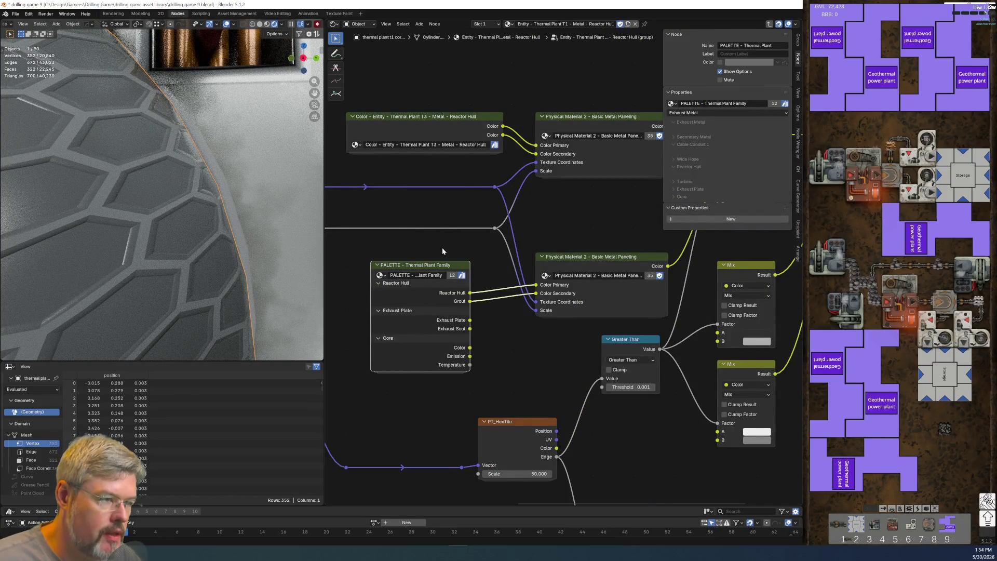
pyautogui.moveTo(443, 252)
pyautogui.mouseDown(button='middle')
pyautogui.moveTo(472, 334)
pyautogui.moveTo(473, 310)
pyautogui.mouseUp(button='middle')
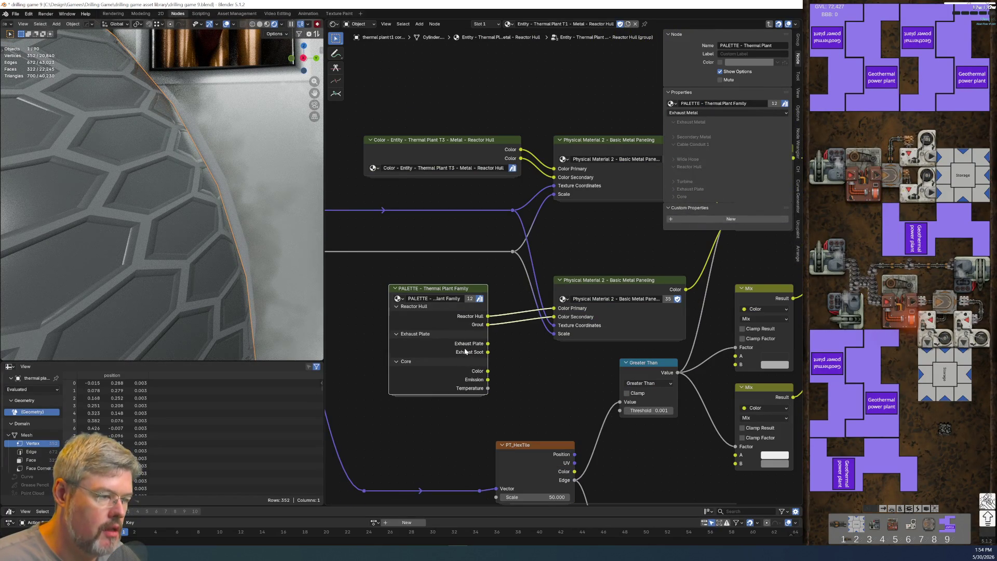
pyautogui.click(616, 281)
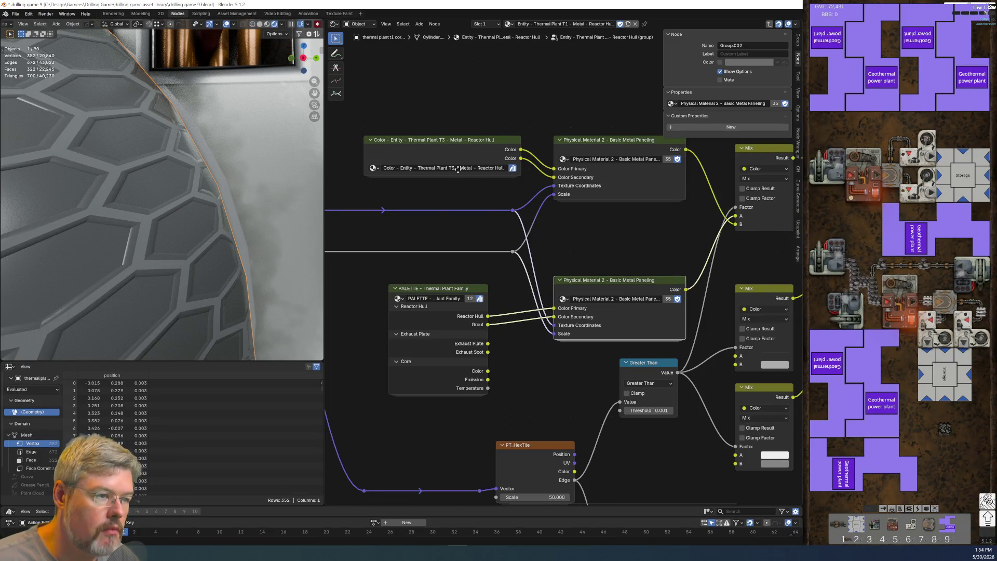
pyautogui.moveTo(458, 169); pyautogui.dragTo(484, 258, button='middle')
pyautogui.scroll(2, 484, 258)
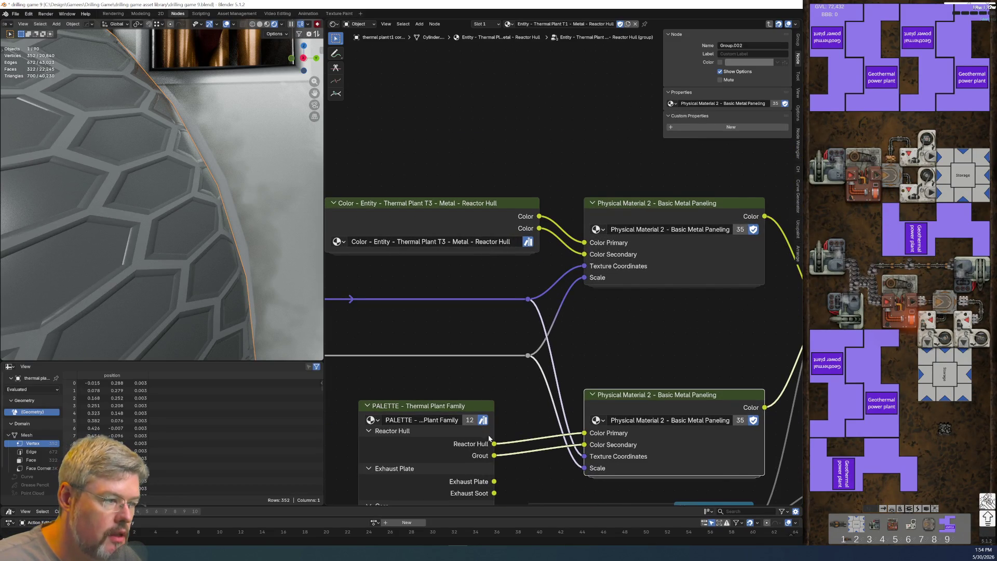
pyautogui.keyDown('shift'); pyautogui.scroll(-3, 470, 369); pyautogui.keyUp('shift')
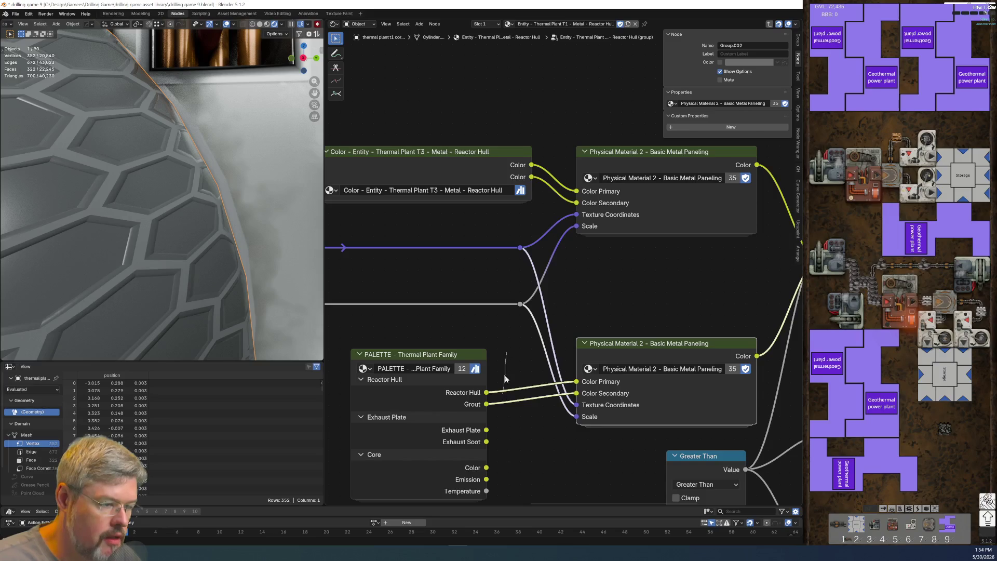
# Step: Move the PALETTE node up and left, near the Mix and Map Range nodes
pyautogui.moveTo(530, 440); pyautogui.dragTo(555, 329, button='middle')
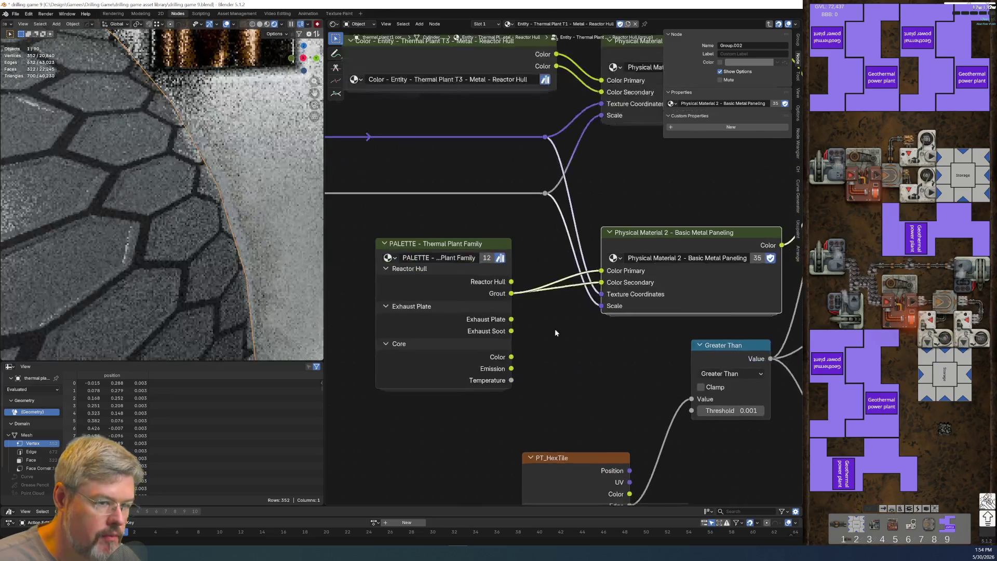
pyautogui.scroll(-2, 555, 329)
pyautogui.hscroll(-3, 554, 328)
pyautogui.moveTo(559, 326); pyautogui.dragTo(500, 306)
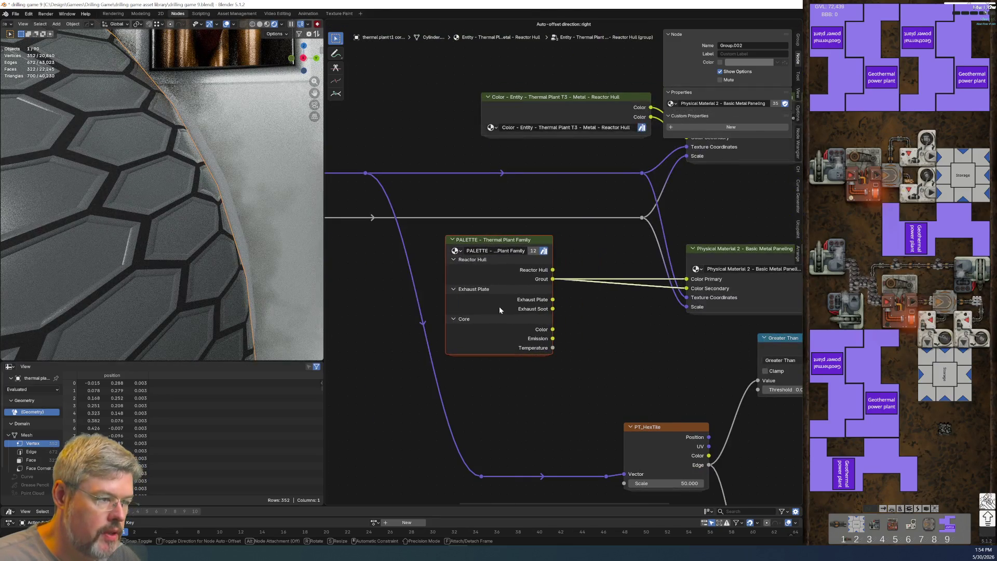
pyautogui.moveTo(624, 331); pyautogui.dragTo(531, 326, button='middle')
pyautogui.scroll(-3, 547, 326)
# Step: Add a Hue/Saturation/Value node below the palette
pyautogui.hotkey('shift', 'a')
pyautogui.write('H')
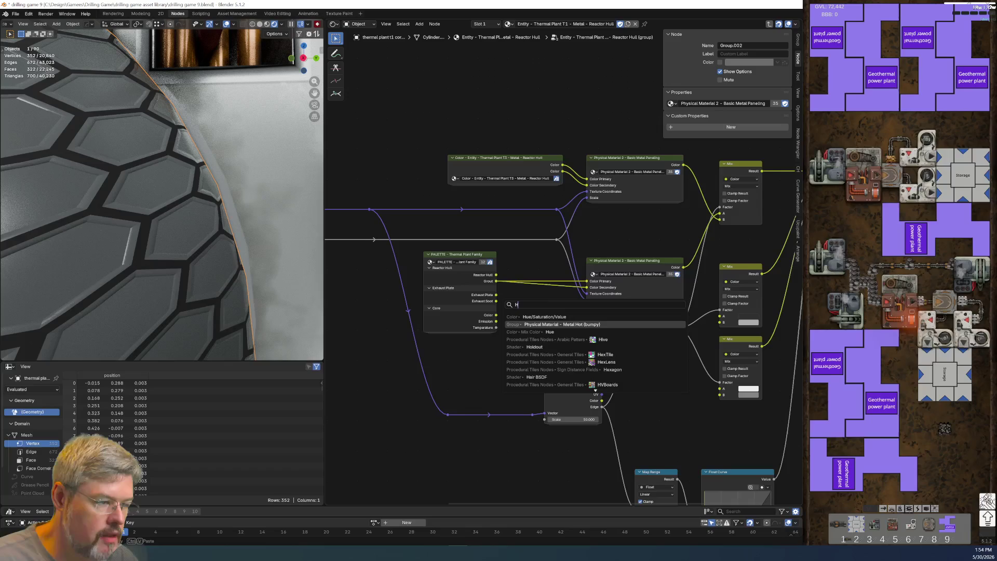
pyautogui.click(544, 316)
pyautogui.click(496, 303)
pyautogui.scroll(2, 496, 304)
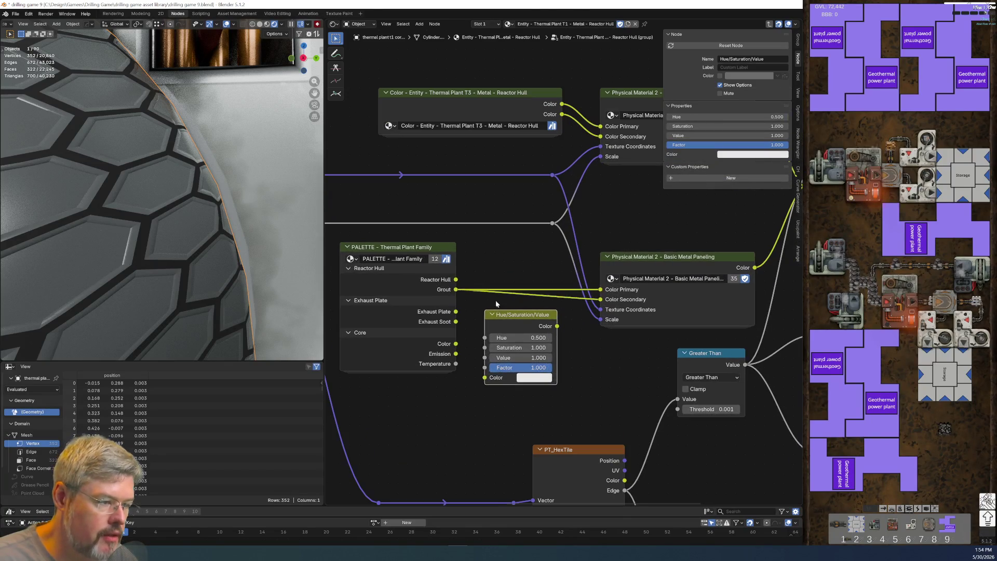
# Step: Link Grout into the Hue/Saturation/Value node and its output into Color Secondary
pyautogui.moveTo(456, 290); pyautogui.dragTo(485, 378)
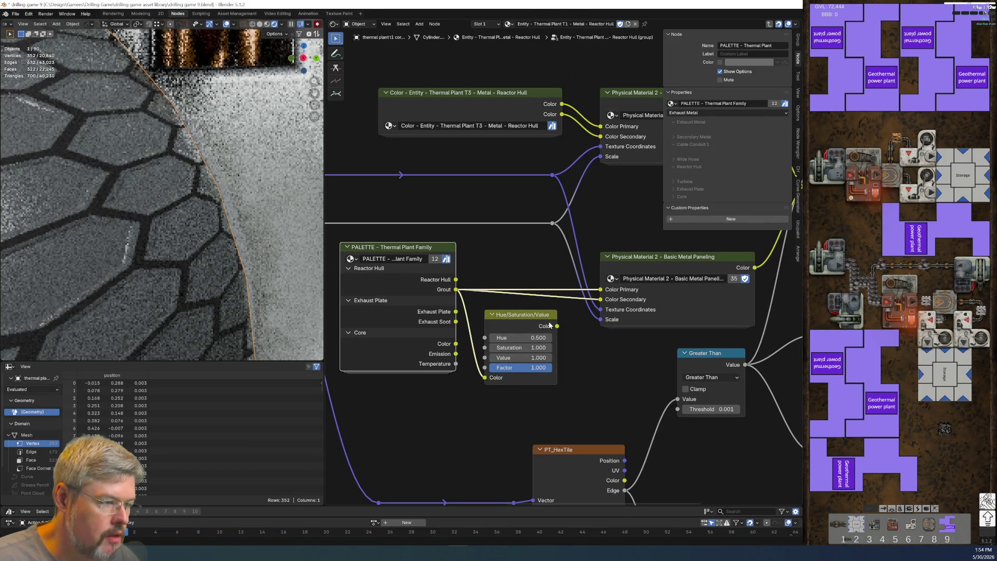
pyautogui.moveTo(558, 327); pyautogui.dragTo(601, 299)
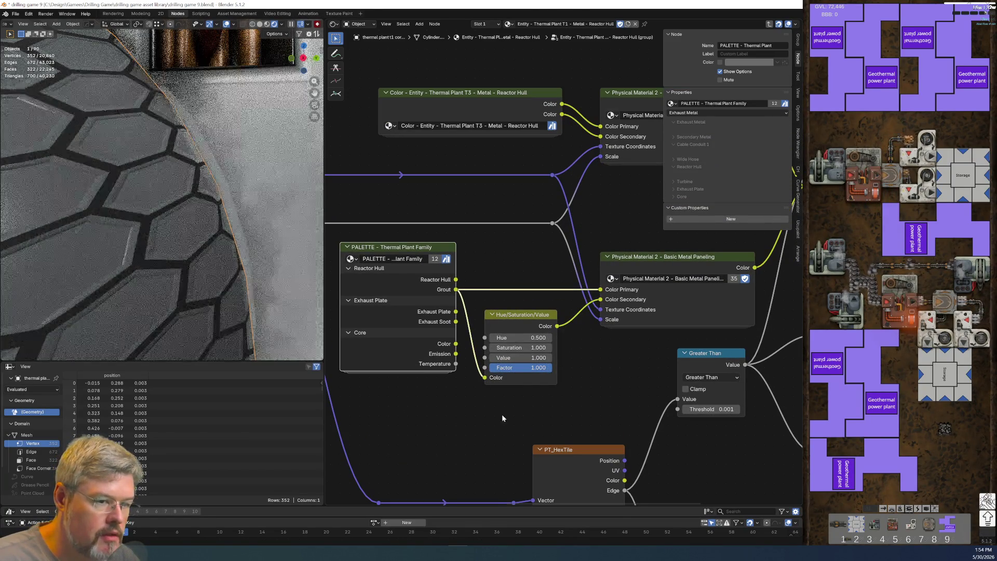
pyautogui.scroll(1, 482, 424)
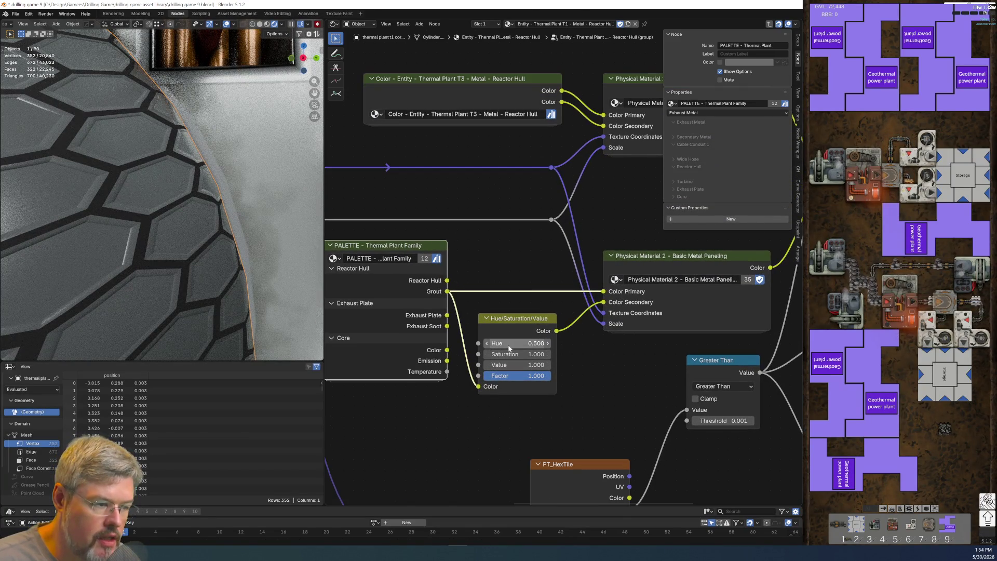
# Step: Try Value 2 and 654 and Saturation 0, reset both to 1, then unlink the primary colour
pyautogui.click(515, 365)
pyautogui.write('2')
pyautogui.press('Return')
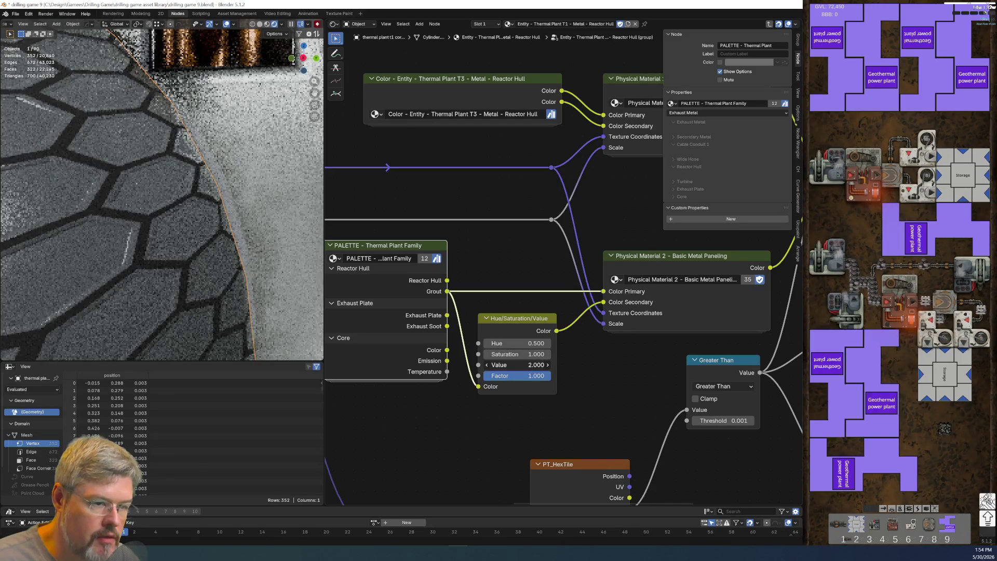
pyautogui.click(512, 368)
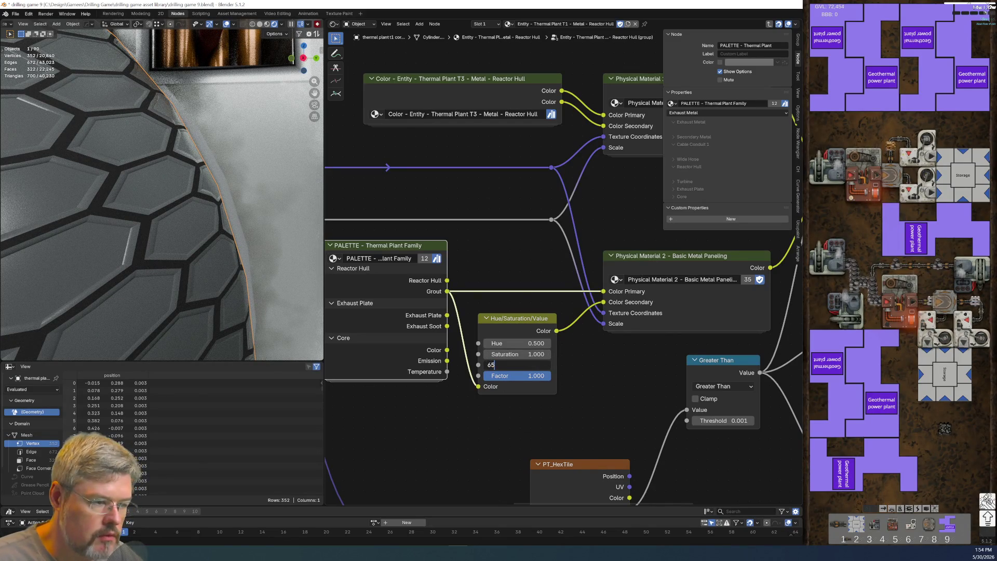
pyautogui.write('654')
pyautogui.press('Return')
pyautogui.click(488, 364)
pyautogui.write('1')
pyautogui.press('Return')
pyautogui.press('BackSpace')
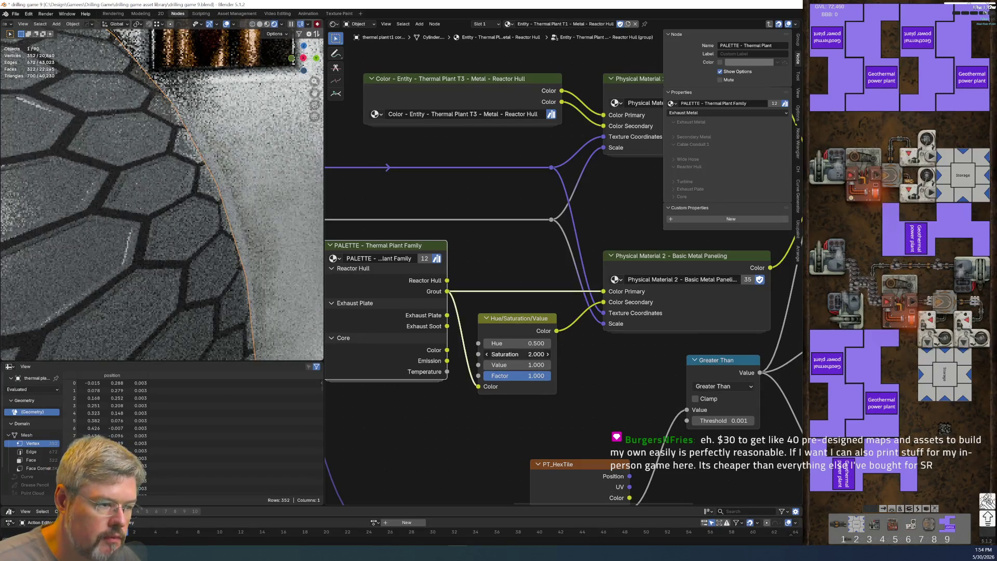
pyautogui.press('BackSpace')
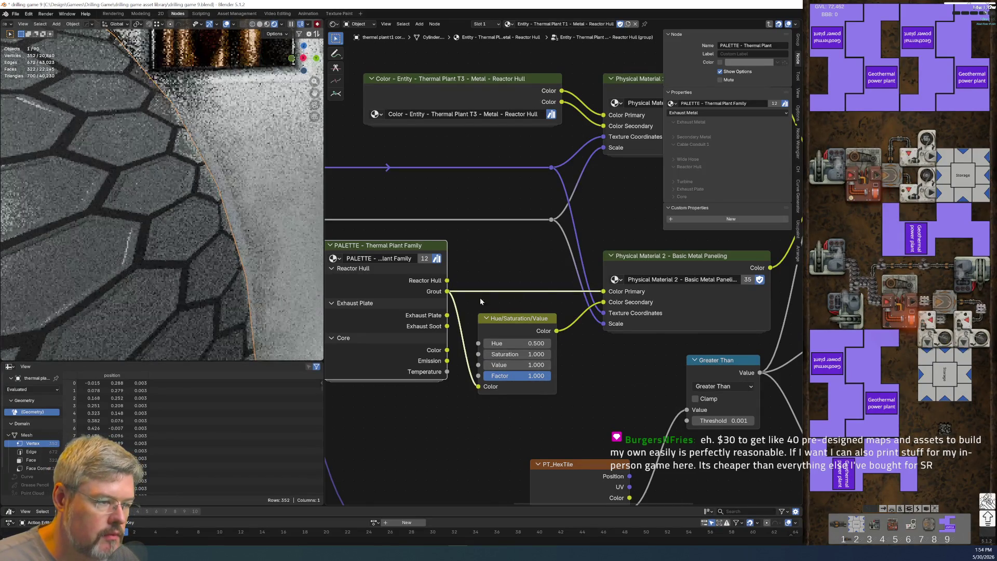
pyautogui.moveTo(604, 291)
pyautogui.mouseDown()
pyautogui.moveTo(550, 294)
pyautogui.moveTo(590, 310)
pyautogui.mouseUp()
pyautogui.moveTo(446, 291); pyautogui.dragTo(603, 302)
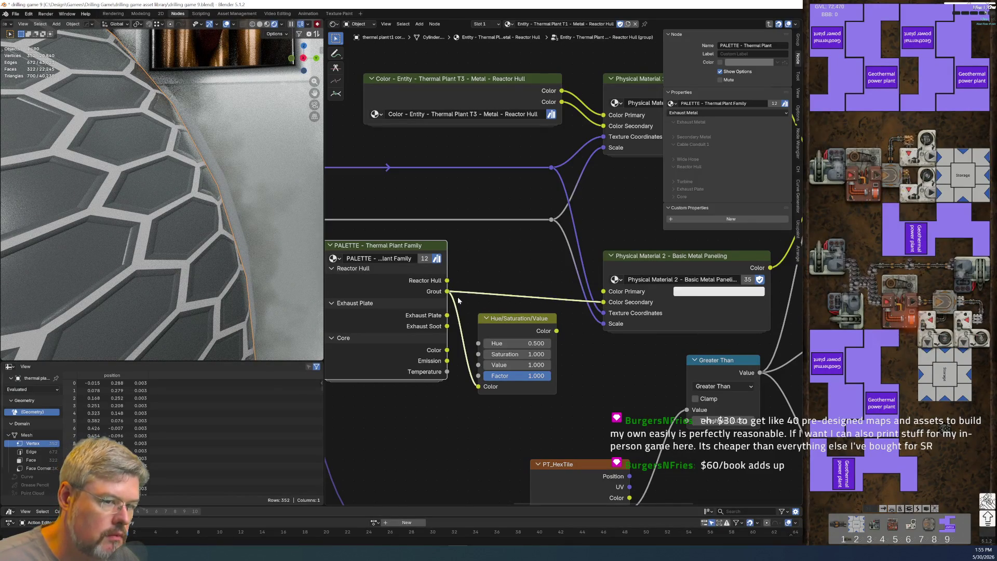
pyautogui.moveTo(447, 291)
pyautogui.mouseDown()
pyautogui.moveTo(554, 274)
pyautogui.moveTo(604, 291)
pyautogui.mouseUp()
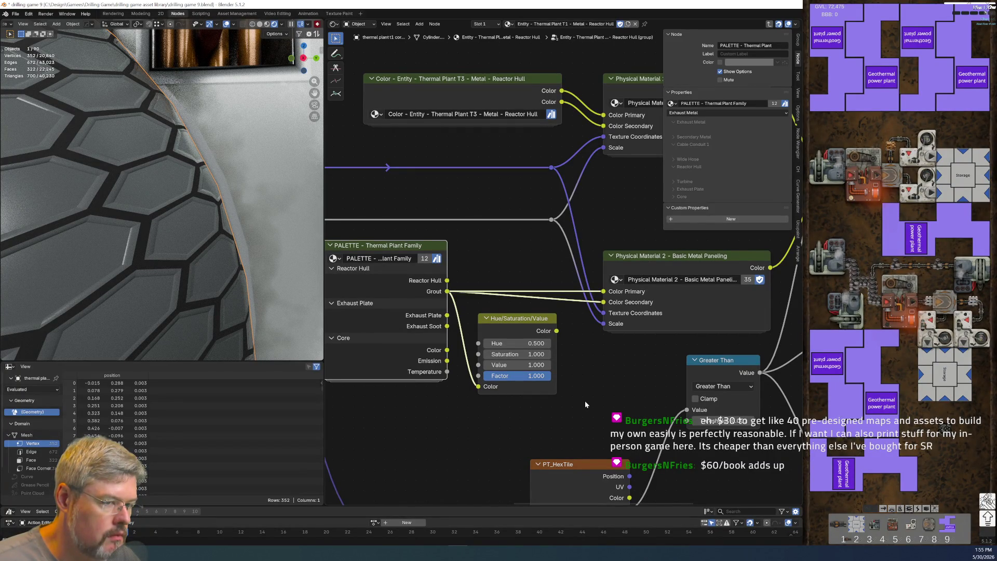
pyautogui.moveTo(555, 330); pyautogui.dragTo(604, 302)
pyautogui.moveTo(511, 344)
pyautogui.mouseDown()
pyautogui.moveTo(540, 343)
pyautogui.moveTo(477, 355)
pyautogui.mouseUp()
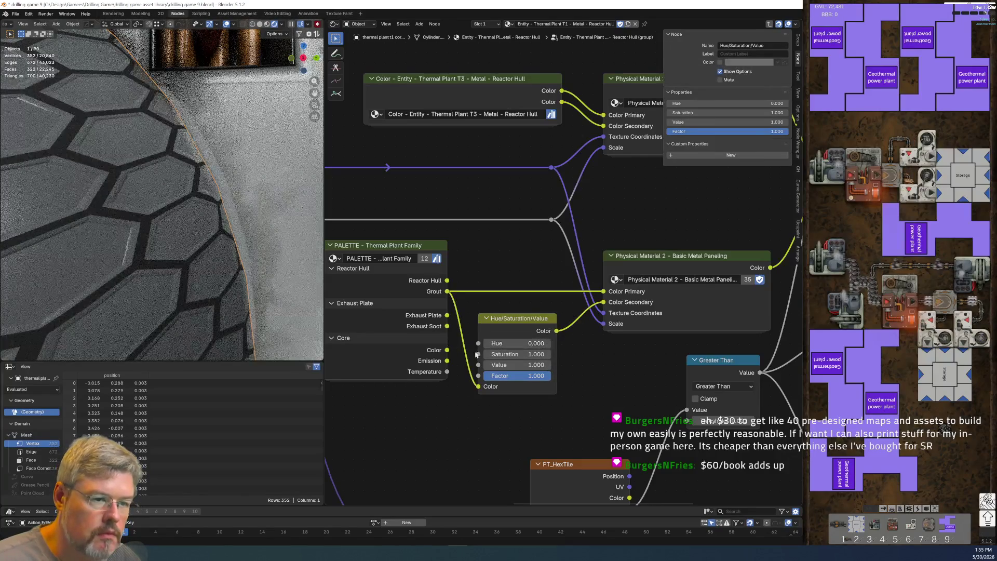
pyautogui.hotkey('ctrl', 'z')
pyautogui.hotkey('ctrl', 'z')
pyautogui.scroll(-3, 654, 371)
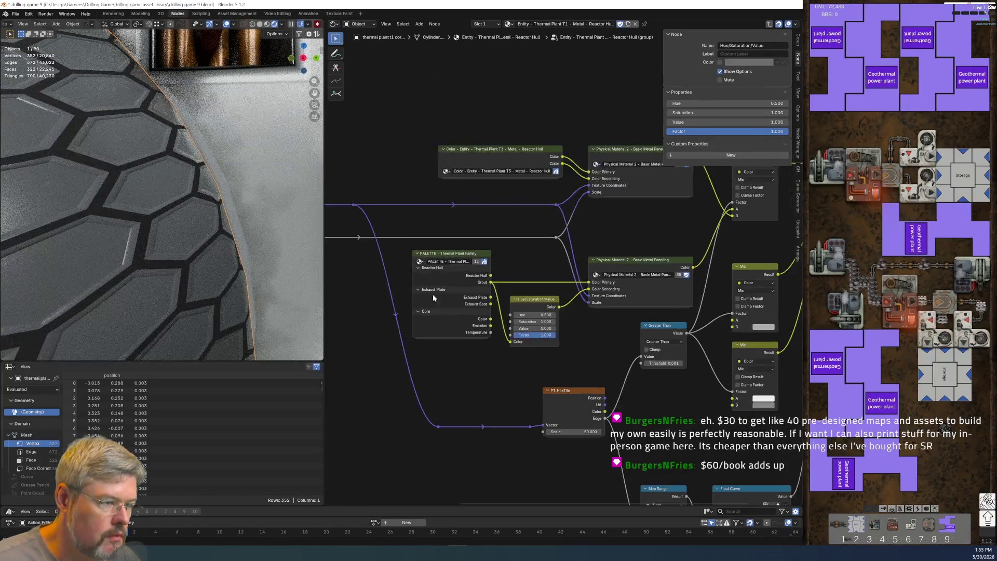
pyautogui.moveTo(432, 294); pyautogui.dragTo(700, 356, button='middle')
# Step: Step out to inspect Texture Coordinate and the Reactor Hull group node, then re-enter the group
pyautogui.press('Tab')
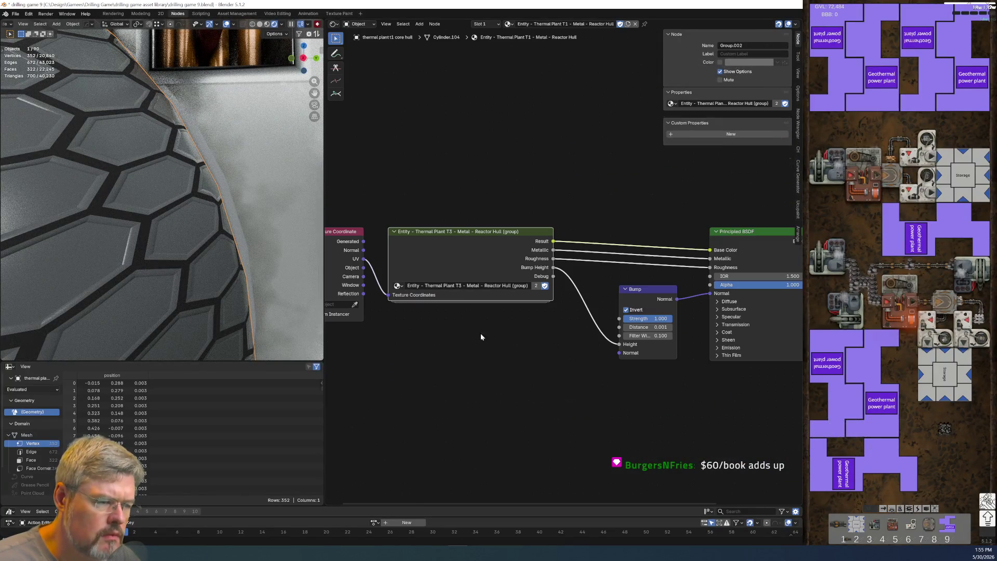
pyautogui.moveTo(539, 397); pyautogui.dragTo(604, 373, button='middle')
pyautogui.scroll(2, 538, 297)
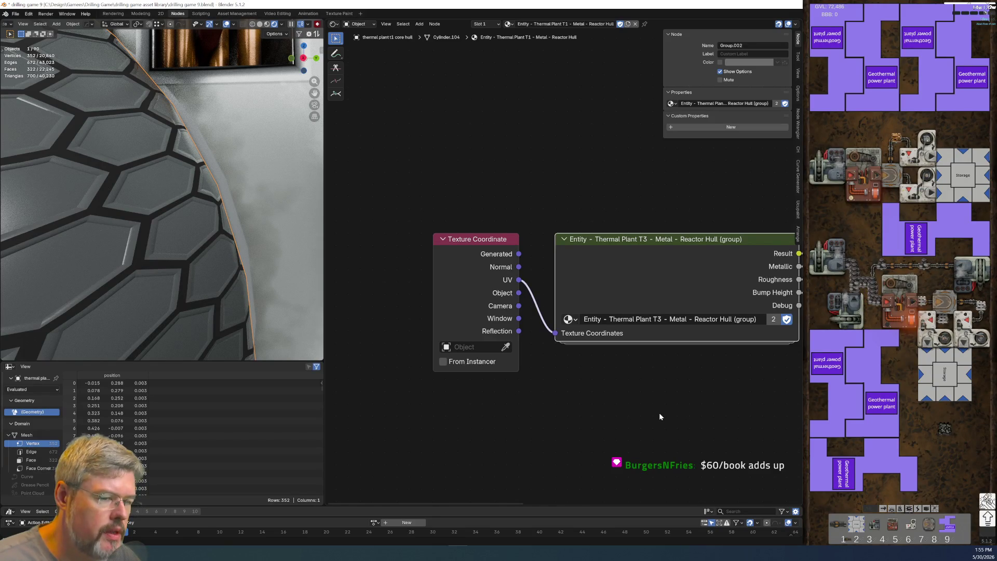
pyautogui.press('Tab')
pyautogui.scroll(5, 452, 252)
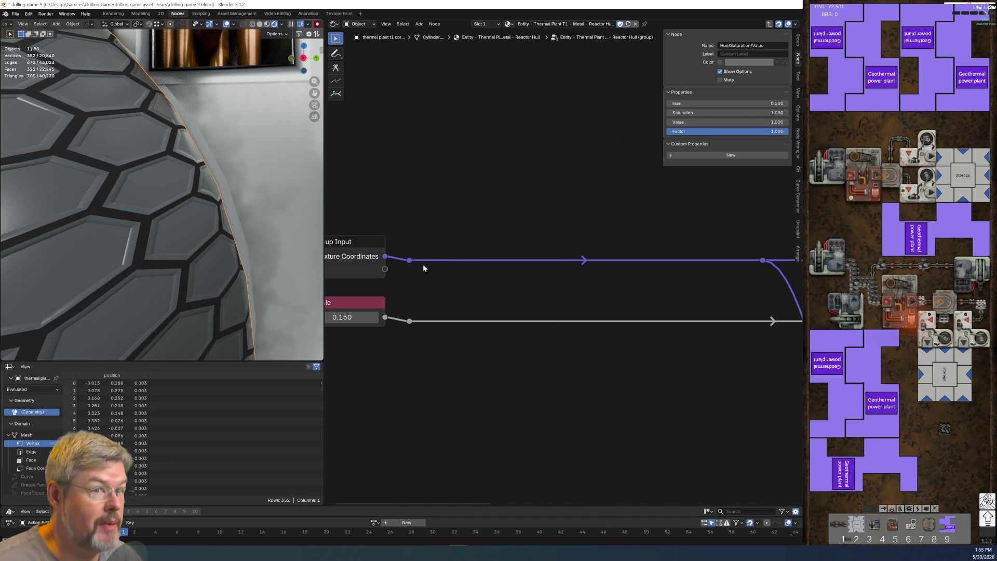
# Step: Save the file as drilling game 9.blend via File > Save
pyautogui.click(16, 14)
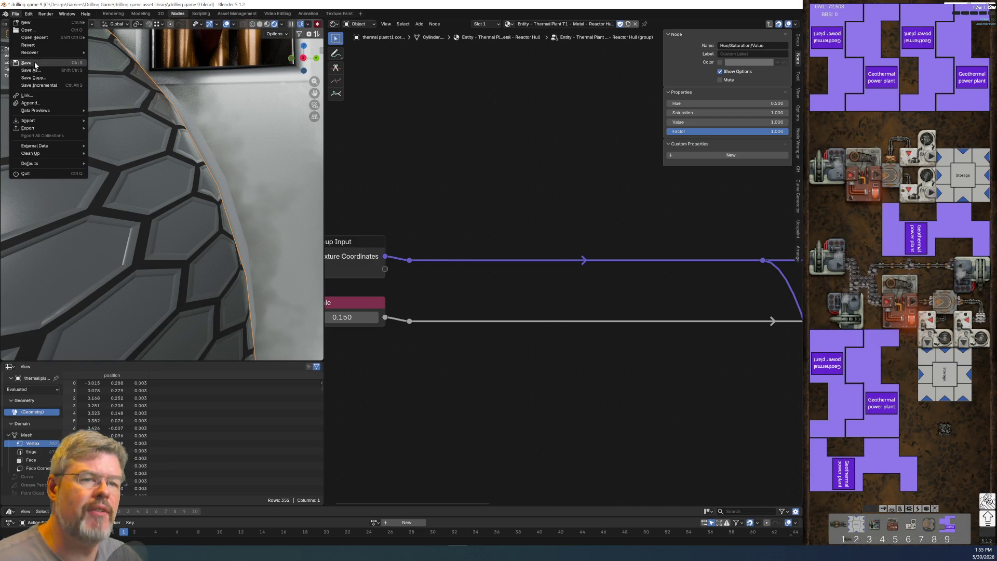
pyautogui.click(34, 62)
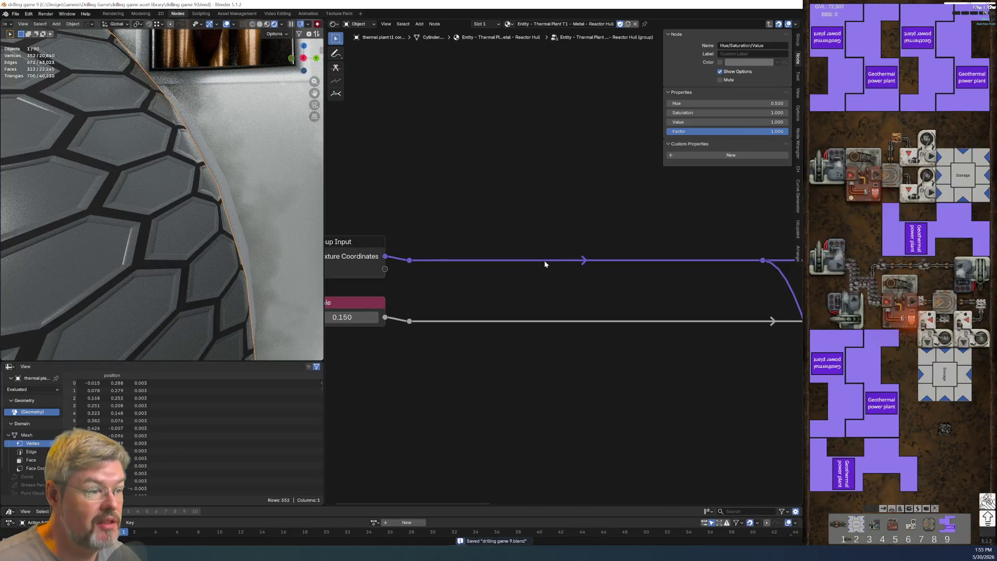
pyautogui.scroll(-2, 544, 260)
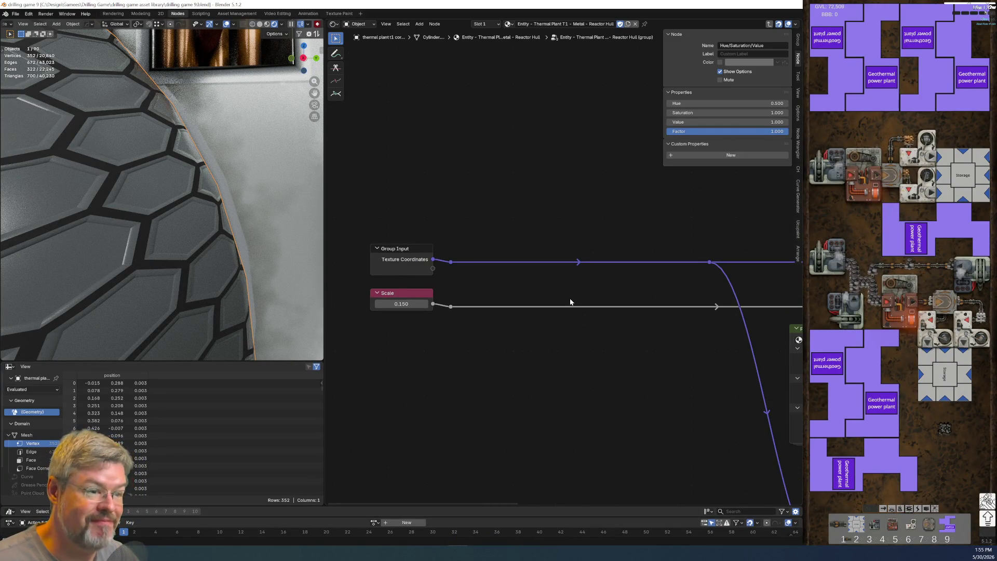
pyautogui.scroll(-2, 577, 291)
pyautogui.moveTo(593, 369); pyautogui.dragTo(420, 338, button='middle')
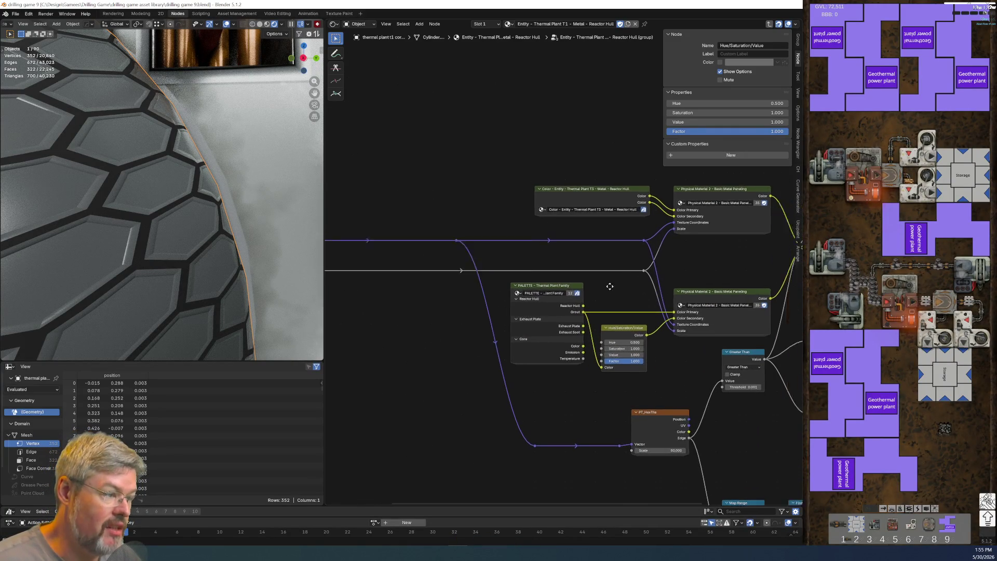
# Step: Duplicate the PALETTE - Thermal Plant Family node and place the copy above
pyautogui.scroll(4, 542, 294)
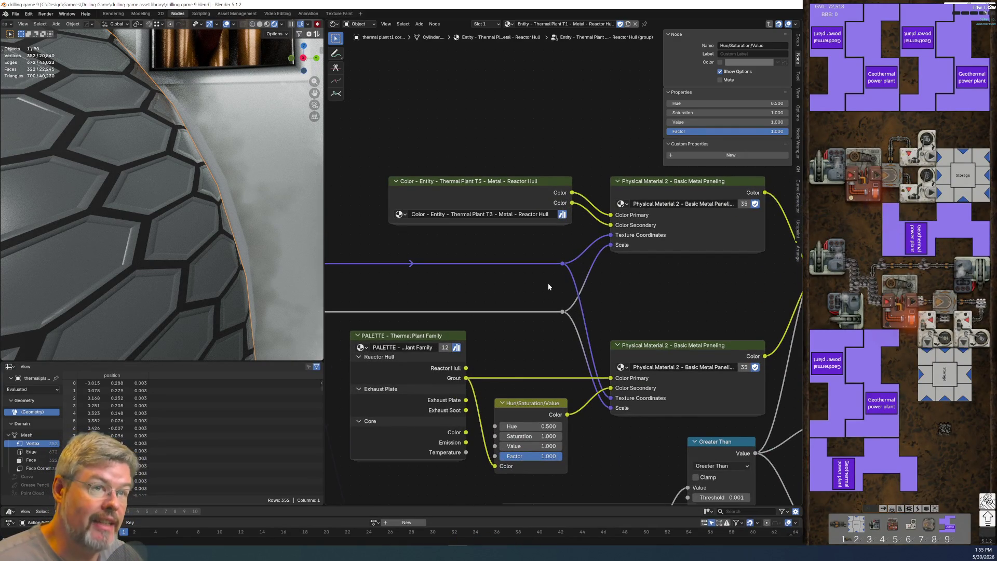
pyautogui.scroll(-3, 545, 296)
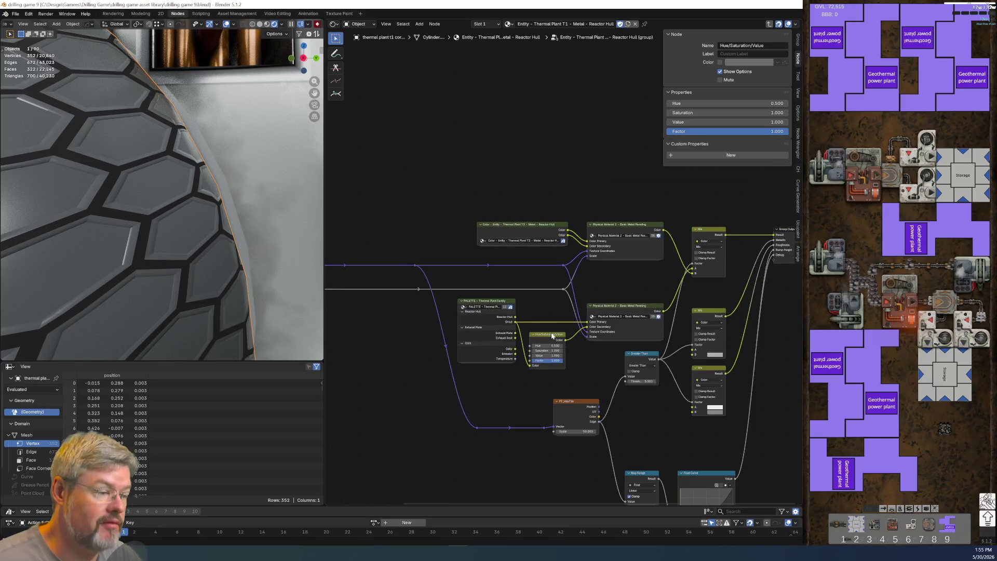
pyautogui.scroll(2, 600, 266)
pyautogui.scroll(2, 592, 269)
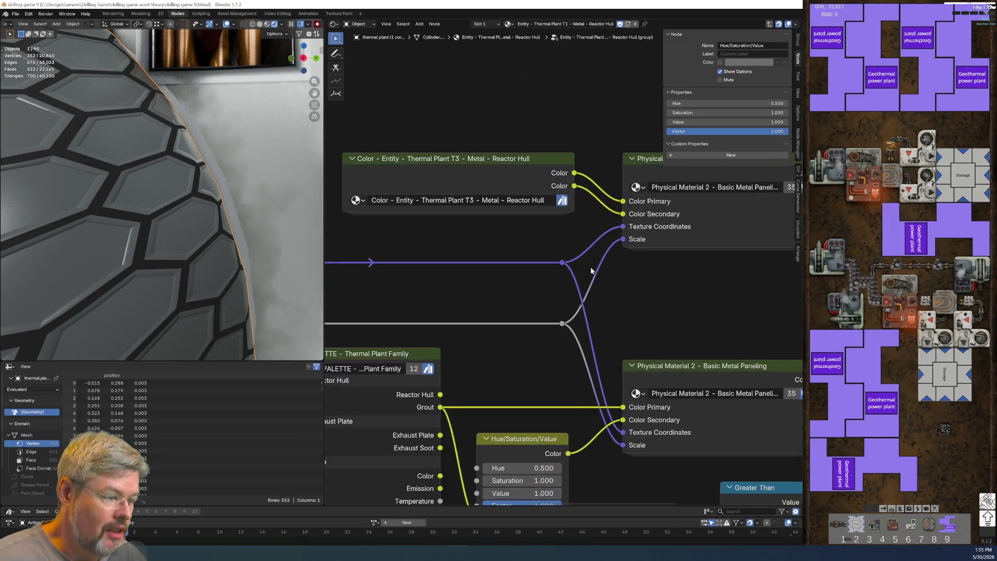
pyautogui.moveTo(499, 379); pyautogui.dragTo(525, 353, button='middle')
pyautogui.scroll(-2, 522, 349)
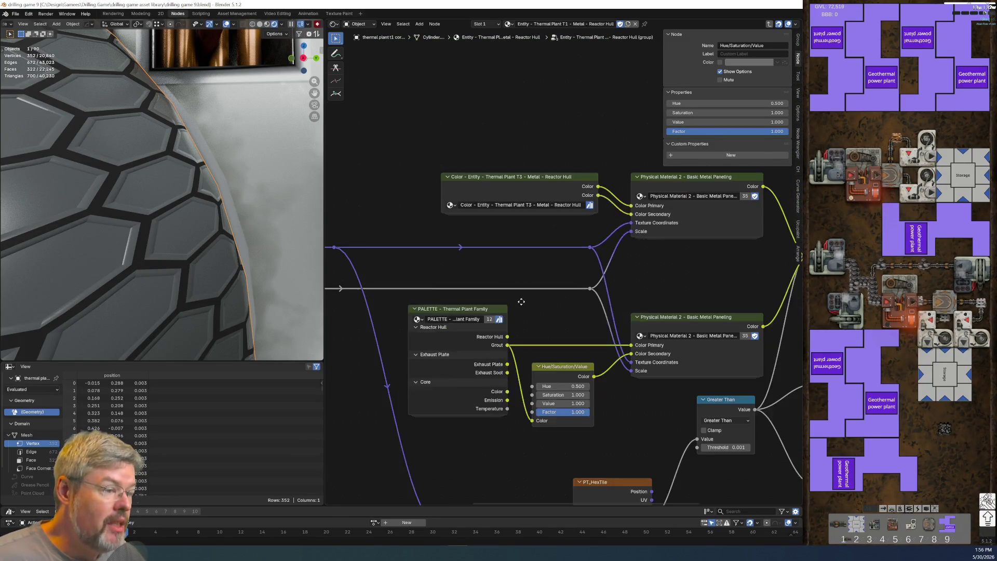
pyautogui.hotkey('shift', 'd')
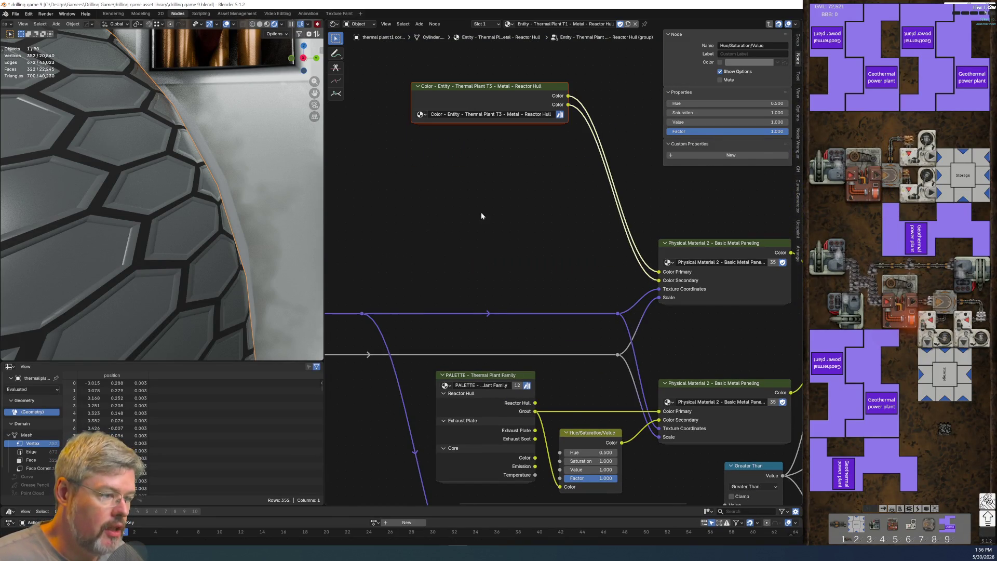
pyautogui.click(469, 188)
# Step: Link the new palette's Reactor Hull to Color Primary and Color Secondary
pyautogui.scroll(1, 435, 231)
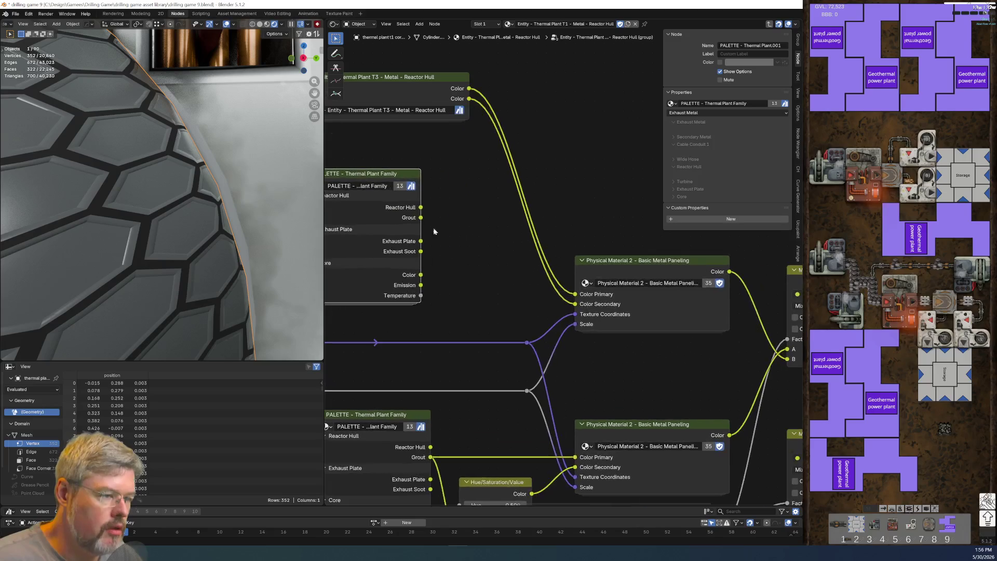
pyautogui.moveTo(421, 207); pyautogui.dragTo(575, 294)
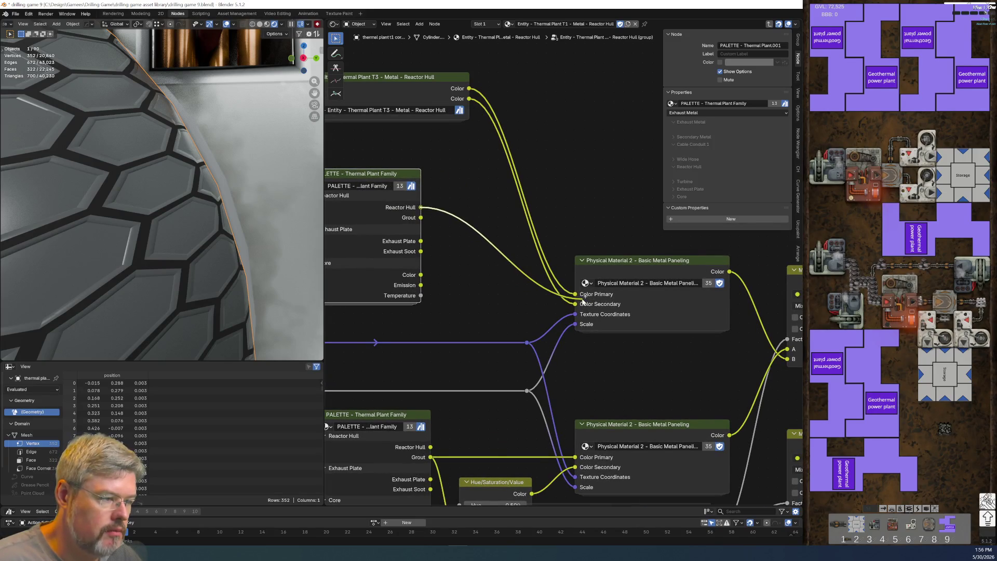
pyautogui.moveTo(421, 208); pyautogui.dragTo(575, 304)
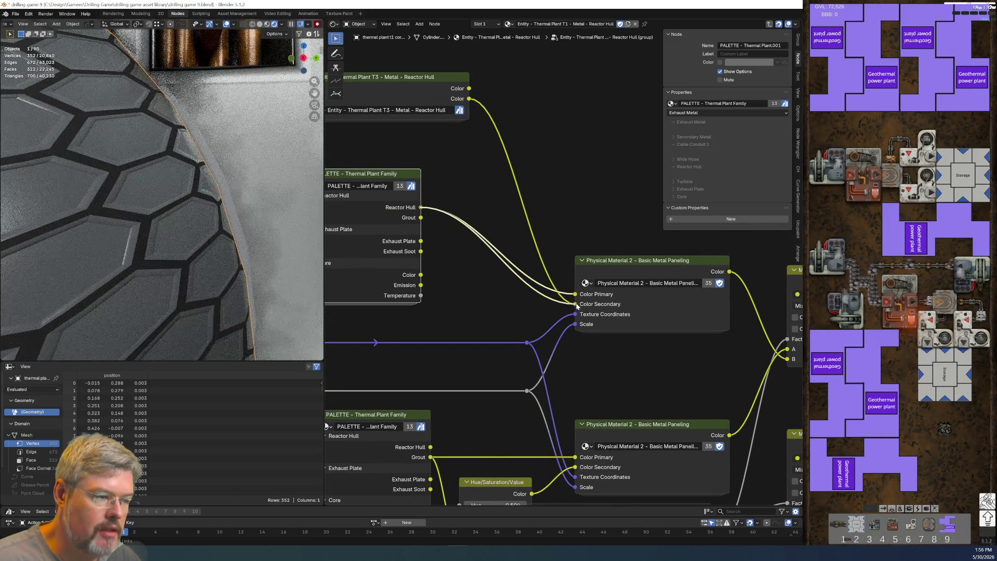
# Step: Duplicate the Hue/Saturation/Value node onto the Reactor Hull link and add a reroute point
pyautogui.click(491, 482)
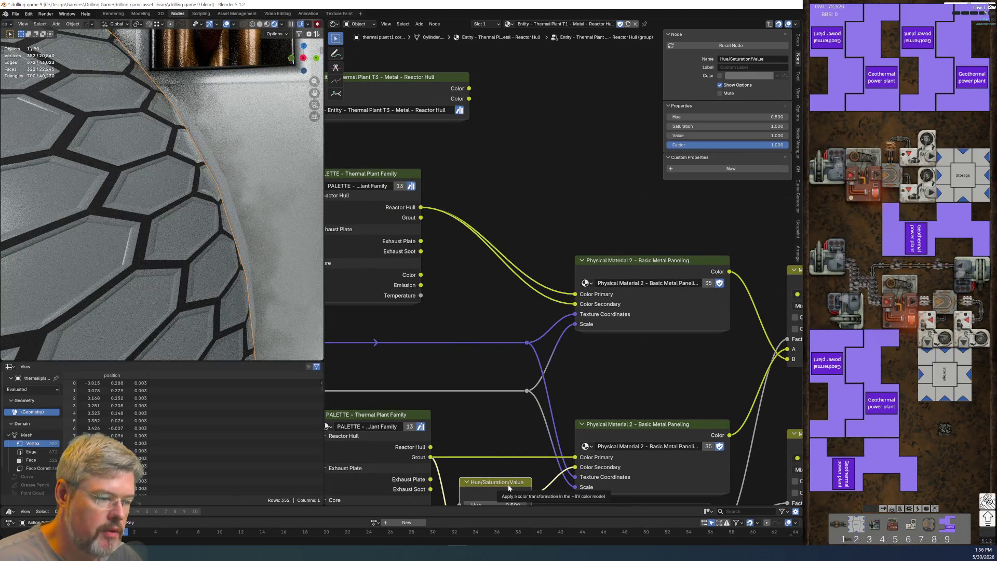
pyautogui.hotkey('shift', 'd')
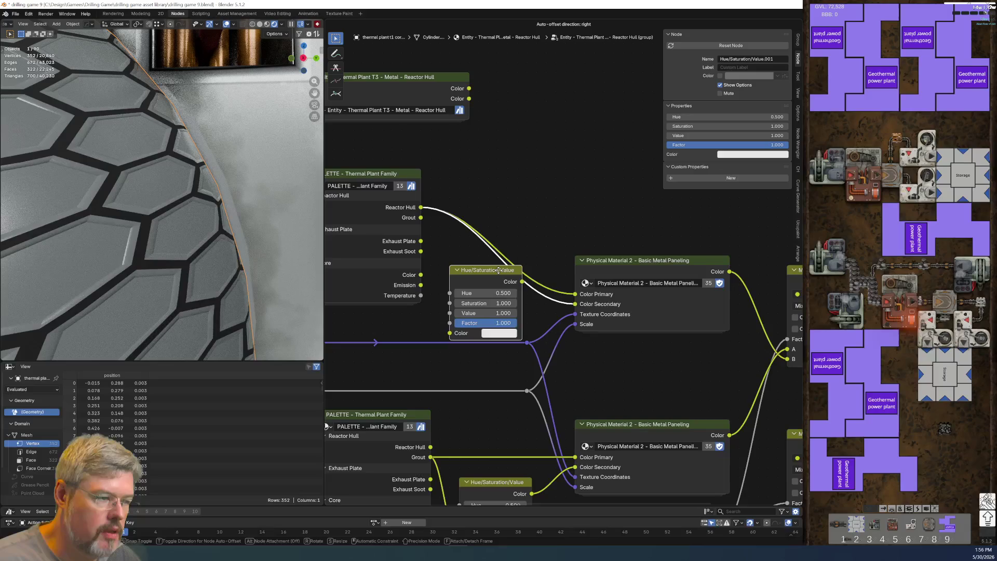
pyautogui.click(493, 261)
pyautogui.moveTo(492, 261); pyautogui.dragTo(547, 252, button='middle')
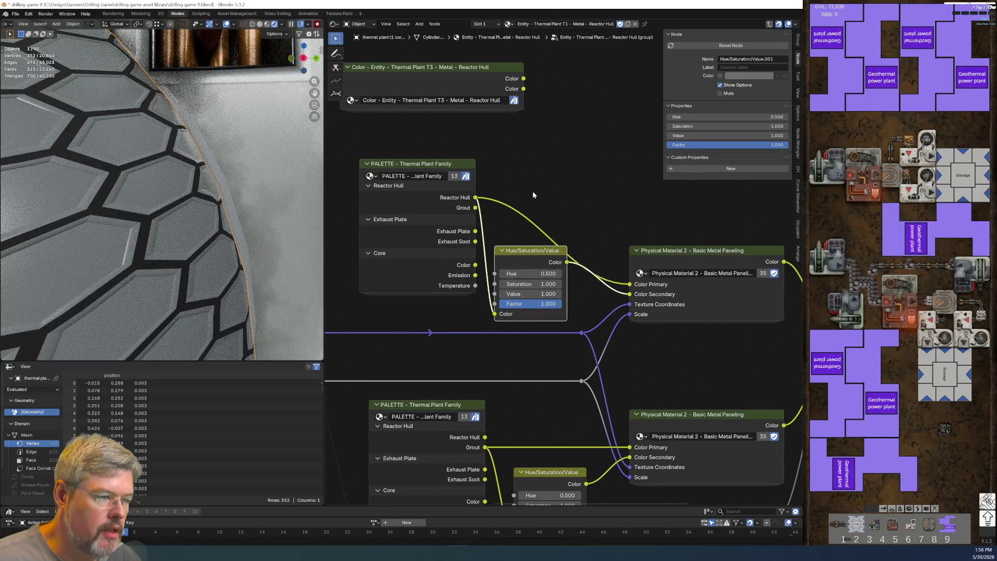
pyautogui.keyDown('shift'); pyautogui.moveTo(548, 228); pyautogui.dragTo(578, 205, button='right'); pyautogui.keyUp('shift')
pyautogui.press('g')
pyautogui.click(582, 221)
# Step: Lower the reroute point to tidy the Reactor Hull link
pyautogui.keyDown('shift'); pyautogui.moveTo(483, 205); pyautogui.dragTo(501, 231, button='right'); pyautogui.keyUp('shift')
pyautogui.click(502, 231)
pyautogui.moveTo(502, 232); pyautogui.dragTo(594, 217, button='middle')
pyautogui.doubleClick(507, 161)
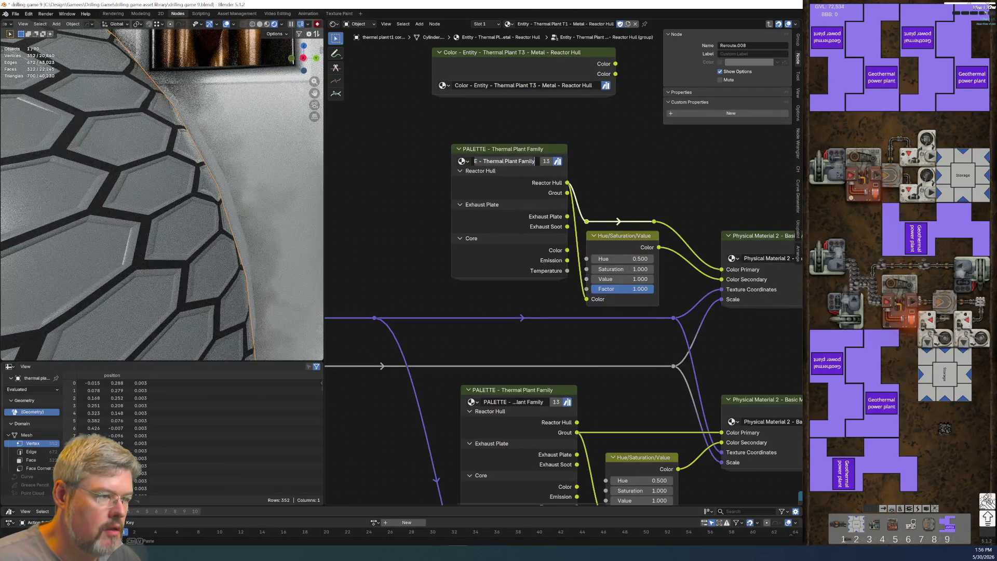
pyautogui.press('Escape')
# Step: Hide the new palette's unused sockets, reposition it with its HSV node, and set Value 0.210
pyautogui.click(497, 151)
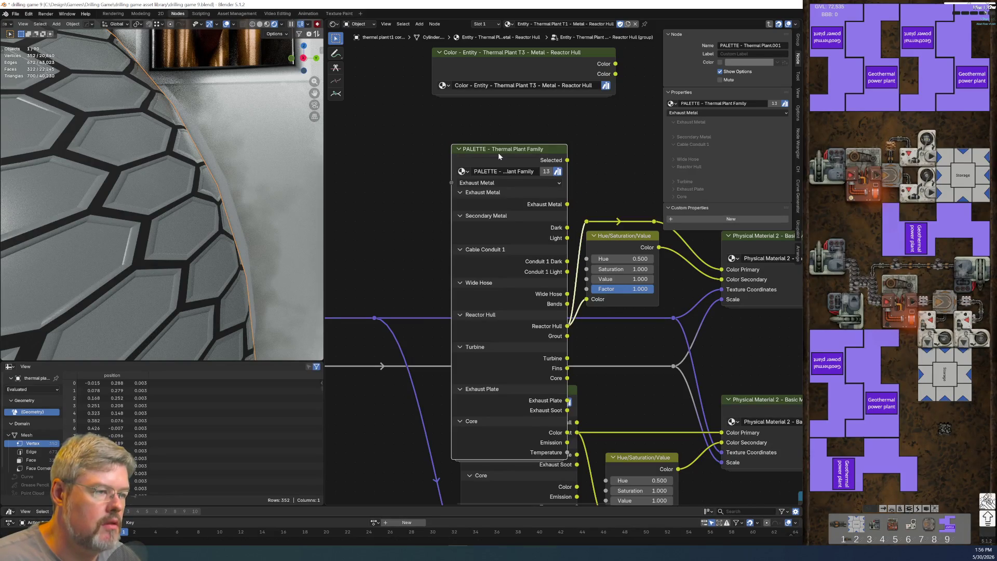
pyautogui.hotkey('ctrl', 'h')
pyautogui.press('g')
pyautogui.click(481, 246)
pyautogui.moveTo(476, 201); pyautogui.dragTo(407, 192, button='middle')
pyautogui.moveTo(407, 176); pyautogui.dragTo(582, 255)
pyautogui.press('g')
pyautogui.click(602, 256)
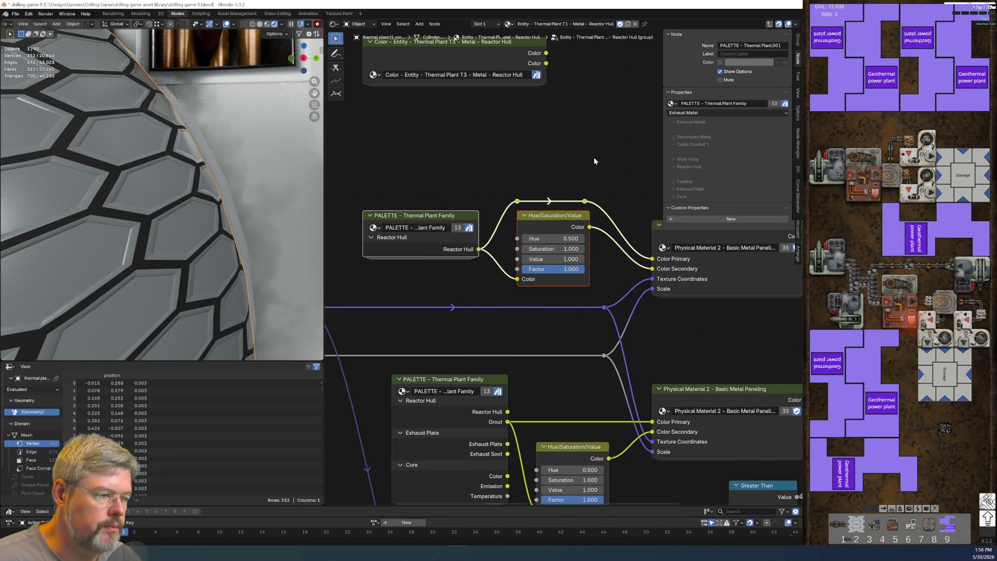
pyautogui.scroll(3, 563, 249)
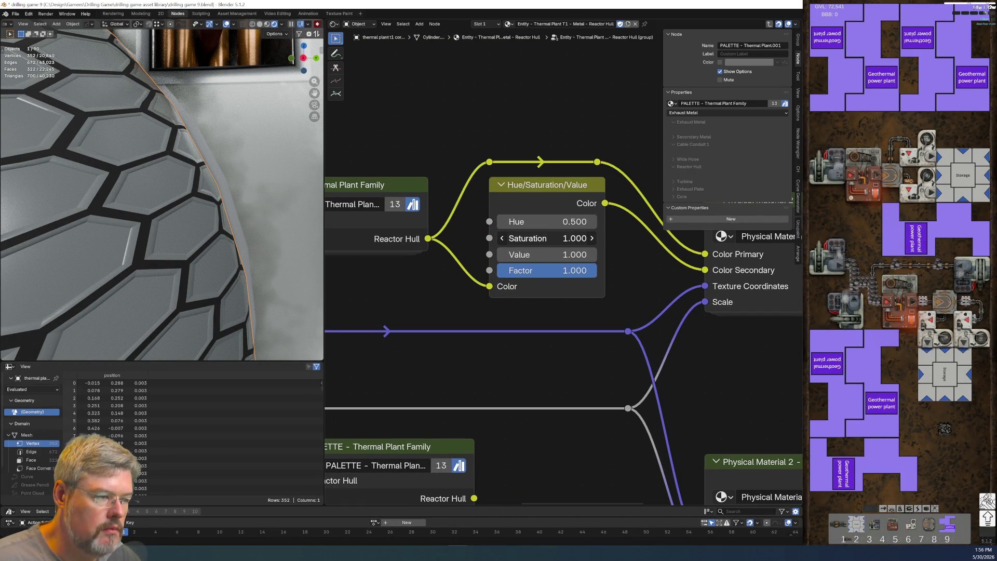
pyautogui.moveTo(562, 255); pyautogui.dragTo(540, 255)
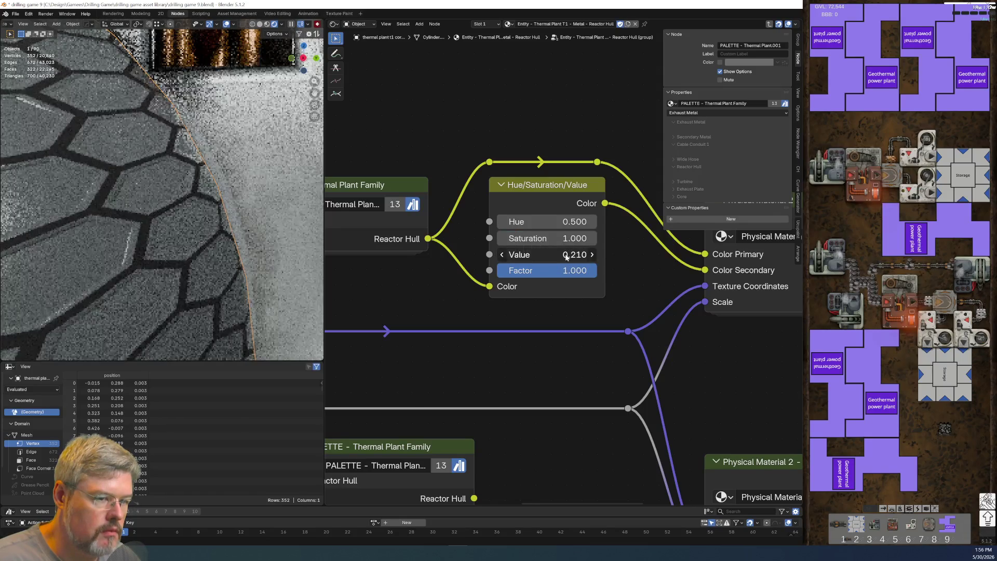
# Step: Toggle the lower palette node's unused sockets and move it down-left
pyautogui.scroll(-1, 545, 249)
pyautogui.moveTo(499, 458); pyautogui.dragTo(516, 235, button='middle')
pyautogui.scroll(1, 516, 240)
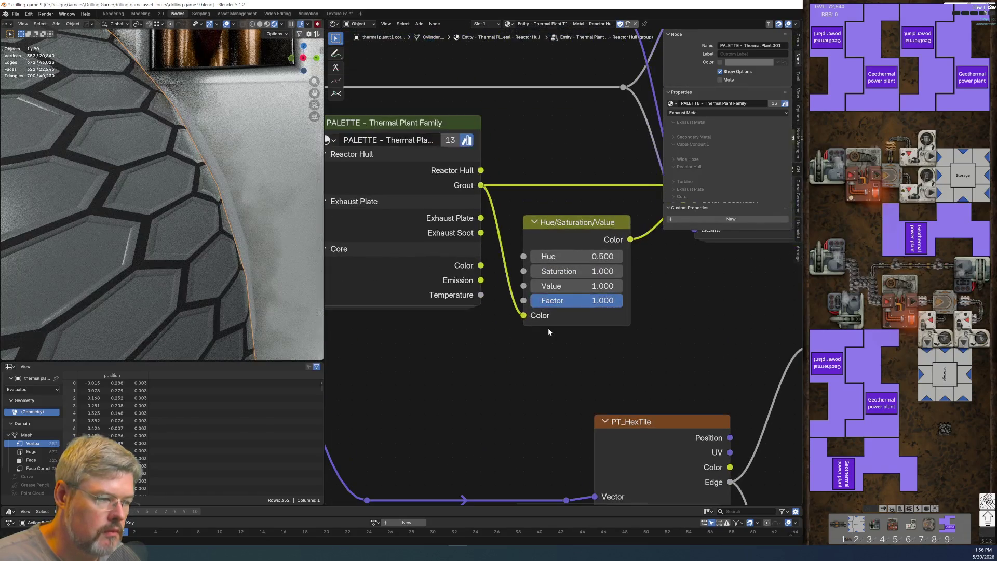
pyautogui.moveTo(534, 173); pyautogui.dragTo(514, 245, button='middle')
pyautogui.scroll(-1, 515, 245)
pyautogui.click(425, 213)
pyautogui.hotkey('ctrl', 'h')
pyautogui.hotkey('ctrl', 'h')
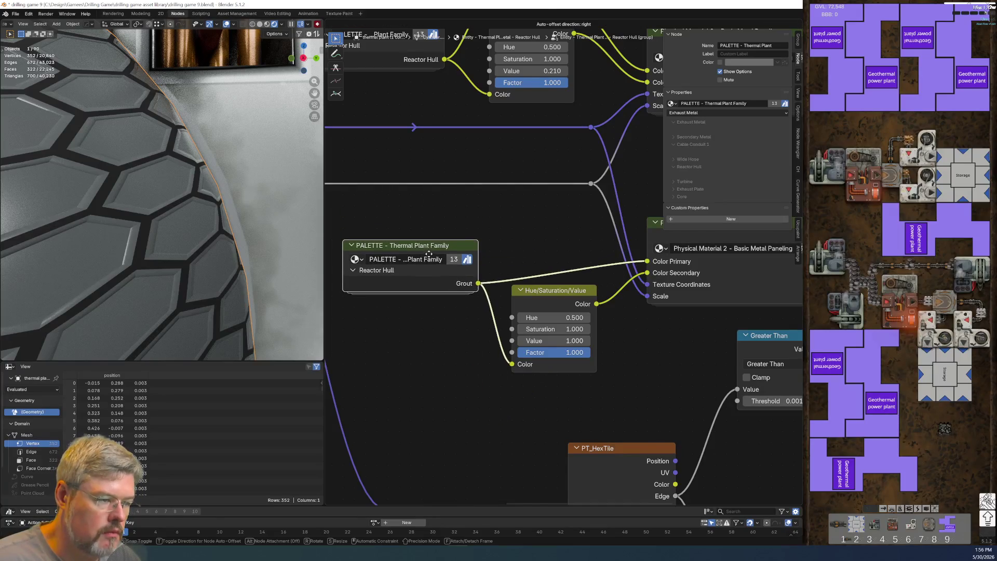
pyautogui.moveTo(425, 213); pyautogui.dragTo(414, 235)
# Step: Add reroute points on the Grout link and lower the palette node beneath it
pyautogui.keyDown('shift'); pyautogui.moveTo(514, 259); pyautogui.dragTo(512, 283, button='right'); pyautogui.keyUp('shift')
pyautogui.hotkey('shift', 'd')
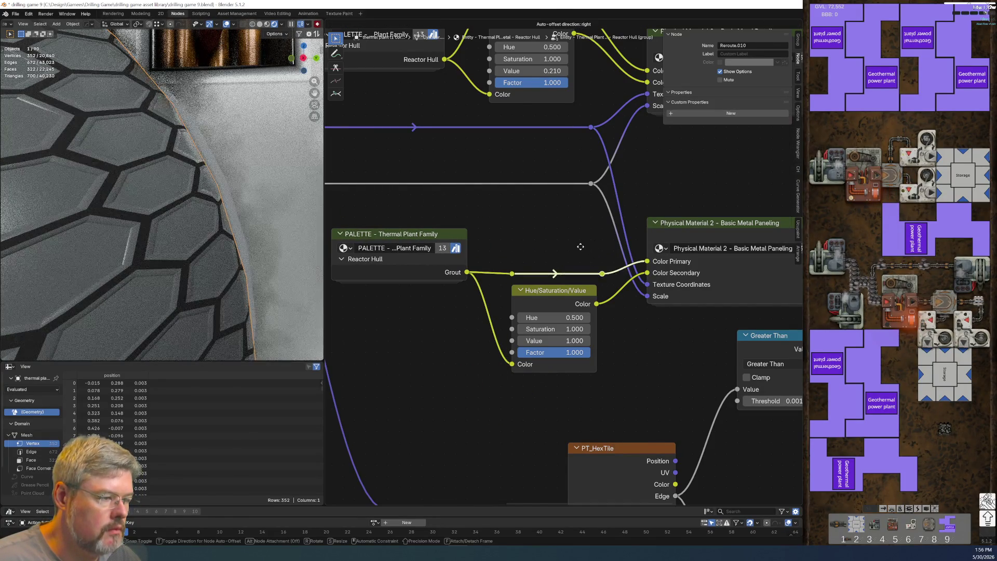
pyautogui.click(572, 247)
pyautogui.moveTo(395, 234); pyautogui.dragTo(395, 268)
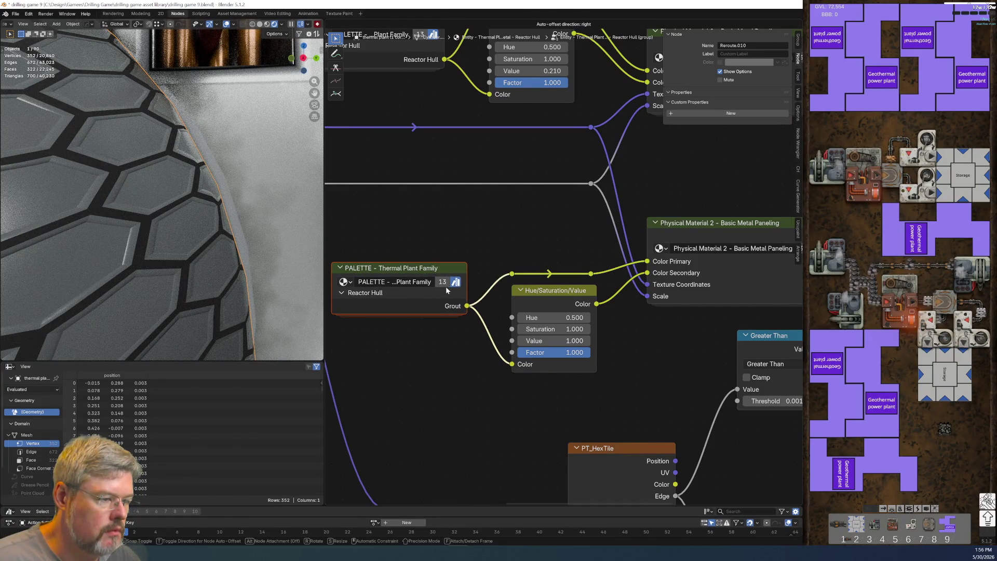
# Step: Test other hue and Value settings, reverting to Hue 0.500, Saturation 1.000, Value 1.000
pyautogui.moveTo(561, 317)
pyautogui.mouseDown()
pyautogui.moveTo(535, 317)
pyautogui.moveTo(579, 328)
pyautogui.mouseUp()
pyautogui.hotkey('ctrl', 'z')
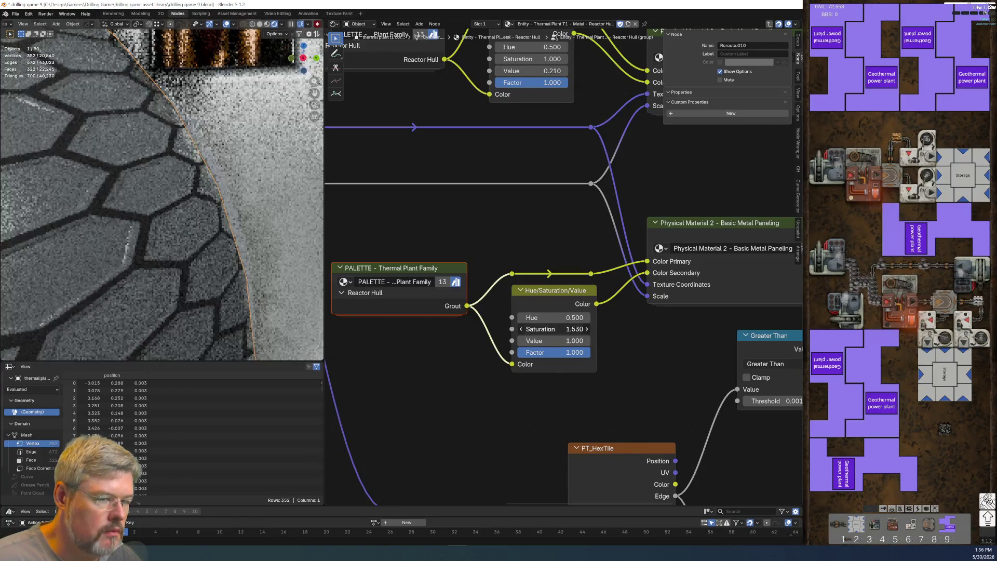
pyautogui.hotkey('ctrl', 'z')
pyautogui.moveTo(571, 341); pyautogui.dragTo(525, 340)
pyautogui.hotkey('ctrl', 'z')
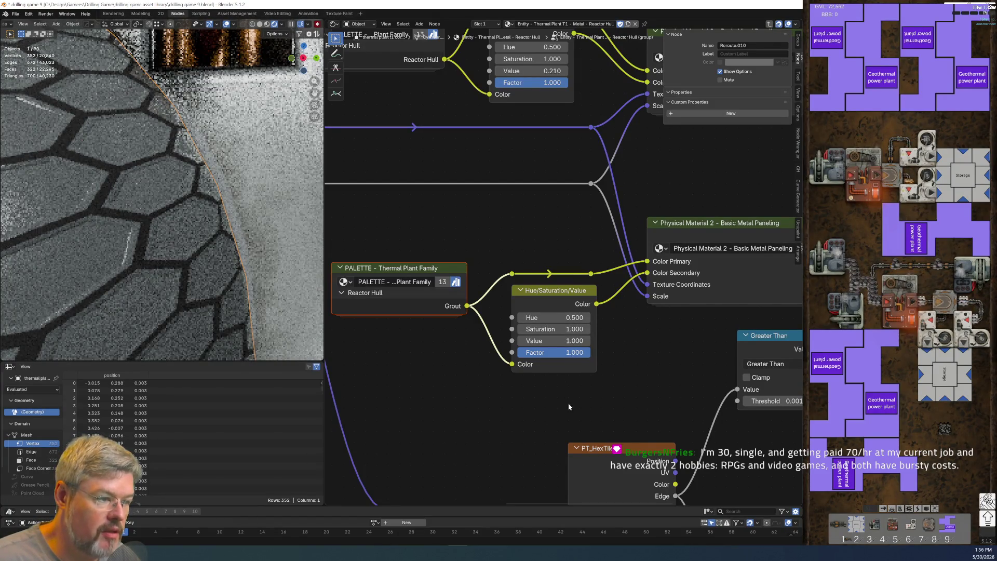
pyautogui.scroll(-3, 569, 403)
pyautogui.scroll(2, 510, 367)
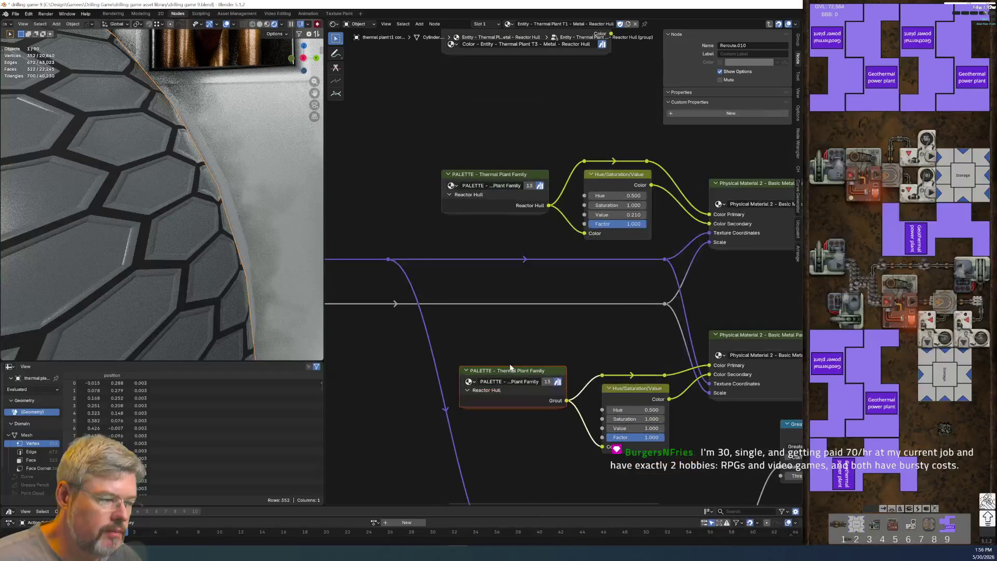
pyautogui.scroll(-2, 619, 351)
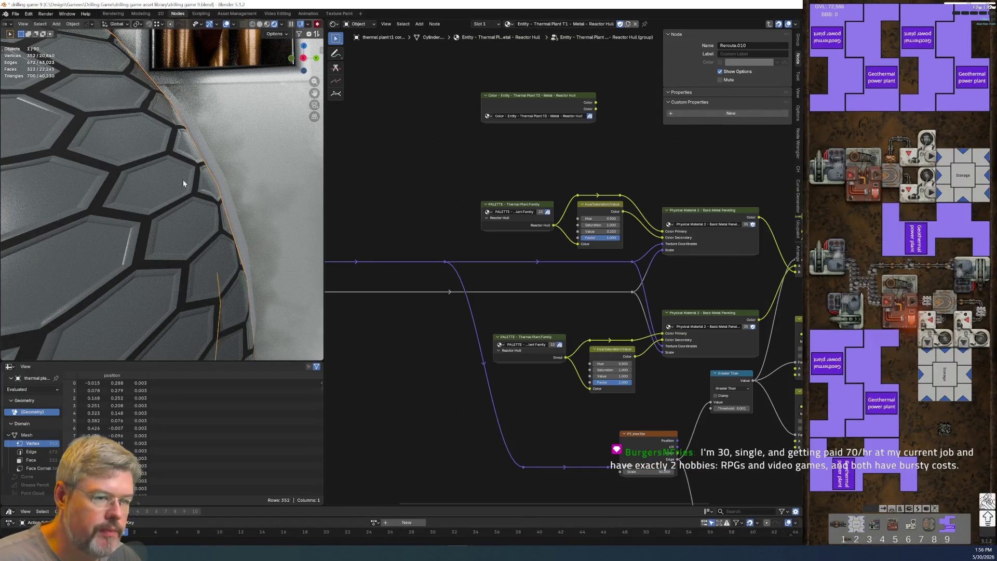
# Step: Orbit to the hull's hex-tiled side and save drilling game 9.blend
pyautogui.scroll(-5, 140, 209)
pyautogui.scroll(3, 140, 209)
pyautogui.moveTo(141, 210); pyautogui.dragTo(11, 8, button='middle')
pyautogui.click(15, 13)
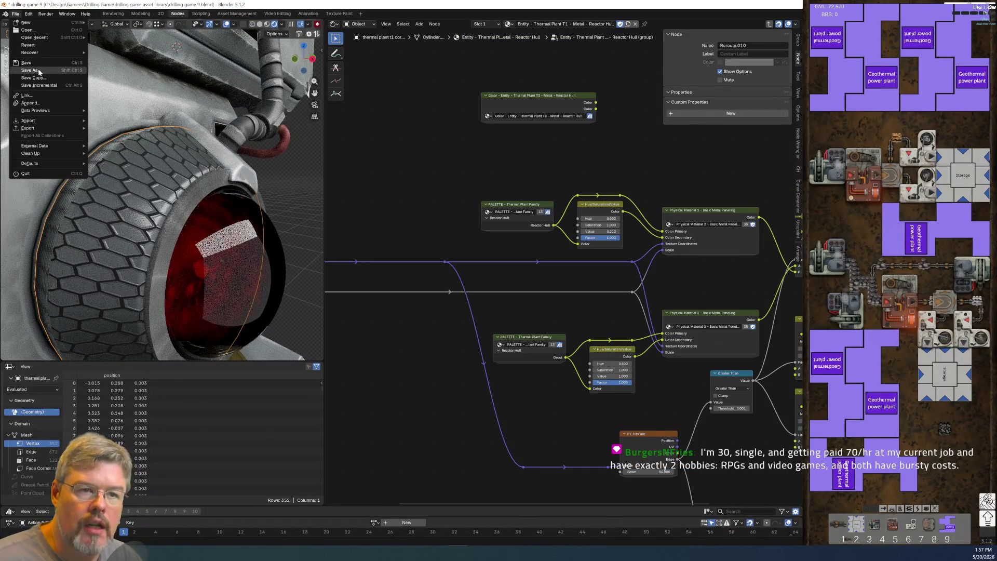
pyautogui.click(25, 63)
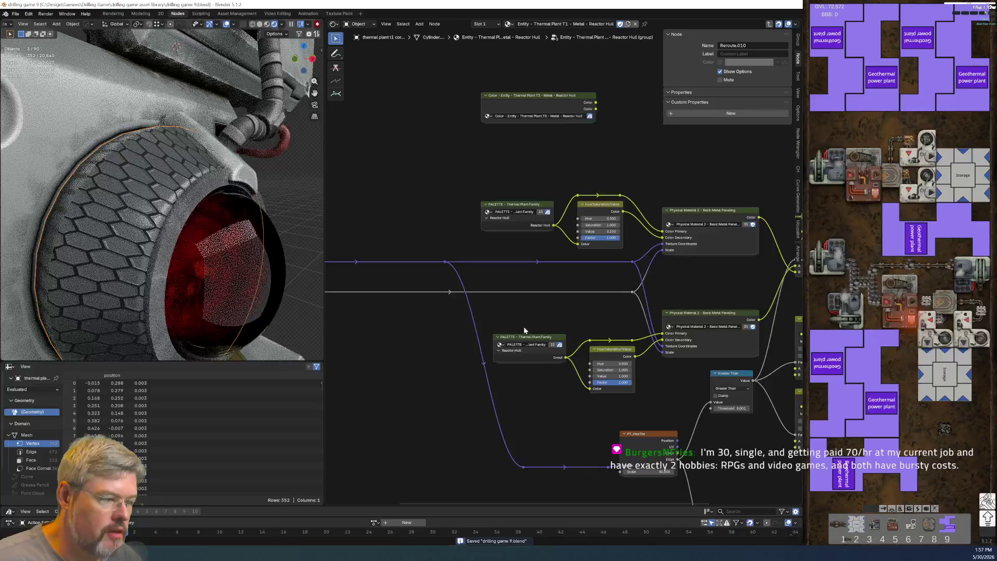
# Step: Step into the PALETTE - Thermal Plant Family group and back out, then save again
pyautogui.click(530, 345)
pyautogui.press('Tab')
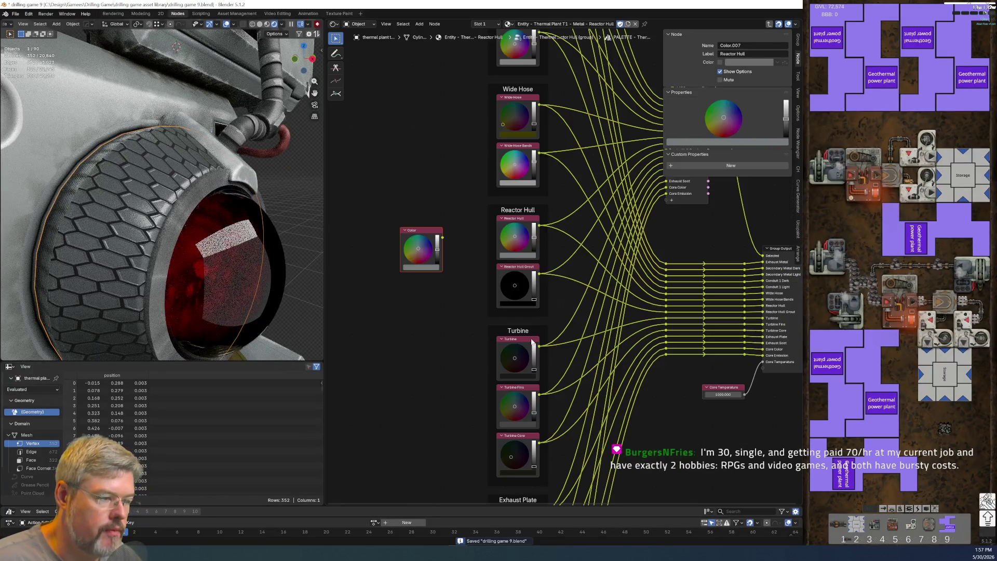
pyautogui.press('Tab')
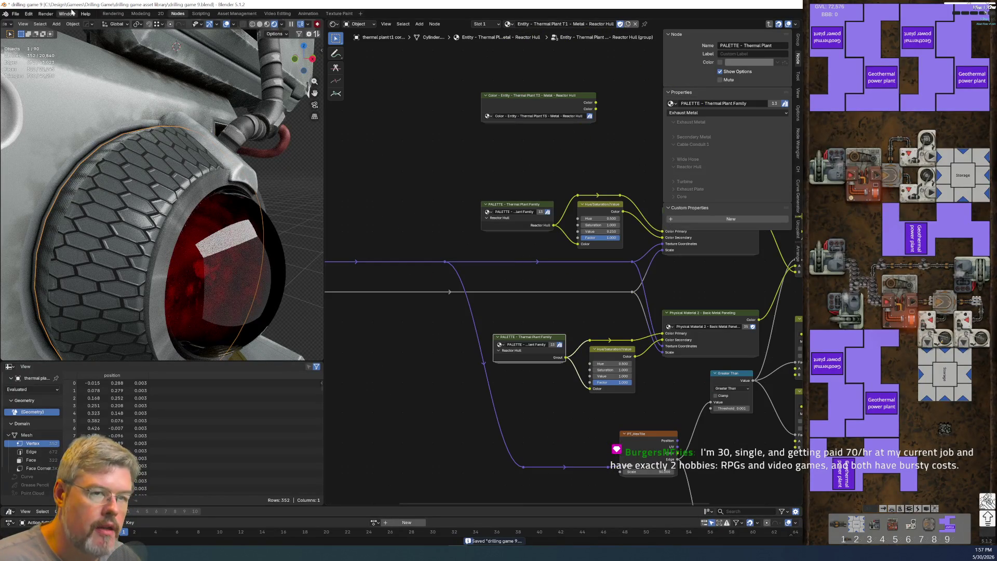
pyautogui.click(15, 14)
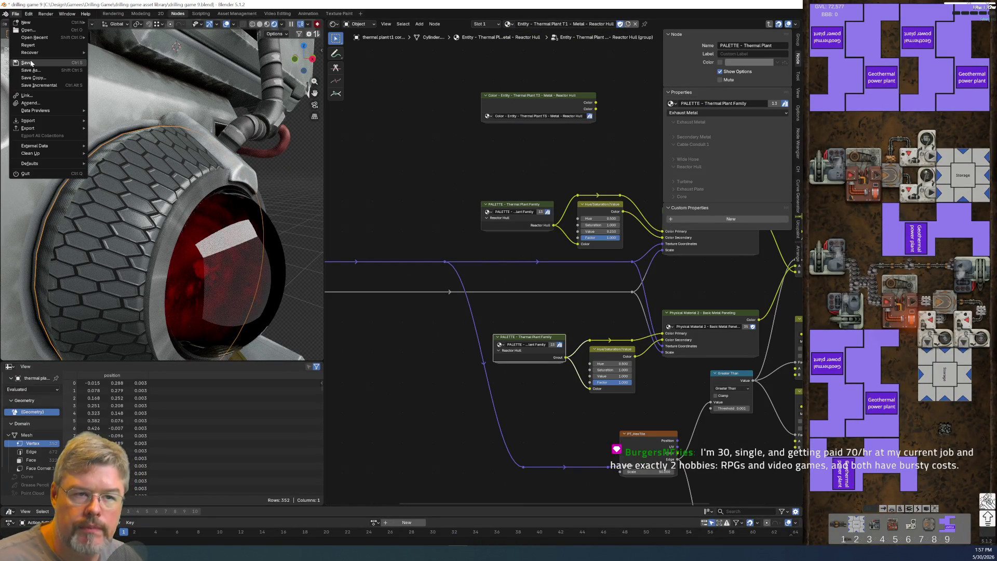
pyautogui.click(53, 48)
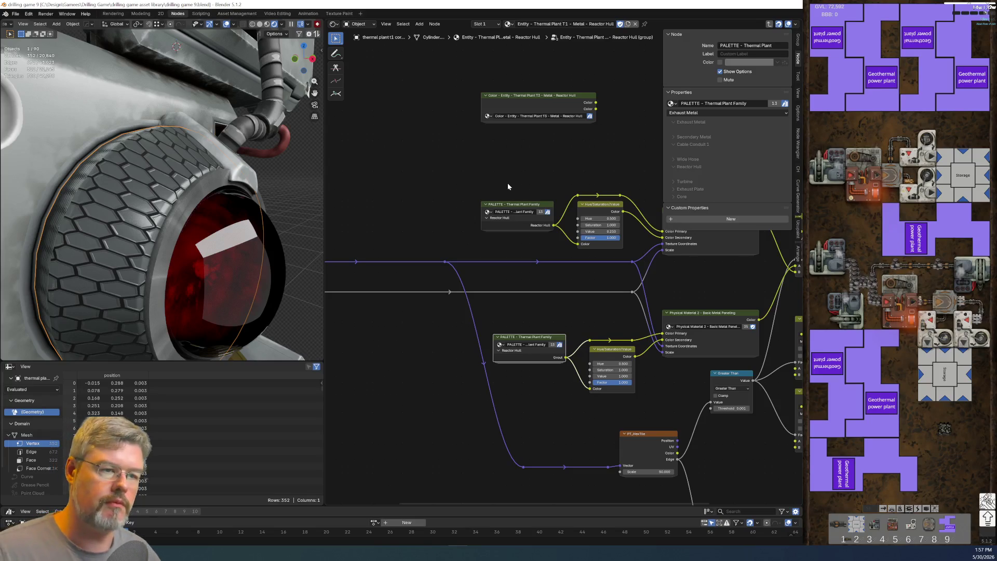
# Step: Select the core ring plate and frame the view on it
pyautogui.click(154, 308)
pyautogui.press('KP_Decimal')
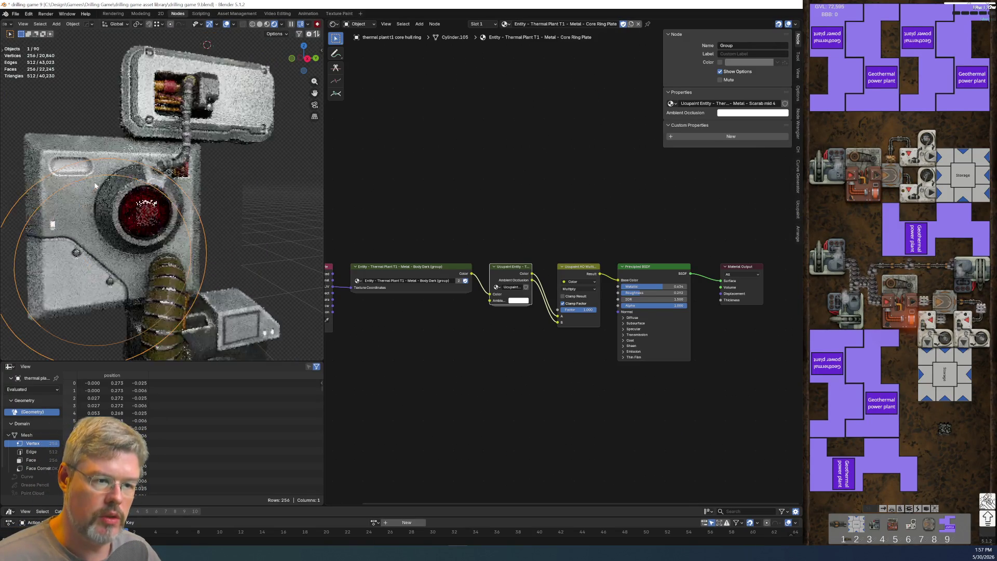
pyautogui.scroll(1, 429, 257)
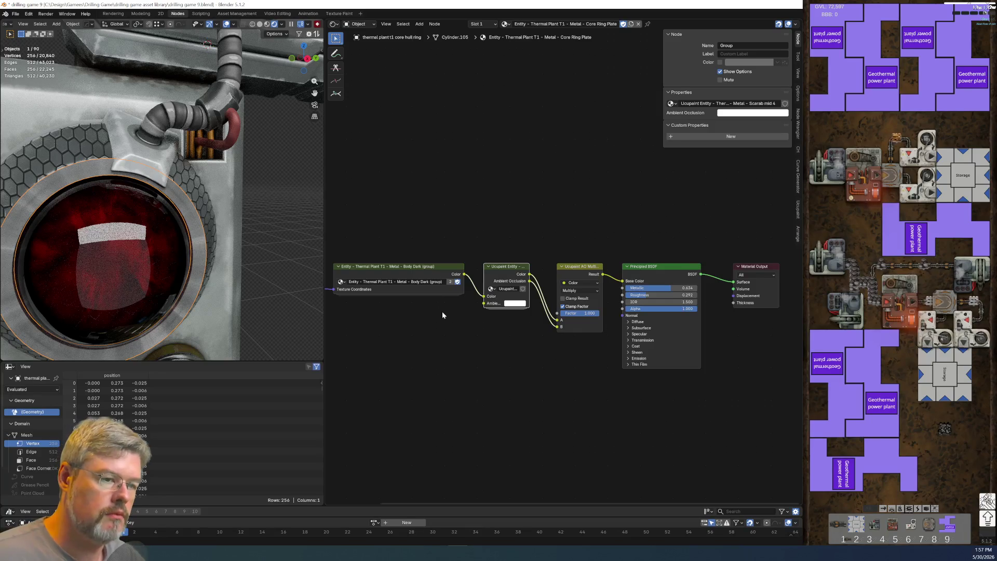
# Step: Select the Ucupaint Entity and AO Multiply nodes, try dissolving them, then undo
pyautogui.moveTo(437, 350); pyautogui.dragTo(425, 295, button='middle')
pyautogui.moveTo(479, 156); pyautogui.dragTo(492, 335)
pyautogui.moveTo(471, 144); pyautogui.dragTo(571, 330)
pyautogui.hotkey('ctrl', 'x')
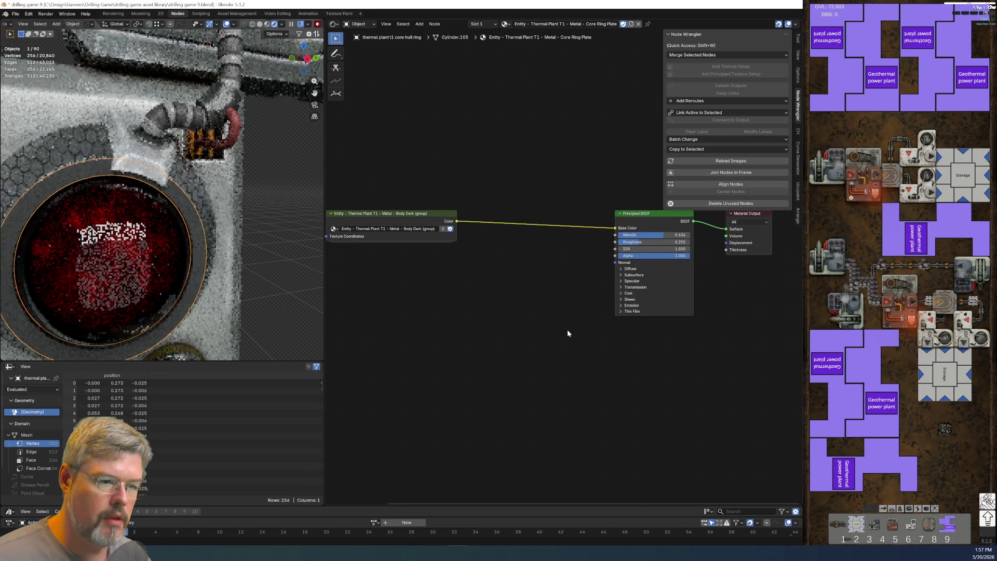
pyautogui.hotkey('ctrl', 't')
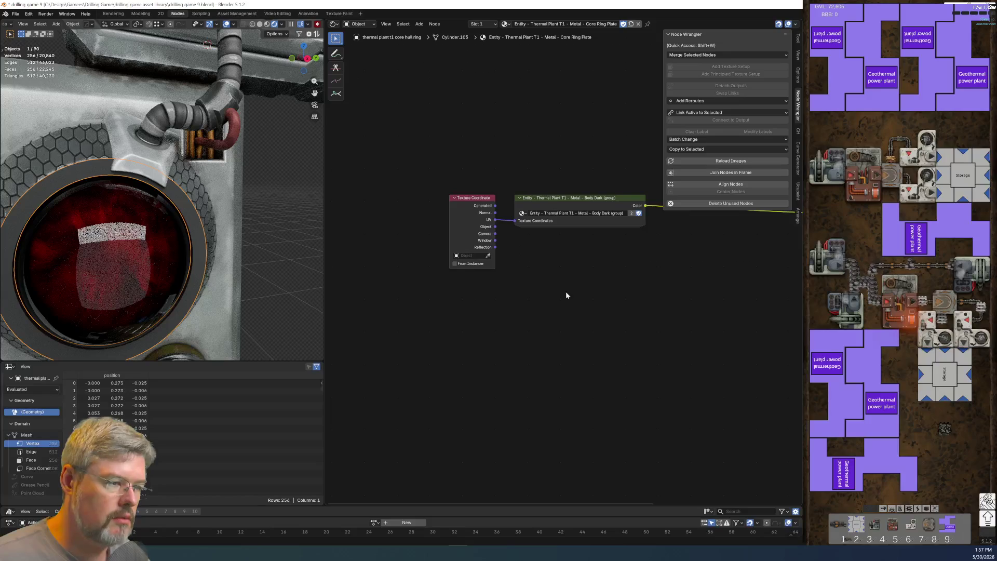
pyautogui.hotkey('ctrl', 'z')
pyautogui.hotkey('ctrl', 'z')
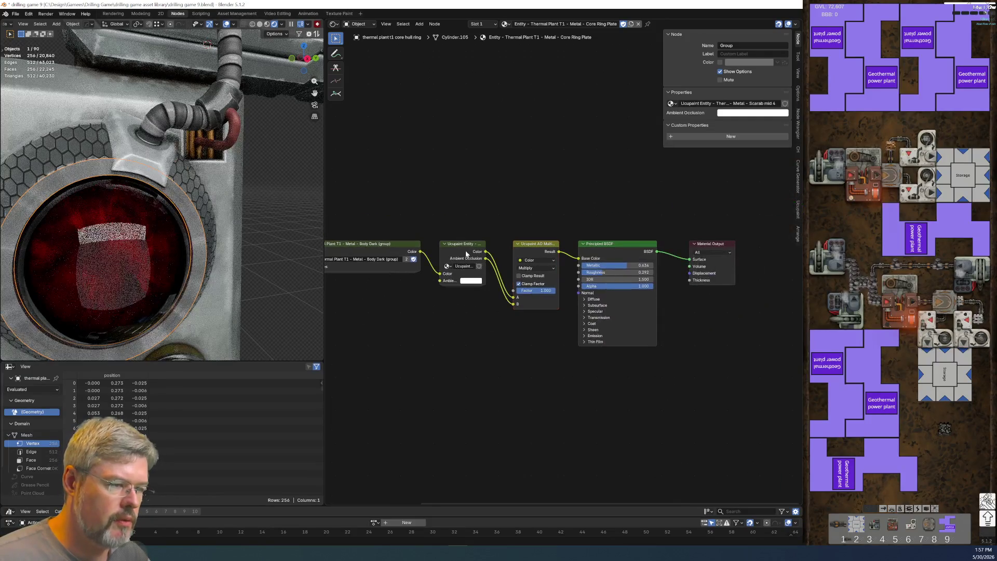
# Step: Inspect the Ucupaint Entity group and its Solid Color subgroup's mask noise nodes, then exit
pyautogui.press('Tab')
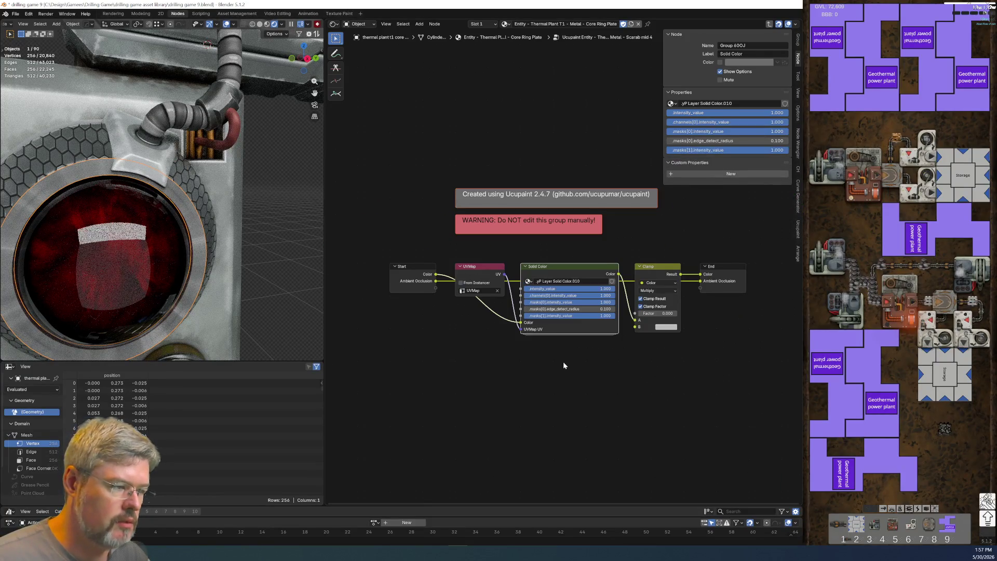
pyautogui.scroll(3, 563, 361)
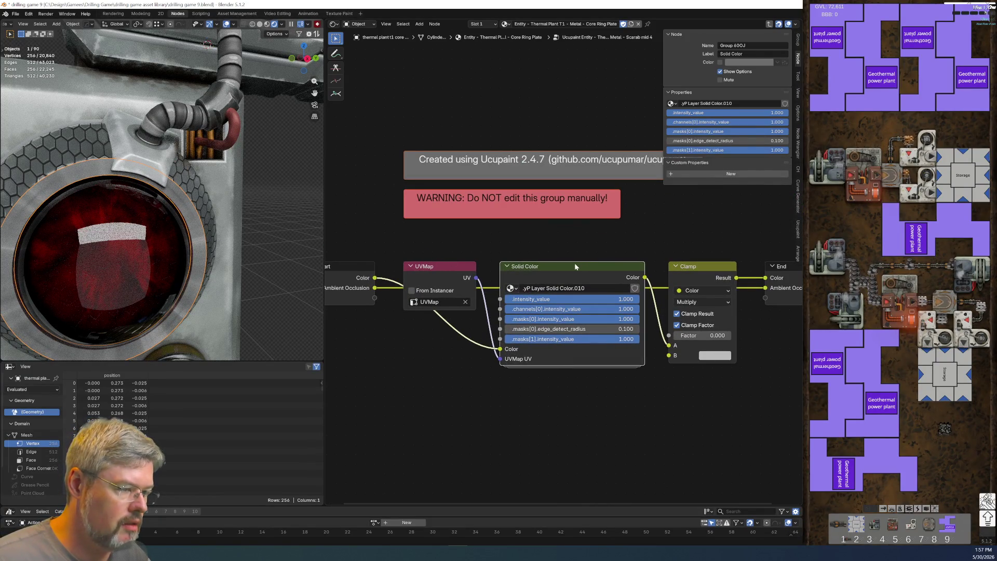
pyautogui.press('Tab')
pyautogui.moveTo(592, 342)
pyautogui.mouseDown(button='middle')
pyautogui.moveTo(598, 369)
pyautogui.moveTo(676, 348)
pyautogui.moveTo(435, 314)
pyautogui.mouseUp(button='middle')
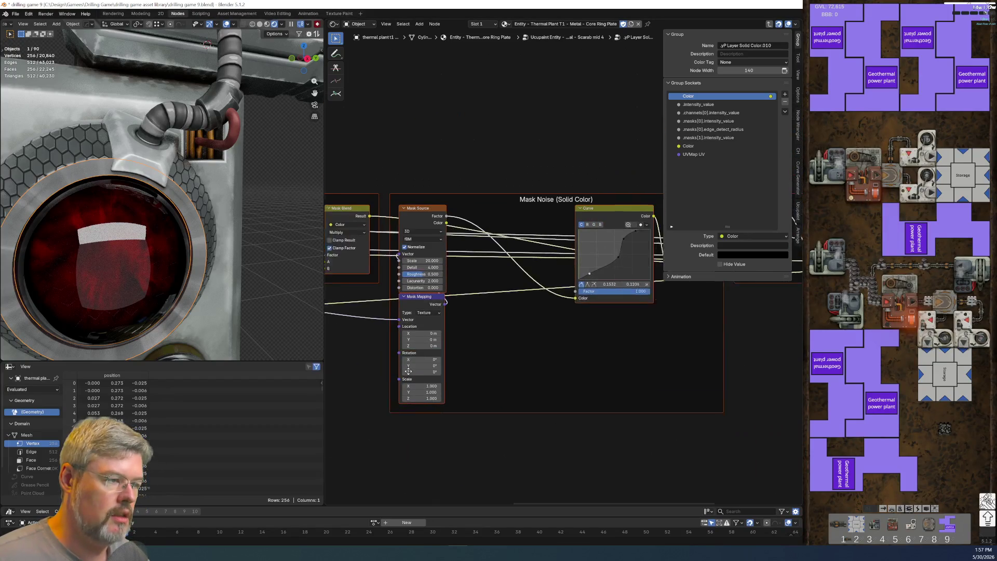
pyautogui.press('Tab')
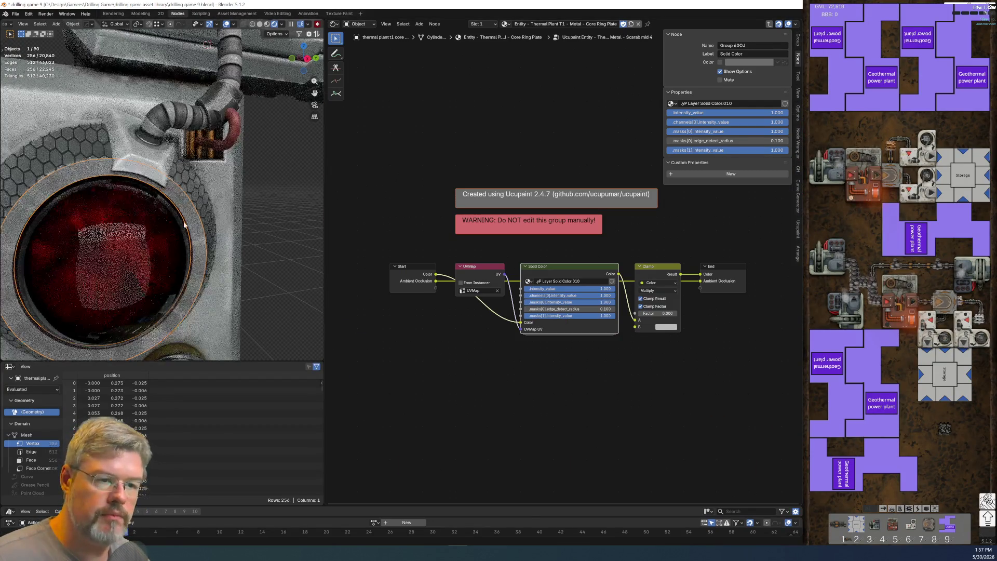
pyautogui.press('Tab')
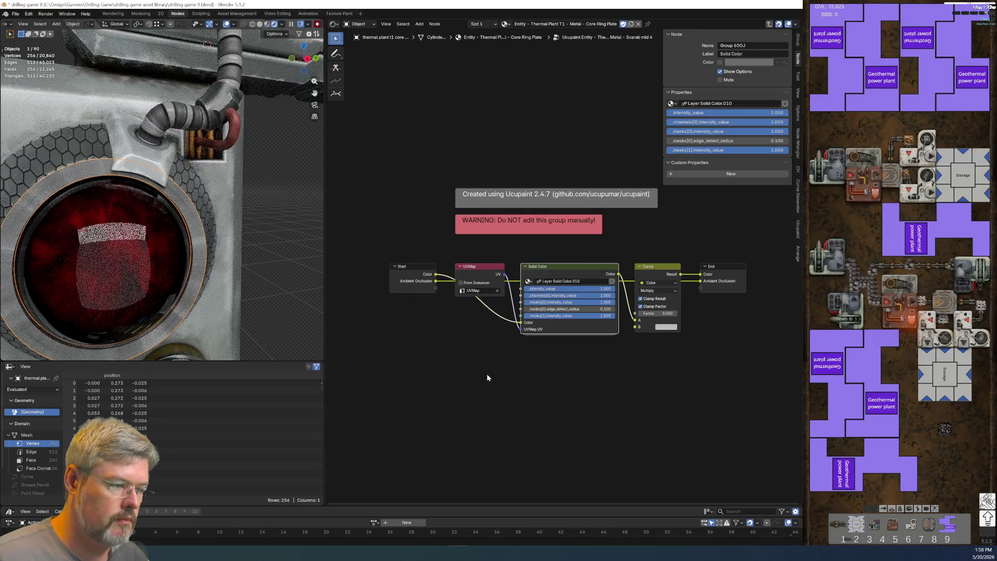
pyautogui.press('Tab')
# Step: Delete the Ucupaint Entity, AO Multiply and Principled BSDF nodes
pyautogui.moveTo(443, 191); pyautogui.dragTo(519, 369)
pyautogui.press('x')
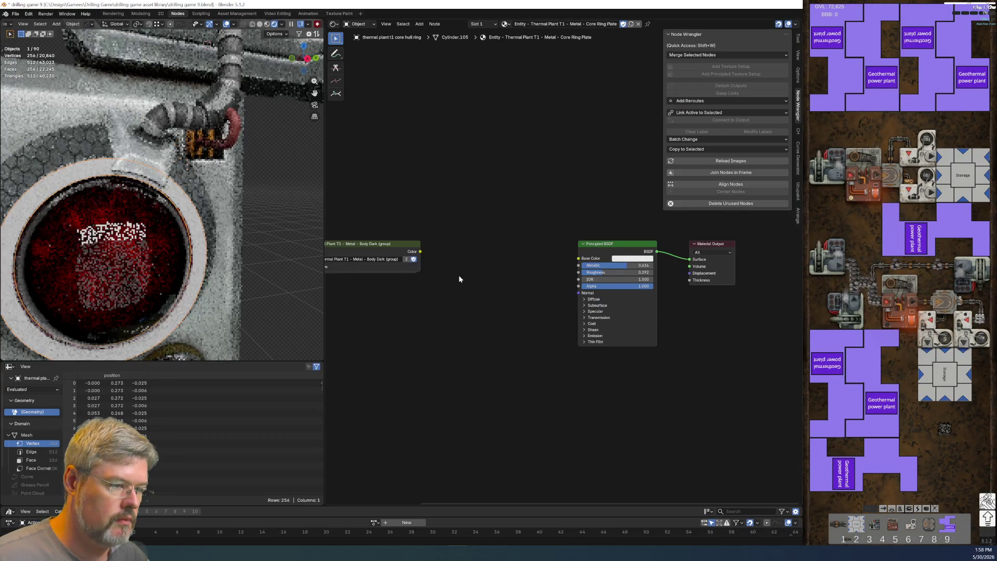
pyautogui.moveTo(556, 229); pyautogui.dragTo(618, 384)
pyautogui.press('x')
# Step: Select the Texture Coordinate and Body Dark group nodes and bring Material Output into view
pyautogui.moveTo(369, 207); pyautogui.dragTo(532, 399)
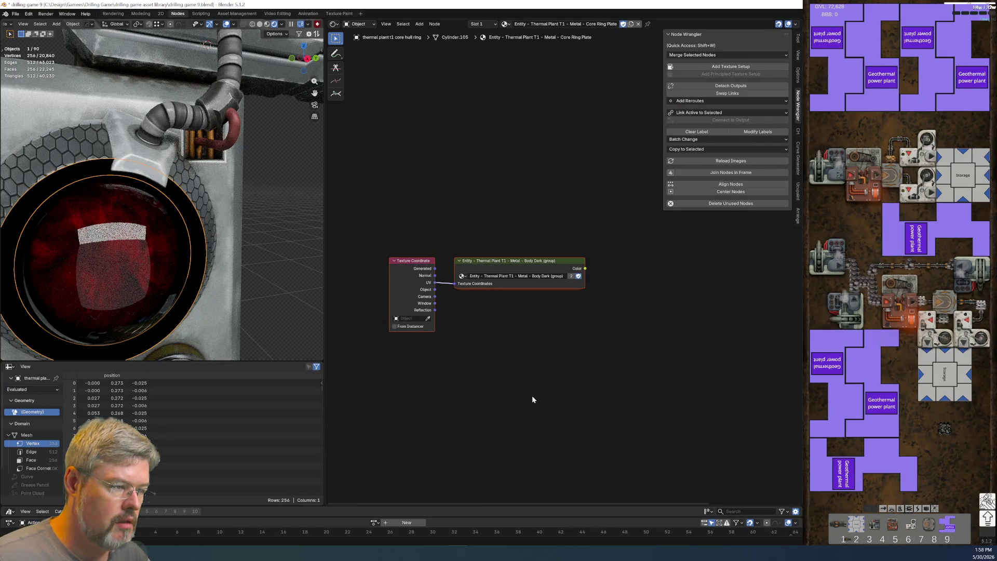
pyautogui.moveTo(383, 184); pyautogui.dragTo(418, 341)
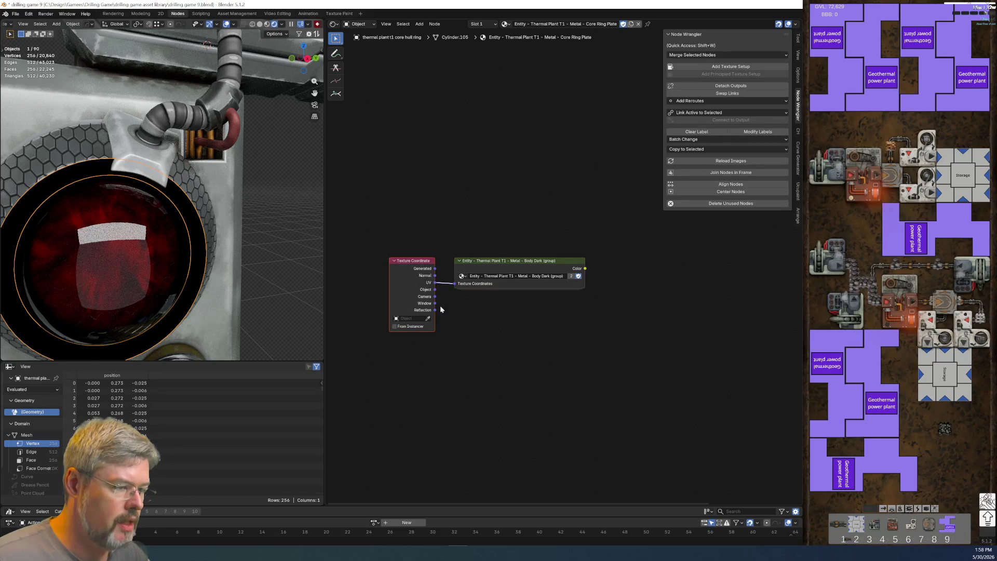
pyautogui.click(497, 262)
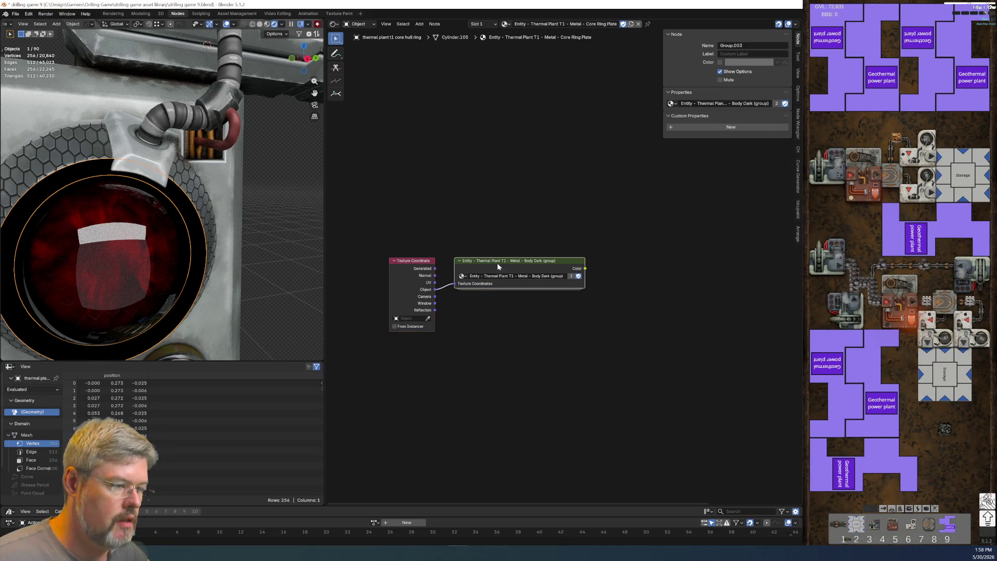
pyautogui.scroll(2, 483, 272)
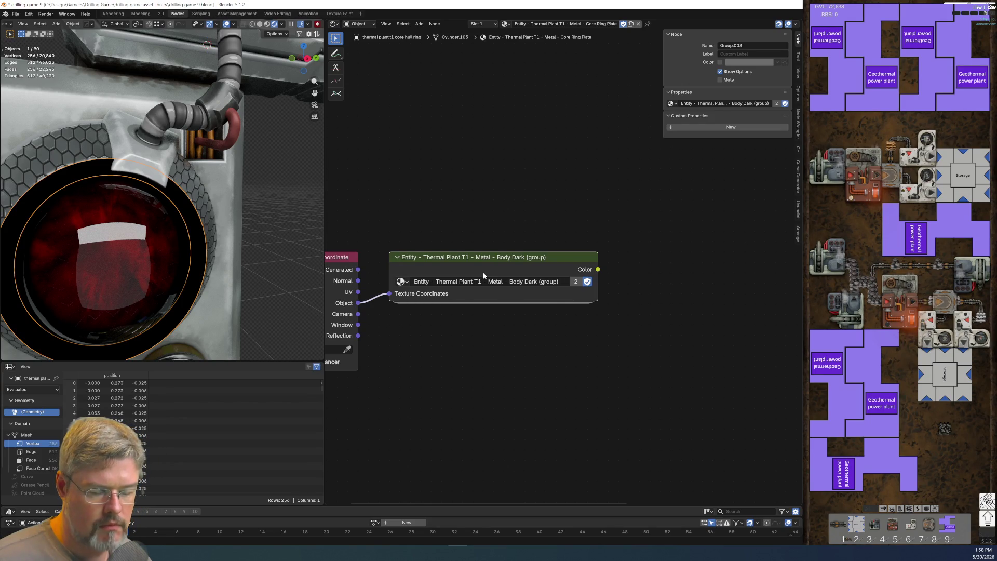
pyautogui.scroll(-2, 569, 264)
pyautogui.moveTo(568, 360); pyautogui.dragTo(452, 278, button='middle')
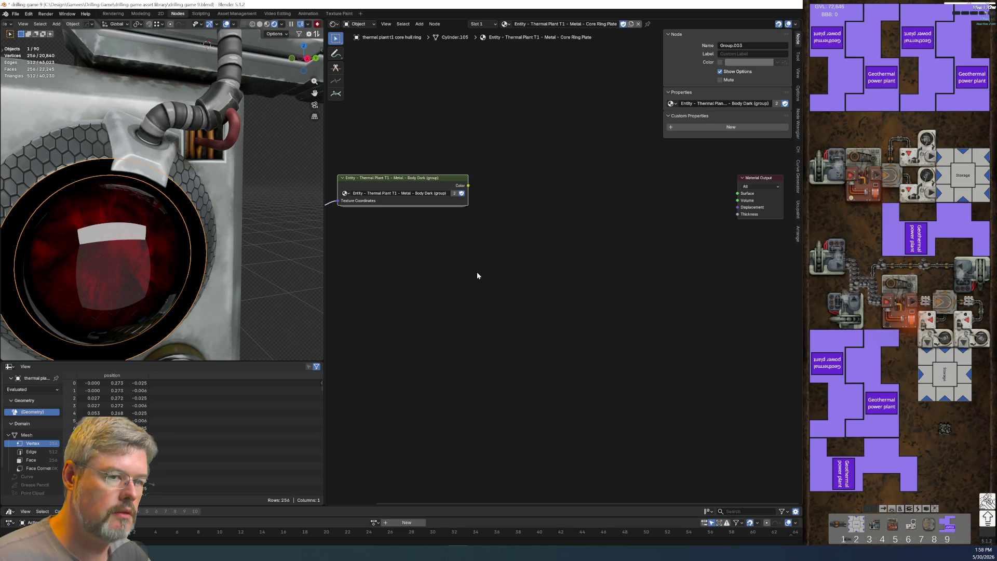
# Step: Move the Body Dark group toward Material Output and step inside it
pyautogui.moveTo(425, 143); pyautogui.dragTo(519, 265)
pyautogui.moveTo(410, 181); pyautogui.dragTo(553, 194)
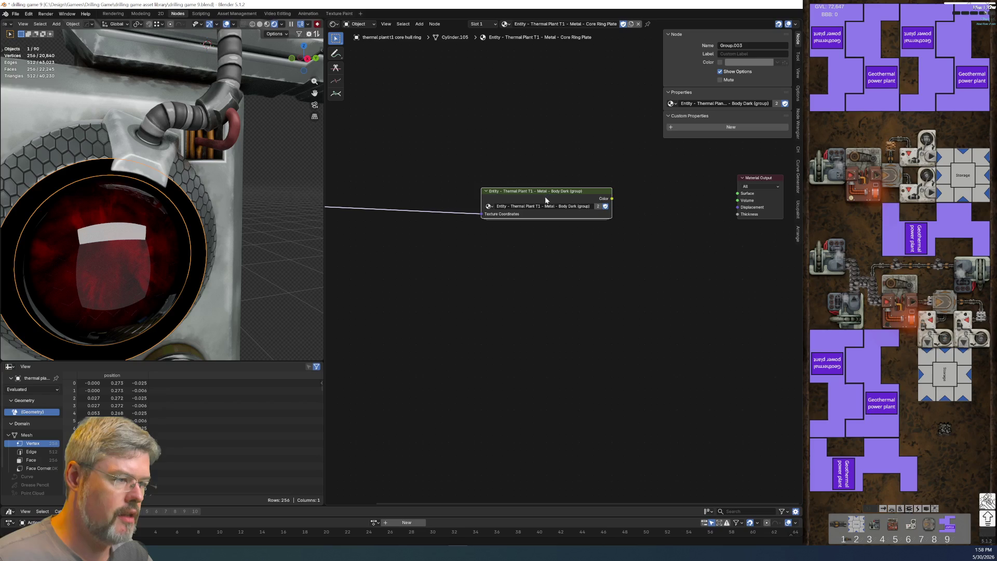
pyautogui.click(535, 216)
pyautogui.press('Tab')
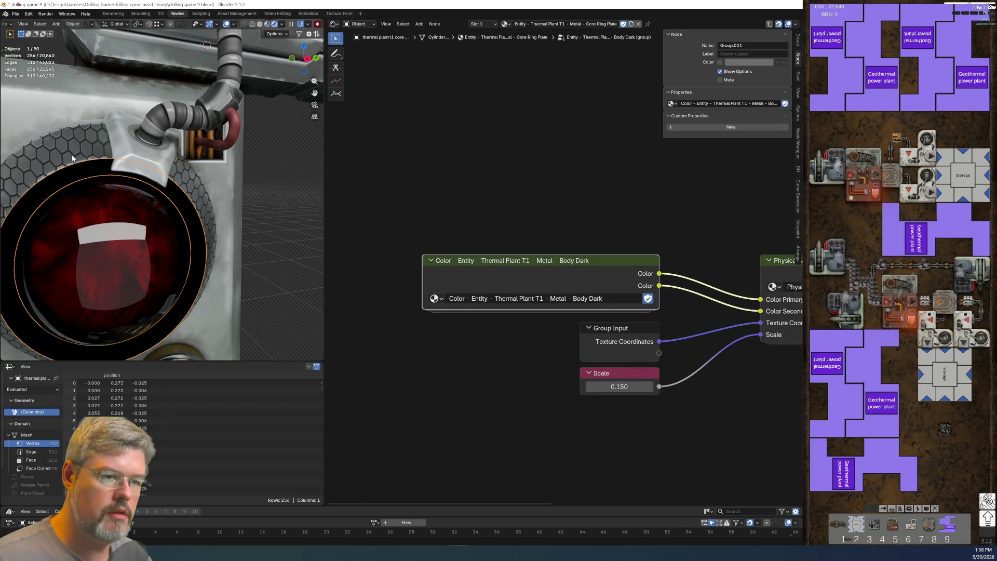
# Step: Select the reactor hull and hide the Texture Coordinate node's unused outputs
pyautogui.click(58, 147)
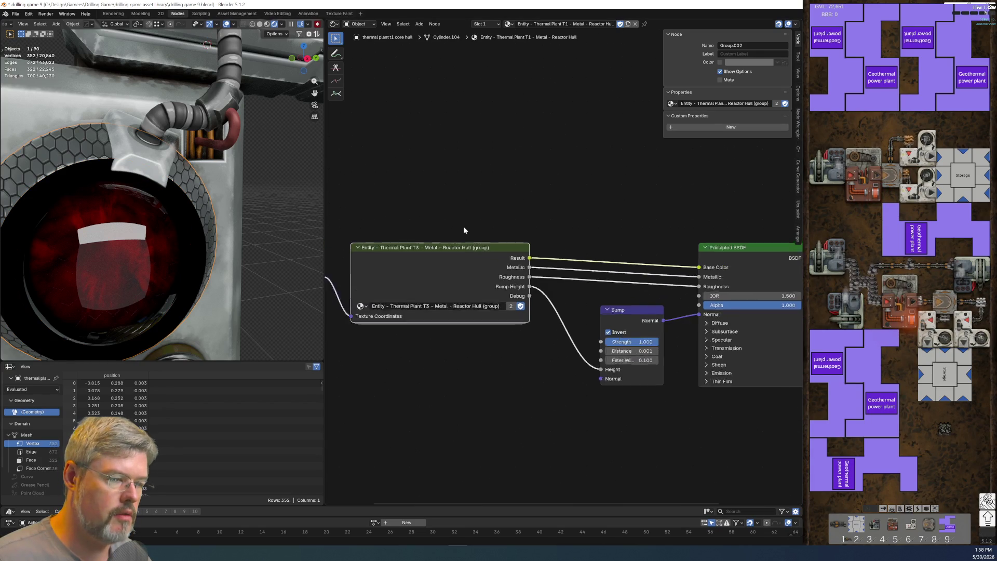
pyautogui.click(428, 437)
pyautogui.click(400, 247)
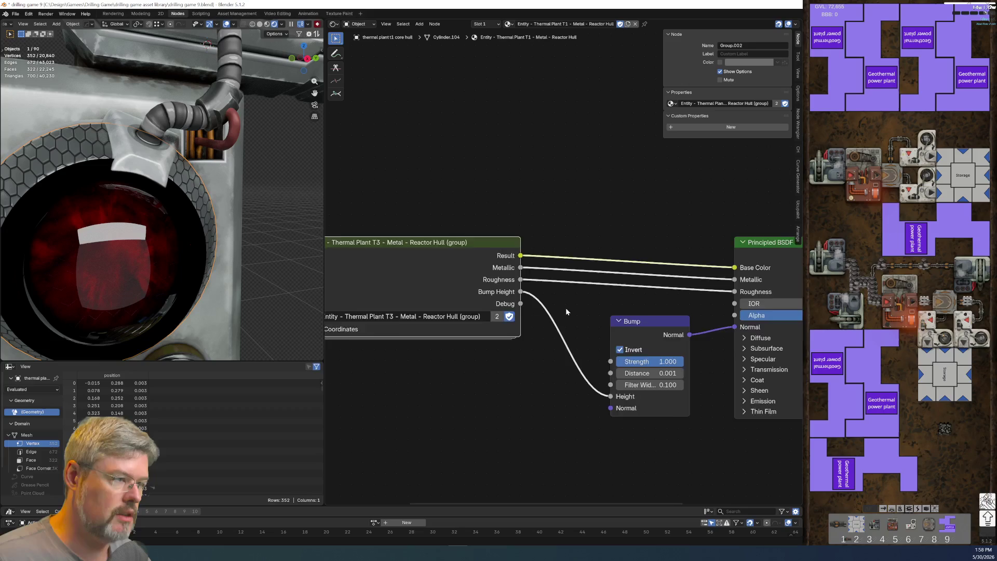
pyautogui.scroll(-2, 566, 307)
pyautogui.moveTo(487, 353)
pyautogui.mouseDown(button='middle')
pyautogui.moveTo(573, 426)
pyautogui.moveTo(425, 393)
pyautogui.mouseUp(button='middle')
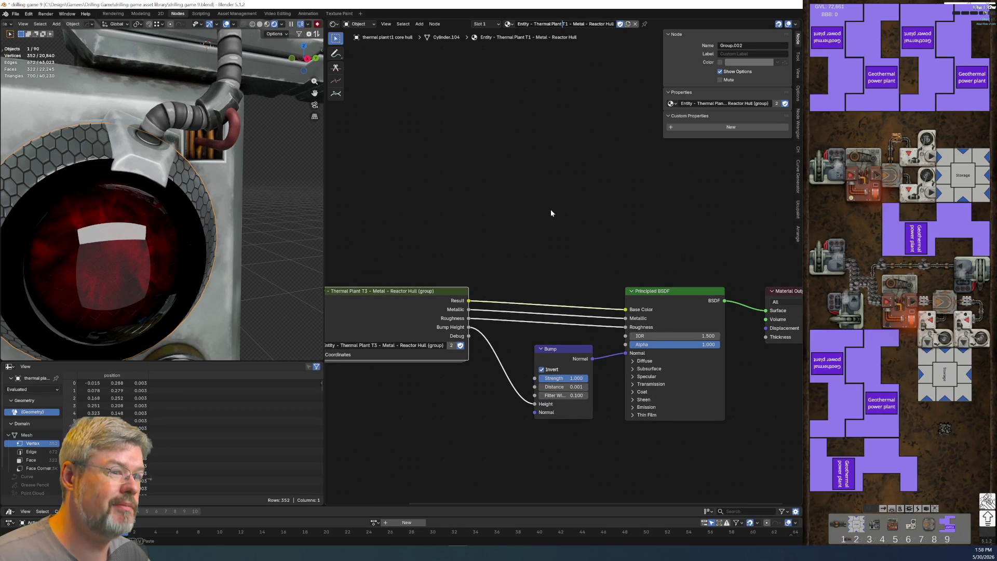
pyautogui.moveTo(523, 416); pyautogui.dragTo(606, 385, button='middle')
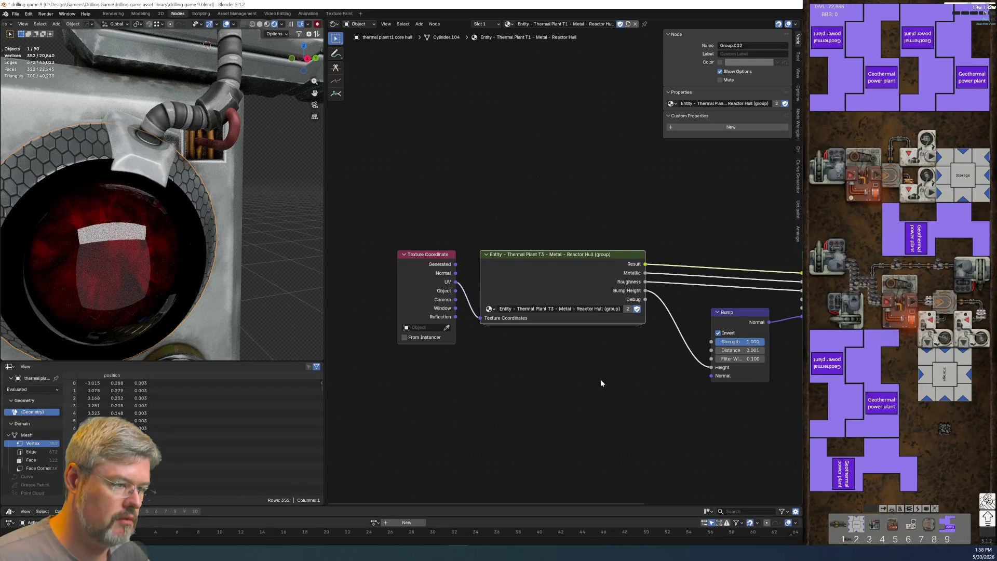
pyautogui.click(423, 255)
pyautogui.hotkey('ctrl', 'h')
pyautogui.moveTo(558, 383); pyautogui.dragTo(507, 368, button='middle')
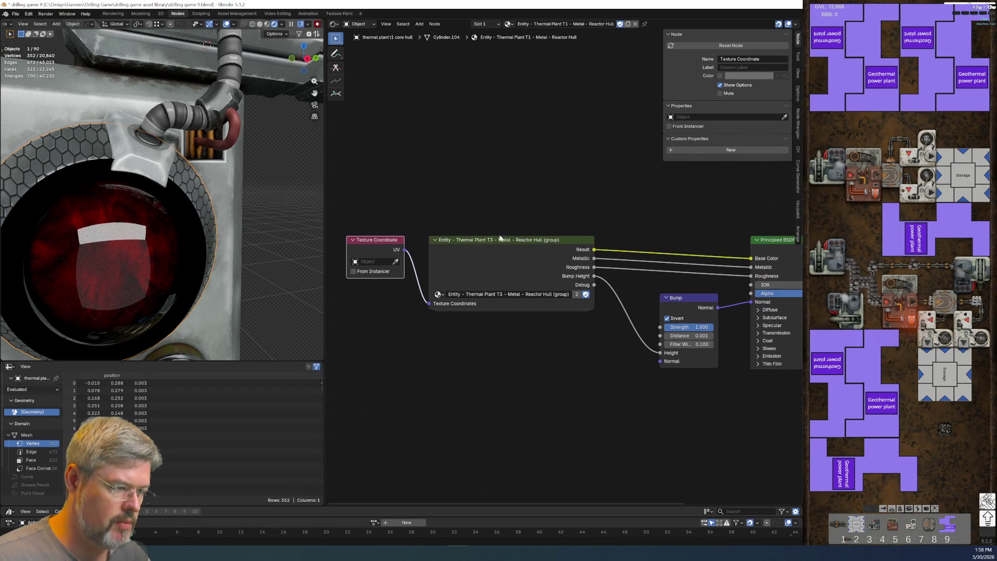
# Step: Remove the 'T1' tier number from the Reactor Hull group and material names
pyautogui.click(498, 300)
pyautogui.click(496, 294)
pyautogui.press('Delete')
pyautogui.press('Delete')
pyautogui.press('Delete')
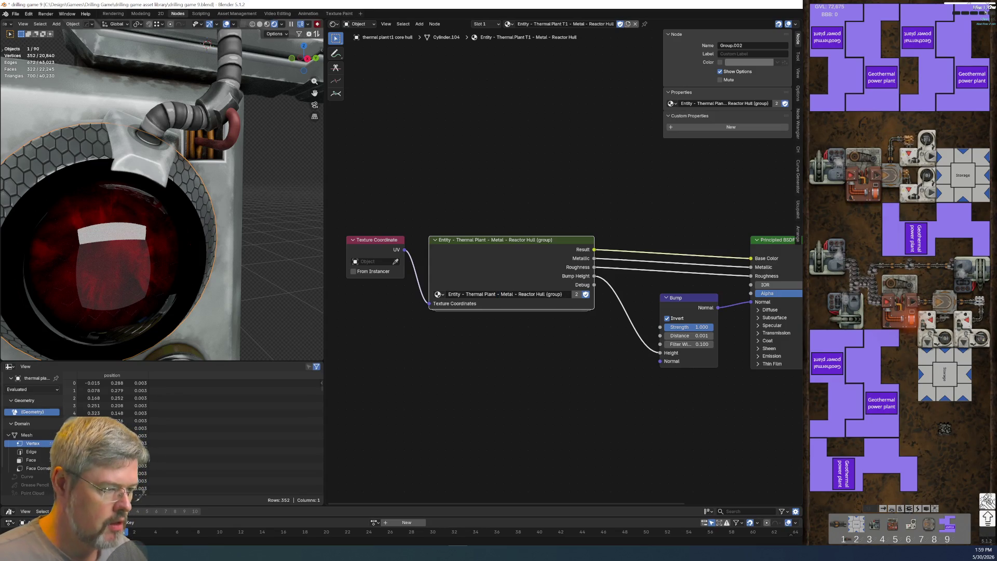
pyautogui.moveTo(635, 436); pyautogui.dragTo(435, 377, button='middle')
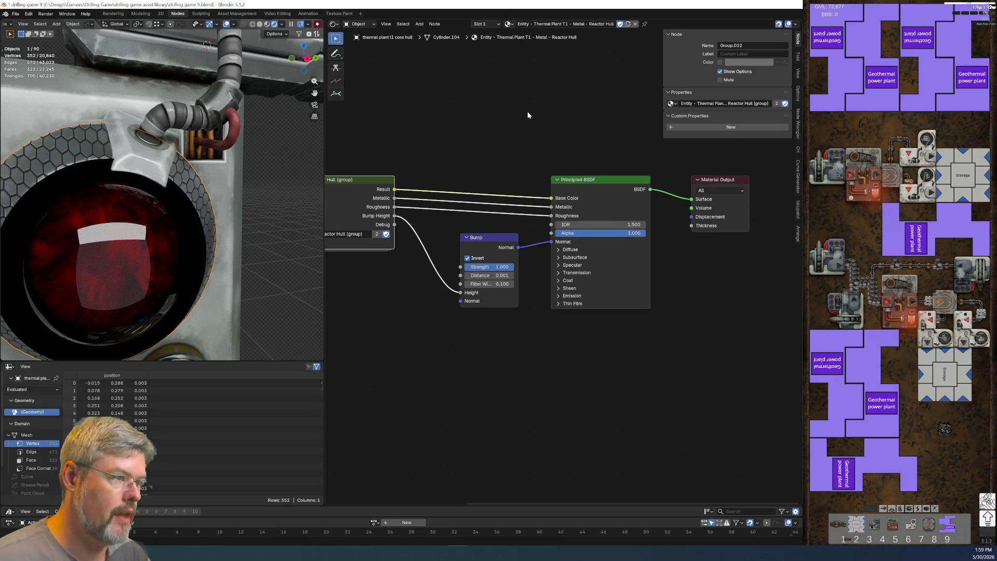
pyautogui.doubleClick(564, 24)
pyautogui.press('Delete')
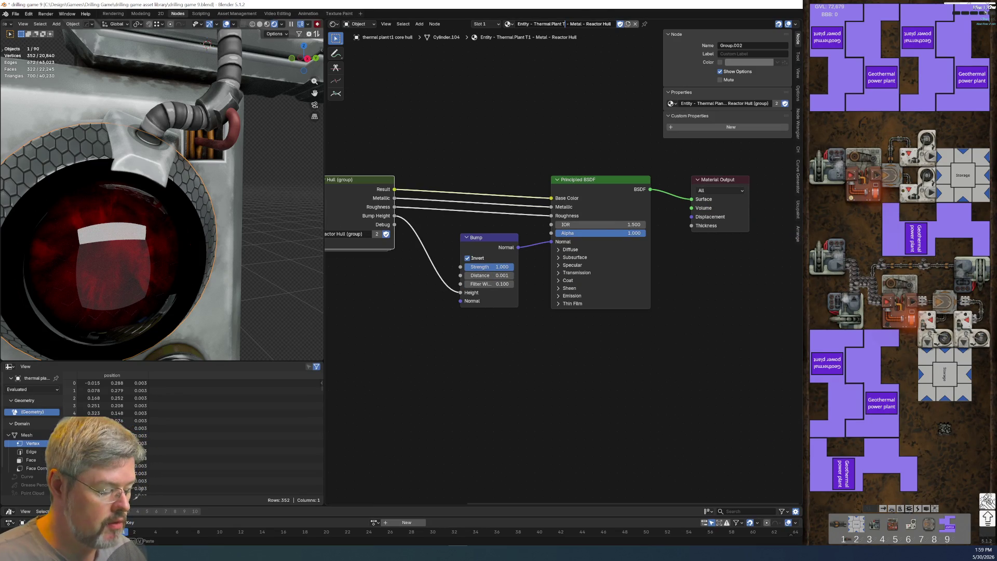
pyautogui.press('BackSpace')
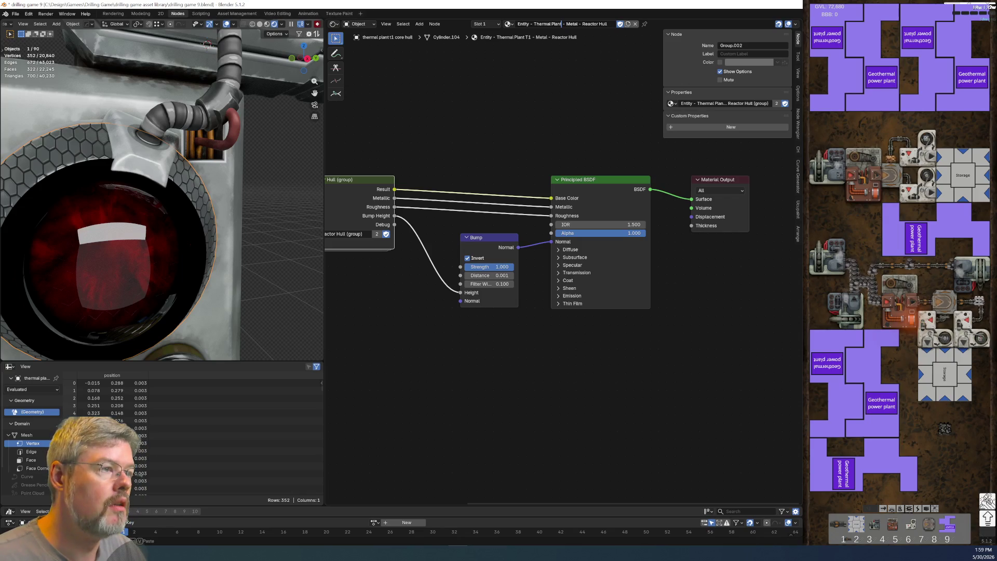
pyautogui.press('Return')
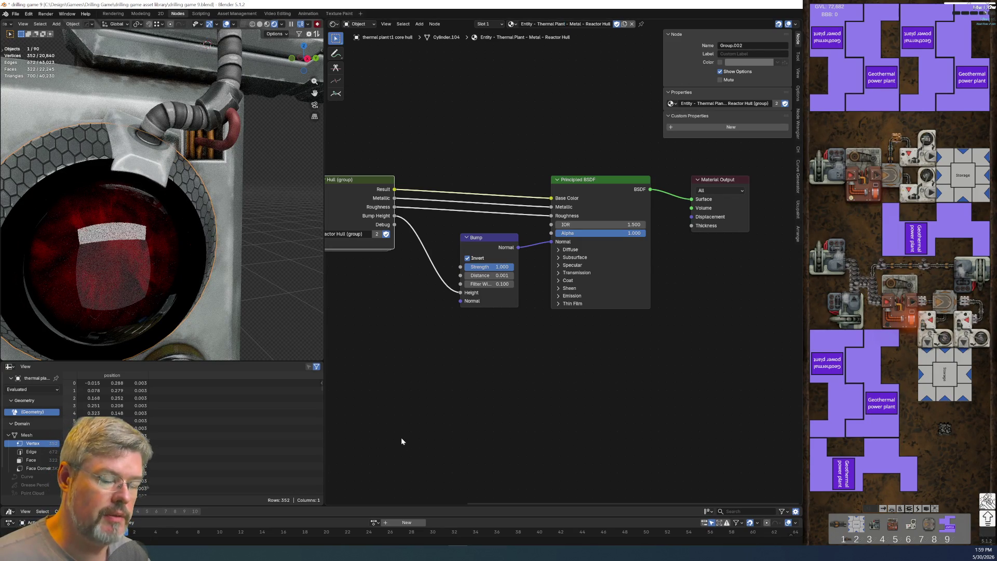
# Step: Save drilling game 9.blend and select the core hull ring to show its material
pyautogui.click(16, 13)
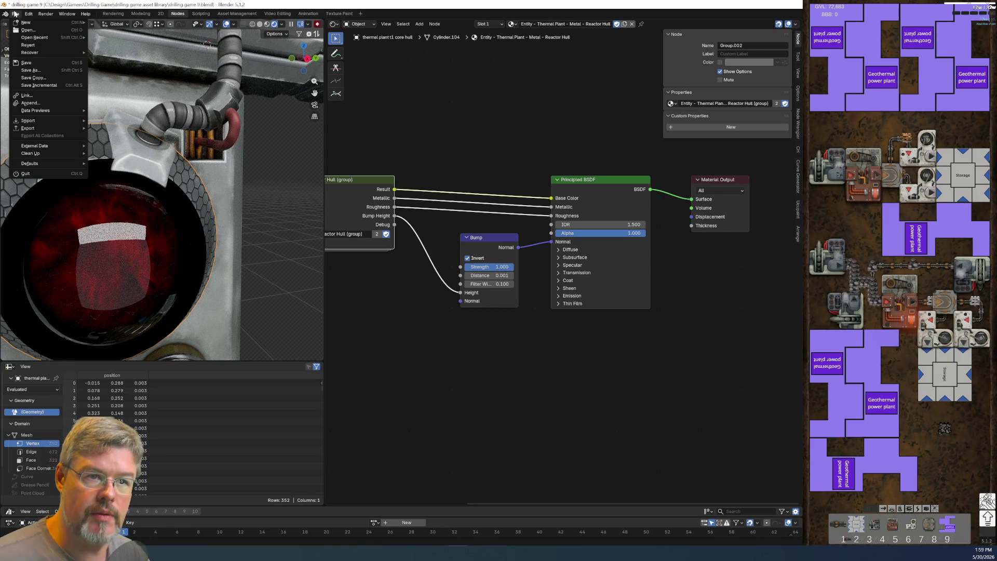
pyautogui.click(23, 65)
pyautogui.moveTo(456, 398); pyautogui.dragTo(704, 391, button='middle')
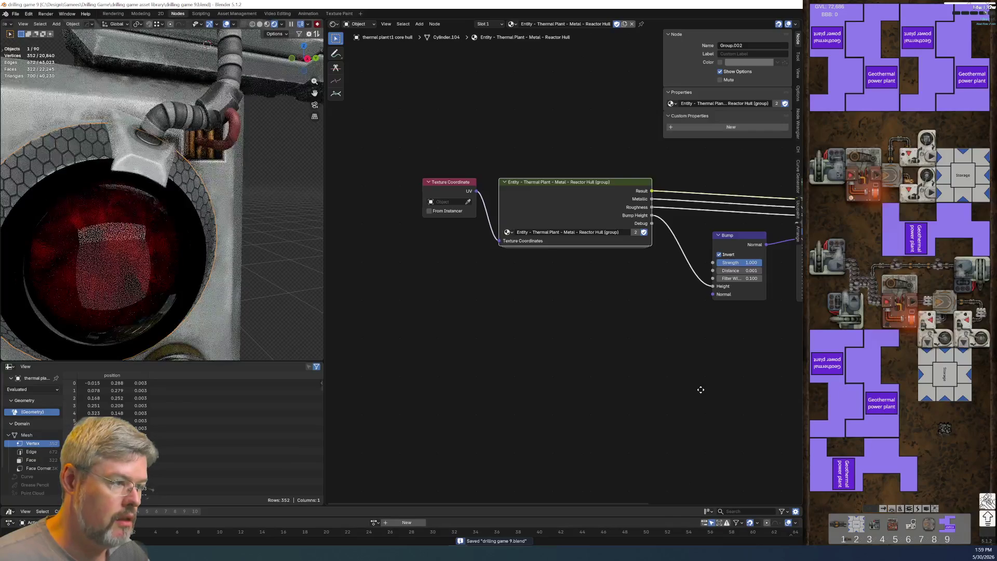
pyautogui.moveTo(757, 325); pyautogui.dragTo(596, 325, button='middle')
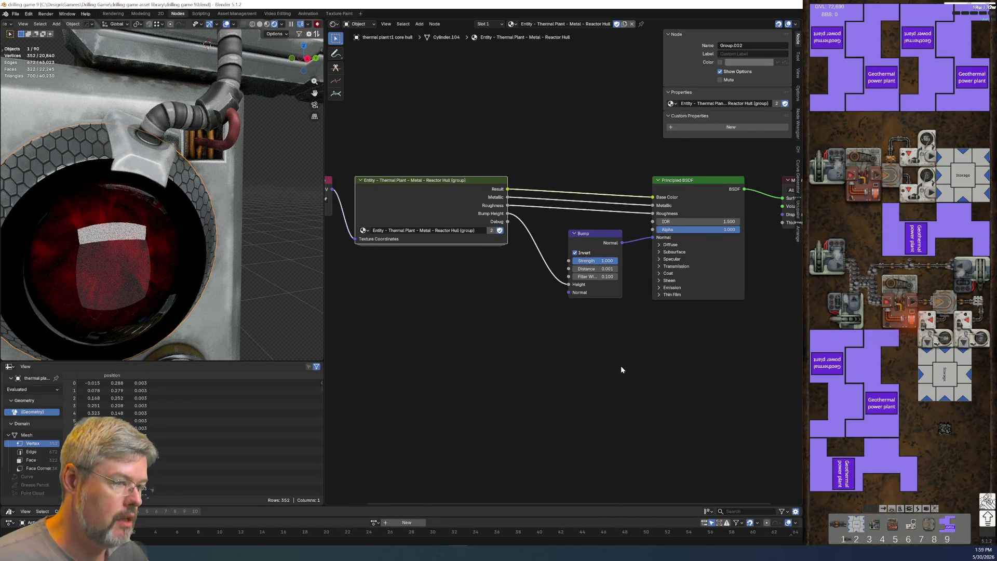
pyautogui.click(178, 217)
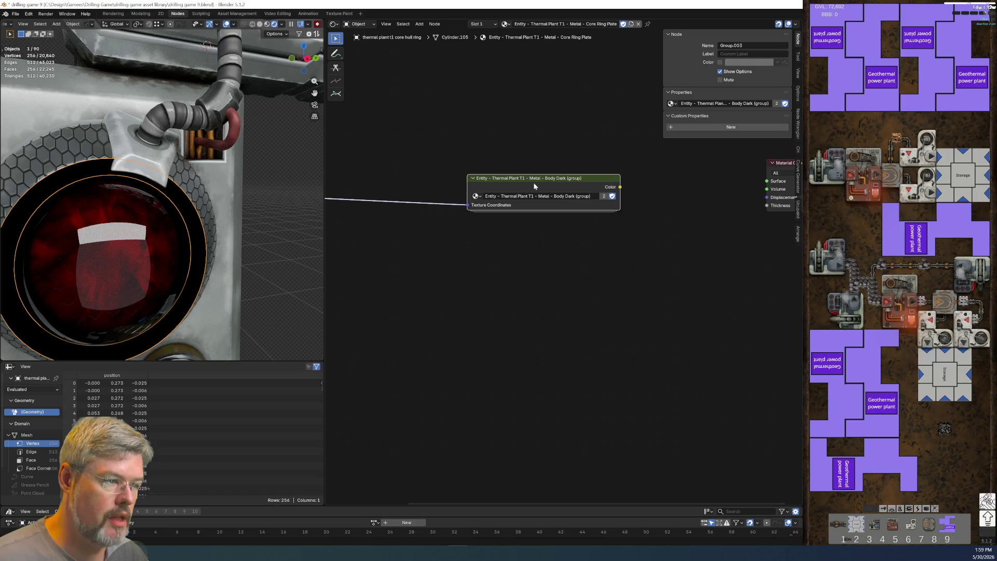
# Step: Connect the Body Dark group's Color output to the Material Output Surface
pyautogui.scroll(2, 463, 296)
pyautogui.scroll(-2, 458, 289)
pyautogui.moveTo(458, 289); pyautogui.dragTo(404, 329, button='middle')
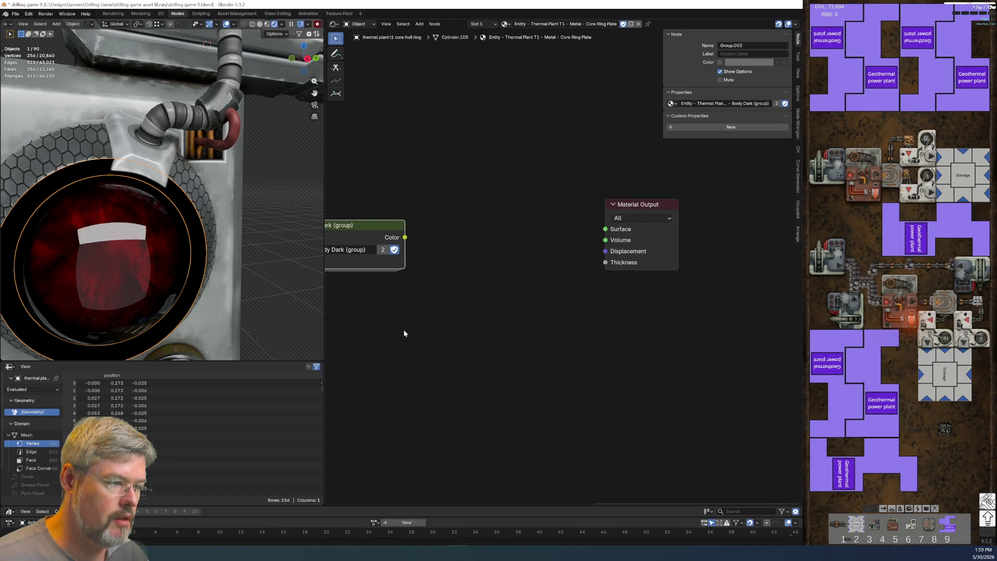
pyautogui.moveTo(438, 243); pyautogui.dragTo(596, 237)
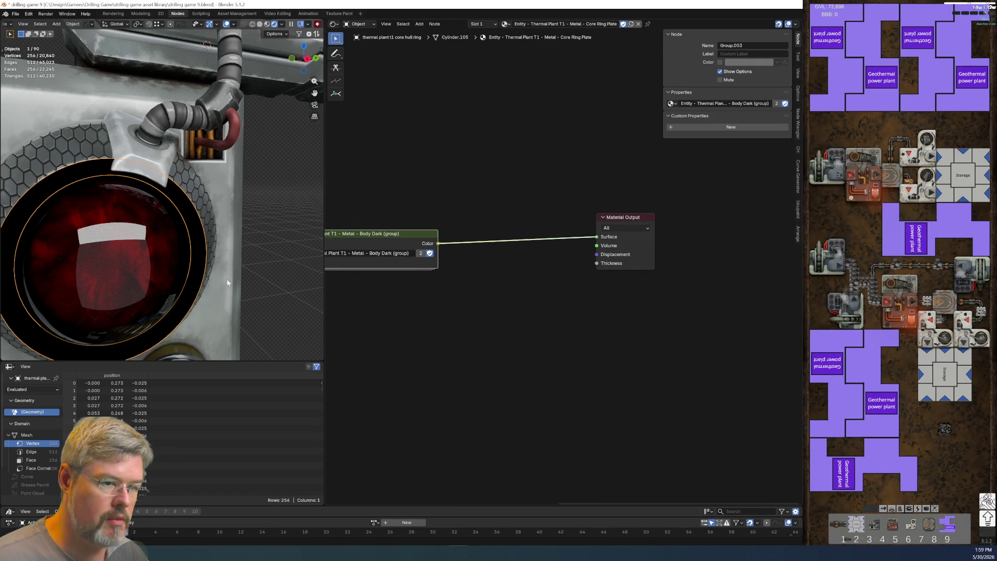
# Step: Inspect the inner nodes of the Body Dark group, then return to the material
pyautogui.moveTo(406, 318); pyautogui.dragTo(581, 310, button='middle')
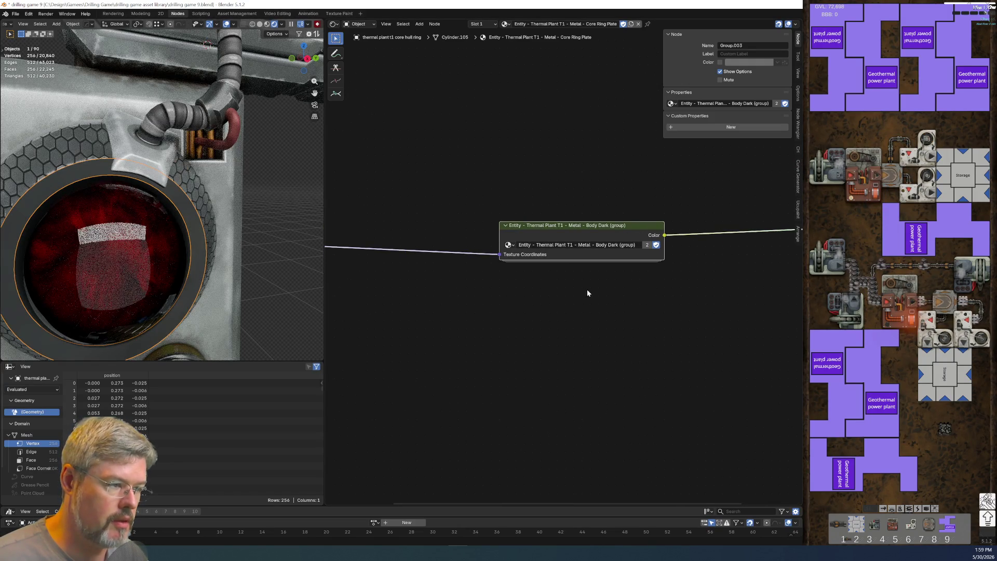
pyautogui.press('Tab')
pyautogui.scroll(-3, 615, 383)
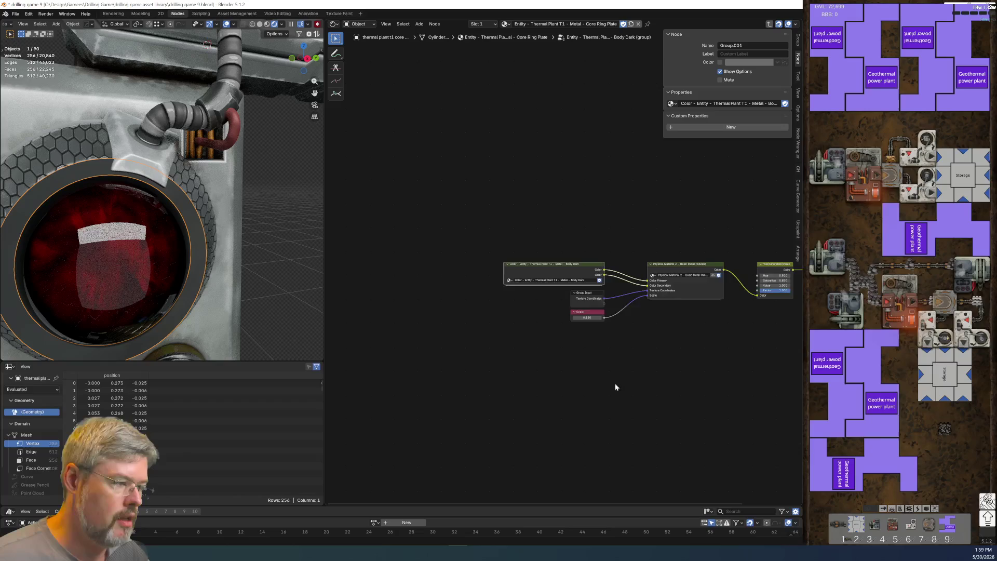
pyautogui.moveTo(615, 383); pyautogui.dragTo(476, 385, button='middle')
pyautogui.scroll(2, 476, 385)
pyautogui.scroll(1, 584, 315)
pyautogui.scroll(2, 494, 401)
pyautogui.scroll(-2, 485, 406)
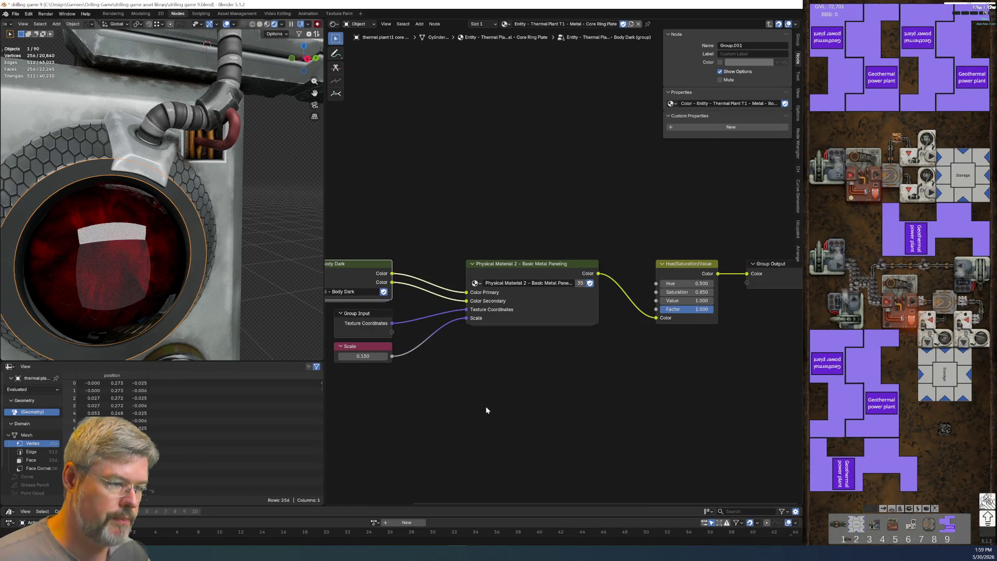
pyautogui.press('Tab')
pyautogui.press('Tab')
pyautogui.press('Tab')
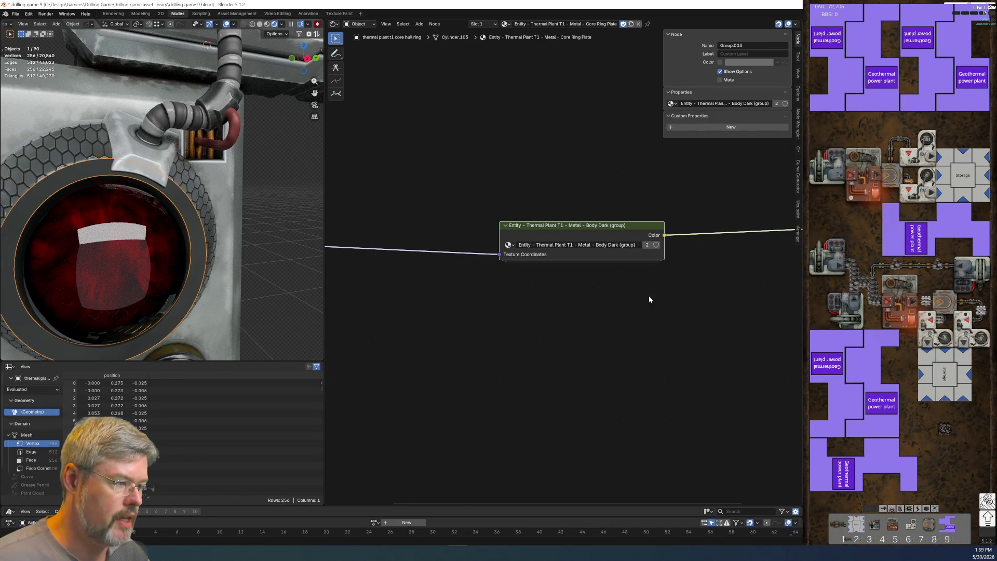
# Step: Centre the Body Dark node and browse the available node groups list
pyautogui.press('KP_Decimal')
pyautogui.click(452, 267)
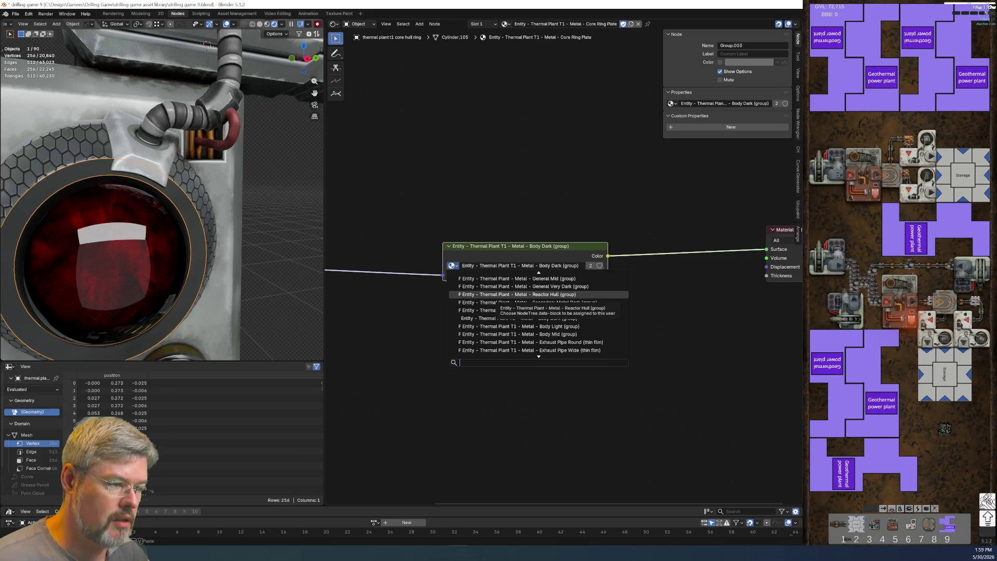
pyautogui.press('Up')
pyautogui.press('Up')
pyautogui.press('Up')
pyautogui.press('Up')
pyautogui.press('Up')
pyautogui.press('Up')
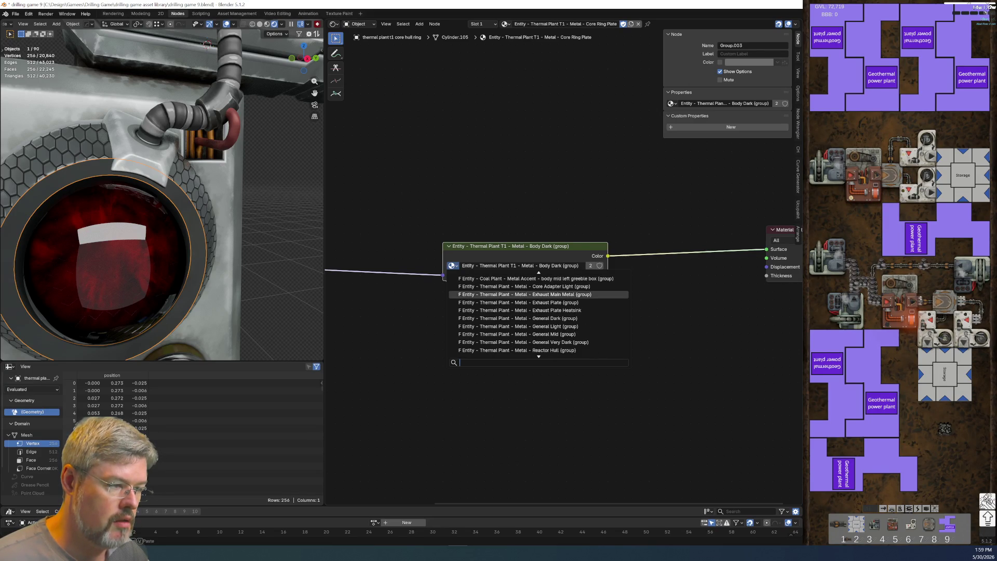
# Step: Swap the group to 'Entity - Thermal Plant - Metal - Exhaust Main Metal' and zoom to check
pyautogui.click(510, 294)
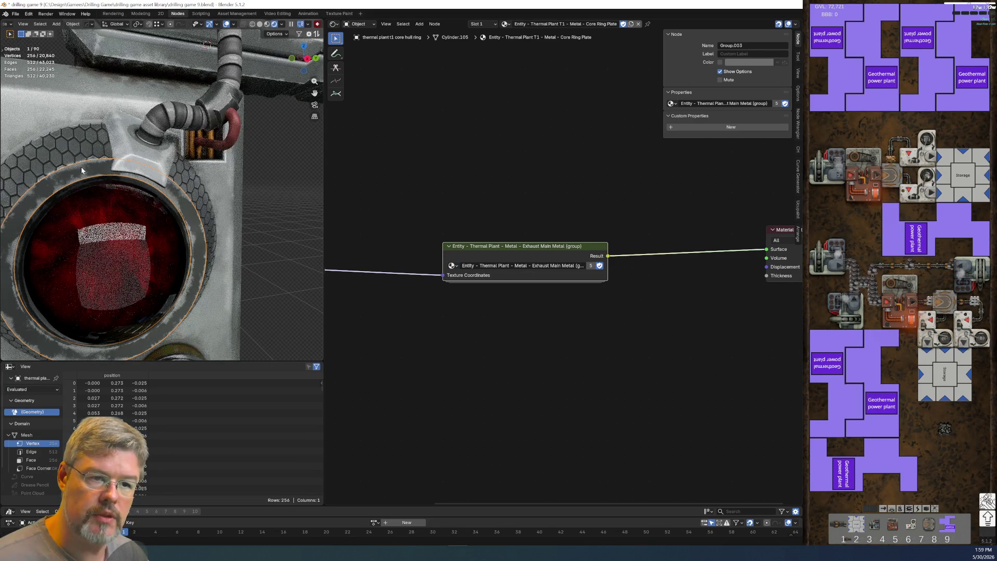
pyautogui.scroll(-3, 163, 252)
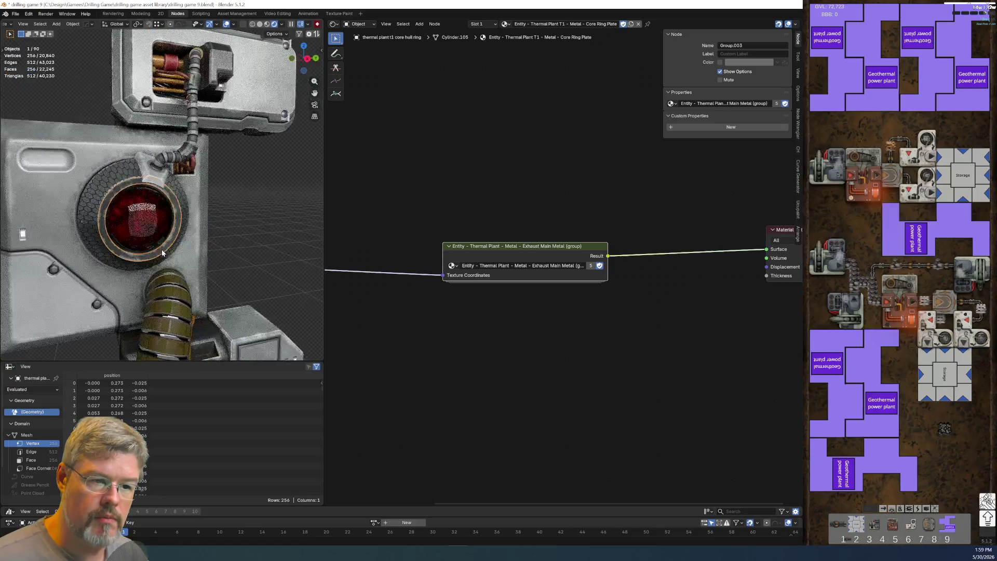
pyautogui.scroll(3, 147, 243)
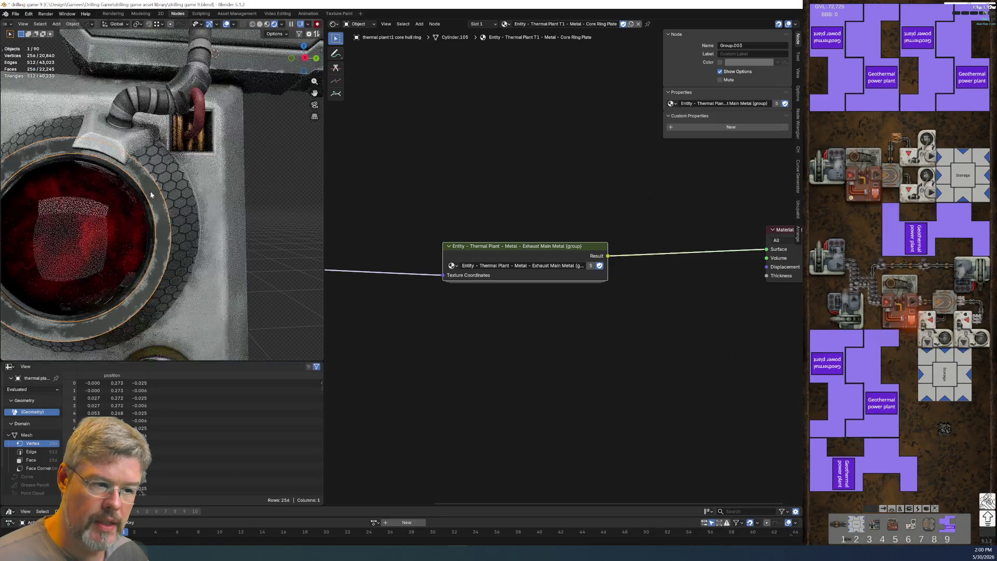
pyautogui.scroll(3, 148, 229)
pyautogui.scroll(-2, 135, 187)
pyautogui.scroll(-2, 130, 192)
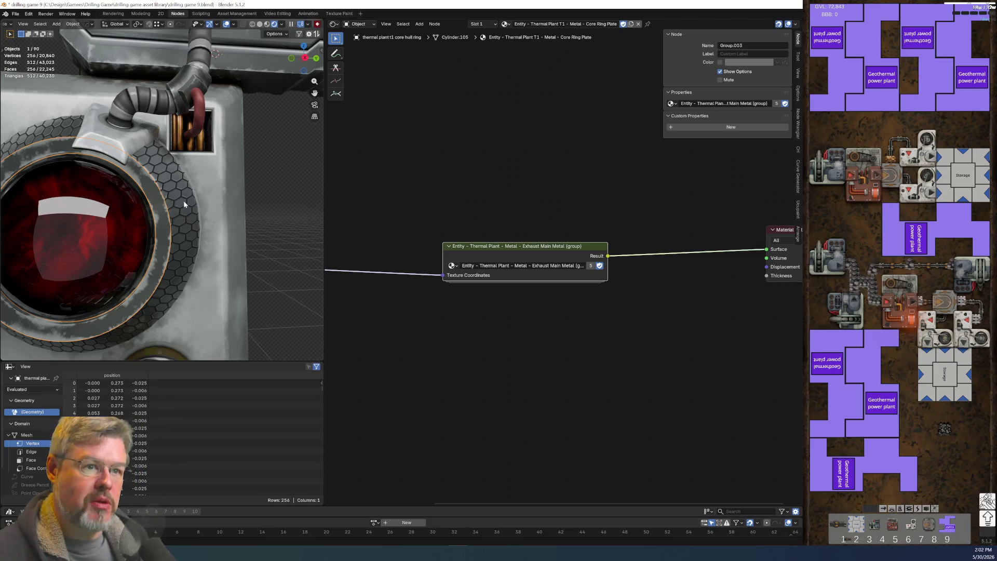
pyautogui.moveTo(45, 225)
pyautogui.mouseDown(button='middle')
pyautogui.moveTo(134, 208)
pyautogui.moveTo(135, 199)
pyautogui.mouseUp(button='middle')
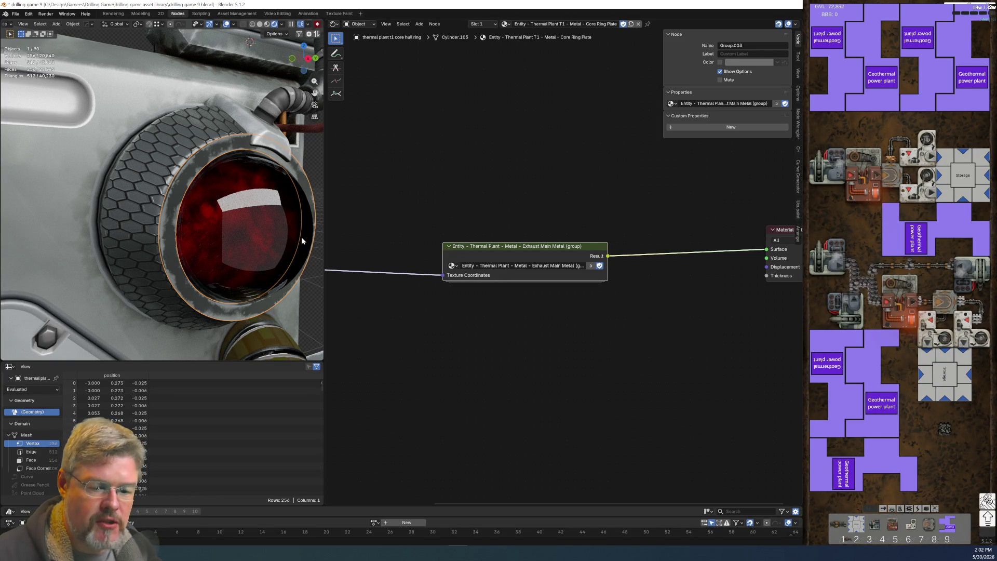
pyautogui.moveTo(273, 242)
pyautogui.mouseDown(button='middle')
pyautogui.moveTo(244, 228)
pyautogui.moveTo(176, 227)
pyautogui.mouseUp(button='middle')
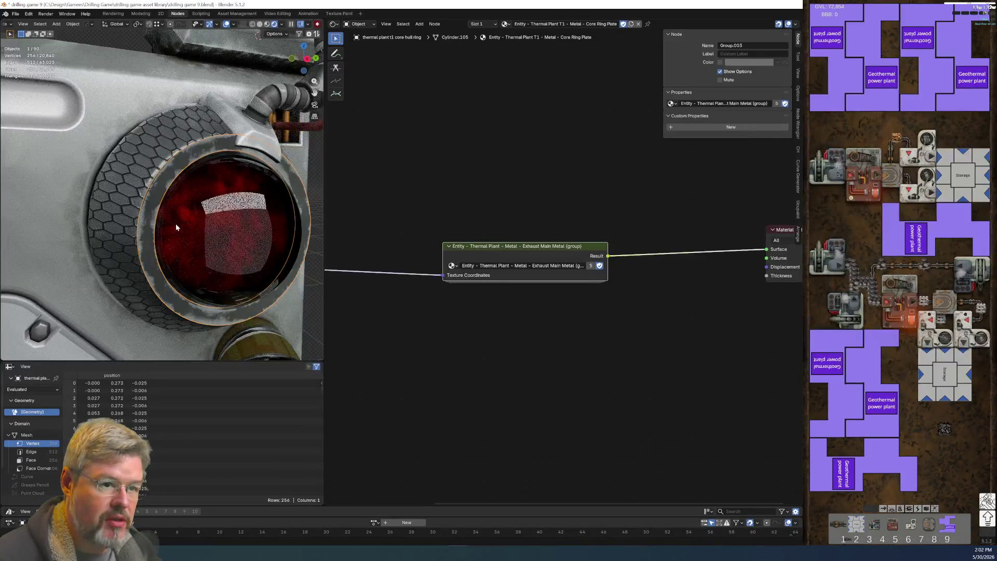
pyautogui.scroll(3, 157, 195)
pyautogui.scroll(3, 170, 197)
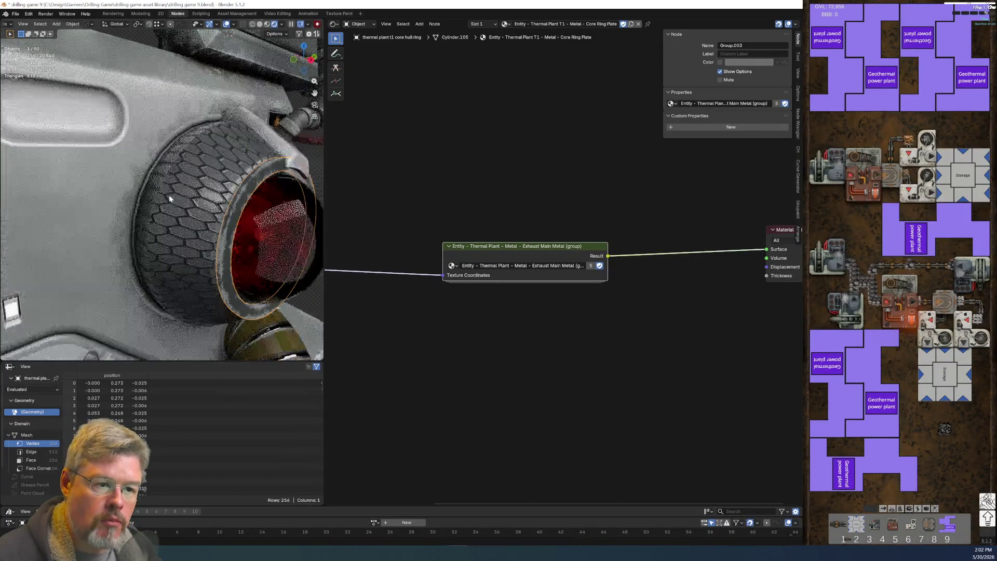
pyautogui.scroll(3, 169, 197)
pyautogui.scroll(-3, 169, 195)
pyautogui.scroll(-2, 167, 196)
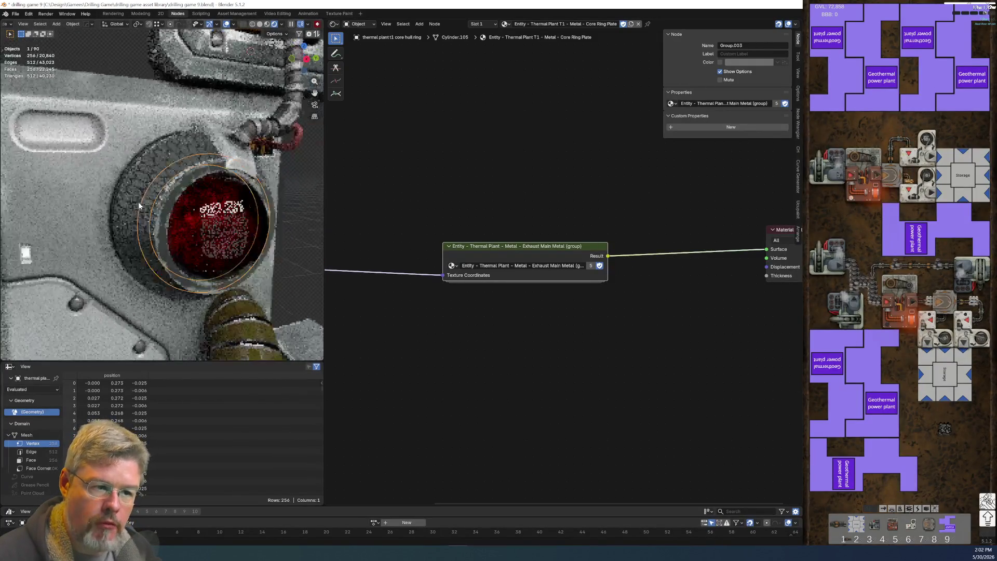
pyautogui.scroll(-2, 165, 198)
pyautogui.scroll(-1, 163, 198)
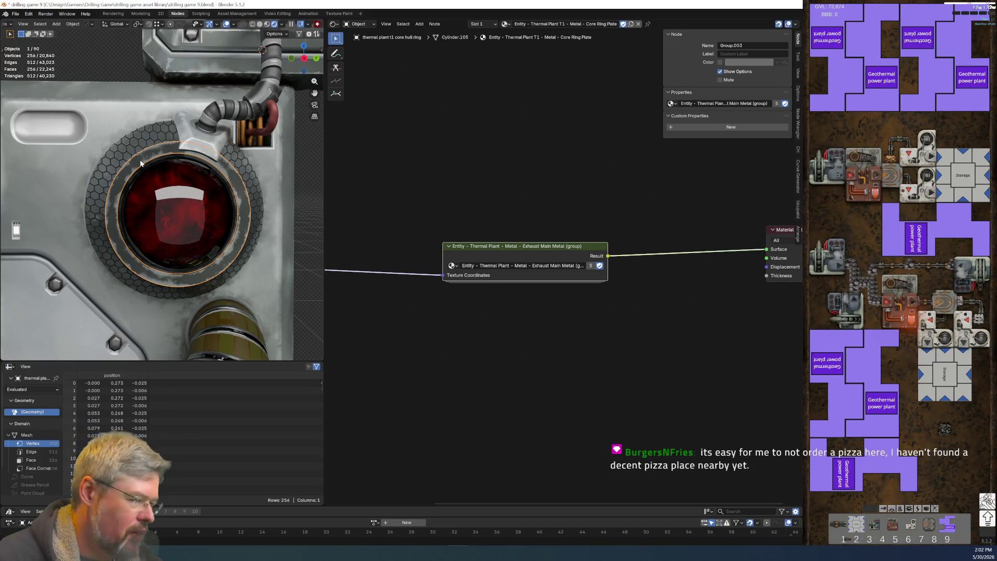
pyautogui.scroll(3, 122, 180)
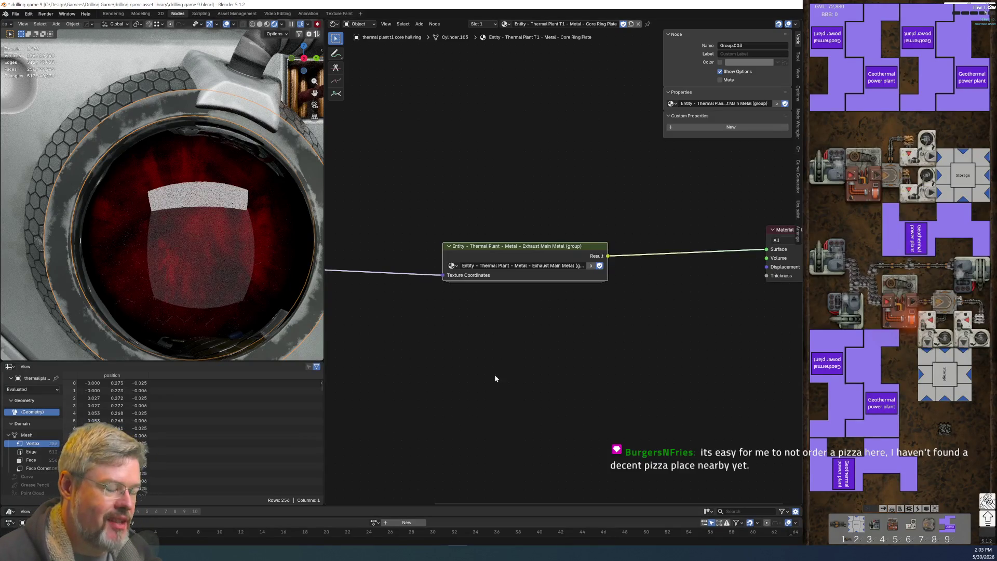
# Step: Connect the Texture Coordinate UV output to the group's Texture Coordinates input
pyautogui.moveTo(495, 375); pyautogui.dragTo(599, 365, button='middle')
pyautogui.click(345, 229)
pyautogui.press('g')
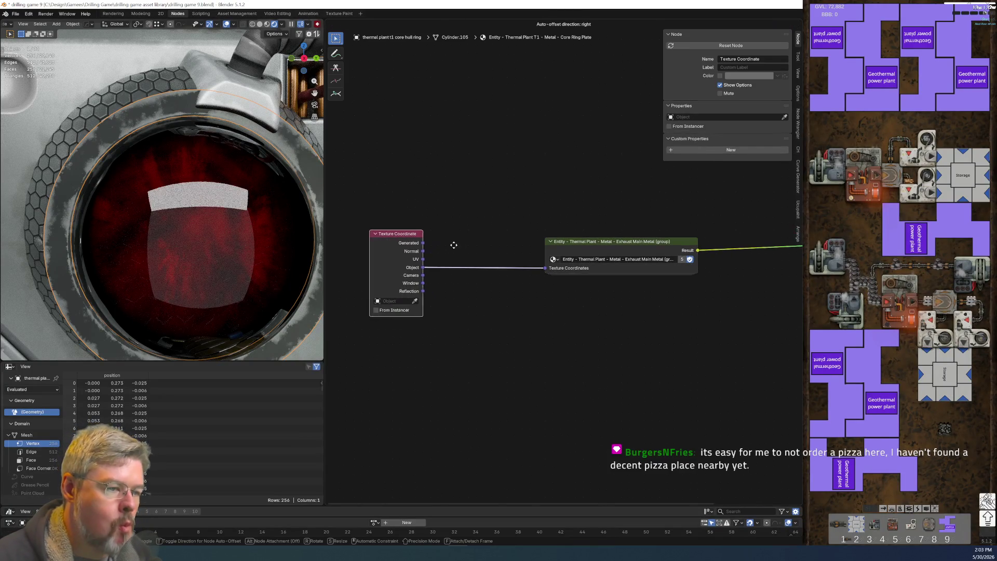
pyautogui.click(513, 248)
pyautogui.moveTo(498, 266); pyautogui.dragTo(539, 269)
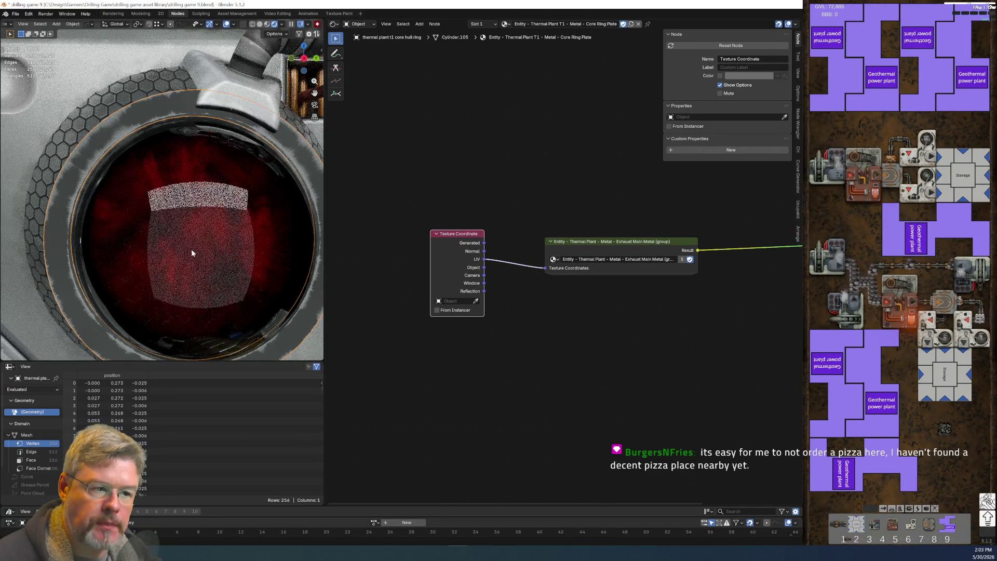
# Step: Move the Texture Coordinate and group nodes together slightly further left
pyautogui.scroll(-3, 229, 207)
pyautogui.scroll(1, 236, 204)
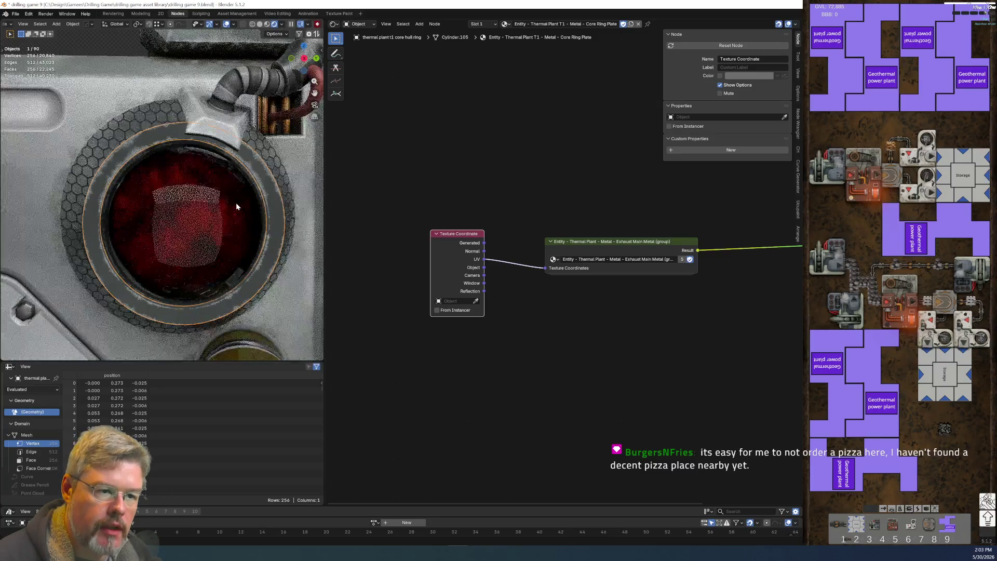
pyautogui.scroll(2, 236, 206)
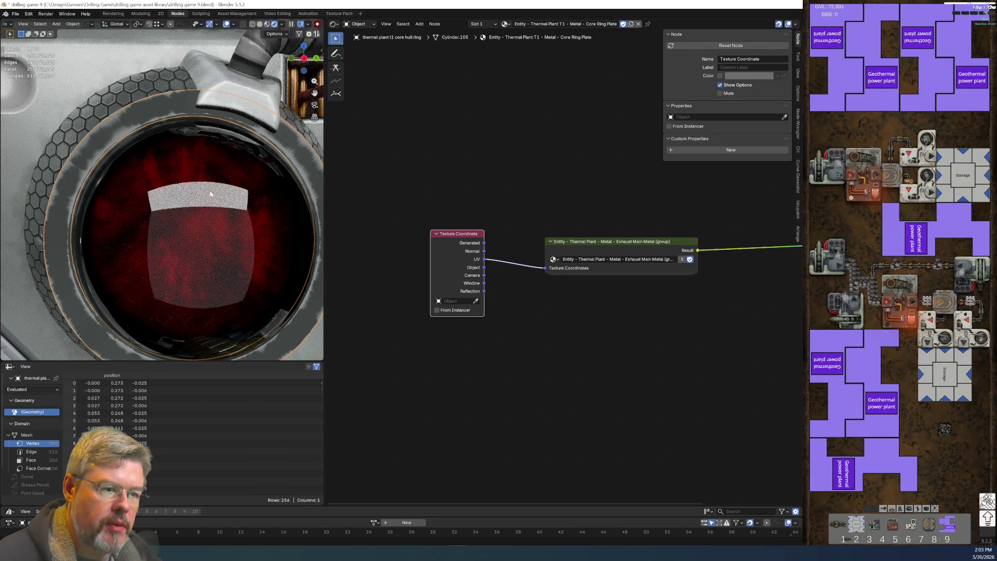
pyautogui.keyDown('shift'); pyautogui.moveTo(254, 205); pyautogui.dragTo(155, 173, button='middle'); pyautogui.keyUp('shift')
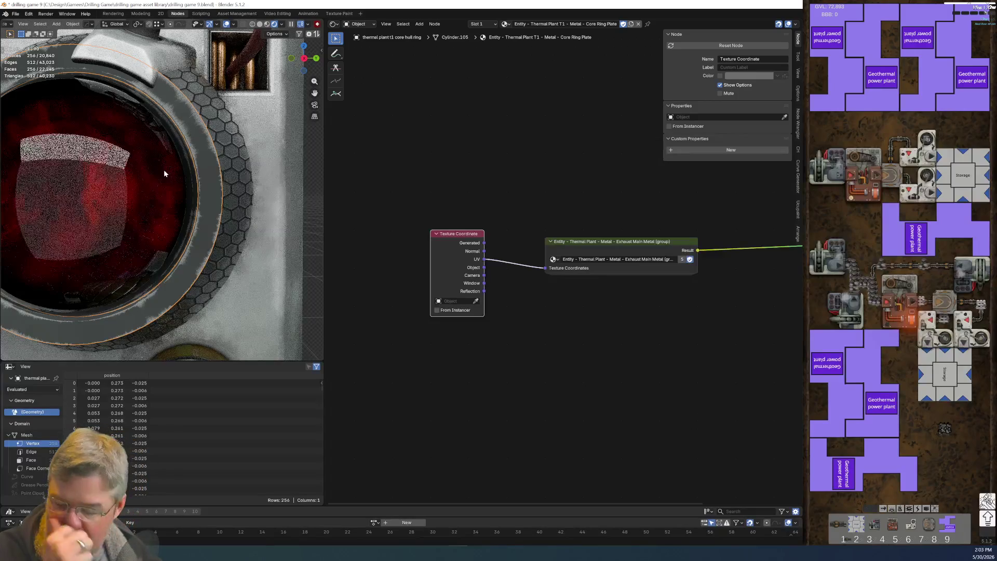
pyautogui.moveTo(581, 360); pyautogui.dragTo(434, 289, button='middle')
pyautogui.moveTo(341, 217); pyautogui.dragTo(374, 262)
pyautogui.press('g')
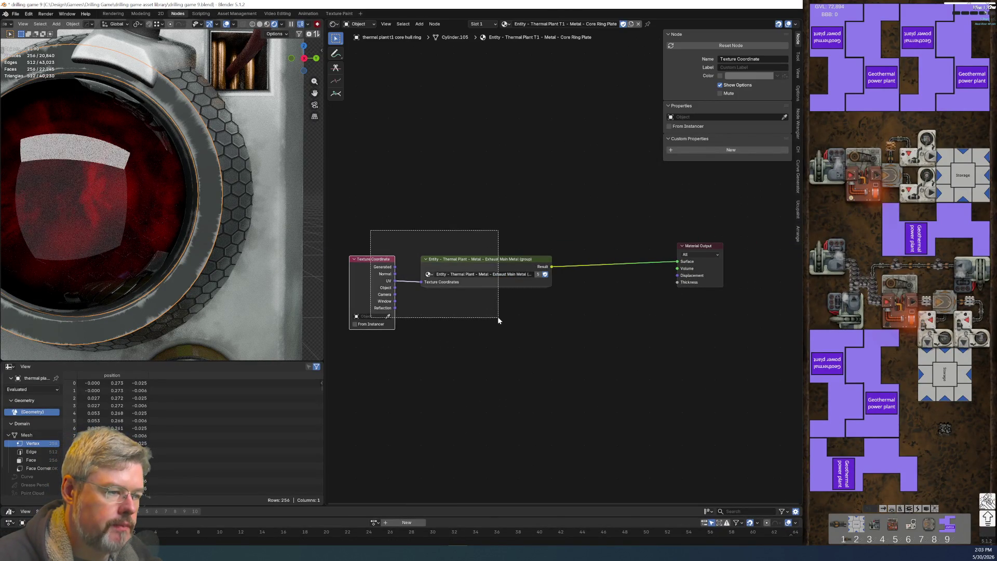
pyautogui.click(484, 306)
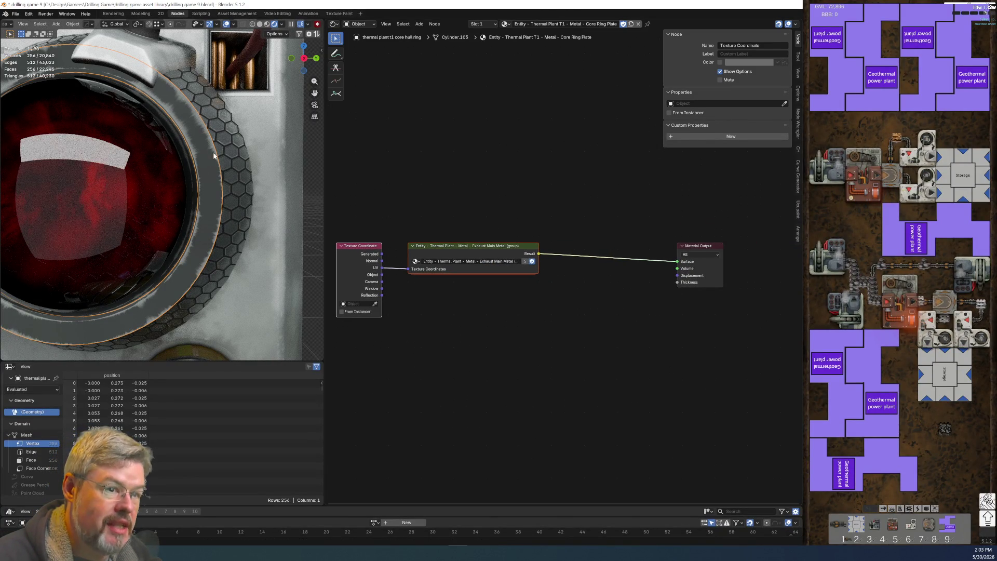
# Step: Save drilling game 9.blend and select the core mount to show its material
pyautogui.click(16, 14)
pyautogui.click(26, 63)
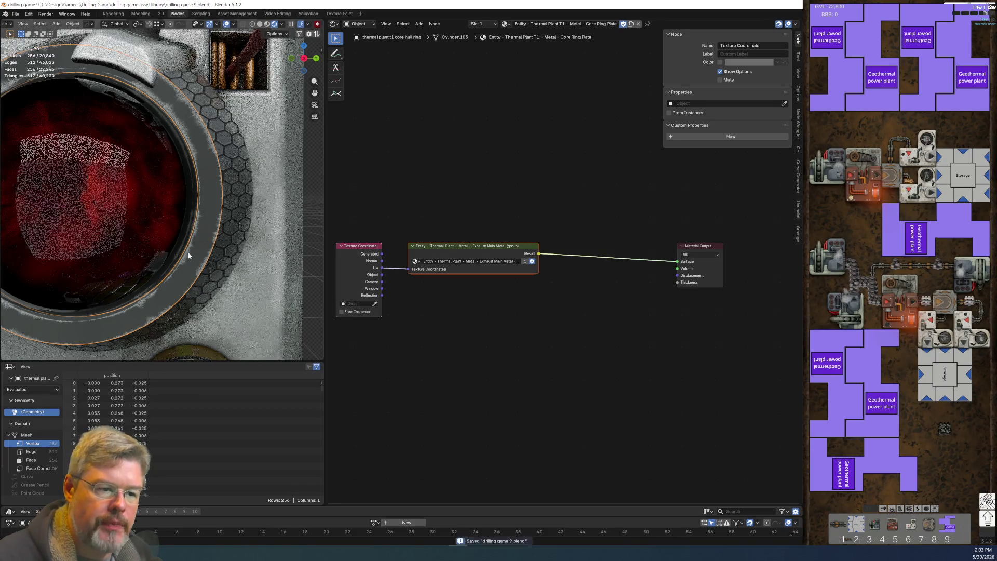
pyautogui.click(240, 284)
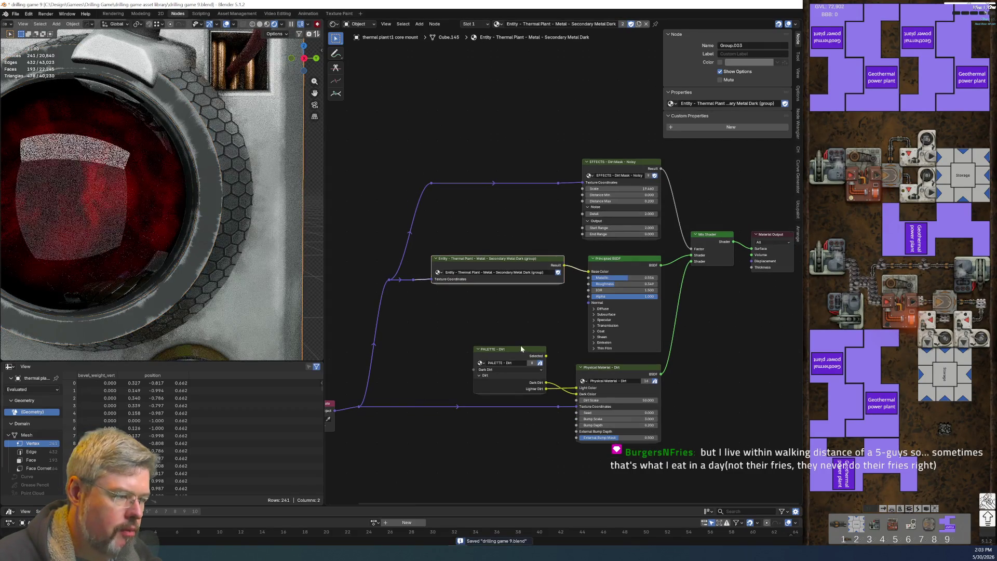
# Step: Copy the core mount material's Principled BSDF node
pyautogui.press('g')
pyautogui.moveTo(631, 315); pyautogui.dragTo(529, 226, button='middle')
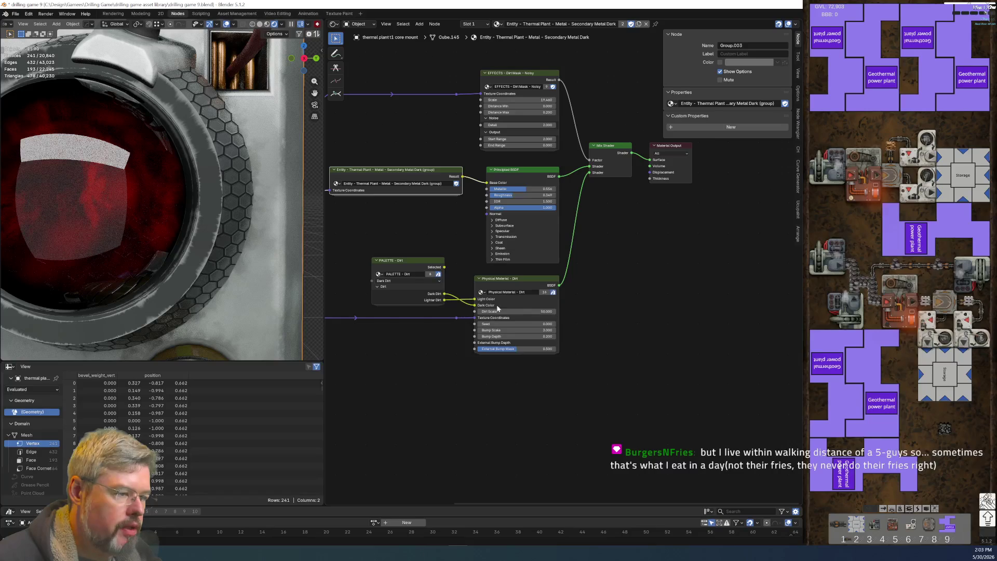
pyautogui.moveTo(484, 362); pyautogui.dragTo(532, 452, button='middle')
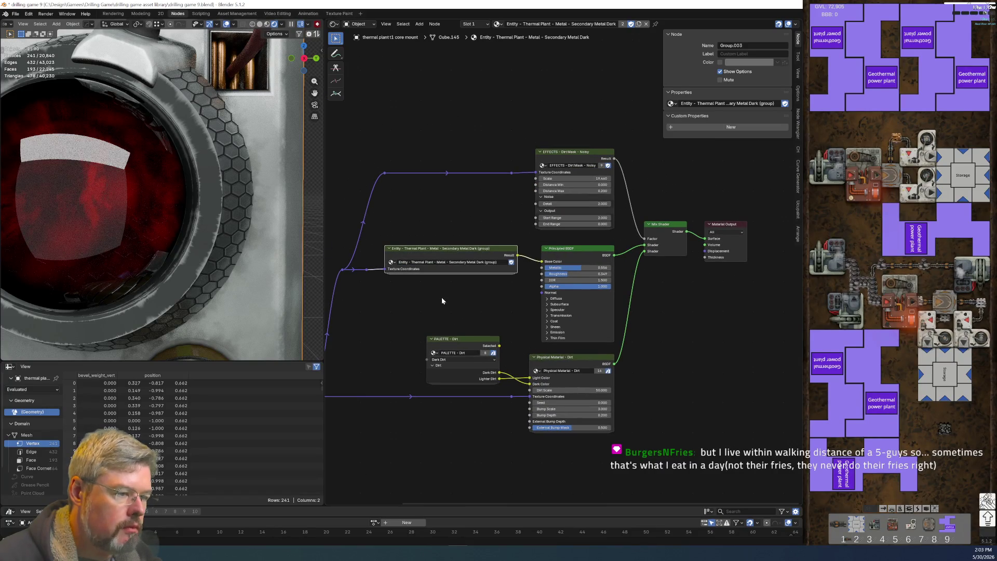
pyautogui.scroll(2, 480, 292)
pyautogui.moveTo(554, 225); pyautogui.dragTo(567, 248)
pyautogui.hotkey('ctrl', 'c')
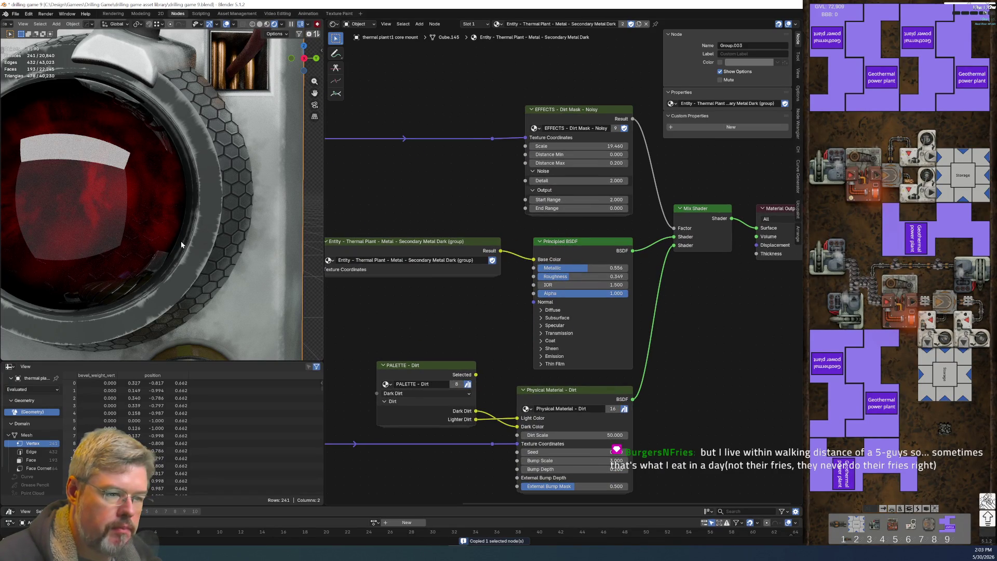
# Step: Paste the BSDF into the core ring plate material before the output, Roughness 0.186
pyautogui.click(195, 256)
pyautogui.hotkey('ctrl', 'v')
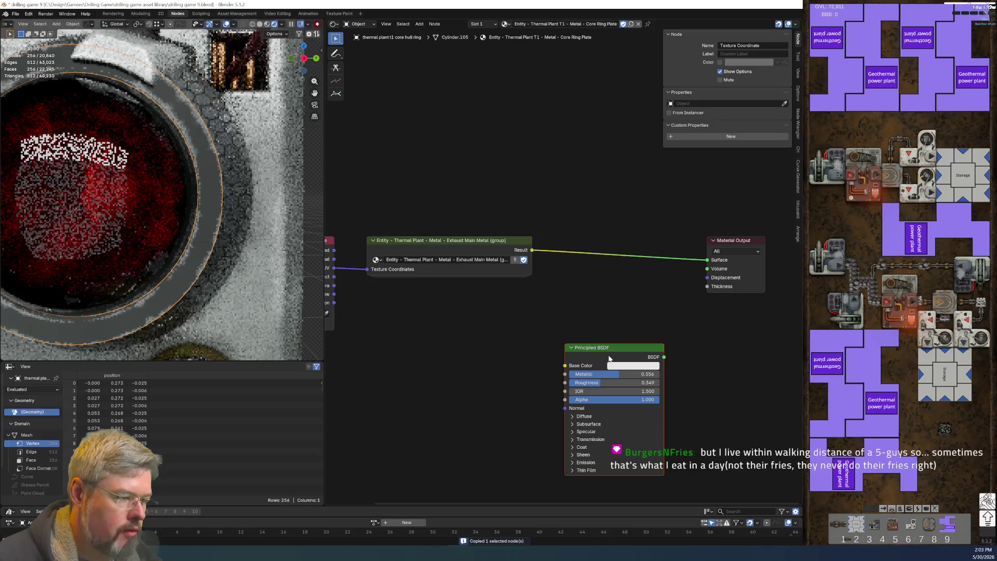
pyautogui.click(605, 252)
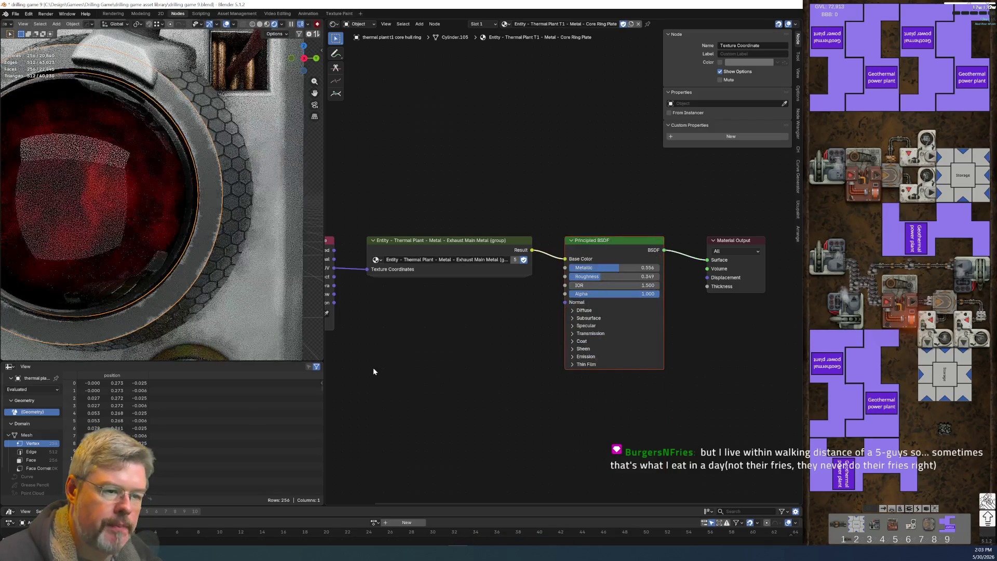
pyautogui.scroll(1, 370, 367)
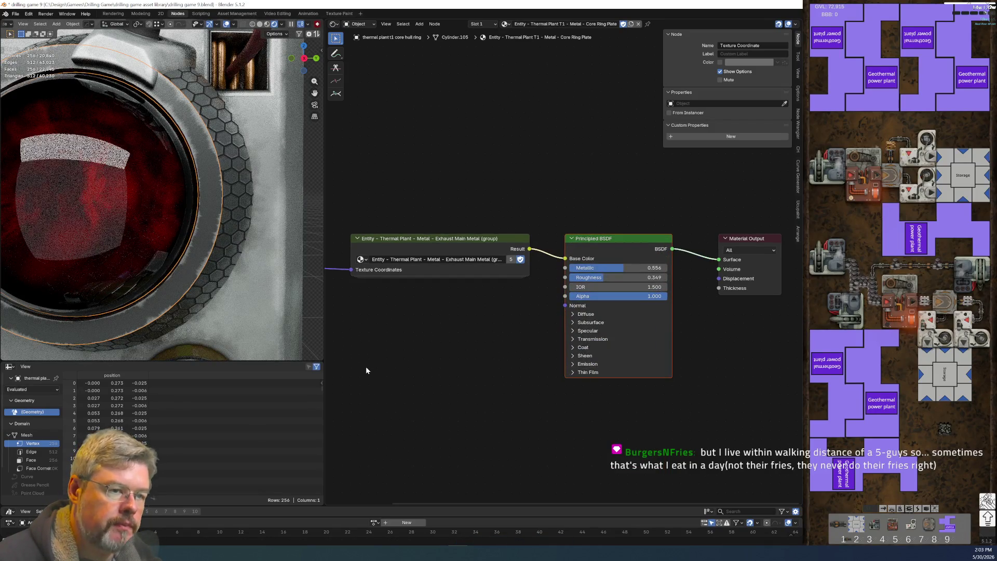
pyautogui.moveTo(597, 277); pyautogui.dragTo(585, 278)
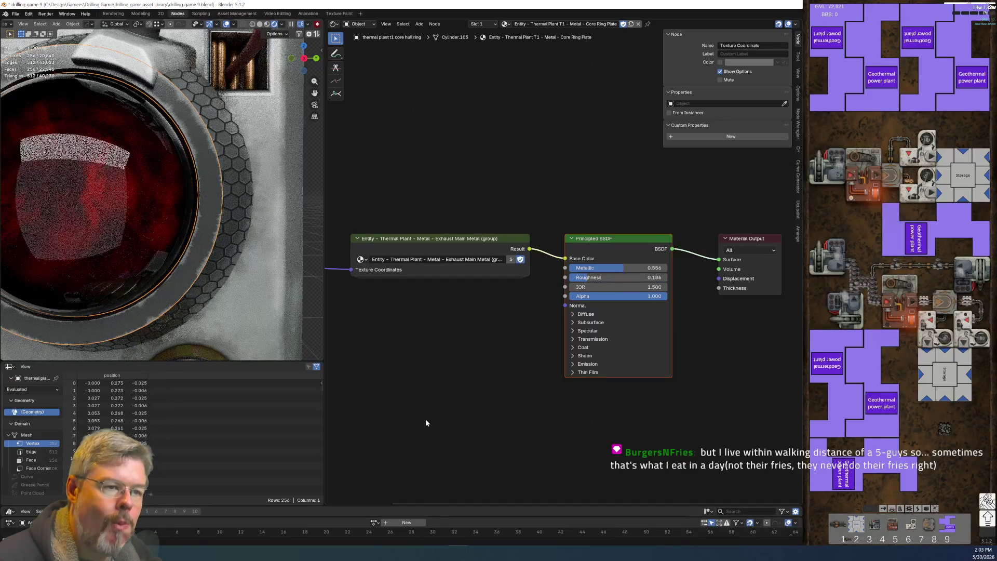
pyautogui.moveTo(423, 420); pyautogui.dragTo(541, 407, button='middle')
pyautogui.scroll(-6, 139, 212)
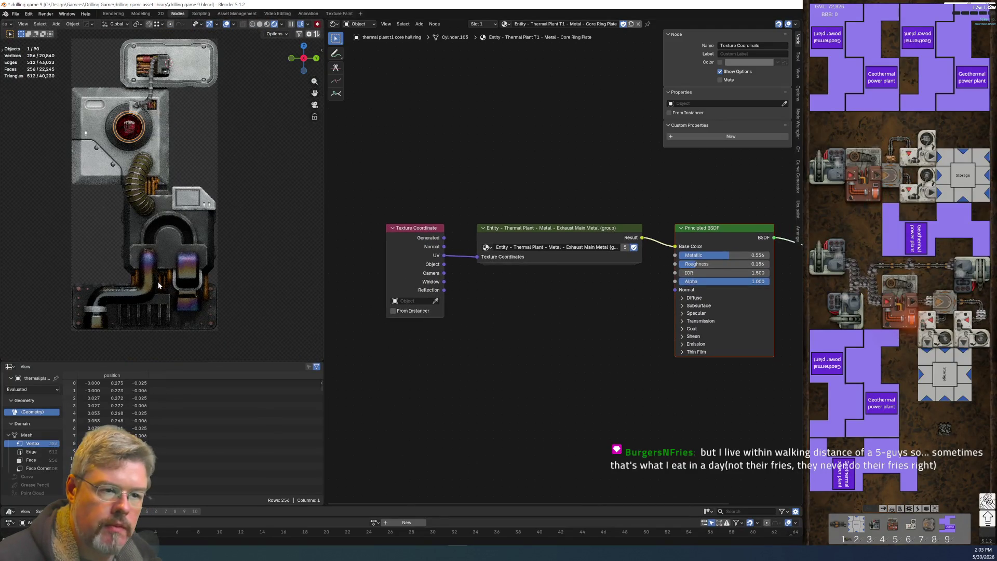
# Step: Deselect everything and frame the whole assembly in the viewport
pyautogui.click(178, 121)
pyautogui.scroll(2, 178, 122)
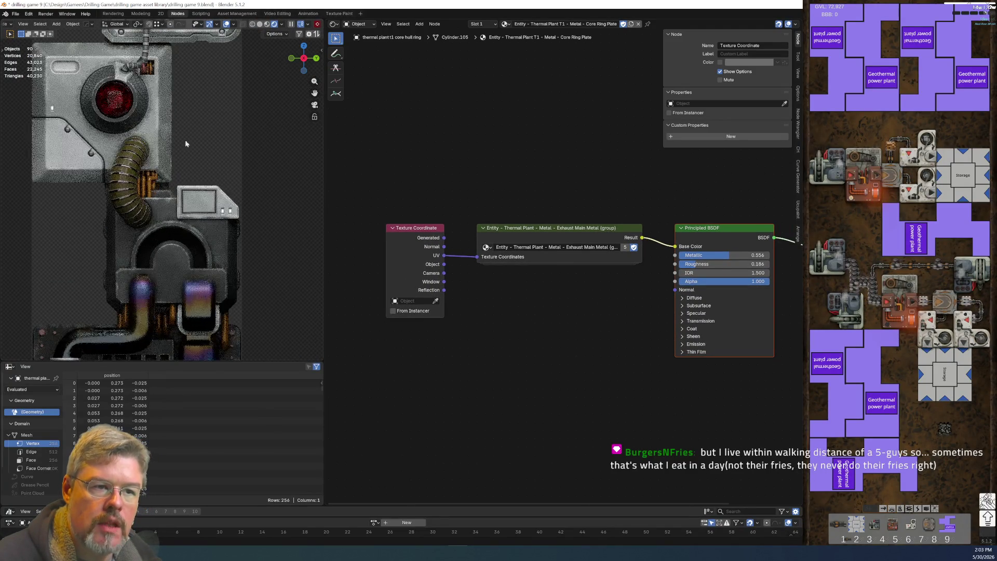
pyautogui.keyDown('shift'); pyautogui.scroll(2, 222, 172); pyautogui.keyUp('shift')
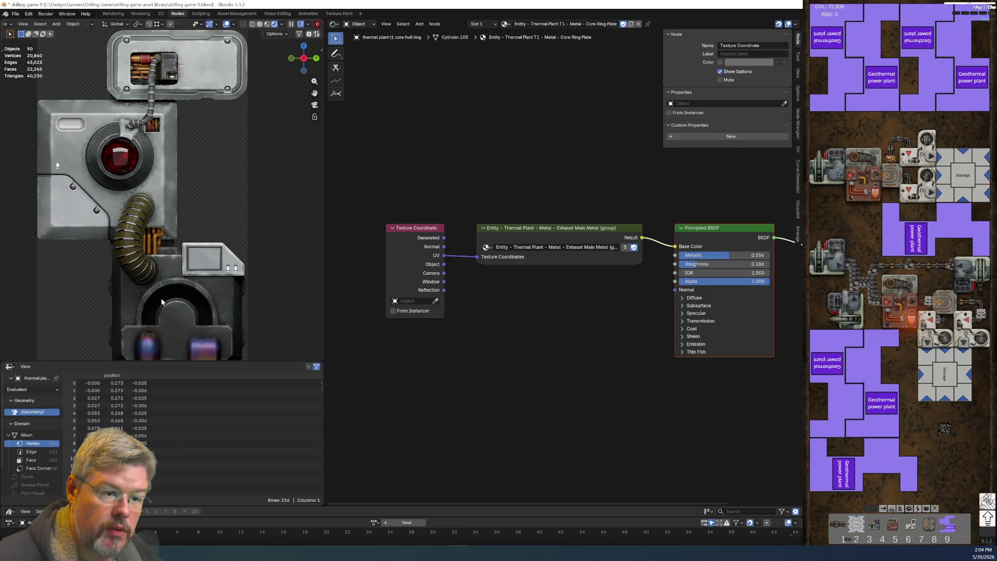
pyautogui.keyDown('shift'); pyautogui.moveTo(161, 298); pyautogui.dragTo(168, 226, button='middle'); pyautogui.keyUp('shift')
pyautogui.keyDown('shift'); pyautogui.scroll(5, 167, 226); pyautogui.keyUp('shift')
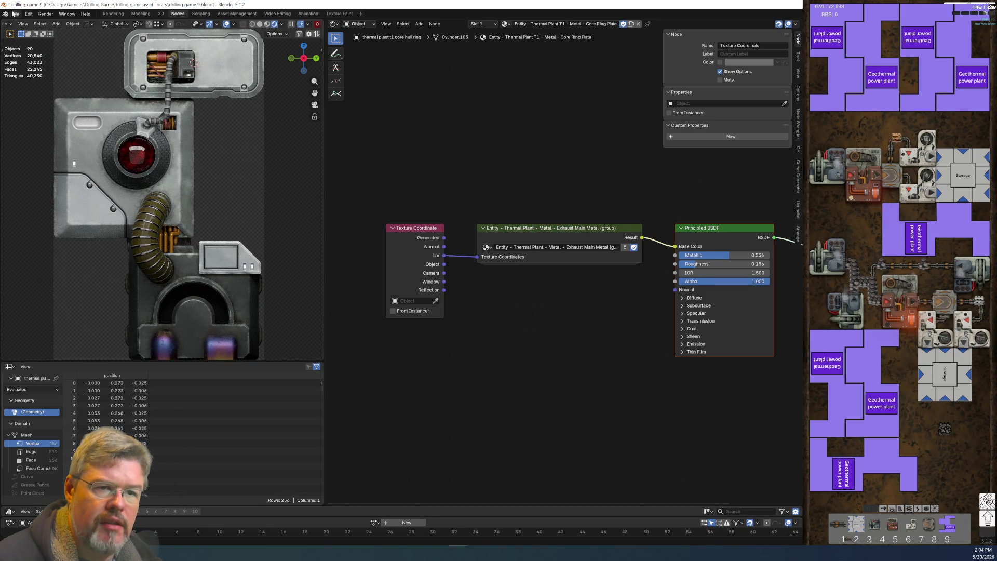
# Step: Save drilling game 9.blend and select the wide hose to show its material
pyautogui.click(15, 14)
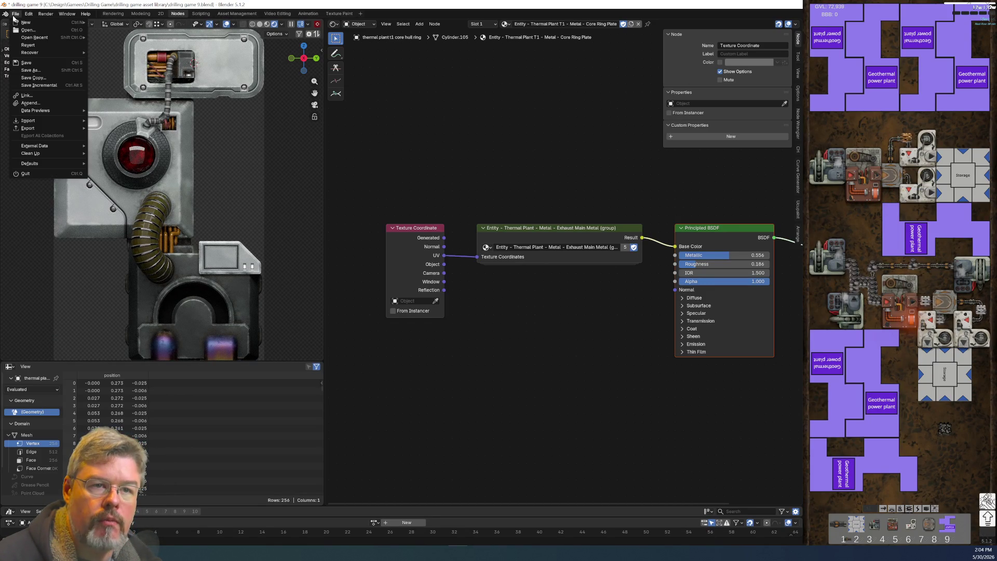
pyautogui.click(26, 63)
pyautogui.click(146, 229)
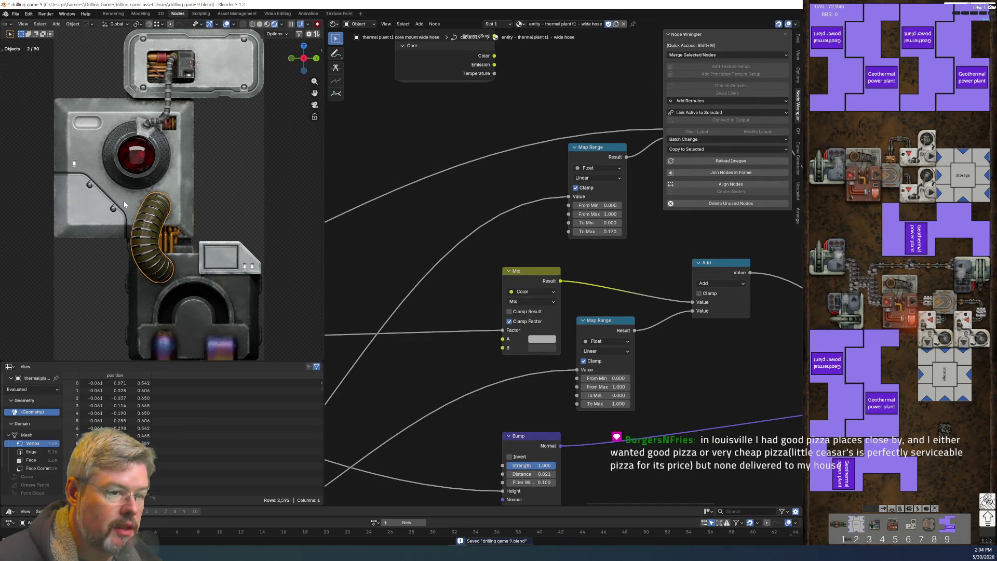
# Step: Select the core ring plate and rename its material to 'Thermal Plant - Metal - Core Ring Plate'
pyautogui.click(98, 206)
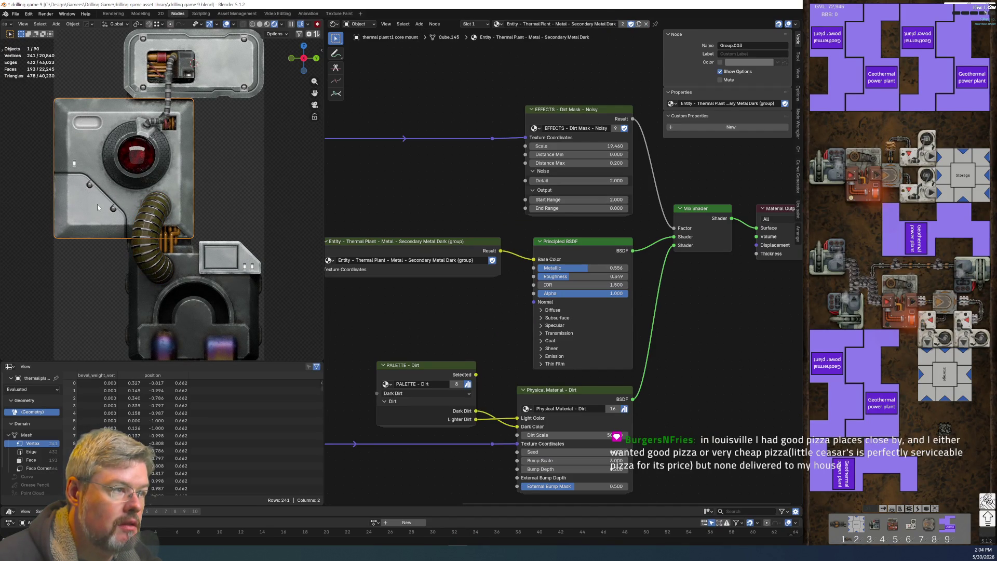
pyautogui.click(114, 165)
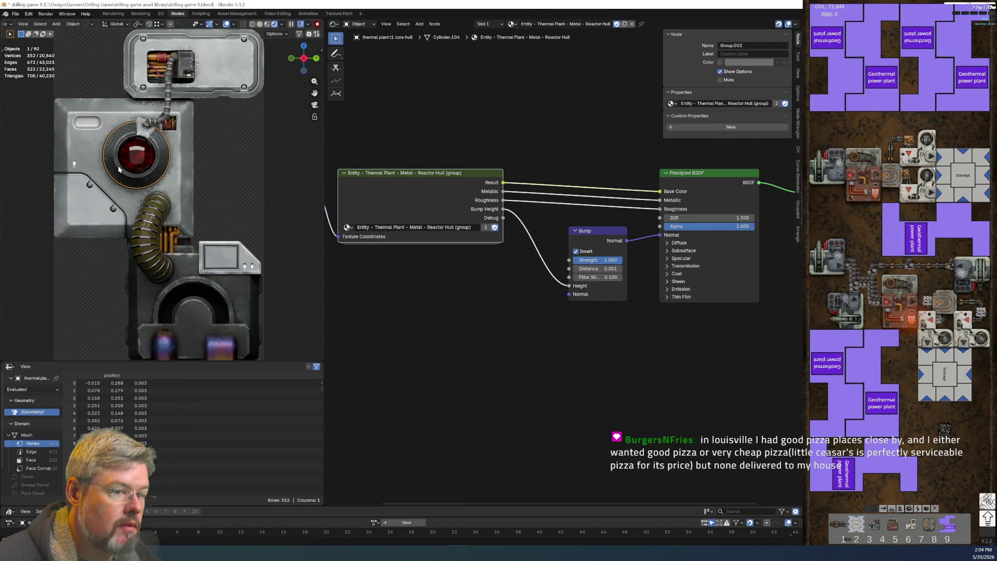
pyautogui.click(118, 169)
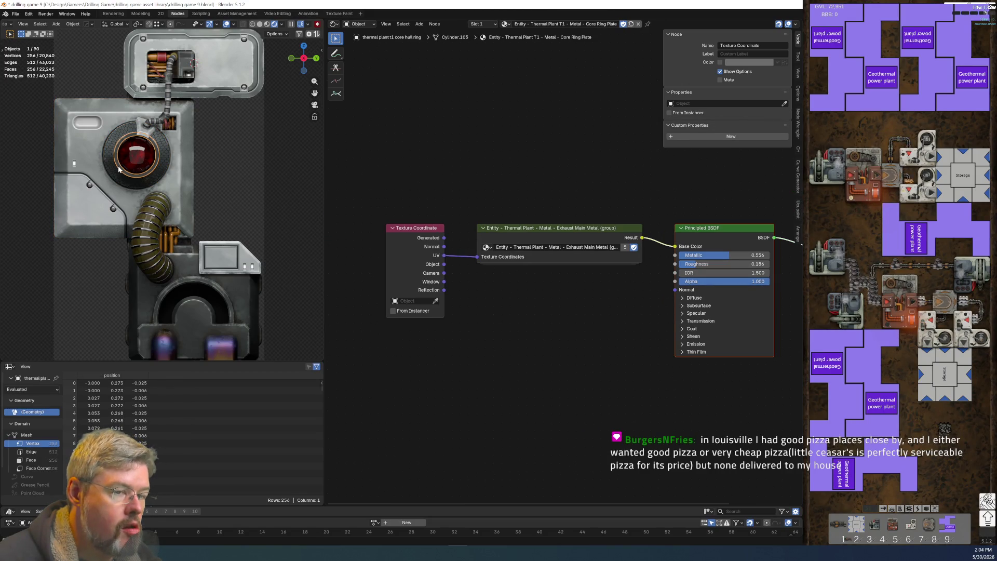
pyautogui.click(560, 24)
pyautogui.press('Delete')
pyautogui.press('Delete')
pyautogui.press('Delete')
pyautogui.press('Return')
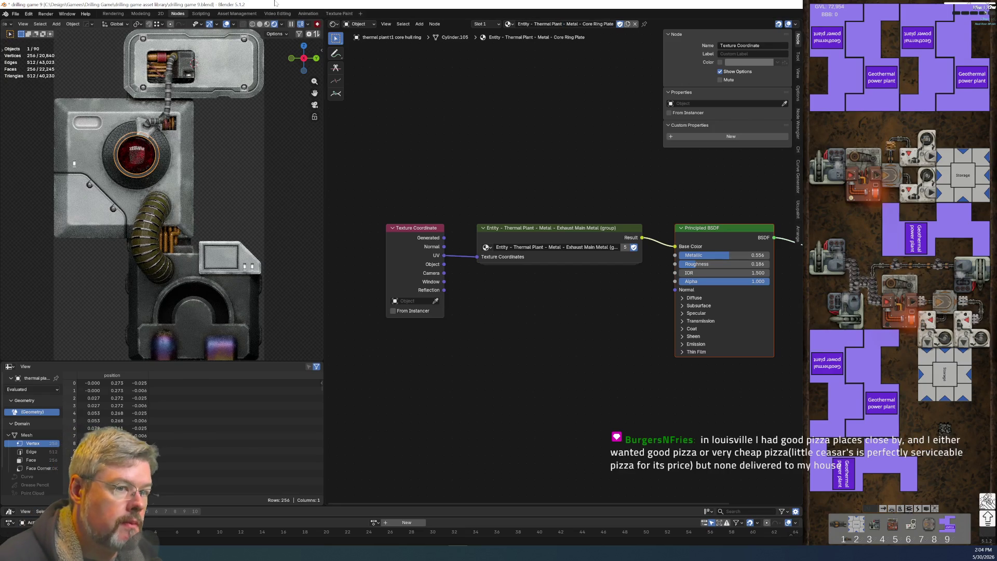
# Step: Select the upper cable connector to show its Hose Connector material
pyautogui.click(137, 125)
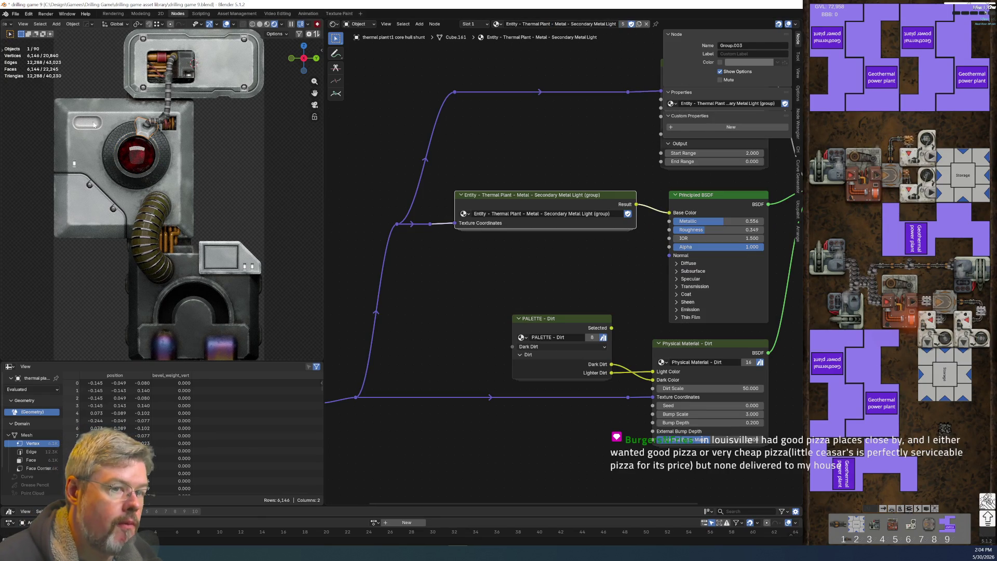
pyautogui.click(93, 124)
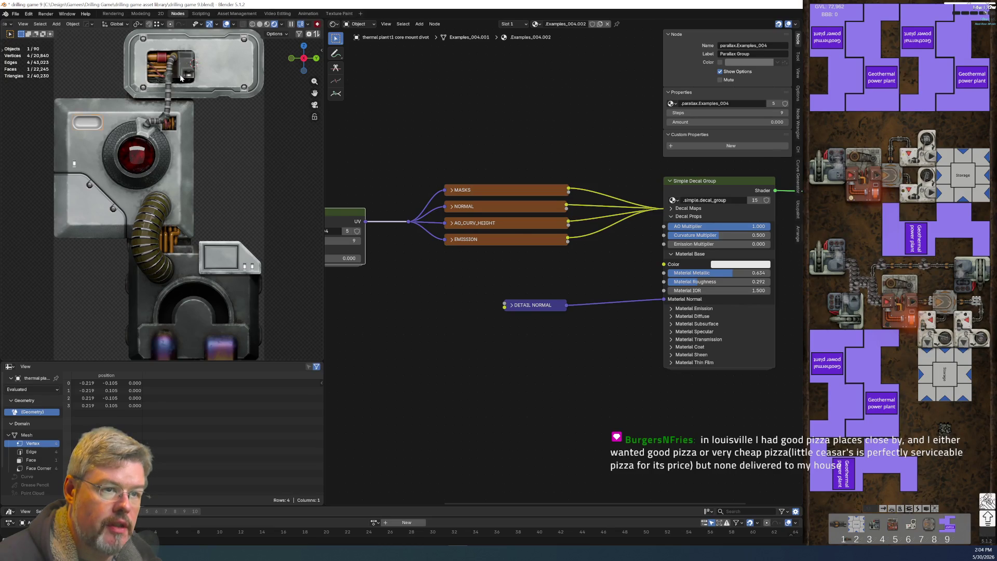
pyautogui.click(193, 129)
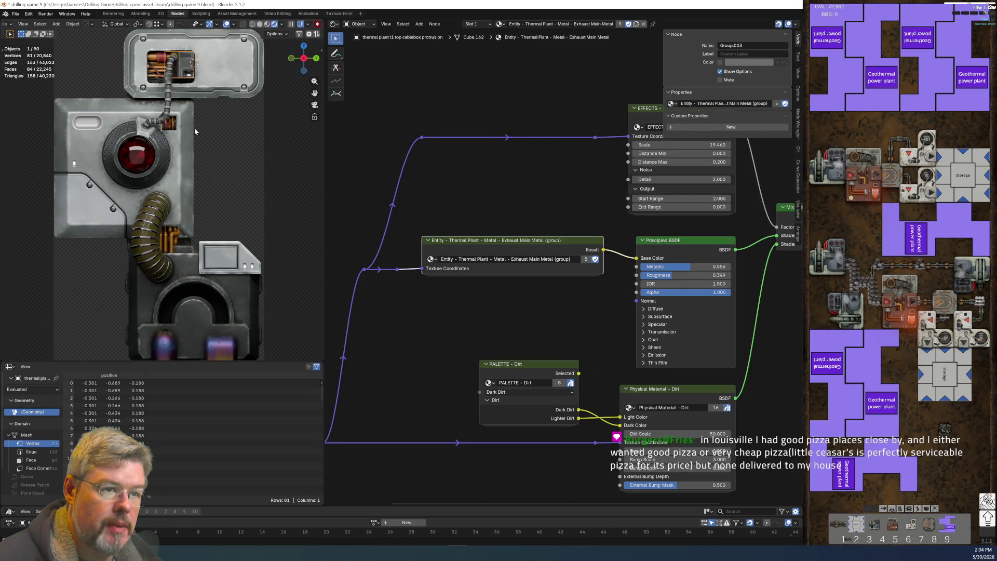
pyautogui.click(230, 141)
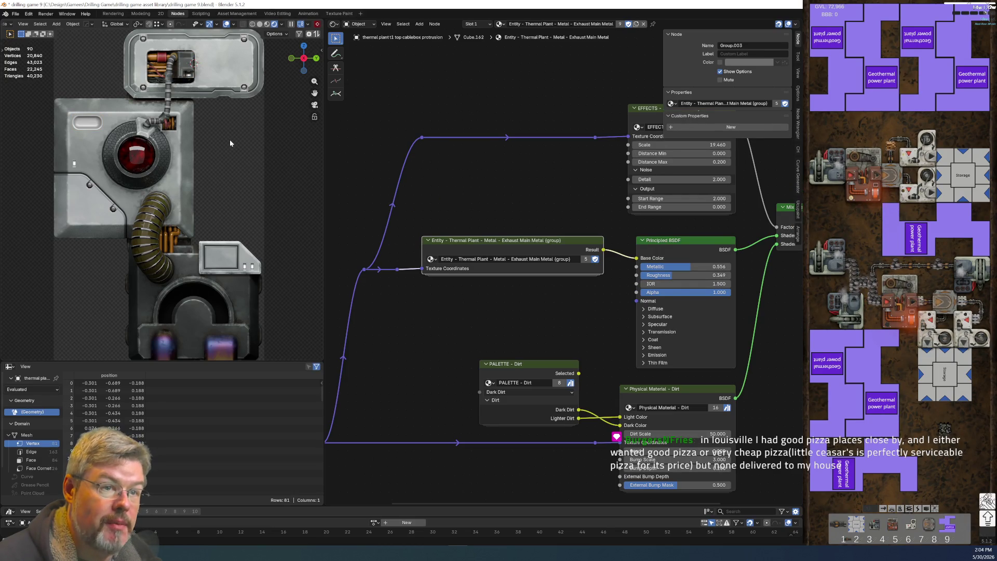
pyautogui.scroll(5, 203, 160)
pyautogui.scroll(2, 203, 160)
pyautogui.scroll(2, 203, 160)
pyautogui.scroll(1, 203, 160)
pyautogui.click(166, 184)
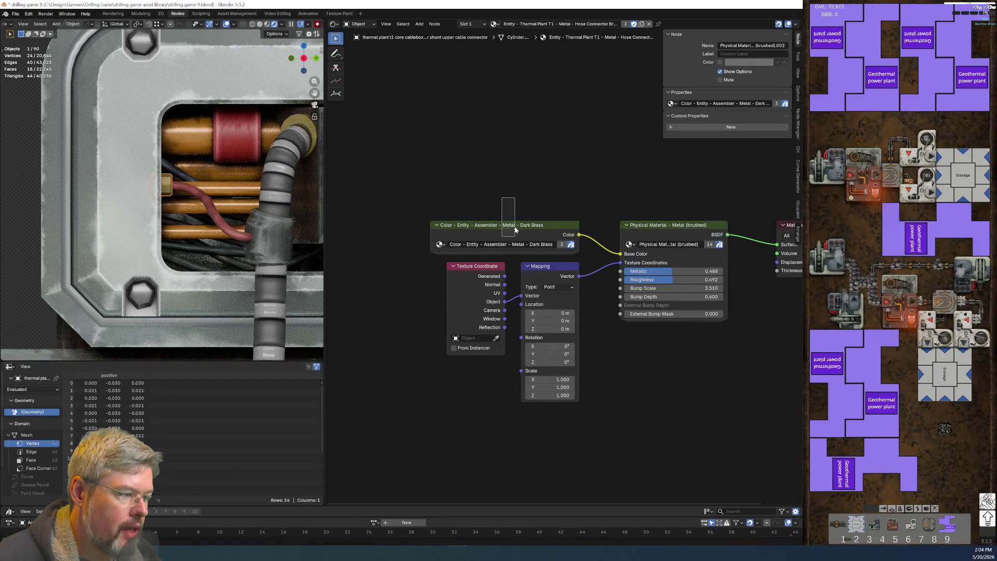
# Step: Select the Dark Brass colour node and edit the Hose Connector material's name
pyautogui.moveTo(515, 231); pyautogui.dragTo(515, 232)
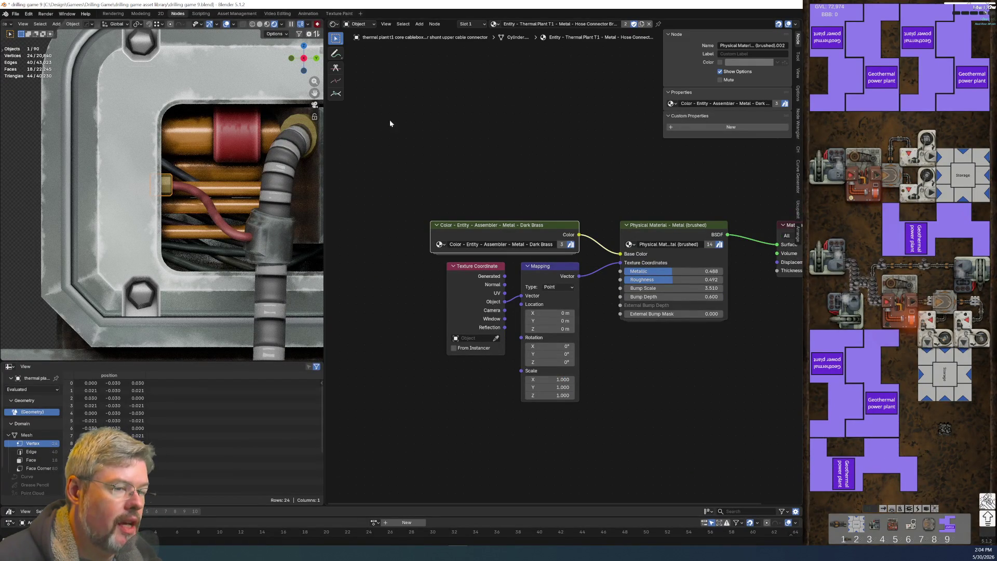
pyautogui.press('F2')
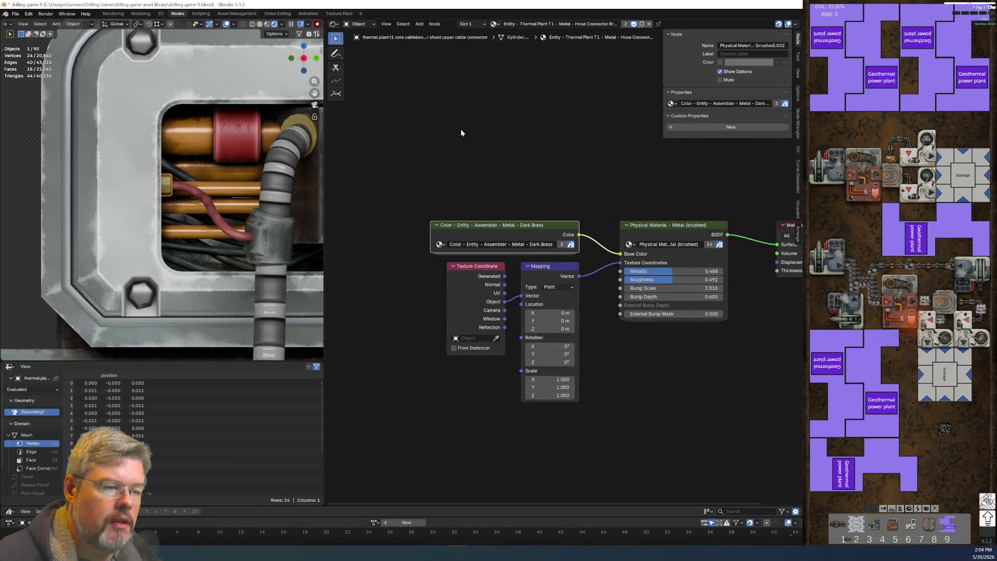
pyautogui.click(460, 129)
pyautogui.doubleClick(561, 24)
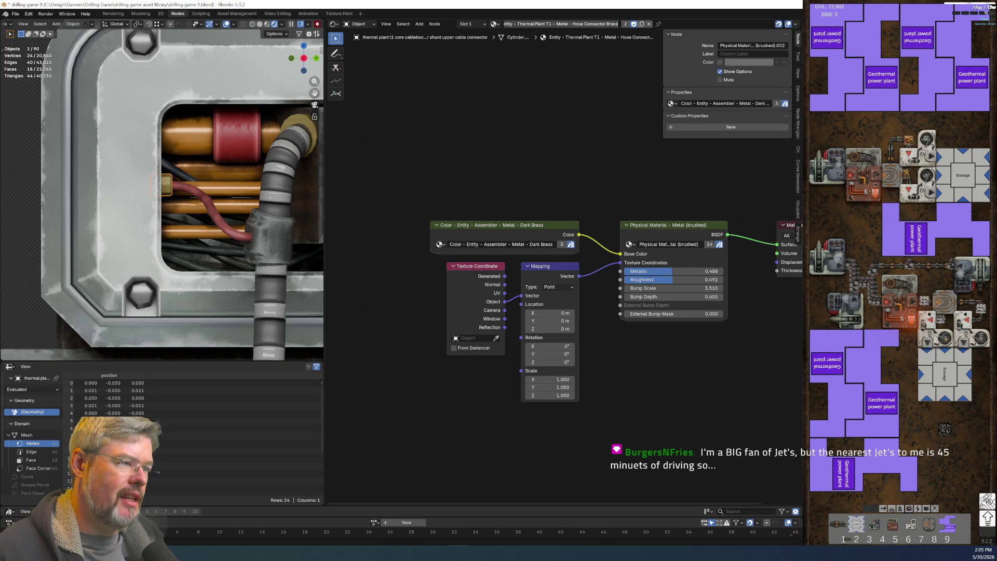
pyautogui.click(444, 191)
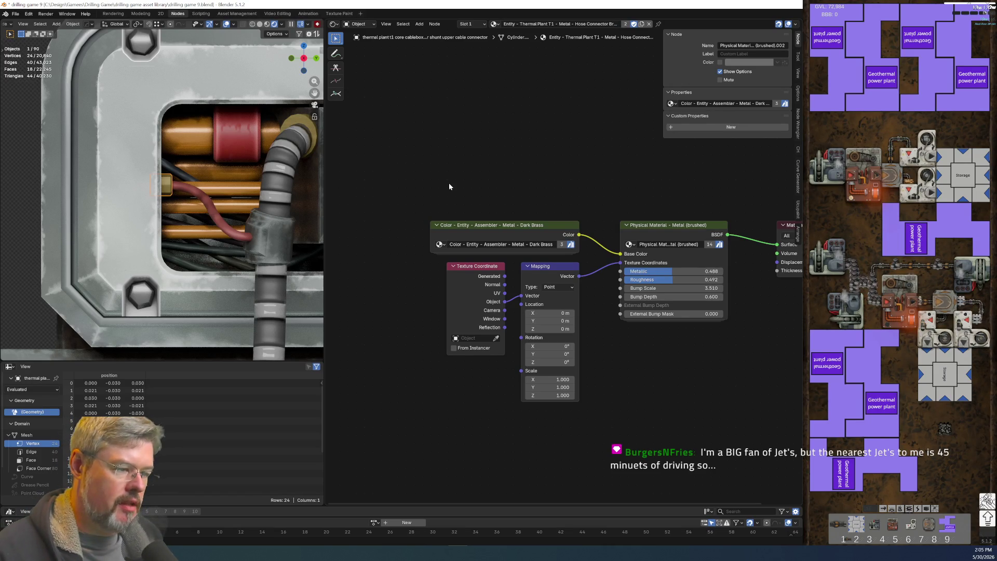
# Step: Add a PALETTE - Named Metals group node and link its Brass output to Base Color
pyautogui.hotkey('shift', 'a')
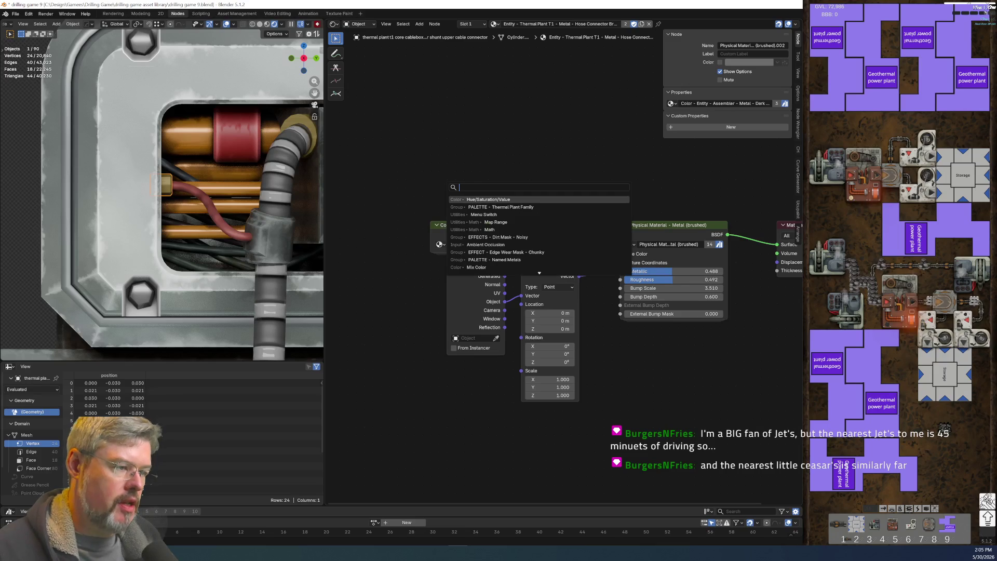
pyautogui.write('PA')
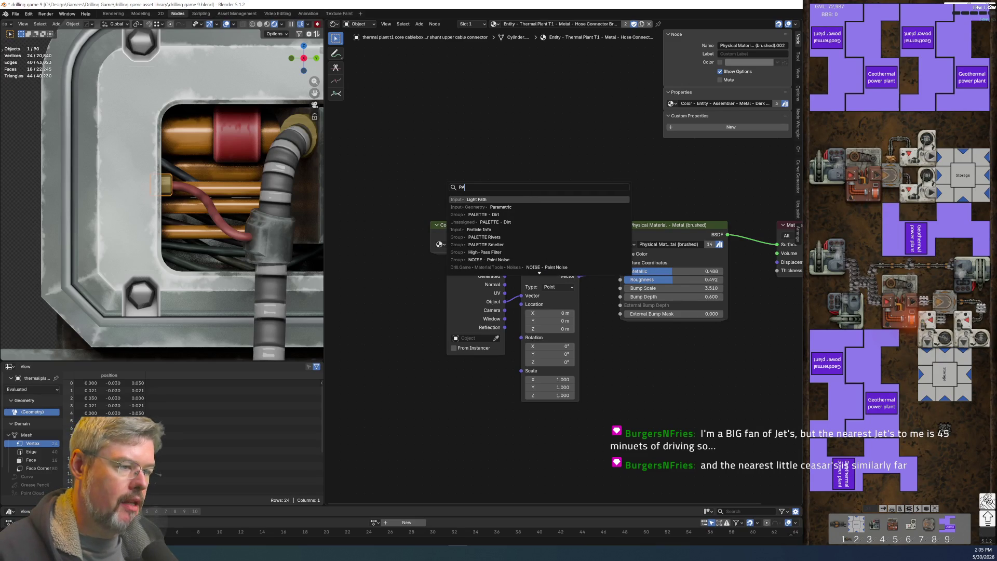
pyautogui.write('LETTE --')
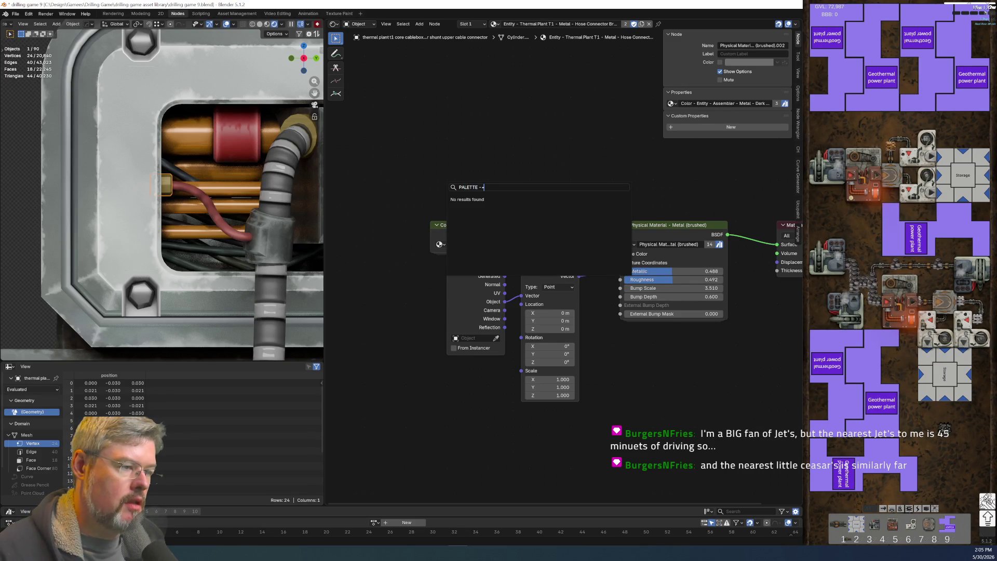
pyautogui.write('NAME')
pyautogui.press('Return')
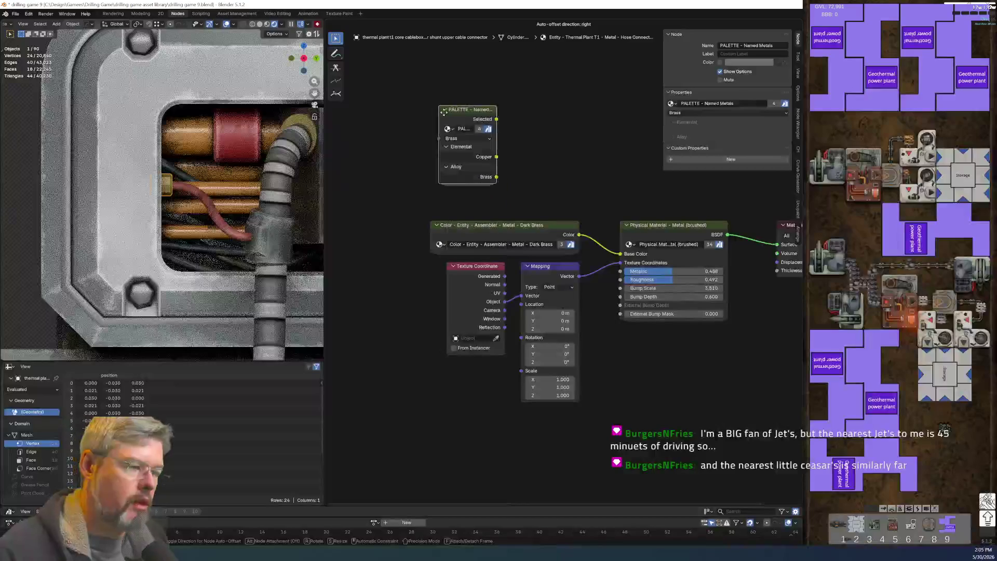
pyautogui.click(535, 172)
pyautogui.moveTo(521, 193); pyautogui.dragTo(620, 253)
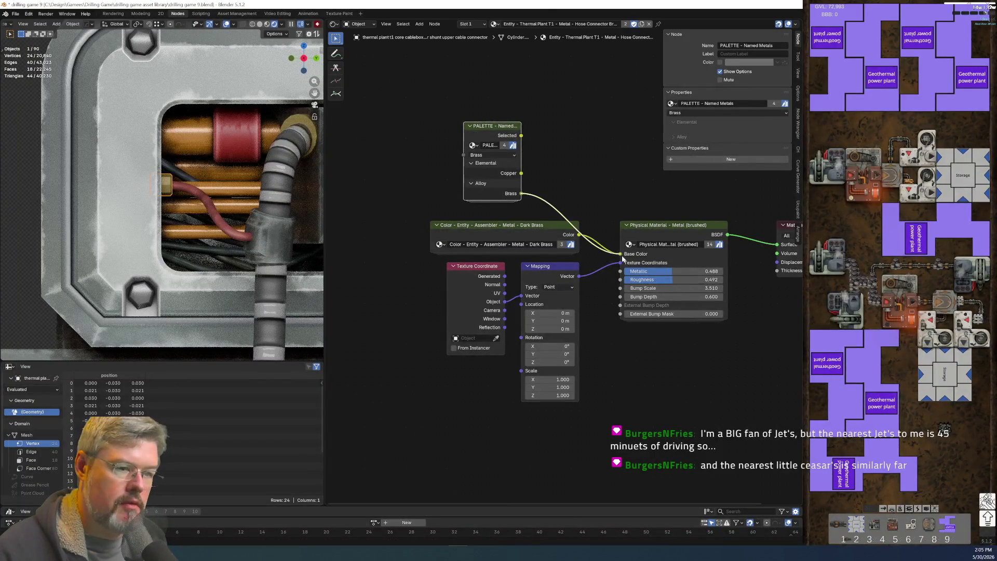
# Step: Delete the old Dark Brass colour node and tuck the palette node beside the material
pyautogui.moveTo(402, 202); pyautogui.dragTo(443, 249)
pyautogui.press('x')
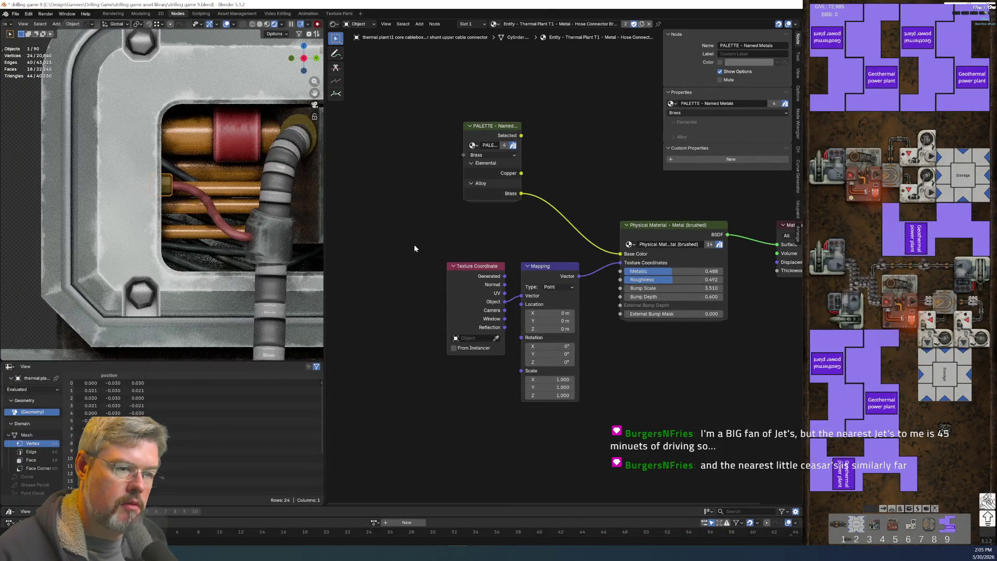
pyautogui.hotkey('ctrl', 'h')
pyautogui.moveTo(518, 132)
pyautogui.mouseDown()
pyautogui.moveTo(518, 215)
pyautogui.moveTo(578, 209)
pyautogui.moveTo(551, 207)
pyautogui.mouseUp()
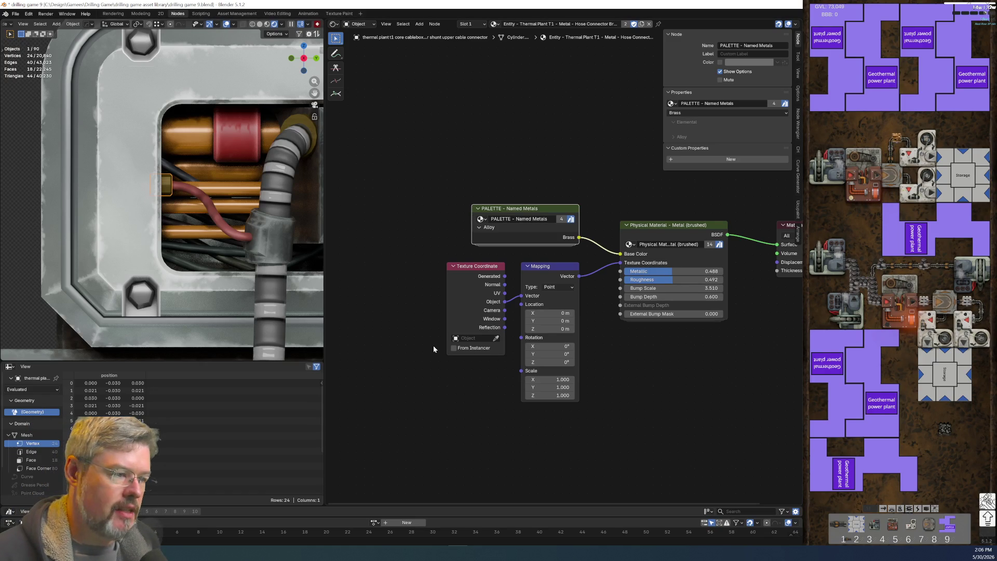
# Step: Zoom the node view to check the tidied palette node beside the brushed metal material
pyautogui.scroll(2, 670, 353)
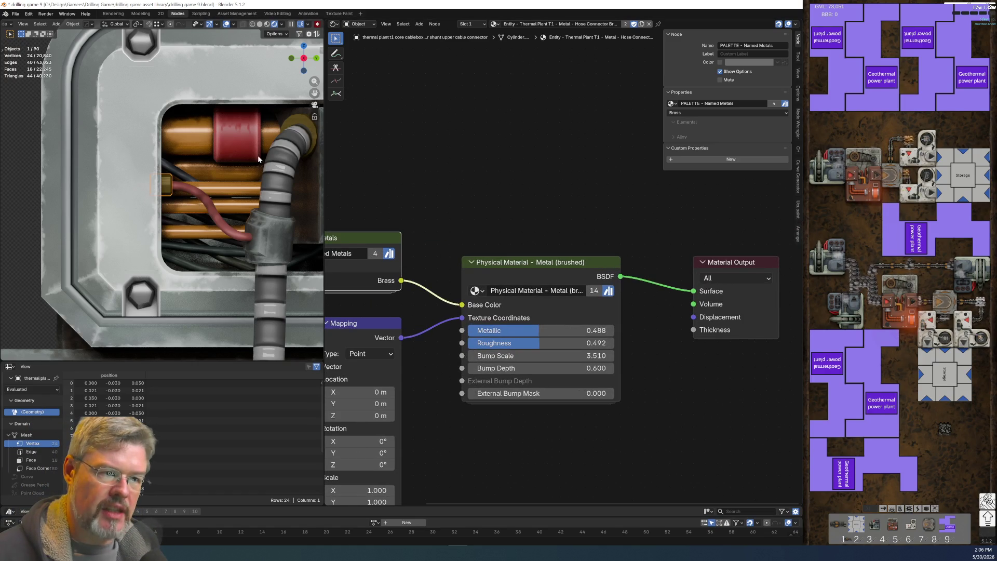
# Step: Nudge the Physical Material node up, then select a rivet on the lower exhaust panel
pyautogui.scroll(-3, 225, 284)
pyautogui.keyDown('shift'); pyautogui.scroll(-5, 226, 283); pyautogui.keyUp('shift')
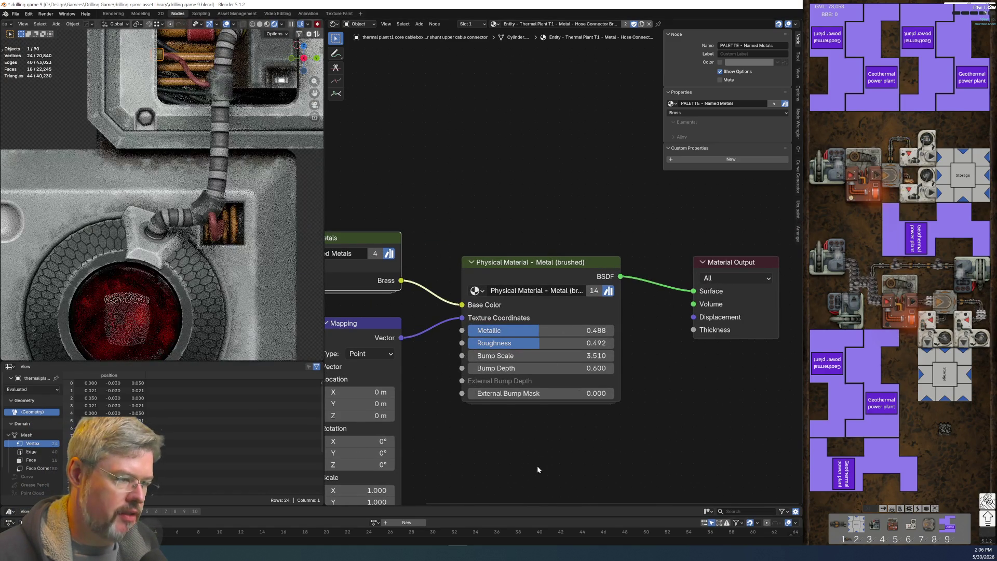
pyautogui.scroll(-1, 477, 197)
pyautogui.scroll(-1, 138, 270)
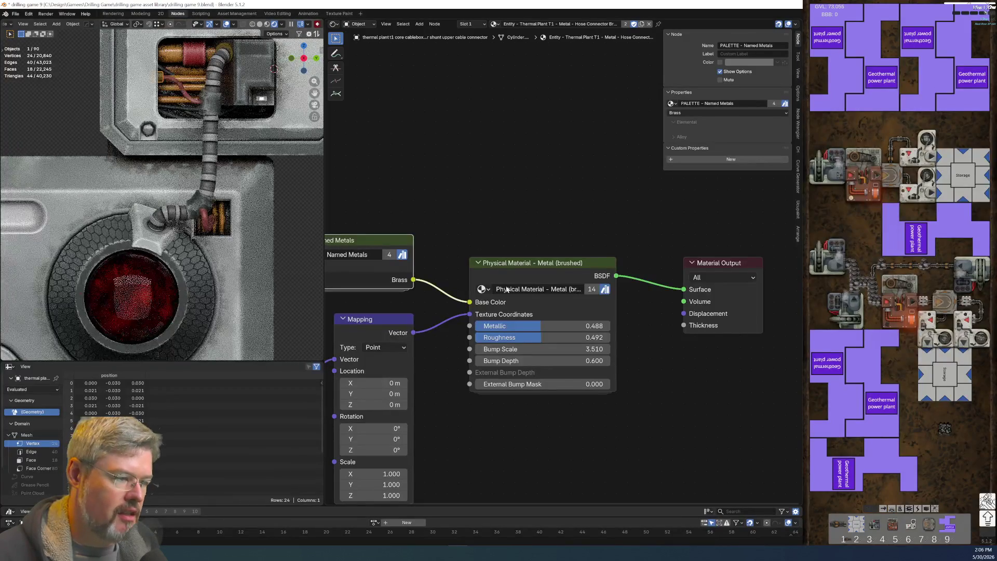
pyautogui.moveTo(533, 263); pyautogui.dragTo(533, 240)
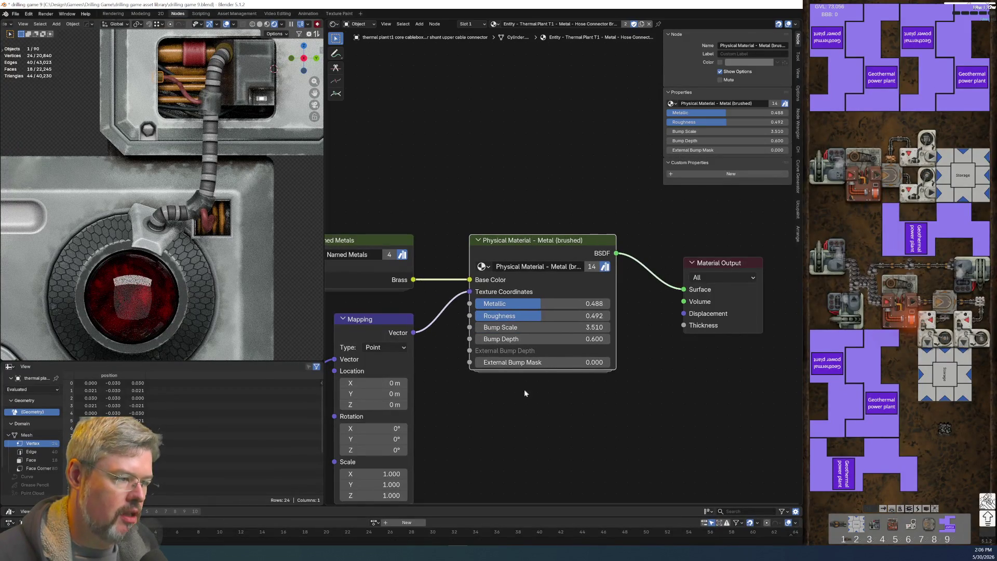
pyautogui.scroll(-2, 189, 194)
pyautogui.keyDown('shift'); pyautogui.scroll(-3, 190, 194); pyautogui.keyUp('shift')
pyautogui.keyDown('shift'); pyautogui.scroll(-4, 189, 194); pyautogui.keyUp('shift')
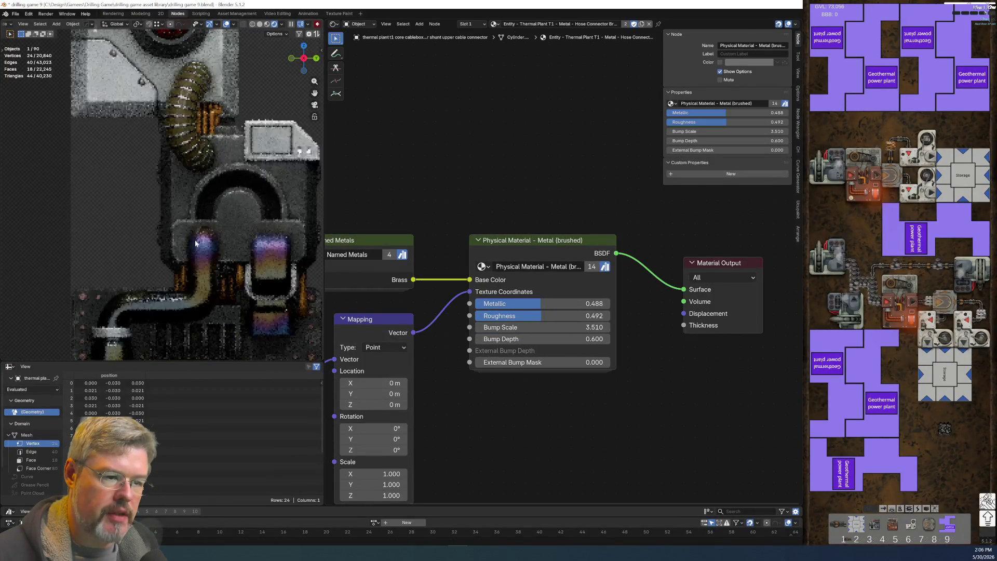
pyautogui.keyDown('shift'); pyautogui.scroll(-2, 129, 270); pyautogui.keyUp('shift')
pyautogui.keyDown('shift'); pyautogui.moveTo(98, 294); pyautogui.dragTo(144, 276, button='middle'); pyautogui.keyUp('shift')
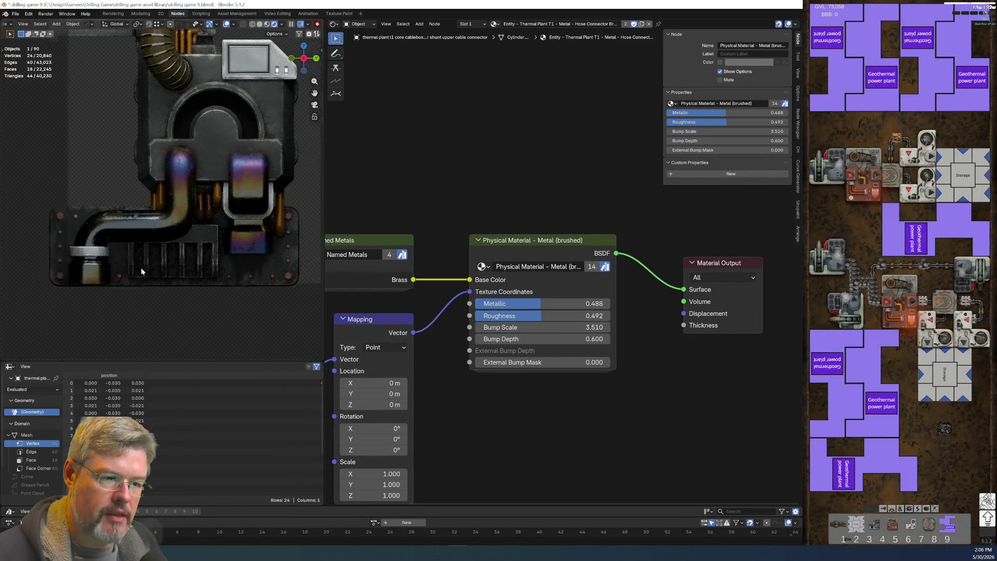
pyautogui.click(108, 197)
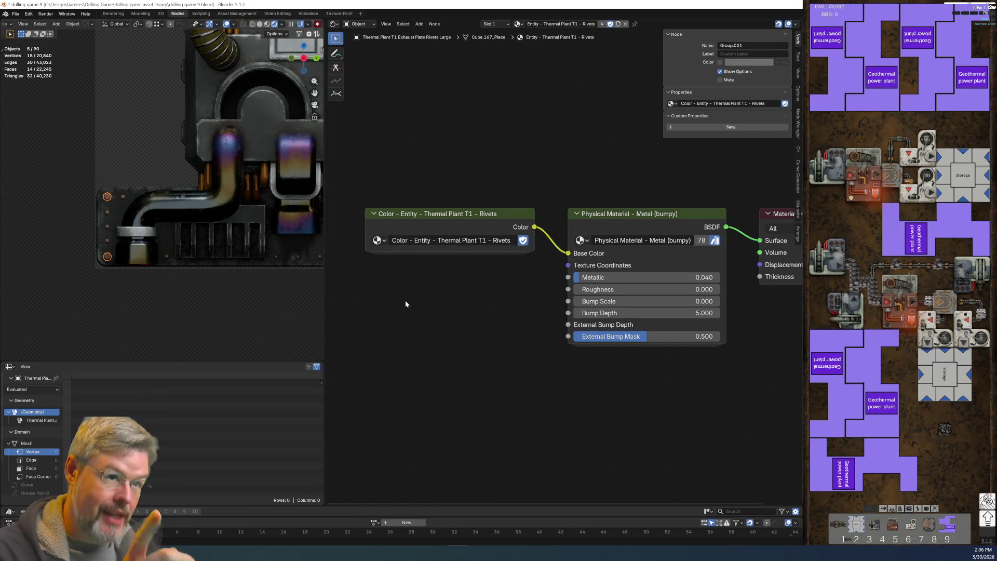
# Step: Add a PALETTE Rivets group node below the material and rename it 'PALETTE - Rivets'
pyautogui.scroll(-1, 564, 268)
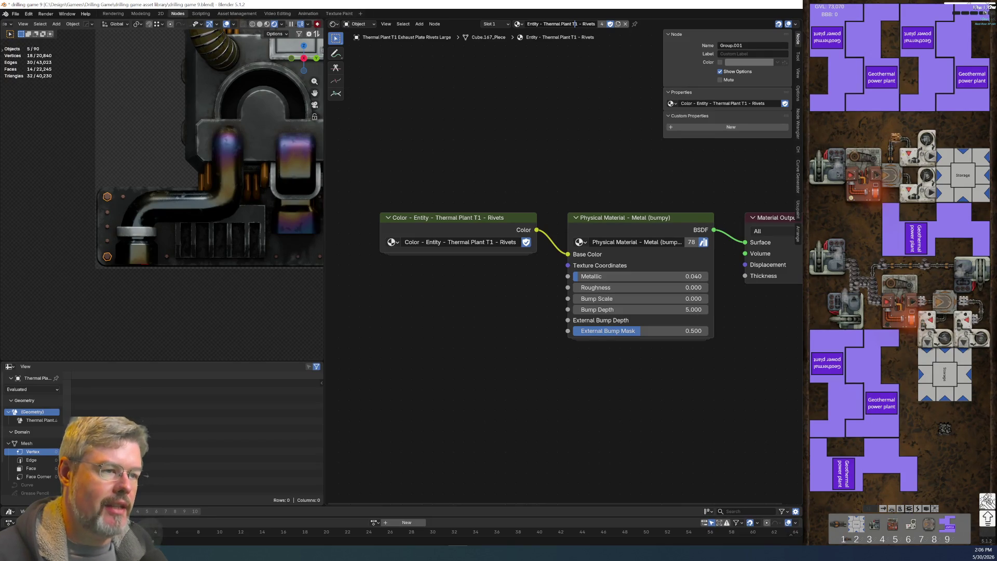
pyautogui.click(473, 220)
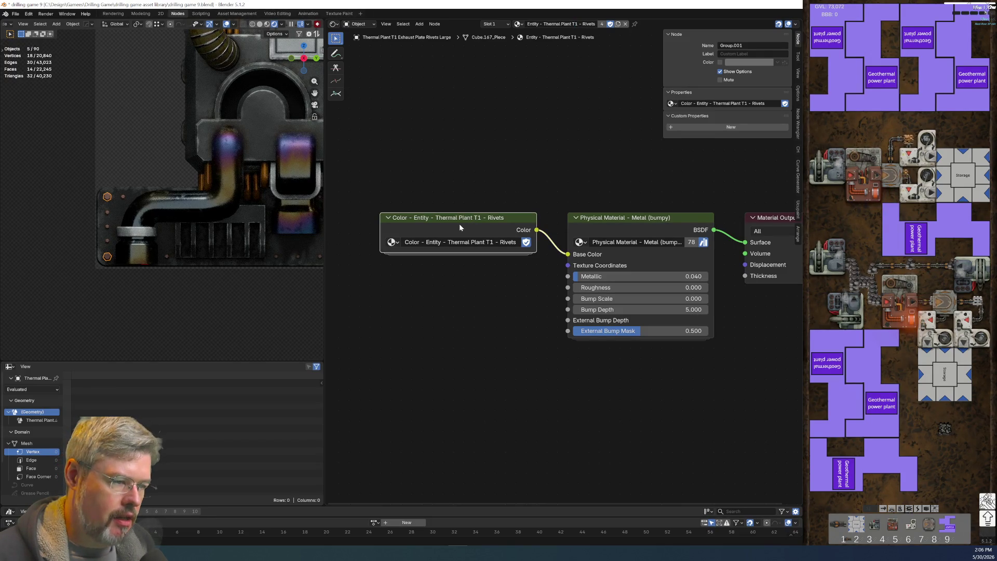
pyautogui.hotkey('shift', 'a')
pyautogui.write('P')
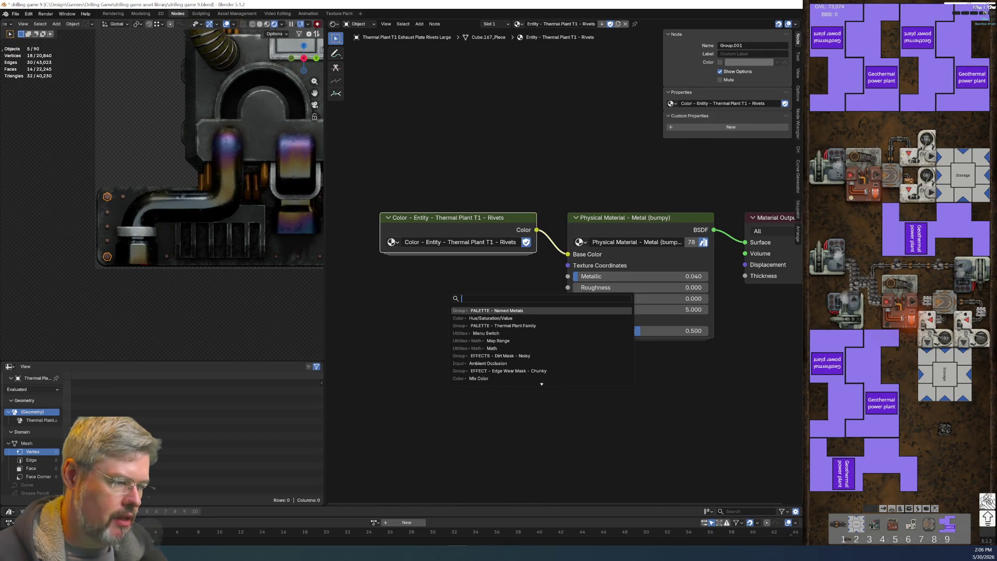
pyautogui.write('ALETTE RI')
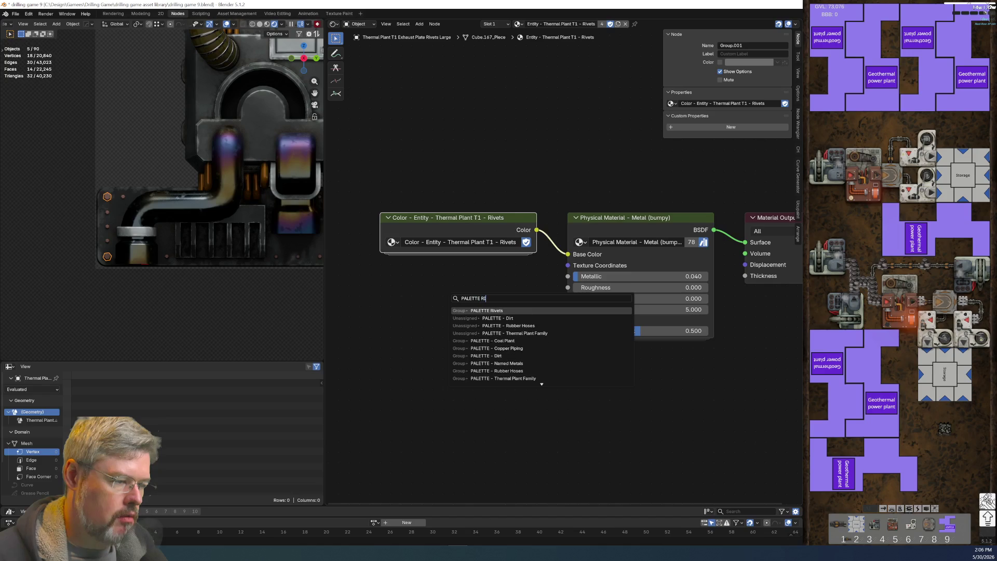
pyautogui.press('Return')
pyautogui.click(401, 300)
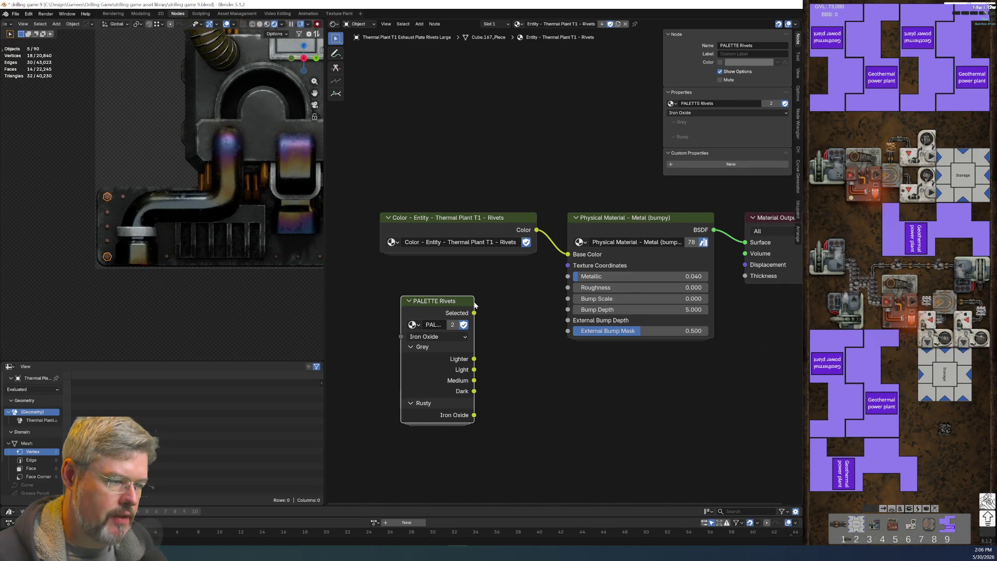
pyautogui.moveTo(474, 306); pyautogui.dragTo(526, 307)
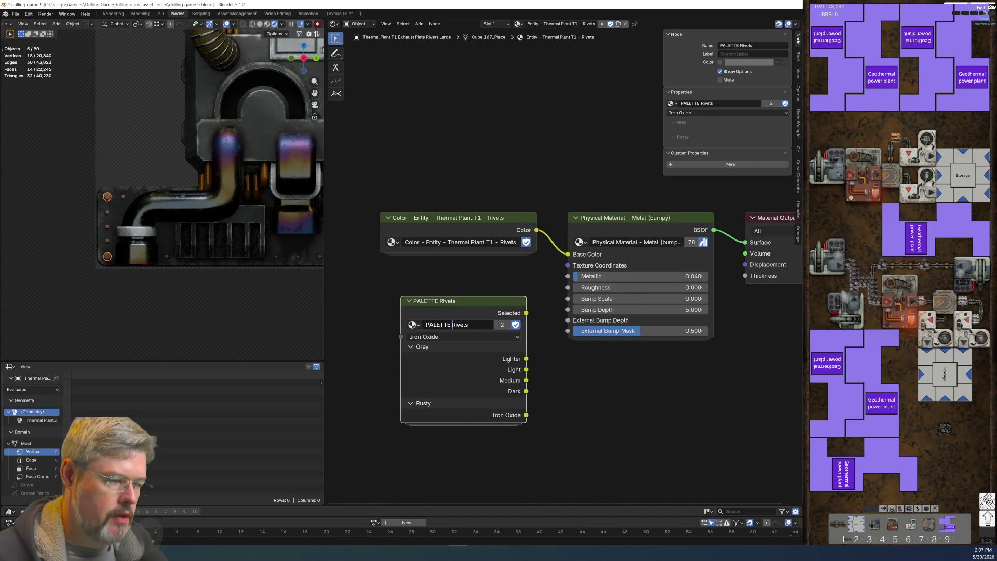
pyautogui.press('Return')
pyautogui.press('BackSpace')
pyautogui.write('-')
pyautogui.press('Return')
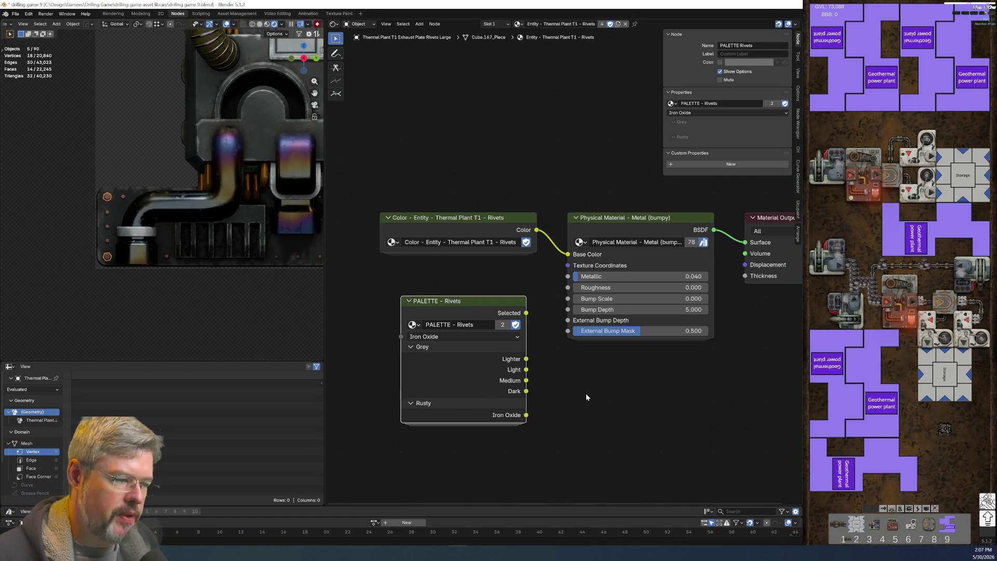
# Step: Link the Medium grey output to Base Color, delete the old Rivets colour node, and collapse the palette node
pyautogui.moveTo(526, 380); pyautogui.dragTo(568, 254)
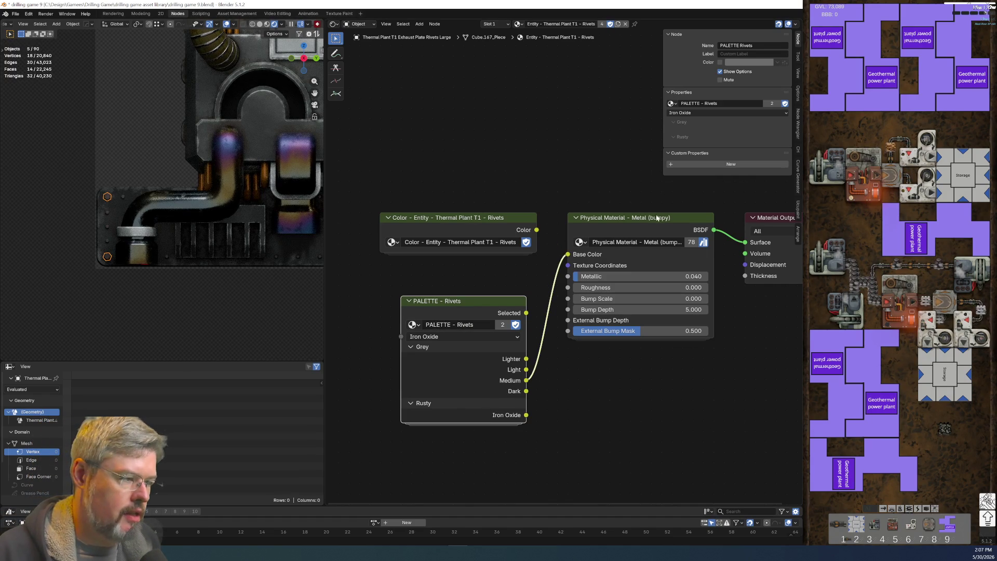
pyautogui.moveTo(479, 228); pyautogui.dragTo(498, 261)
pyautogui.press('Delete')
pyautogui.moveTo(461, 299); pyautogui.dragTo(451, 179)
pyautogui.hotkey('ctrl', 'h')
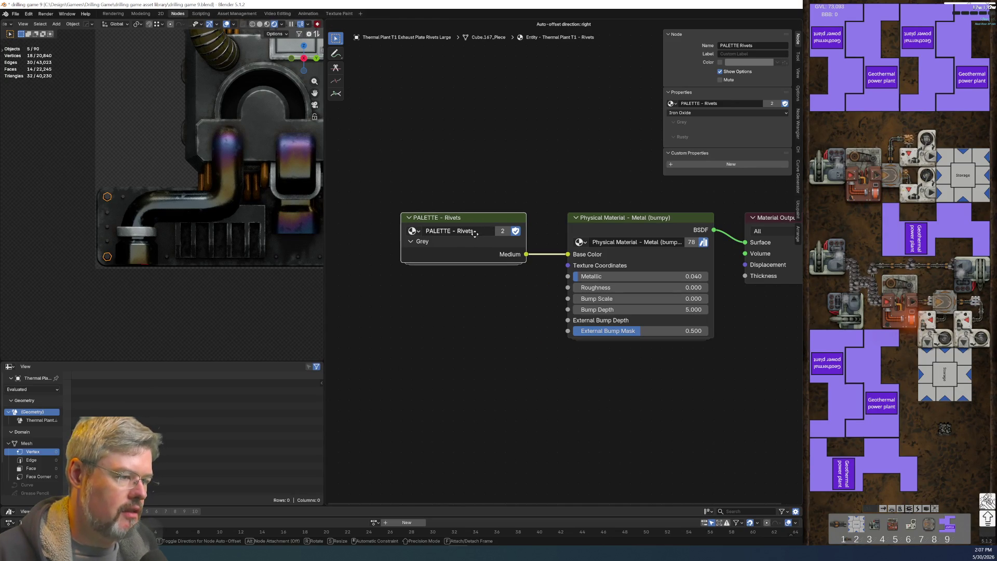
# Step: Show all Physical Material inputs and add an Image Texture and Mapping setup with Ctrl+T
pyautogui.click(630, 223)
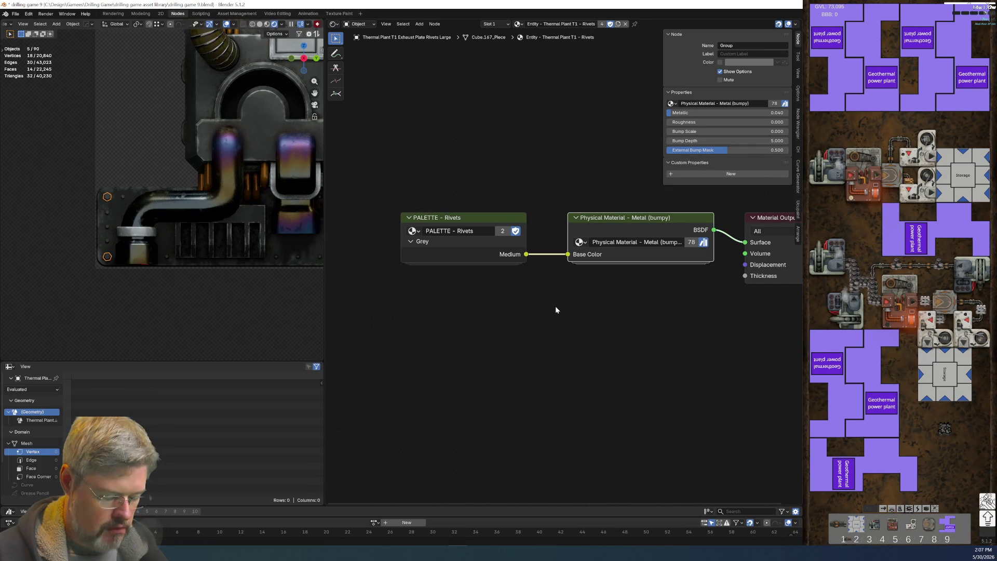
pyautogui.hotkey('ctrl', 'h')
pyautogui.hotkey('ctrl', 't')
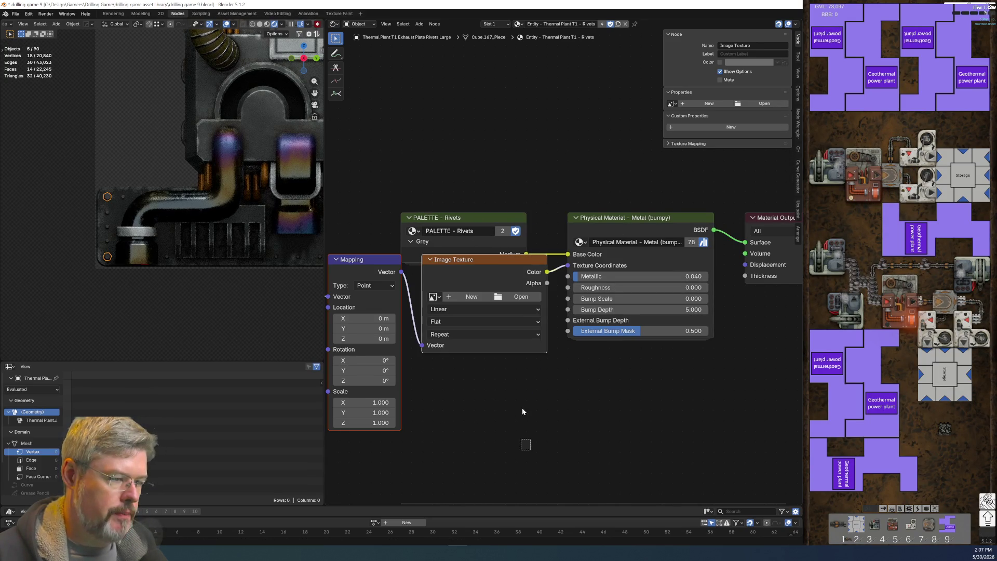
# Step: Delete the Image Texture and Mapping nodes, keeping a compact Texture Coordinate node beside the material
pyautogui.moveTo(505, 419); pyautogui.dragTo(400, 307)
pyautogui.press('x')
pyautogui.moveTo(338, 233); pyautogui.dragTo(564, 256)
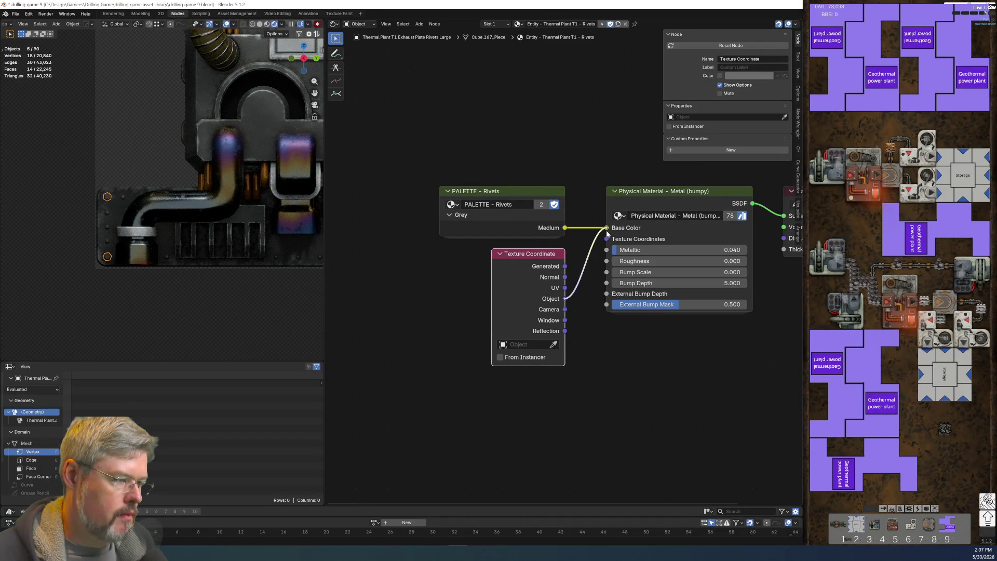
pyautogui.hotkey('ctrl', 'h')
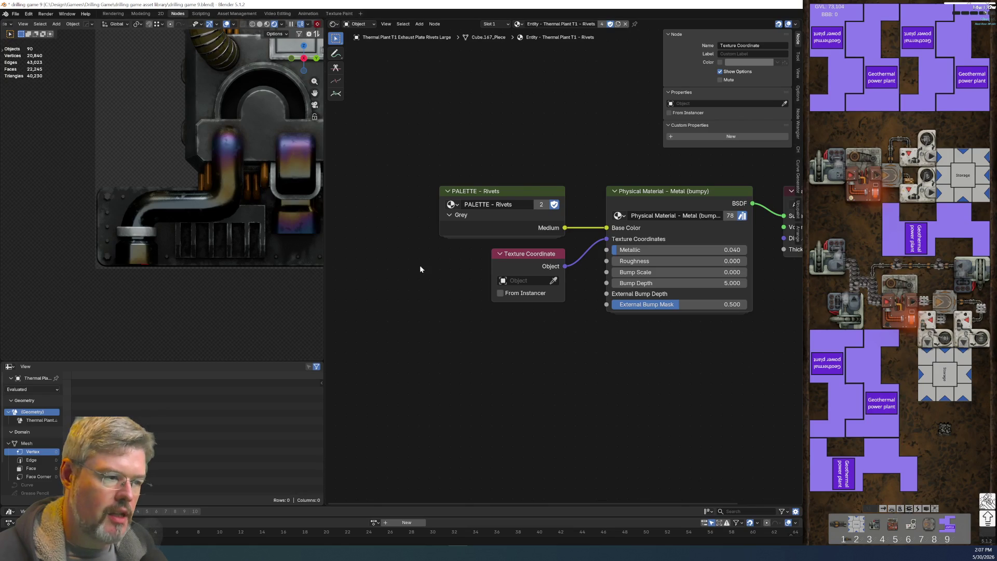
# Step: Relink PALETTE - Rivets' Light output to Base Color and place the palette node beside the material
pyautogui.click(489, 193)
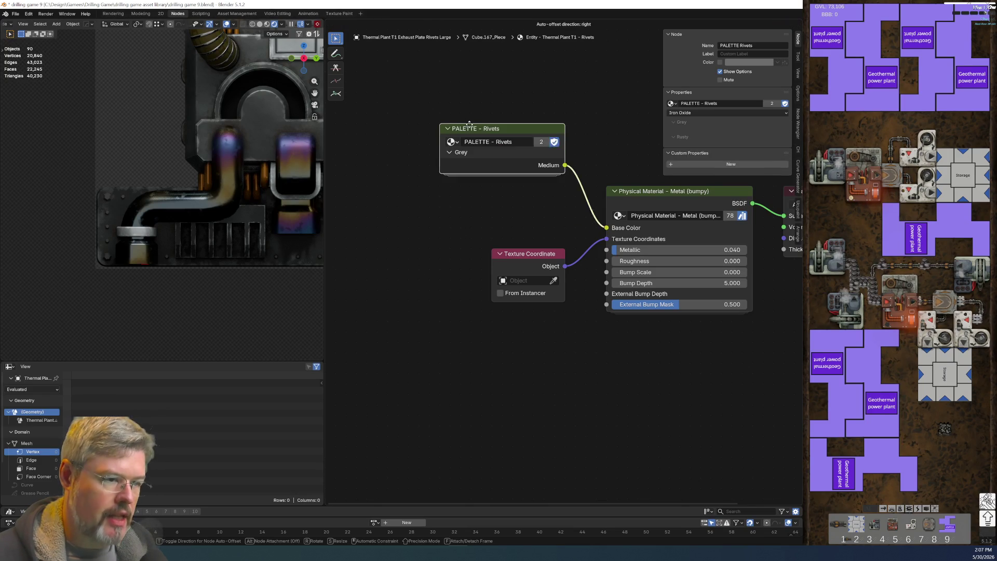
pyautogui.moveTo(565, 189); pyautogui.dragTo(607, 228)
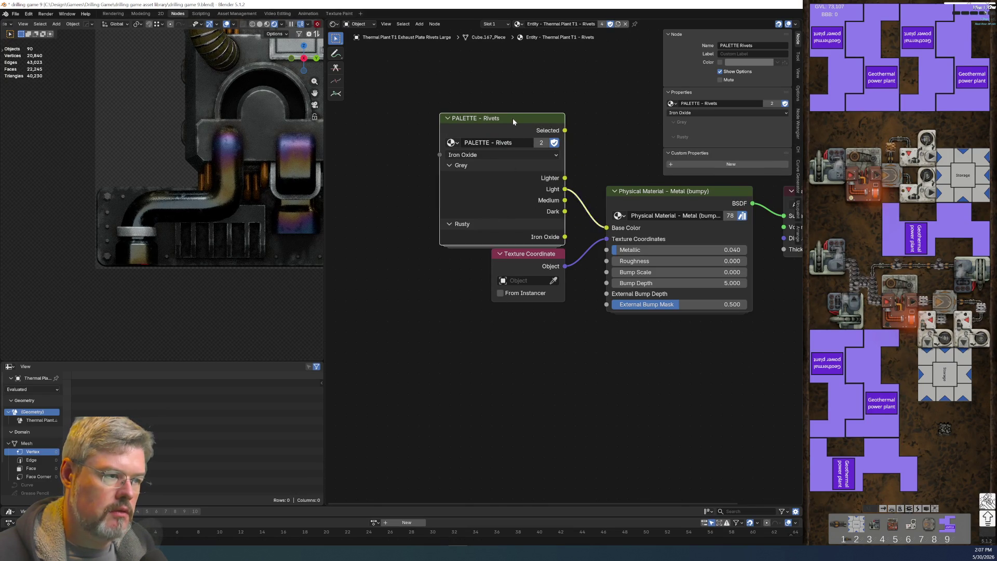
pyautogui.hotkey('ctrl', 'h')
pyautogui.press('g')
pyautogui.click(499, 254)
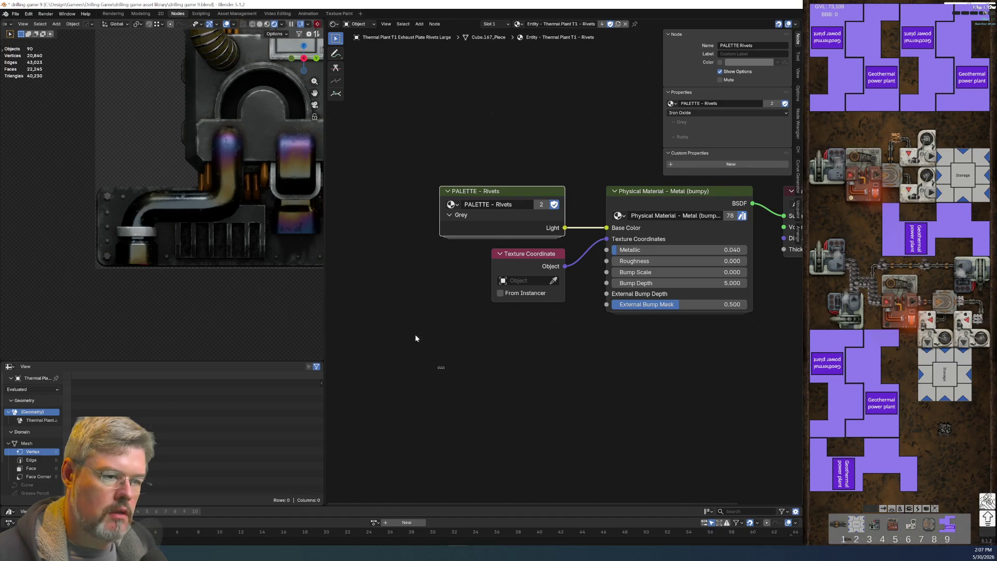
pyautogui.scroll(-3, 201, 205)
pyautogui.keyDown('shift'); pyautogui.moveTo(201, 205); pyautogui.dragTo(195, 282, button='middle'); pyautogui.keyUp('shift')
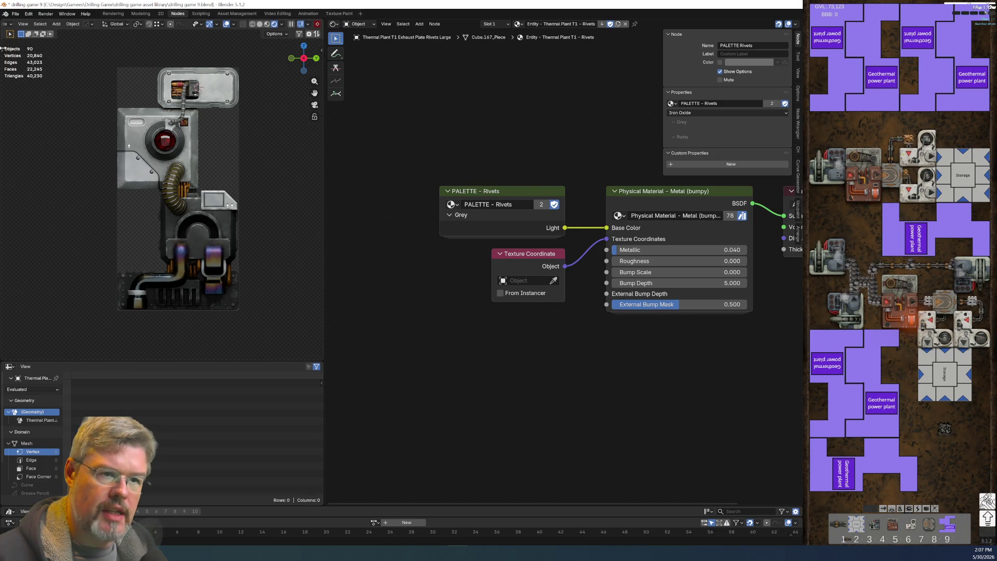
pyautogui.click(15, 14)
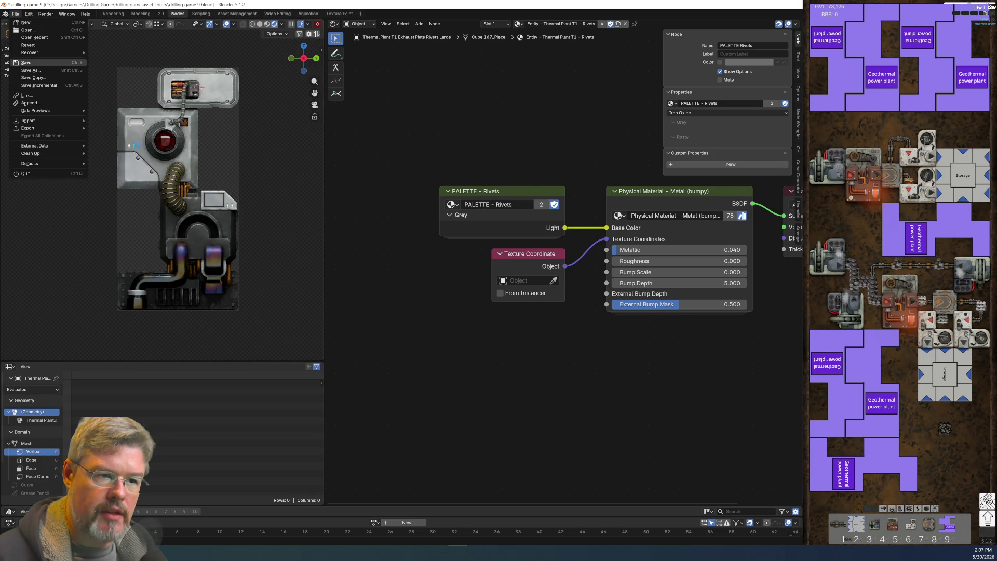
# Step: Save drilling game 9.blend and switch to the Modeling workspace
pyautogui.click(26, 62)
pyautogui.scroll(2, 221, 143)
pyautogui.scroll(2, 220, 143)
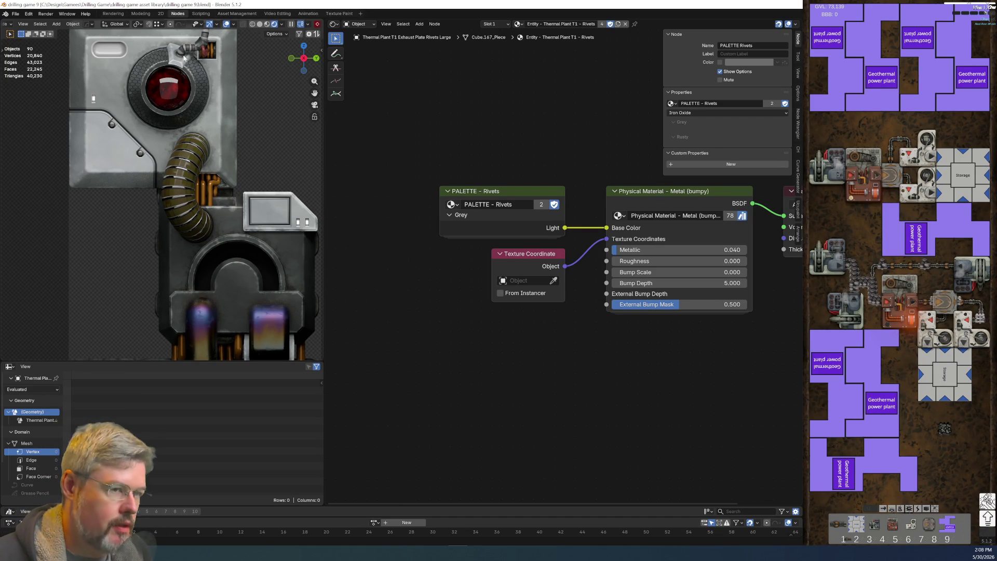
pyautogui.click(141, 14)
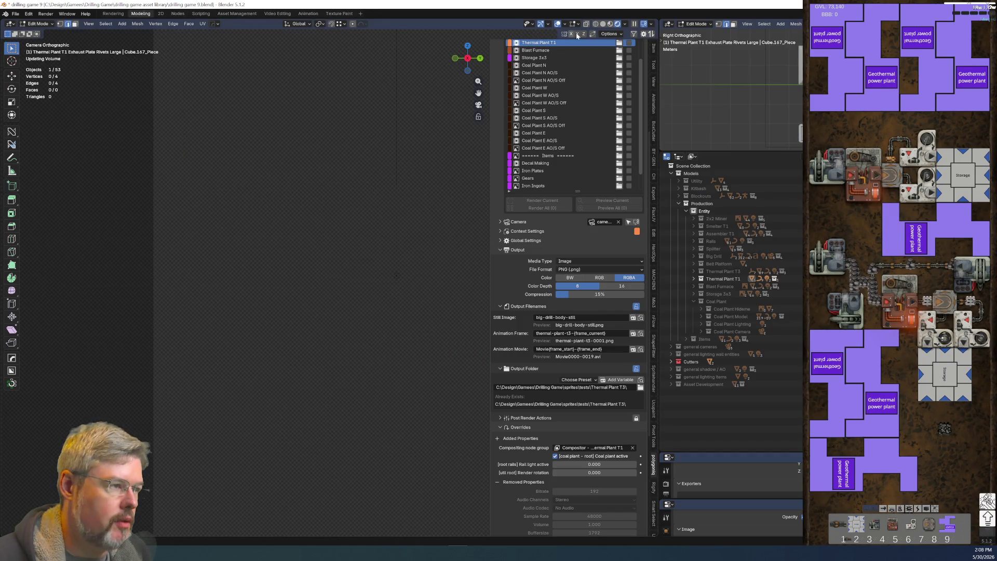
# Step: Set solid shading, maximise the 3D view, and select the exhaust assembly in Object Mode
pyautogui.click(604, 26)
pyautogui.press('n')
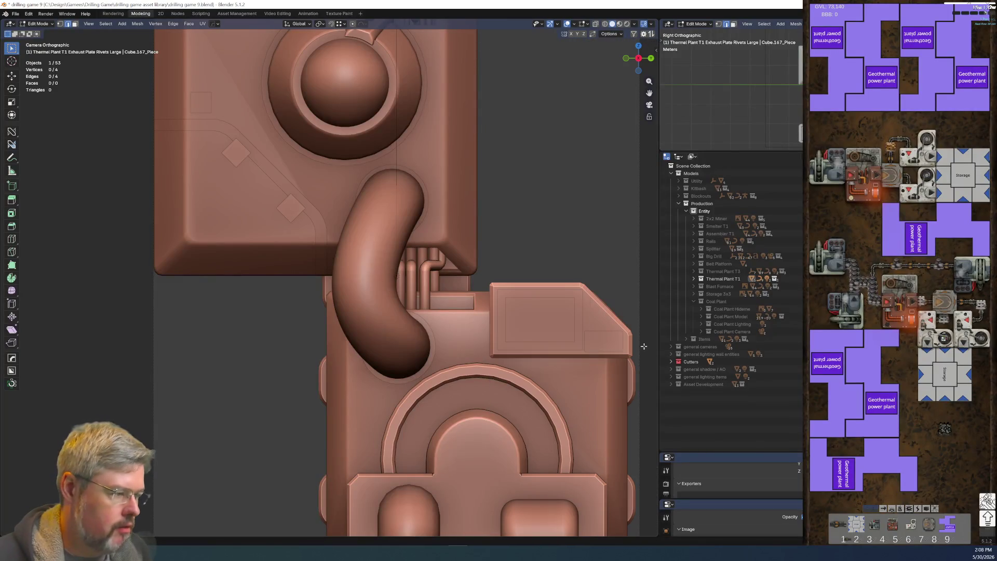
pyautogui.hotkey('ctrl', 'space')
pyautogui.scroll(-3, 553, 187)
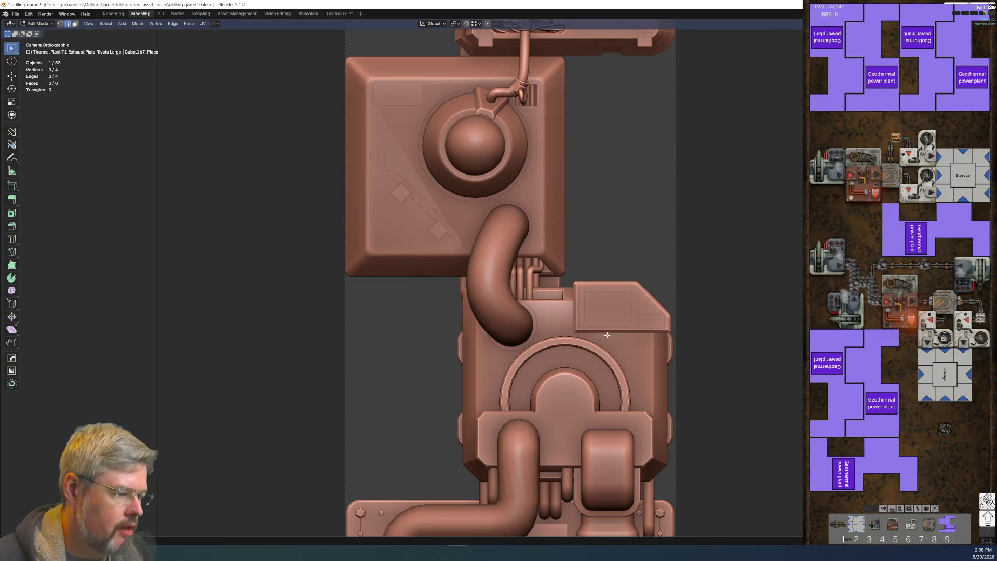
pyautogui.press('Tab')
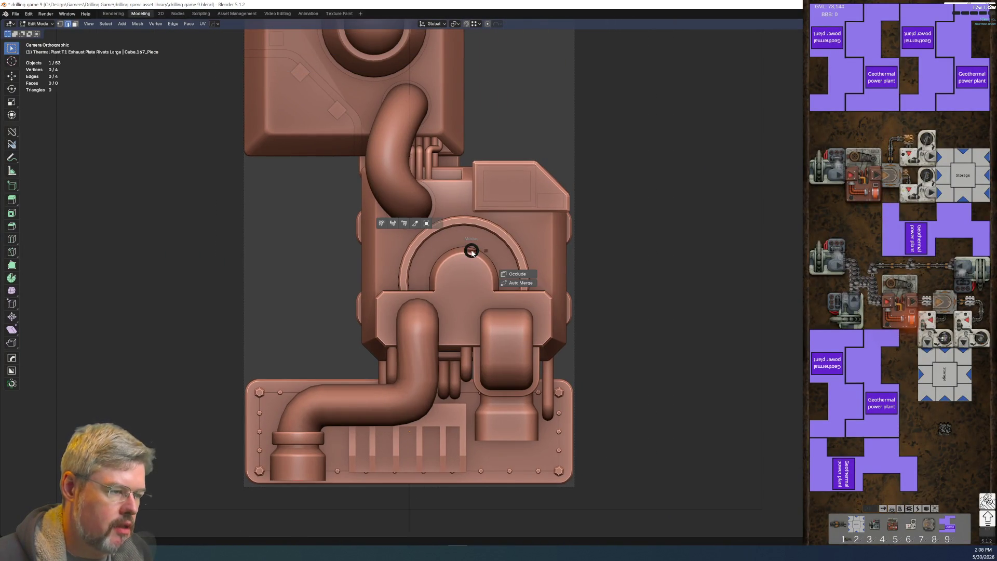
pyautogui.click(477, 211)
pyautogui.click(473, 285)
pyautogui.moveTo(473, 285); pyautogui.dragTo(505, 297, button='middle')
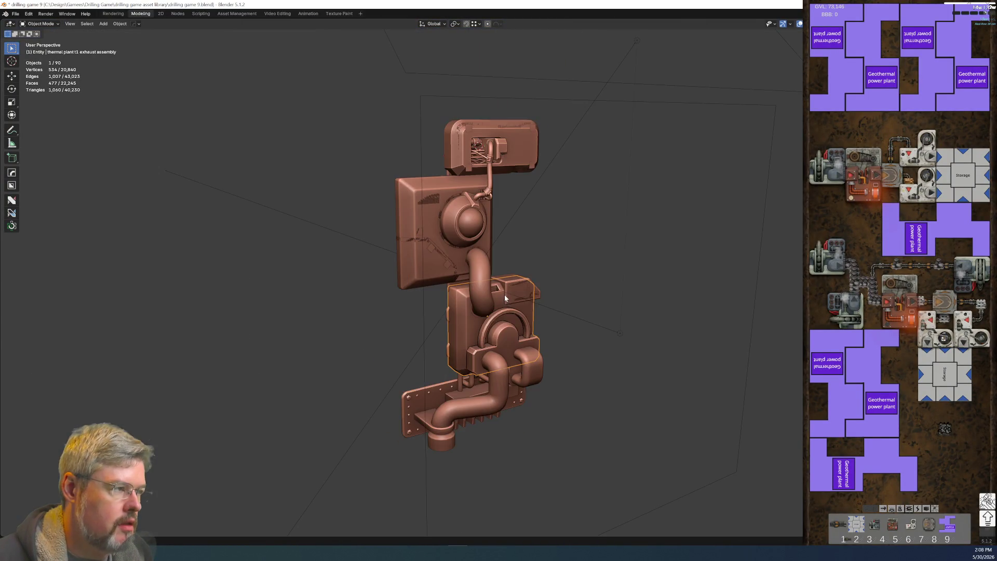
pyautogui.scroll(5, 452, 217)
pyautogui.scroll(3, 438, 237)
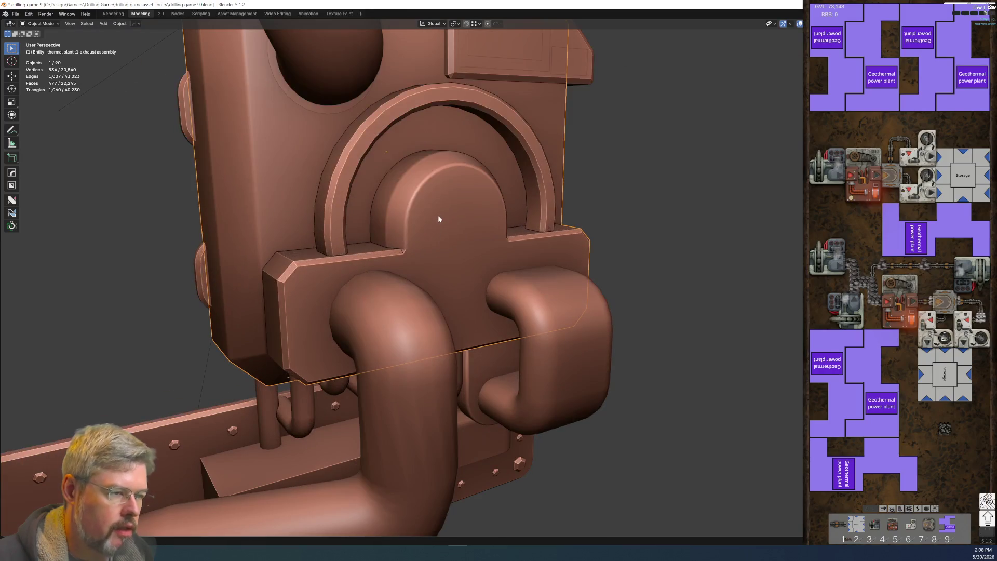
# Step: In Edit Mode, snap the 3D cursor to the selected vertices at the small inner arch
pyautogui.press('Tab')
pyautogui.moveTo(421, 216)
pyautogui.mouseDown(button='middle')
pyautogui.moveTo(437, 168)
pyautogui.moveTo(401, 211)
pyautogui.moveTo(439, 296)
pyautogui.mouseUp(button='middle')
pyautogui.scroll(3, 385, 222)
pyautogui.scroll(2, 383, 218)
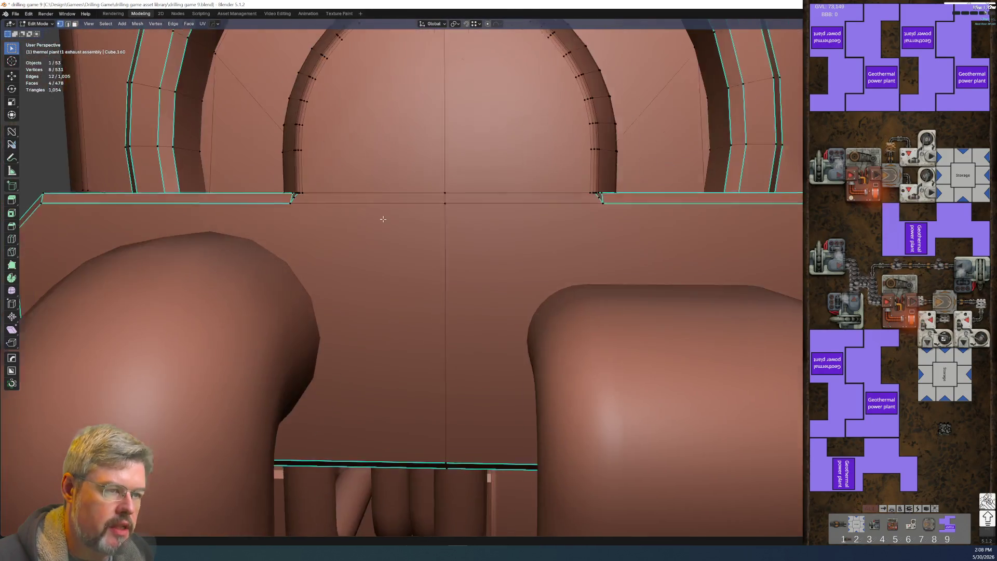
pyautogui.moveTo(383, 218); pyautogui.dragTo(391, 225, button='middle')
pyautogui.scroll(2, 356, 200)
pyautogui.scroll(2, 345, 234)
pyautogui.scroll(2, 310, 217)
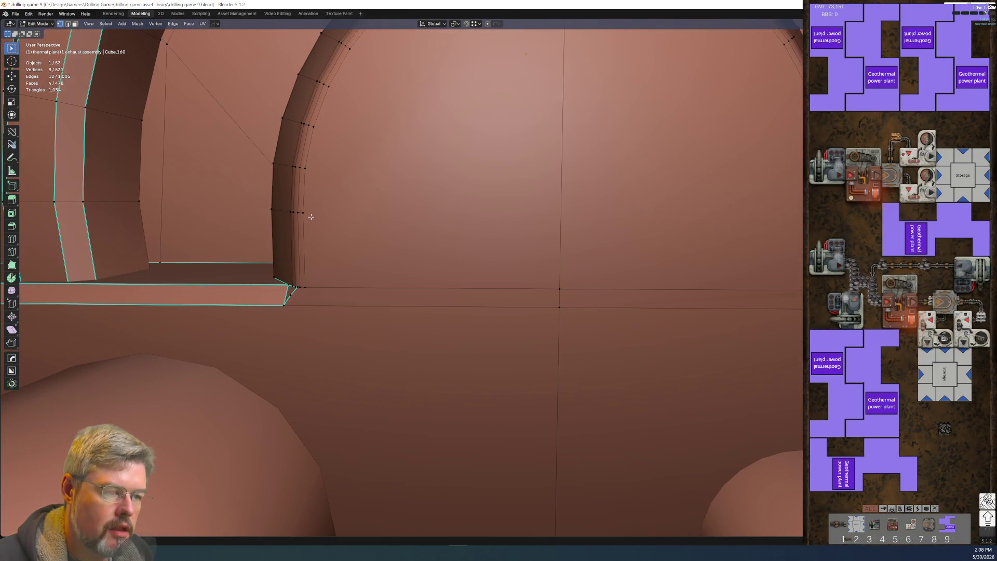
pyautogui.scroll(-3, 317, 216)
pyautogui.moveTo(370, 229); pyautogui.dragTo(392, 225, button='middle')
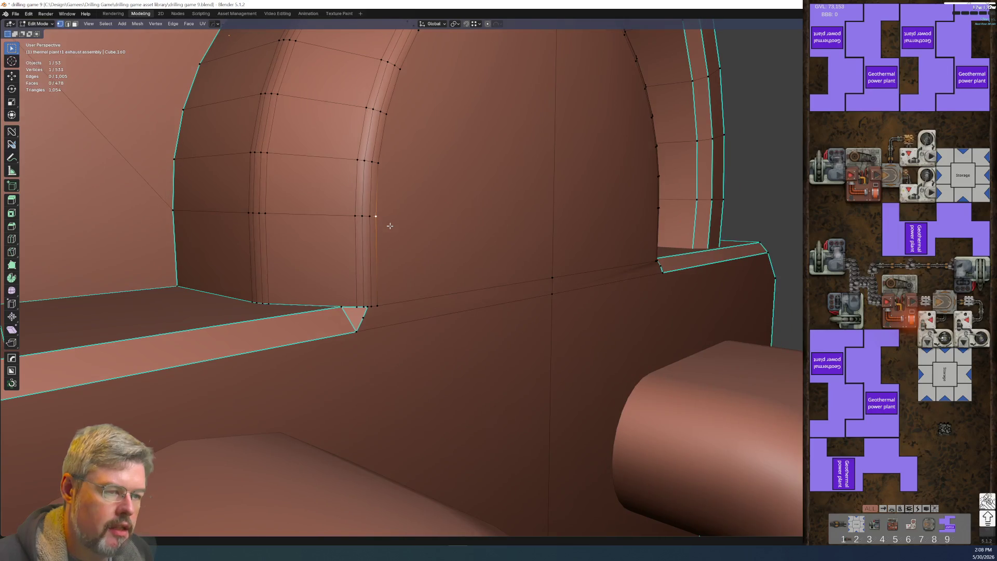
pyautogui.scroll(2, 359, 222)
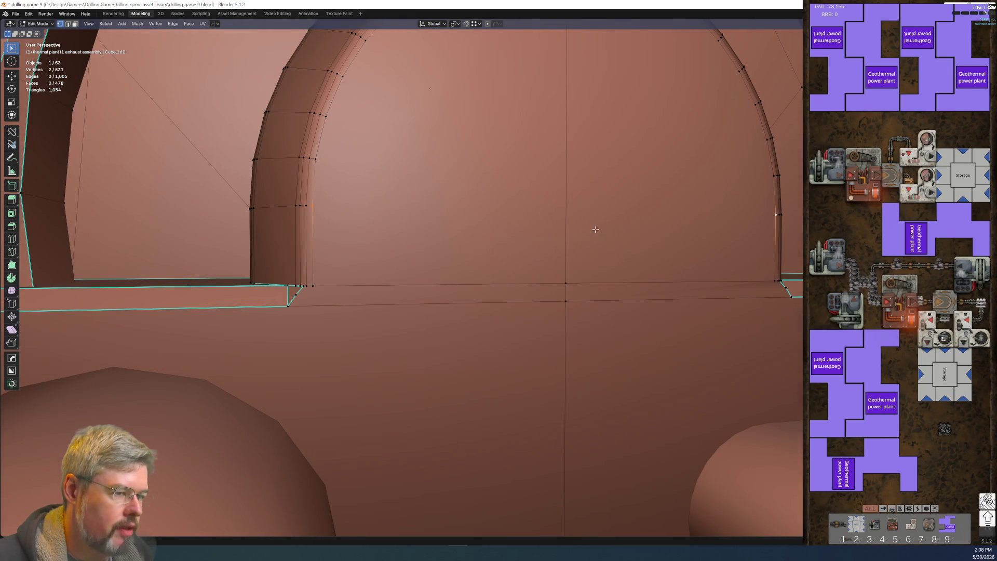
pyautogui.scroll(-3, 603, 234)
pyautogui.moveTo(612, 240); pyautogui.dragTo(590, 241, button='middle')
pyautogui.hotkey('shift', 's')
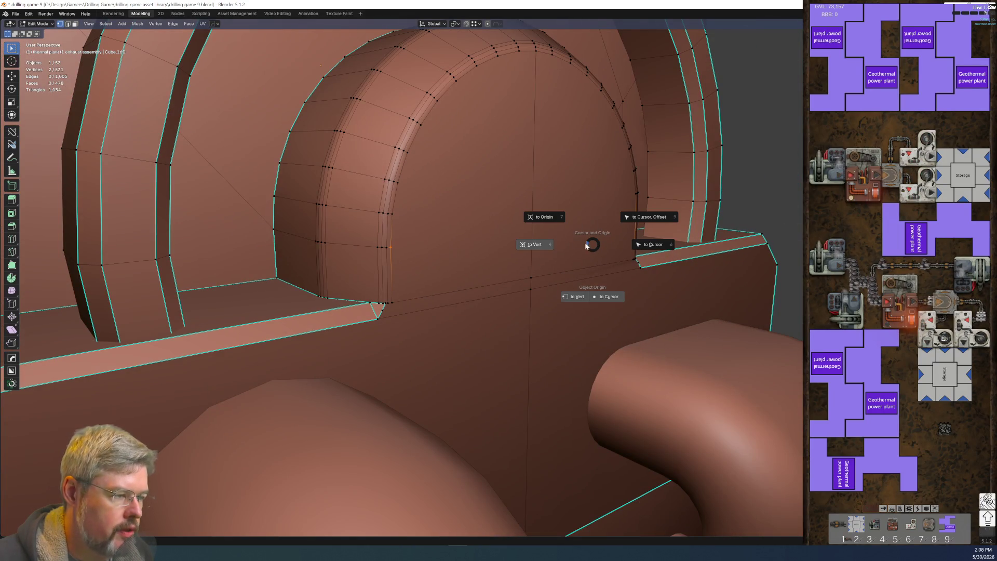
pyautogui.click(558, 243)
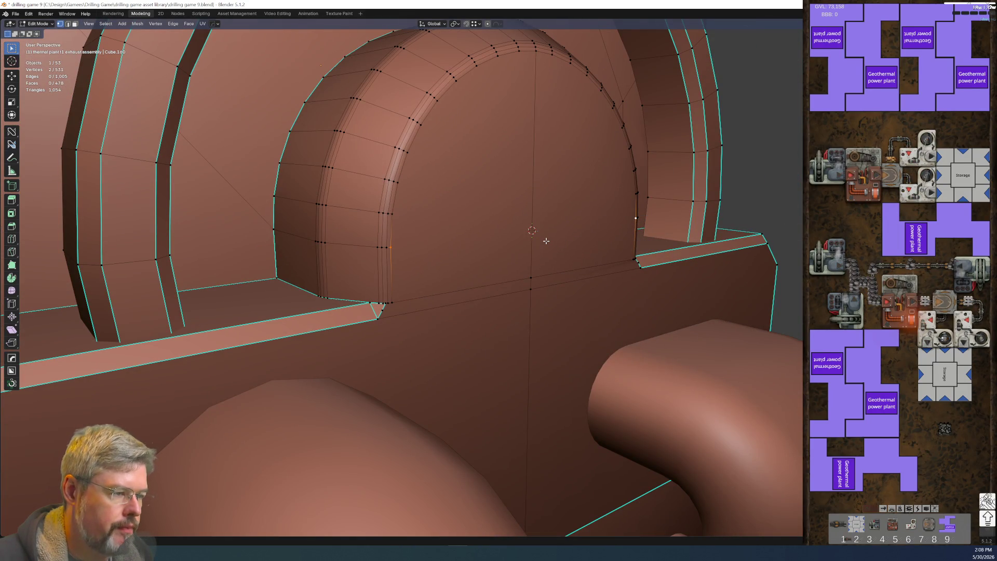
# Step: Grow the vertex selection to four vertices, save the file, and return to Object Mode
pyautogui.moveTo(546, 241)
pyautogui.mouseDown(button='middle')
pyautogui.moveTo(311, 244)
pyautogui.moveTo(360, 230)
pyautogui.mouseUp(button='middle')
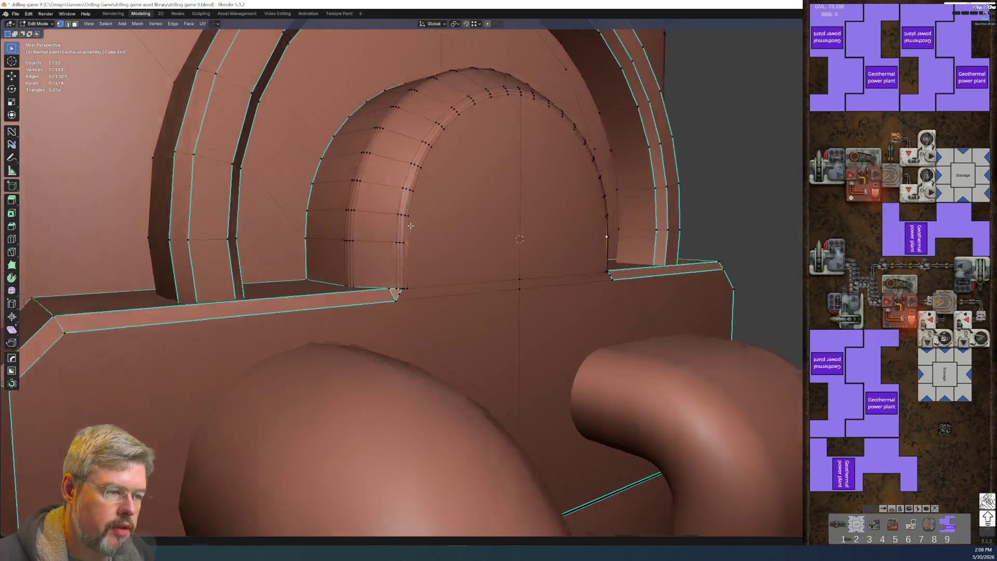
pyautogui.moveTo(492, 264); pyautogui.dragTo(299, 236, button='middle')
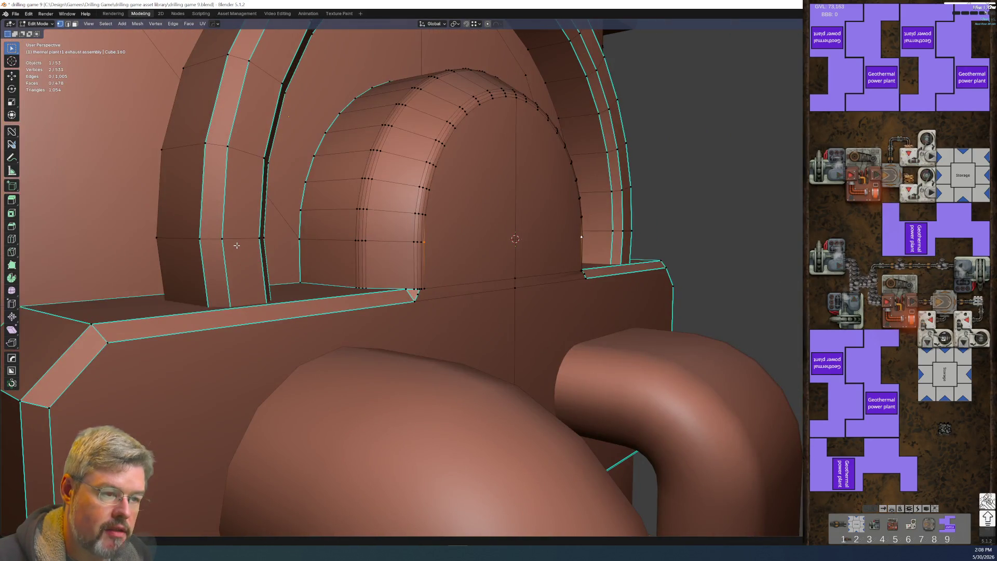
pyautogui.moveTo(237, 245); pyautogui.dragTo(189, 249, button='middle')
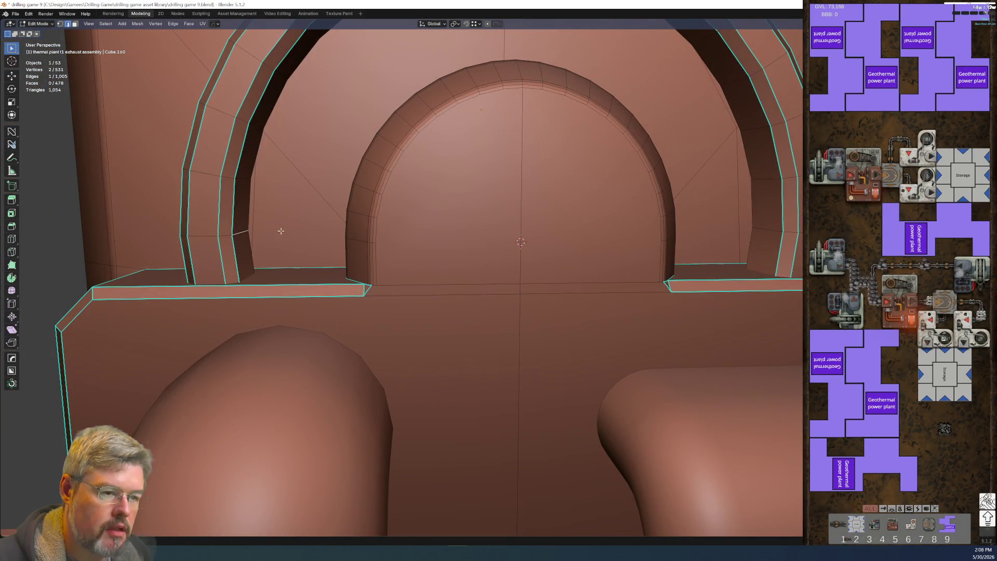
pyautogui.hotkey('shift', 'ctrl', 'm')
pyautogui.click(703, 231)
pyautogui.moveTo(703, 232)
pyautogui.mouseDown(button='middle')
pyautogui.moveTo(558, 264)
pyautogui.moveTo(409, 227)
pyautogui.moveTo(291, 234)
pyautogui.mouseUp(button='middle')
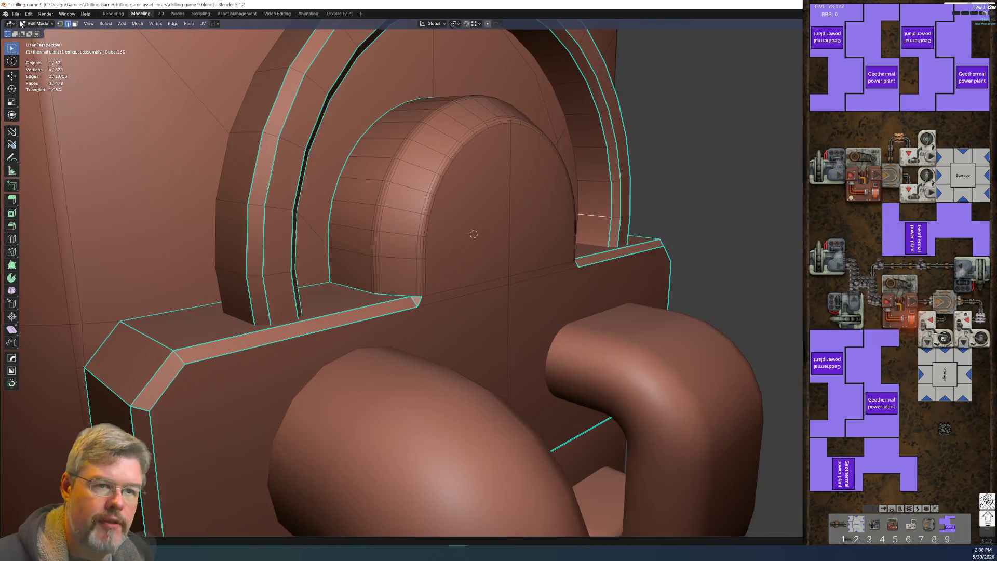
pyautogui.click(15, 14)
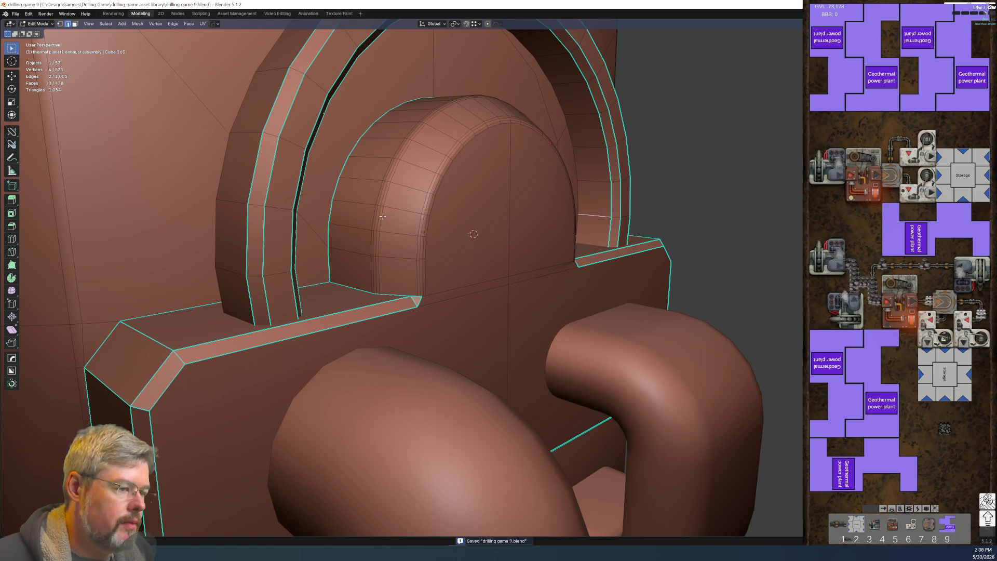
pyautogui.hotkey('ctrl', 'Tab')
pyautogui.click(544, 254)
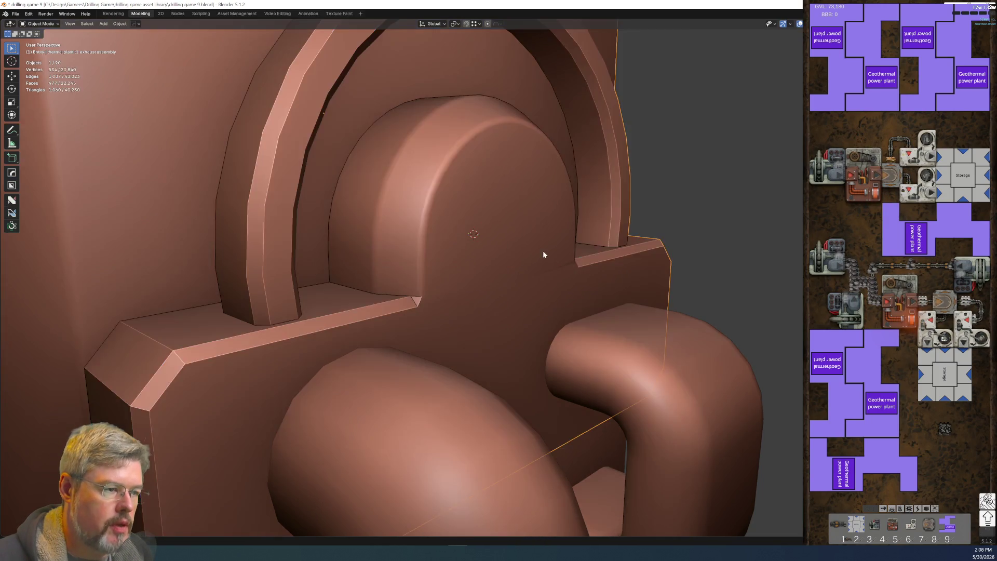
# Step: Add a cube at the 3D cursor and shrink it uniformly in Edit Mode
pyautogui.moveTo(543, 254); pyautogui.dragTo(492, 263, button='middle')
pyautogui.hotkey('shift', 'a')
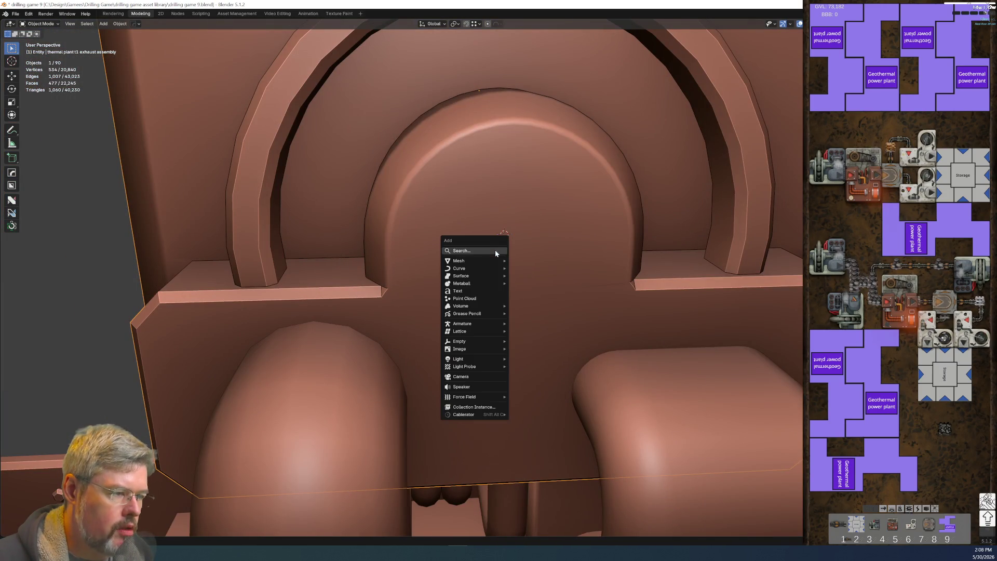
pyautogui.moveTo(483, 261)
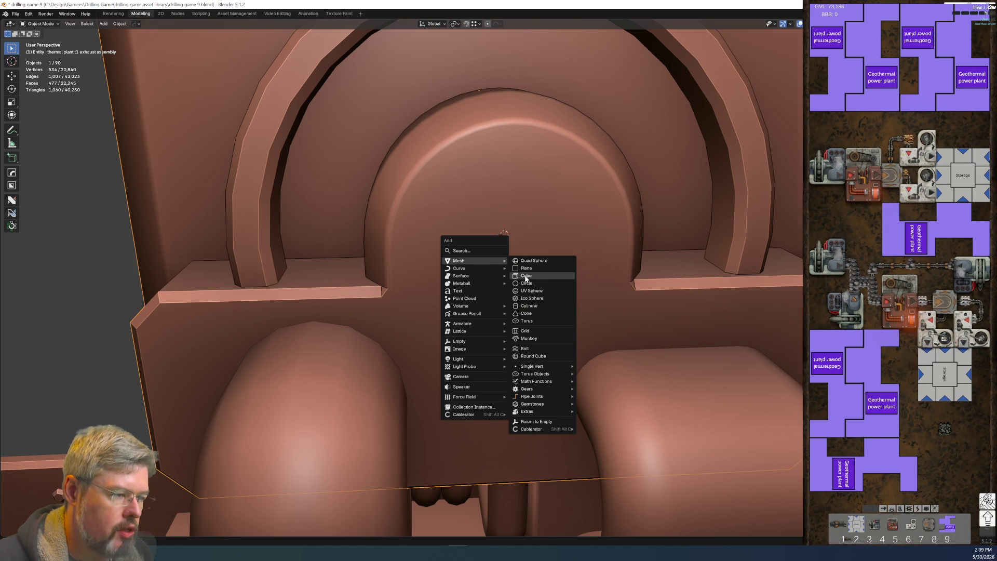
pyautogui.click(526, 275)
pyautogui.scroll(-3, 523, 276)
pyautogui.press('Tab')
pyautogui.click(688, 312)
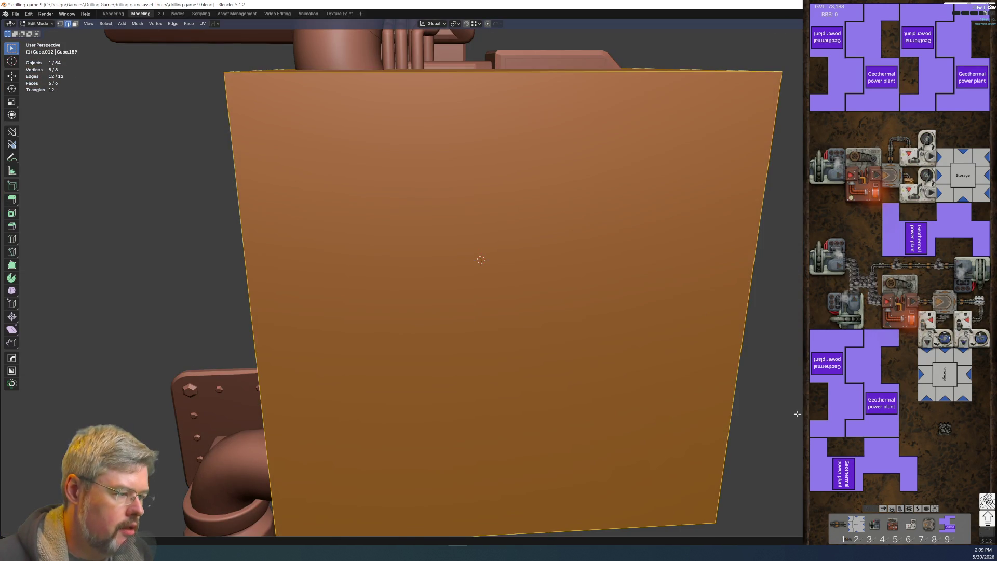
pyautogui.press('s')
pyautogui.click(565, 290)
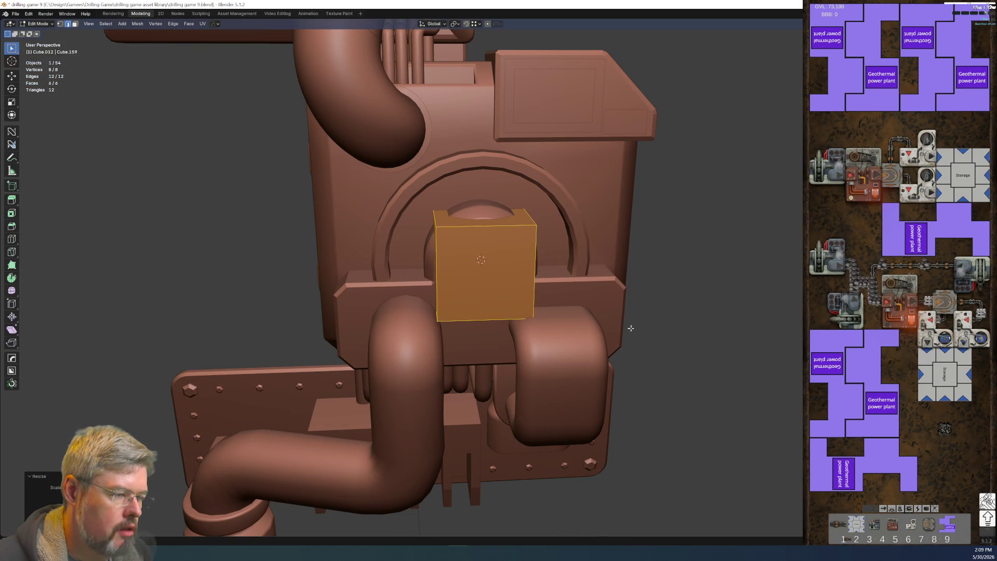
# Step: Thin the cube along Y and switch the viewport to wireframe shading
pyautogui.moveTo(628, 325); pyautogui.dragTo(743, 410, button='middle')
pyautogui.press('s')
pyautogui.press('x')
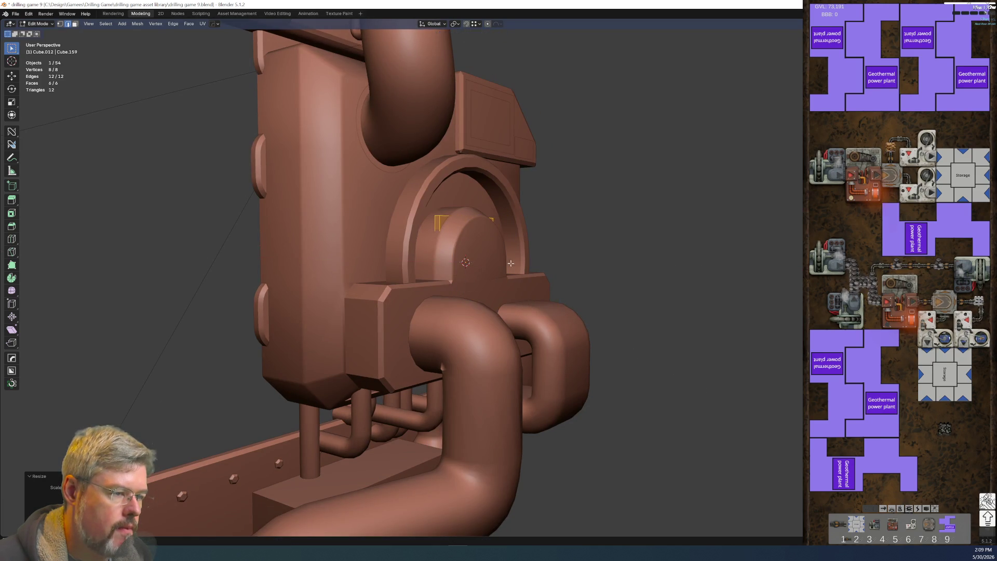
pyautogui.keyDown('alt'); pyautogui.moveTo(474, 284); pyautogui.dragTo(646, 283, button='middle'); pyautogui.keyUp('alt')
pyautogui.press('y')
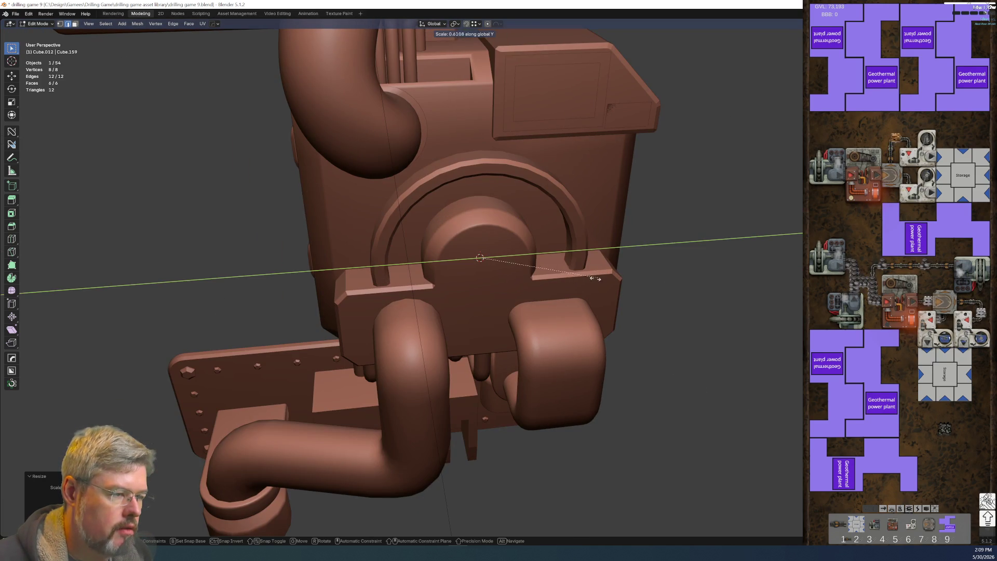
pyautogui.click(596, 278)
pyautogui.press('z')
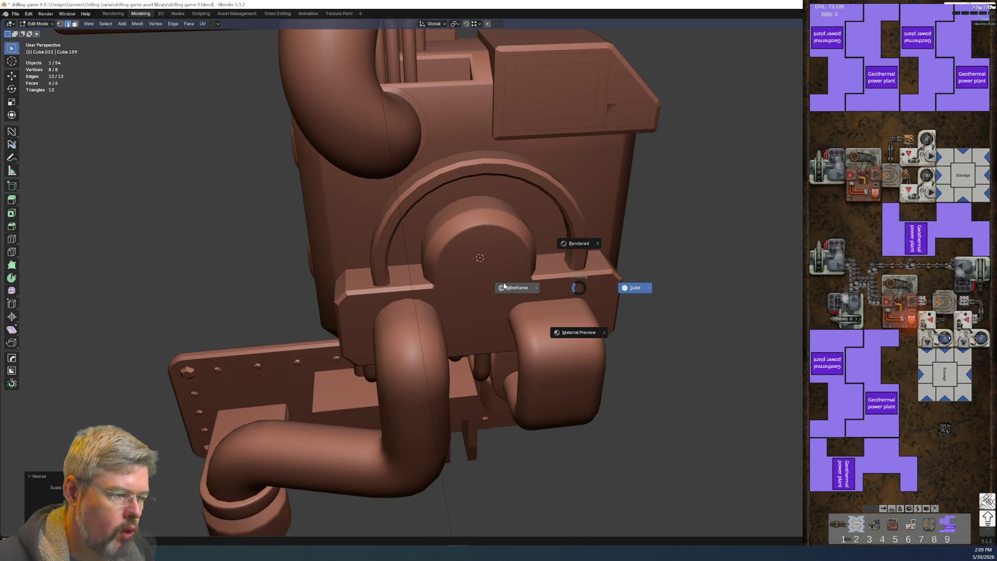
pyautogui.click(504, 286)
pyautogui.scroll(4, 483, 260)
pyautogui.moveTo(483, 260); pyautogui.dragTo(438, 329, button='middle')
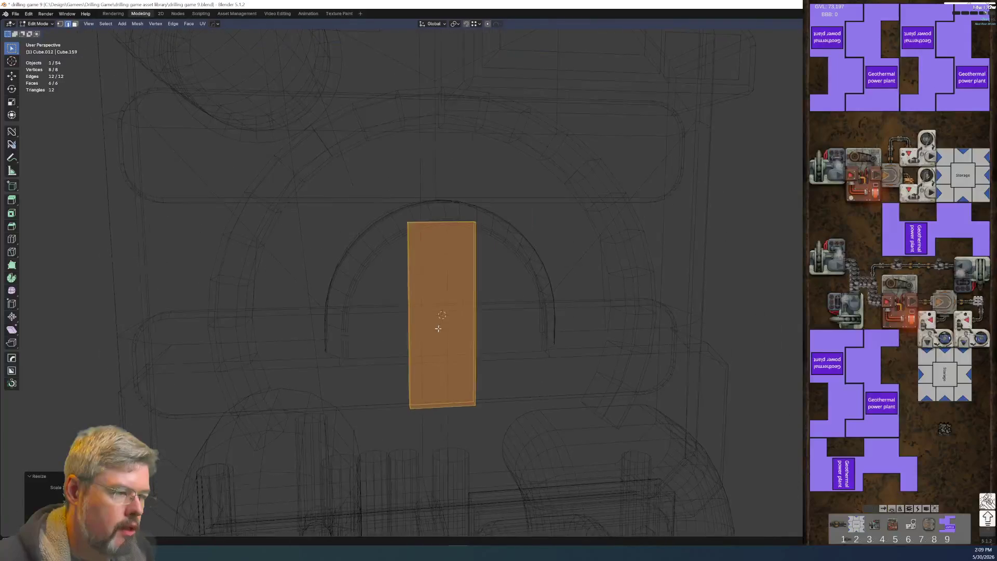
pyautogui.scroll(2, 438, 328)
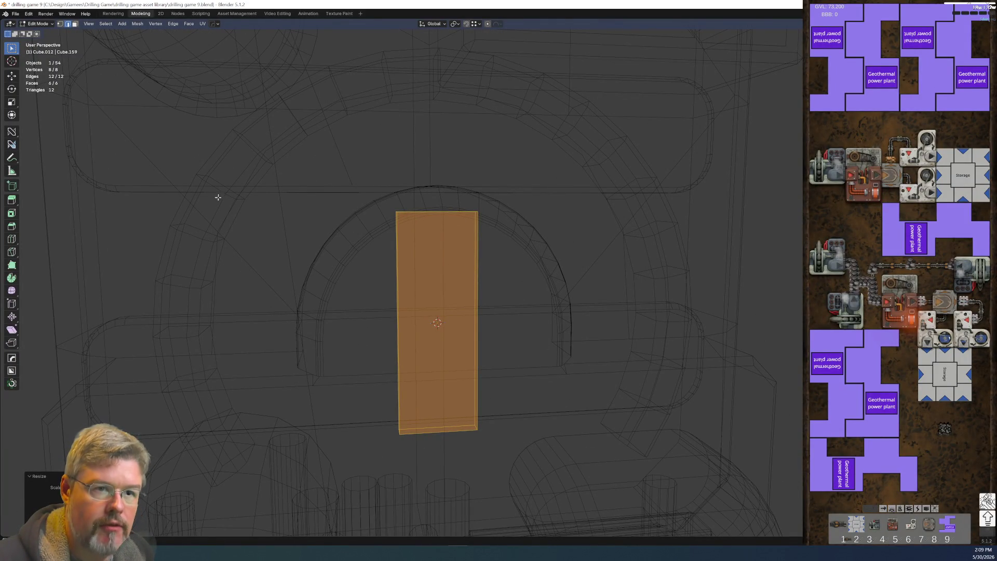
# Step: Save the file, then widen the block to about double along X
pyautogui.click(15, 13)
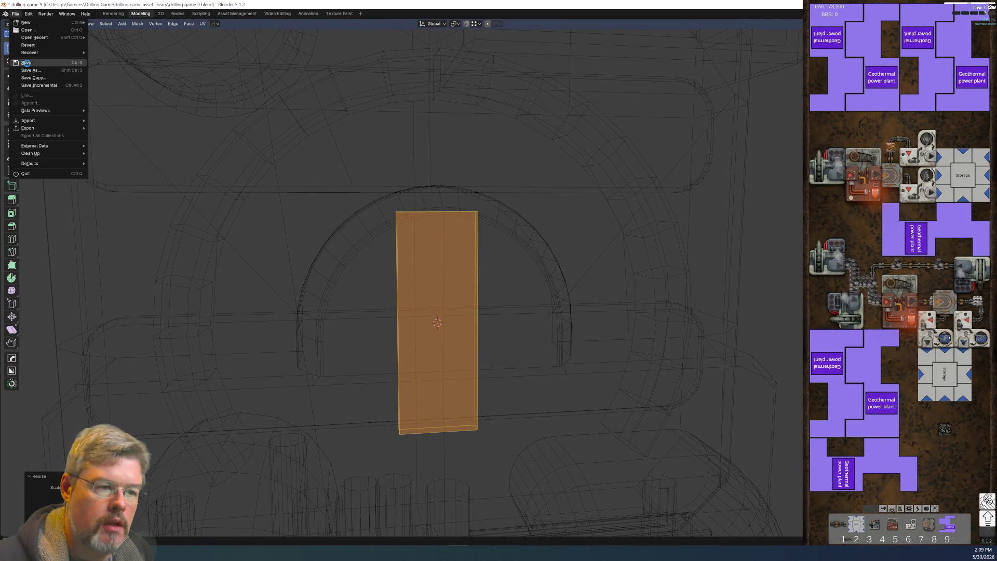
pyautogui.click(27, 63)
pyautogui.moveTo(428, 261)
pyautogui.mouseDown(button='middle')
pyautogui.moveTo(494, 311)
pyautogui.moveTo(459, 312)
pyautogui.moveTo(486, 207)
pyautogui.mouseUp(button='middle')
pyautogui.press('s')
pyautogui.press('x')
pyautogui.click(499, 319)
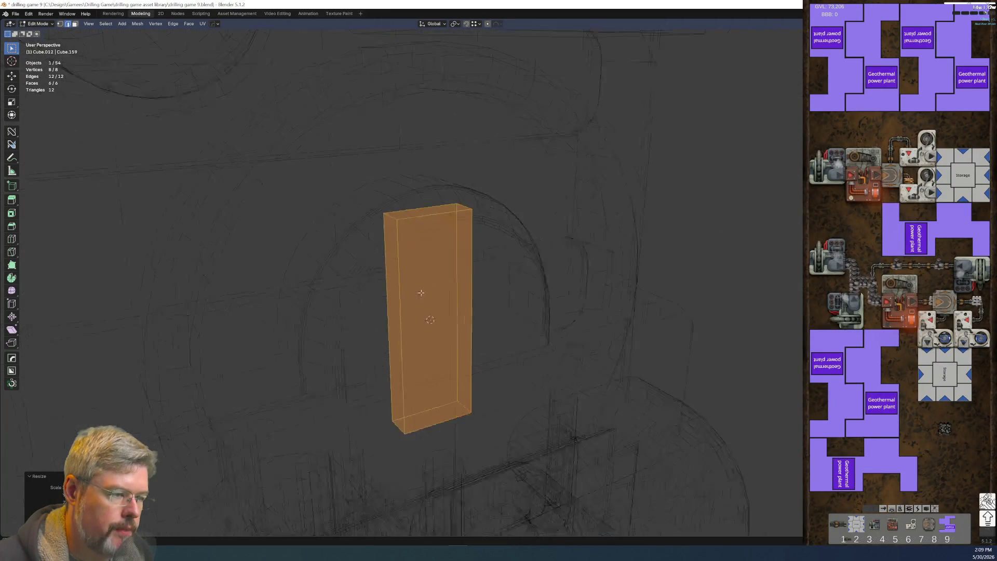
# Step: Round the panel's first top corner edge with a multi-segment bevel
pyautogui.click(501, 198)
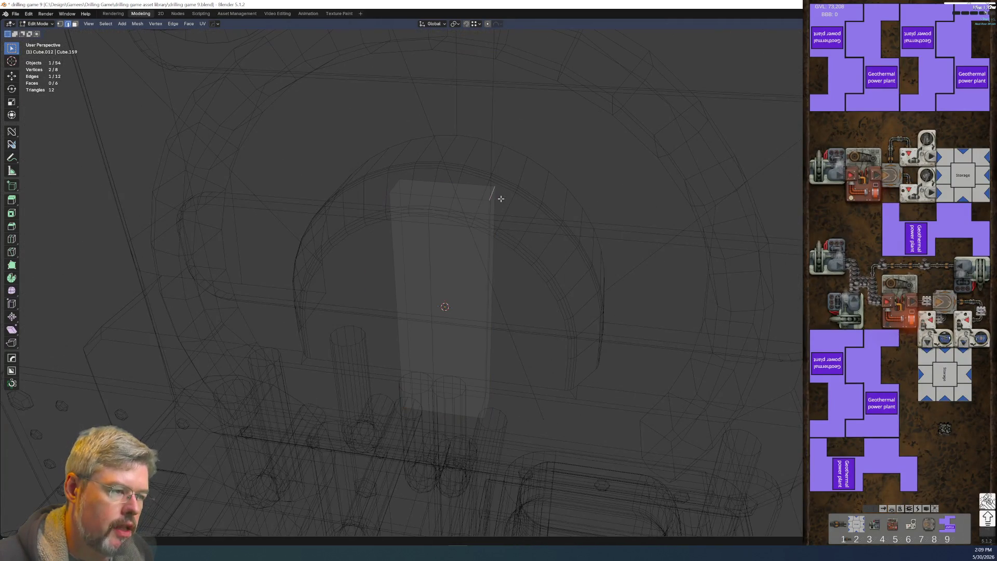
pyautogui.hotkey('ctrl', 'shift', 'b')
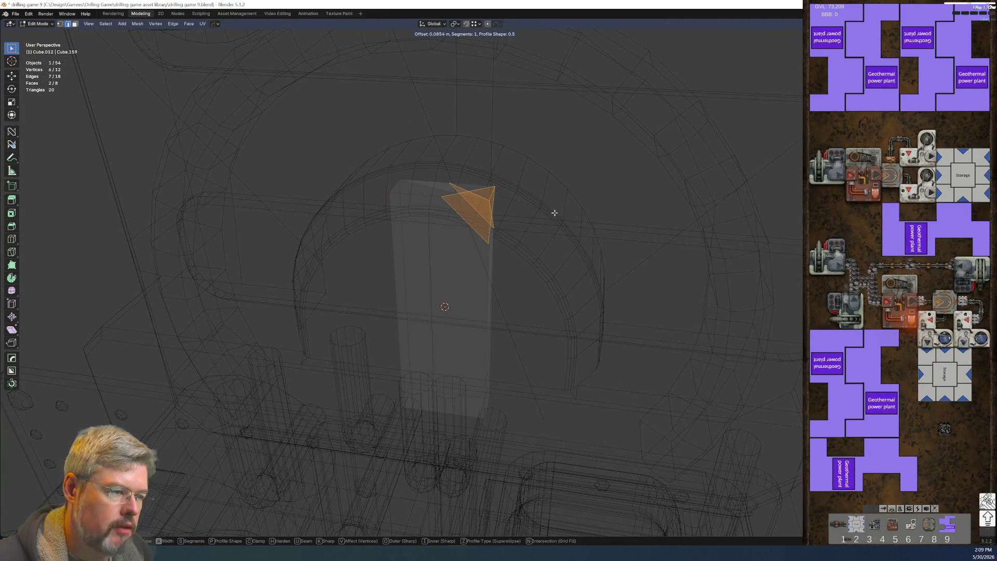
pyautogui.click(554, 213)
pyautogui.hotkey('ctrl', 'z')
pyautogui.hotkey('ctrl', 'b')
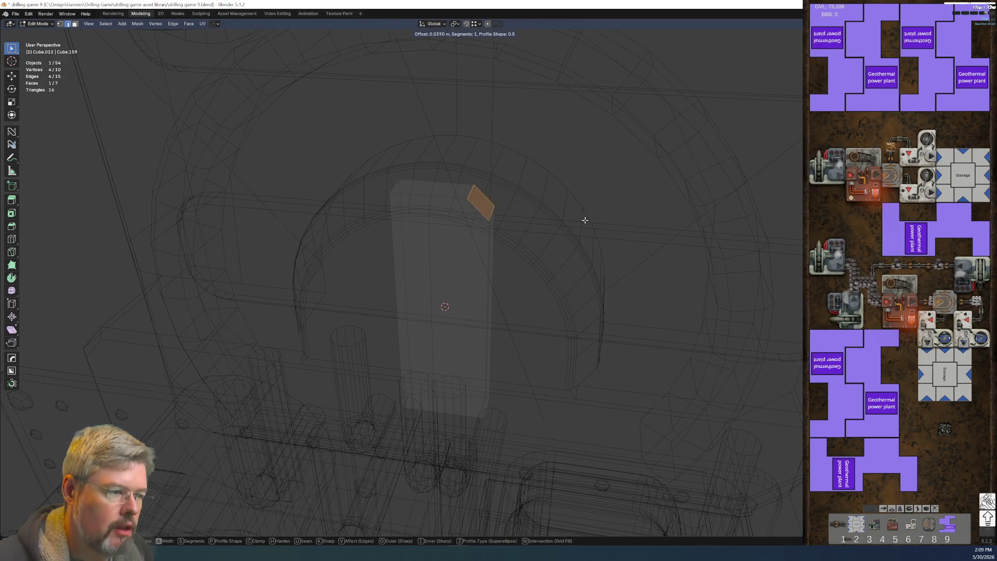
pyautogui.scroll(5, 608, 229)
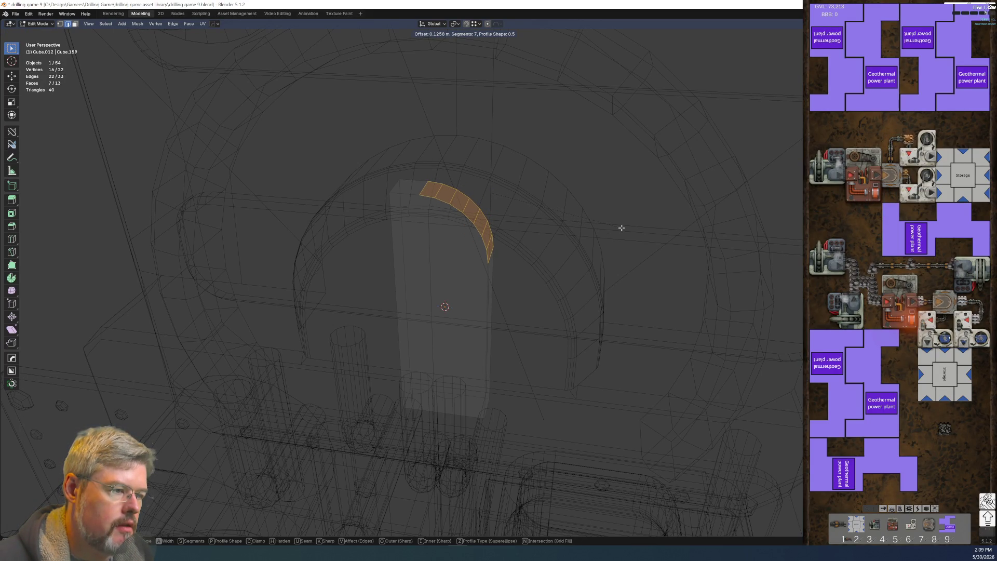
pyautogui.scroll(2, 622, 228)
pyautogui.click(620, 227)
pyautogui.moveTo(592, 247); pyautogui.dragTo(636, 248, button='middle')
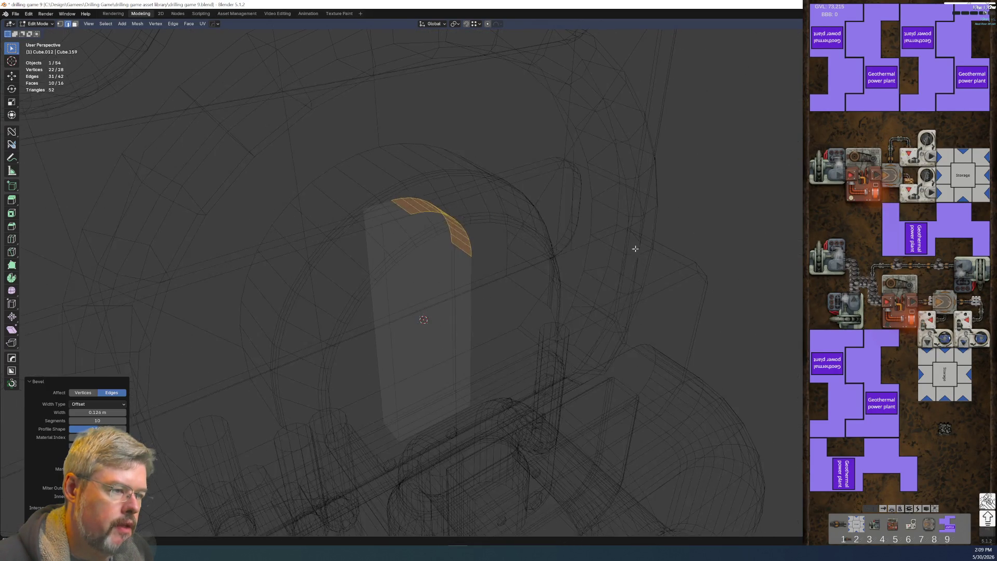
# Step: Round the opposite top corner edge with a matching multi-segment bevel
pyautogui.click(376, 217)
pyautogui.hotkey('ctrl', 'b')
pyautogui.scroll(1, 671, 220)
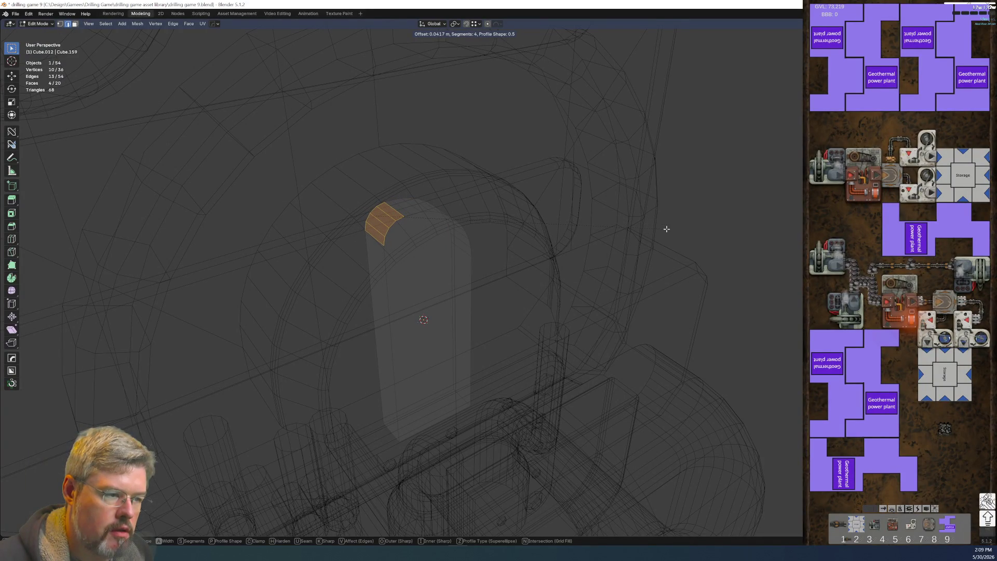
pyautogui.click(666, 229)
pyautogui.scroll(3, 434, 238)
# Step: Scale the panel's bottom face along Y to taper the panel toward the bottom
pyautogui.moveTo(456, 234)
pyautogui.mouseDown(button='middle')
pyautogui.moveTo(480, 182)
pyautogui.moveTo(469, 229)
pyautogui.mouseUp(button='middle')
pyautogui.hotkey('alt', 'z')
pyautogui.click(426, 411)
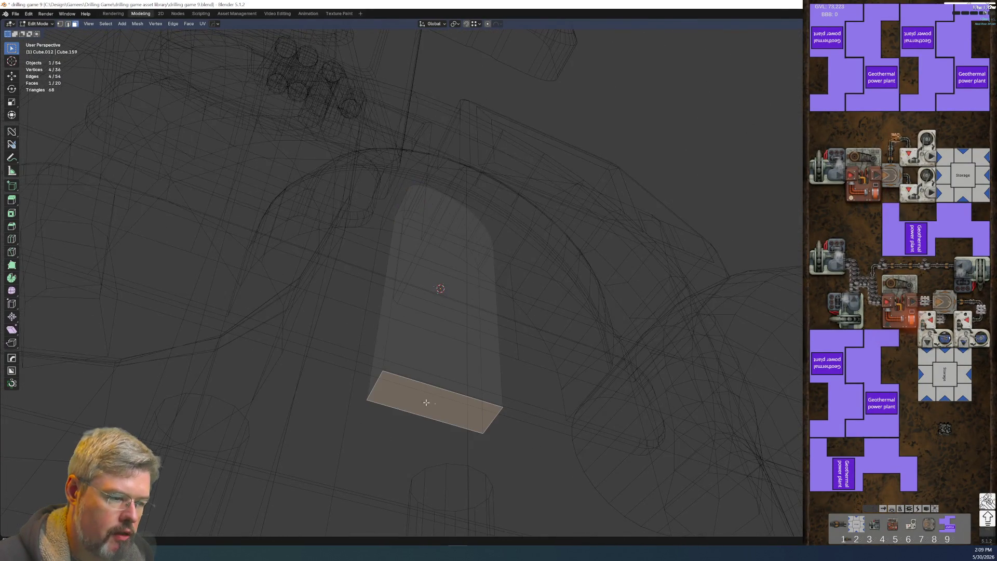
pyautogui.hotkey('alt', 'z')
pyautogui.moveTo(426, 411); pyautogui.dragTo(653, 367, button='middle')
pyautogui.hotkey('alt', 'z')
pyautogui.press('s')
pyautogui.press('x')
pyautogui.press('y')
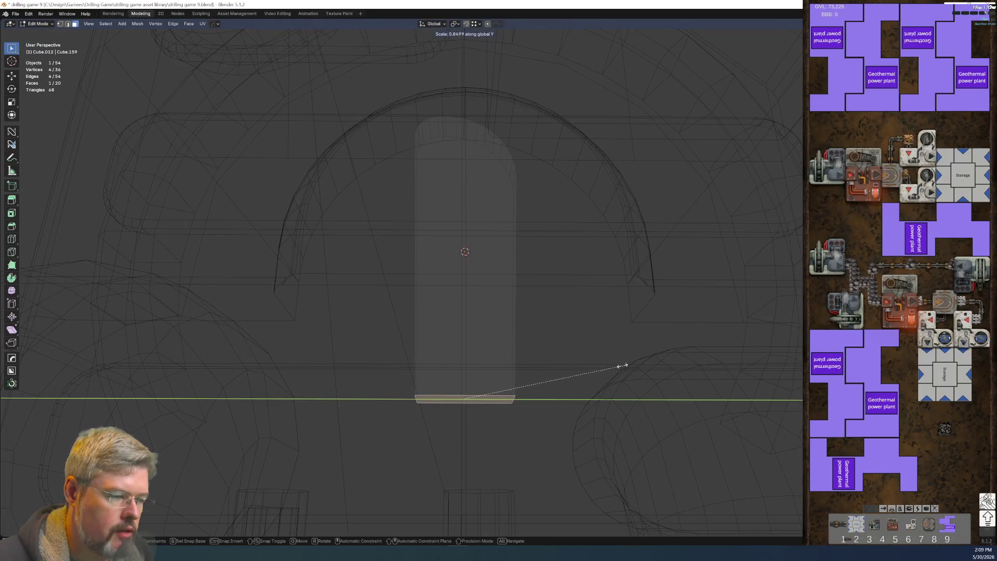
pyautogui.click(587, 367)
pyautogui.scroll(-2, 538, 361)
pyautogui.moveTo(538, 361)
pyautogui.mouseDown(button='middle')
pyautogui.moveTo(578, 439)
pyautogui.moveTo(513, 431)
pyautogui.mouseUp(button='middle')
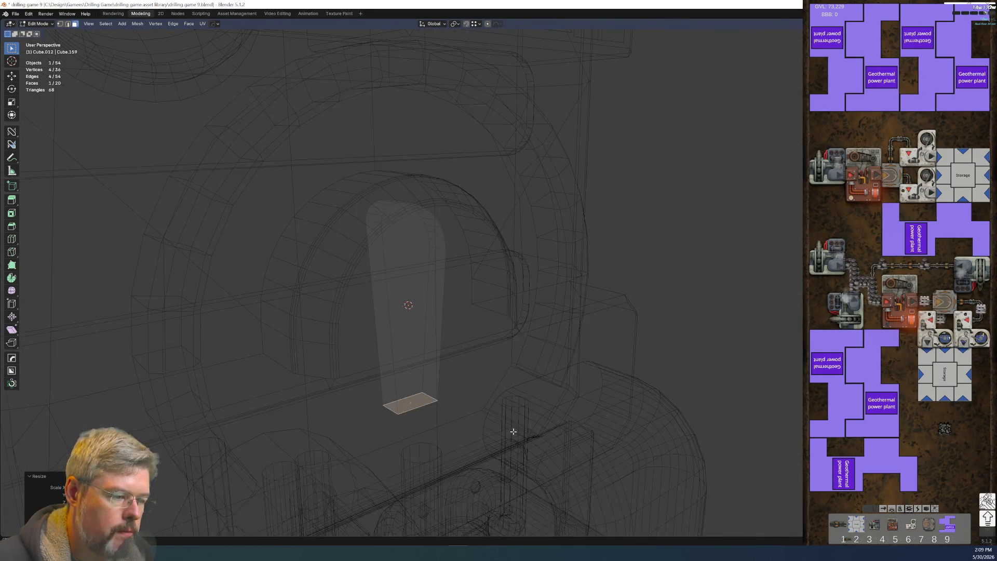
# Step: Bevel the outline edges of both large faces into a thin frame
pyautogui.moveTo(412, 387)
pyautogui.mouseDown(button='middle')
pyautogui.moveTo(441, 354)
pyautogui.moveTo(470, 340)
pyautogui.mouseUp(button='middle')
pyautogui.rightClick(441, 353)
pyautogui.click(442, 353)
pyautogui.scroll(3, 452, 323)
pyautogui.hotkey('alt', 'a')
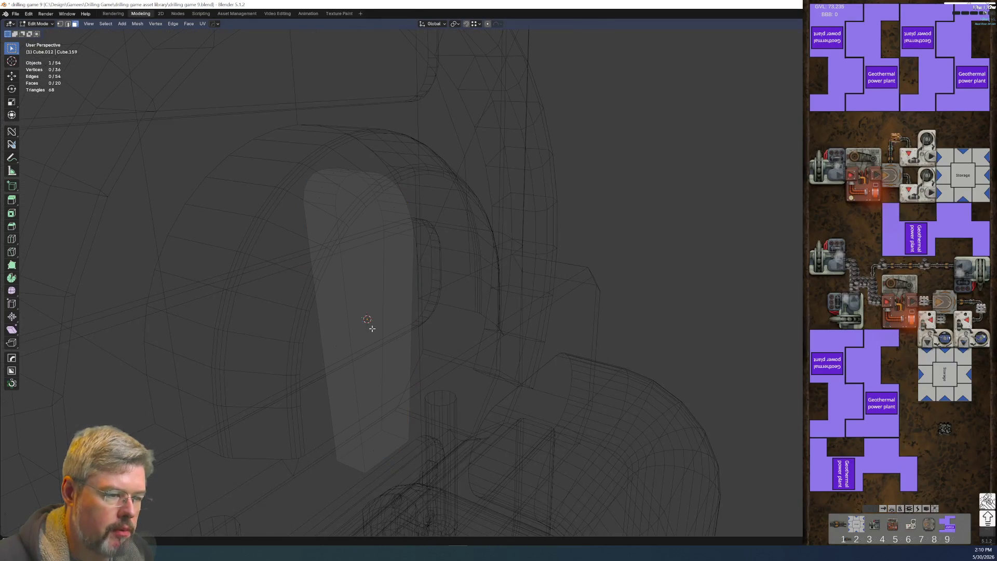
pyautogui.moveTo(397, 344); pyautogui.dragTo(528, 386, button='middle')
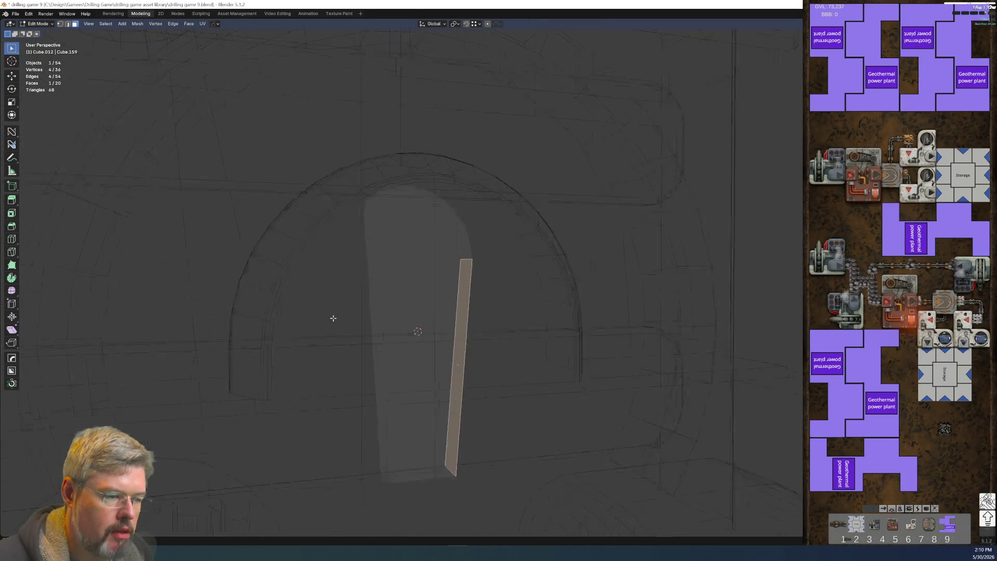
pyautogui.press('c')
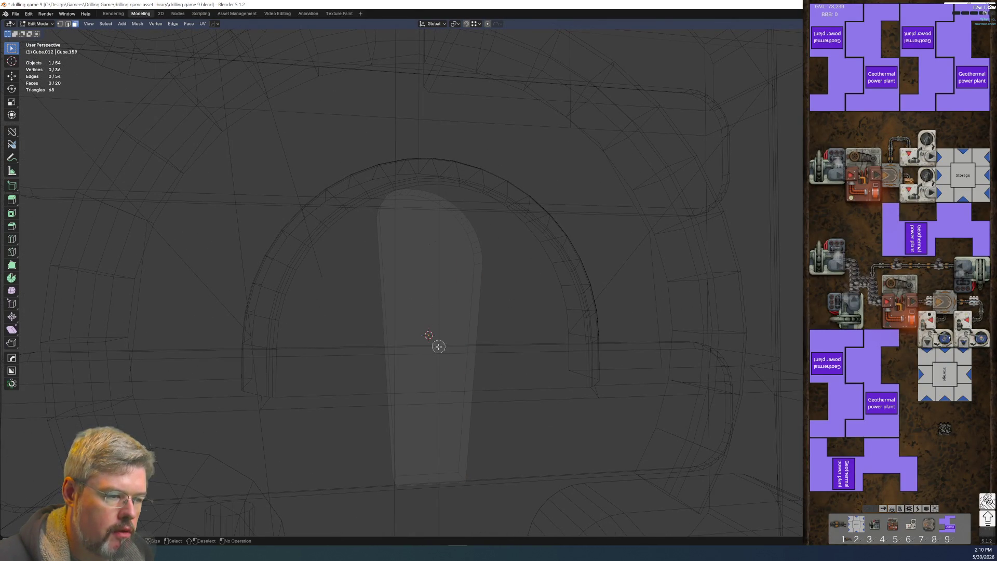
pyautogui.click(435, 256)
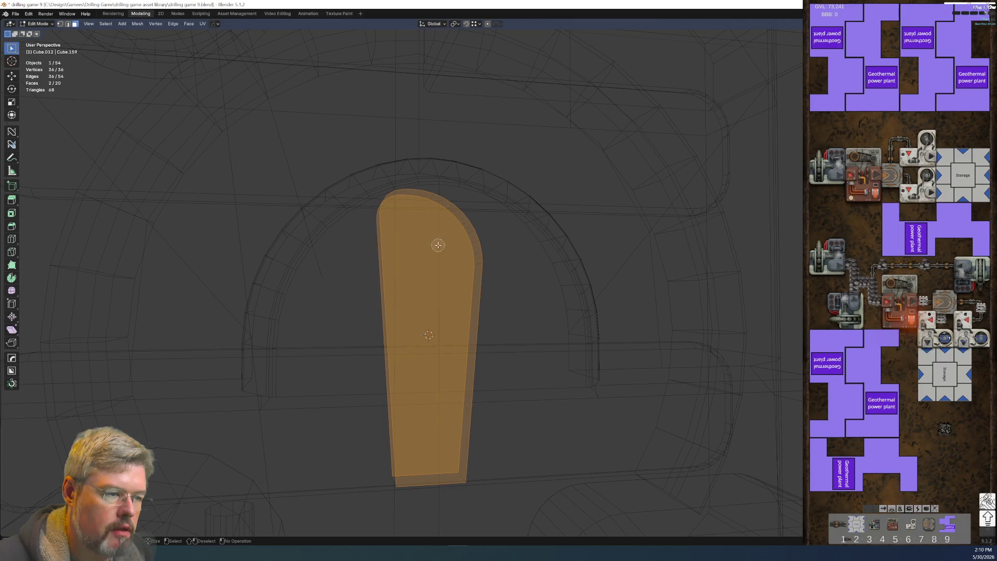
pyautogui.moveTo(470, 327)
pyautogui.mouseDown(button='middle')
pyautogui.moveTo(472, 298)
pyautogui.moveTo(463, 330)
pyautogui.mouseUp(button='middle')
pyautogui.press('2')
pyautogui.hotkey('ctrl', 'b')
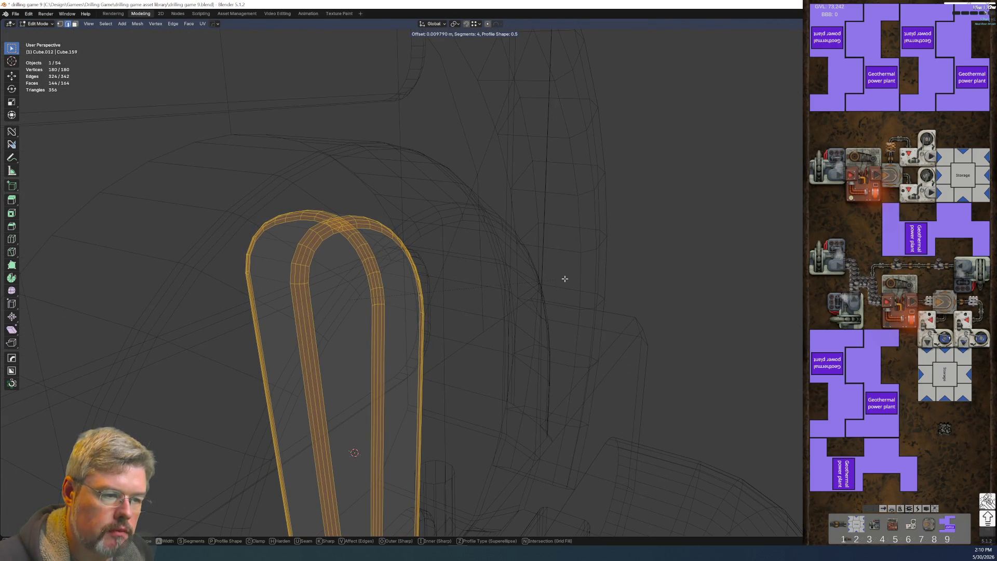
pyautogui.click(554, 281)
# Step: Return to Object Mode and apply Shade Smooth to the panel
pyautogui.press('Tab')
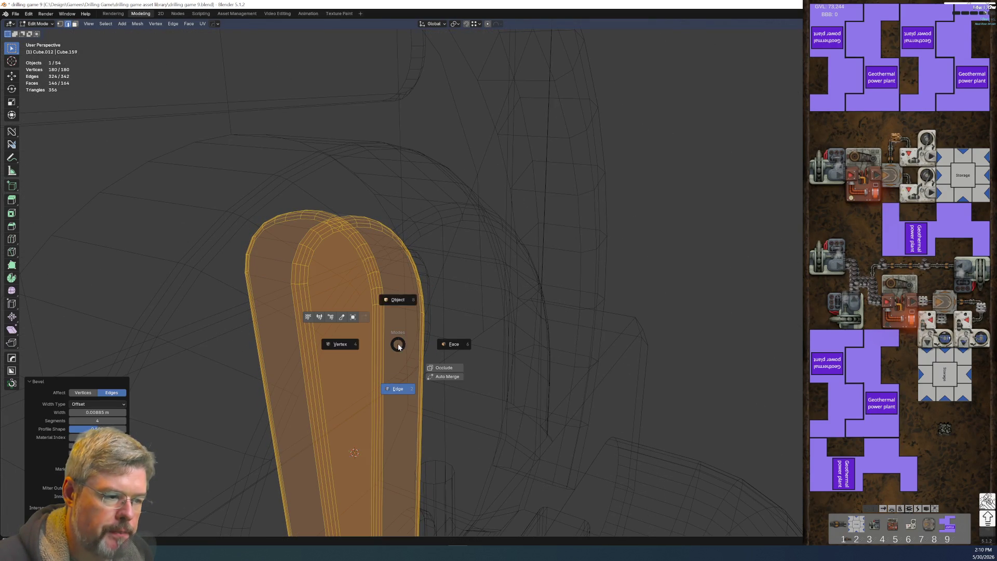
pyautogui.click(391, 310)
pyautogui.rightClick(391, 311)
pyautogui.click(386, 287)
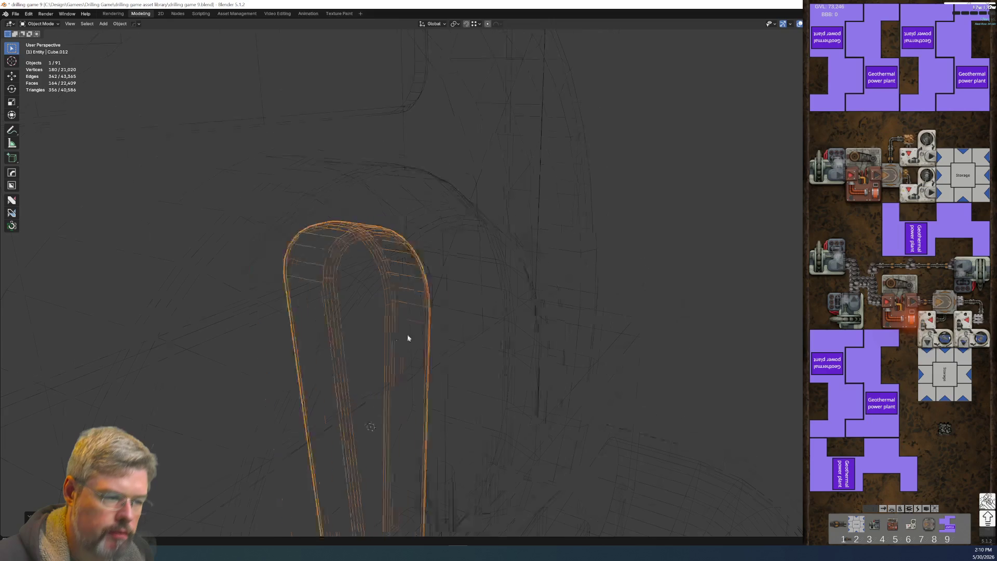
# Step: Save drilling game 9.blend
pyautogui.scroll(-3, 383, 356)
pyautogui.moveTo(383, 356)
pyautogui.mouseDown(button='middle')
pyautogui.moveTo(356, 338)
pyautogui.moveTo(390, 216)
pyautogui.mouseUp(button='middle')
pyautogui.scroll(4, 380, 269)
pyautogui.moveTo(381, 269)
pyautogui.mouseDown(button='middle')
pyautogui.moveTo(394, 236)
pyautogui.moveTo(298, 264)
pyautogui.mouseUp(button='middle')
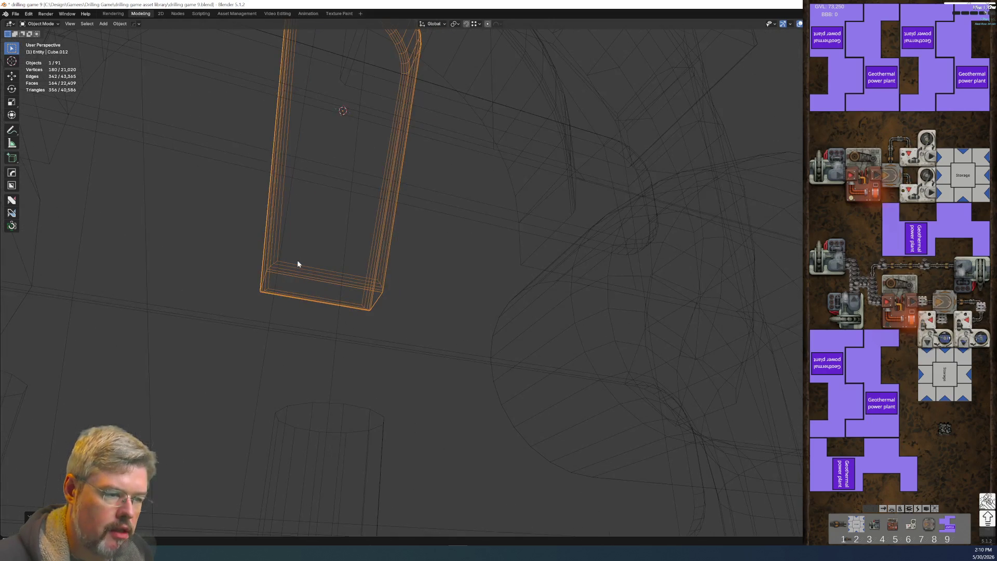
pyautogui.click(15, 14)
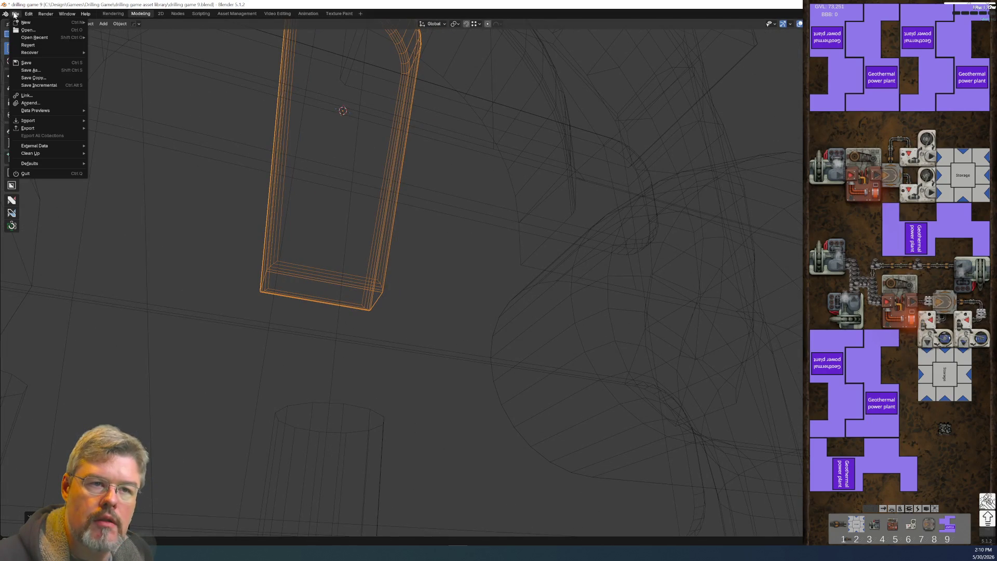
pyautogui.click(26, 63)
# Step: In Edit Mode face select, pick the panel's bottom face and snap the origin to the 3D cursor
pyautogui.moveTo(198, 156); pyautogui.dragTo(219, 173, button='middle')
pyautogui.moveTo(388, 185)
pyautogui.mouseDown(button='middle')
pyautogui.moveTo(374, 281)
pyautogui.moveTo(363, 270)
pyautogui.moveTo(363, 337)
pyautogui.moveTo(334, 397)
pyautogui.moveTo(581, 215)
pyautogui.mouseUp(button='middle')
pyautogui.scroll(2, 374, 282)
pyautogui.press('Tab')
pyautogui.press('3')
pyautogui.click(363, 336)
pyautogui.moveTo(491, 386); pyautogui.dragTo(474, 383, button='middle')
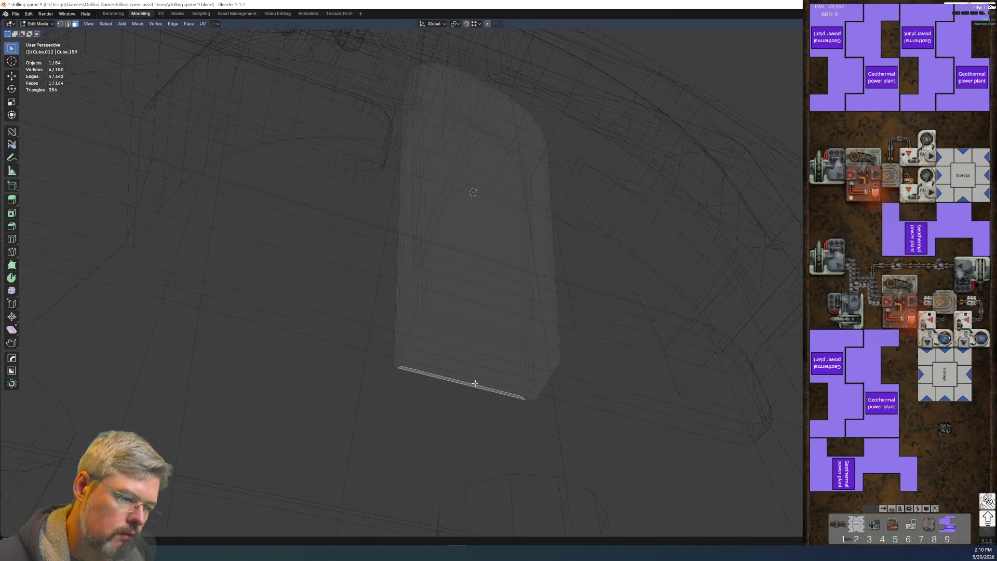
pyautogui.click(472, 363)
pyautogui.hotkey('shift', 's')
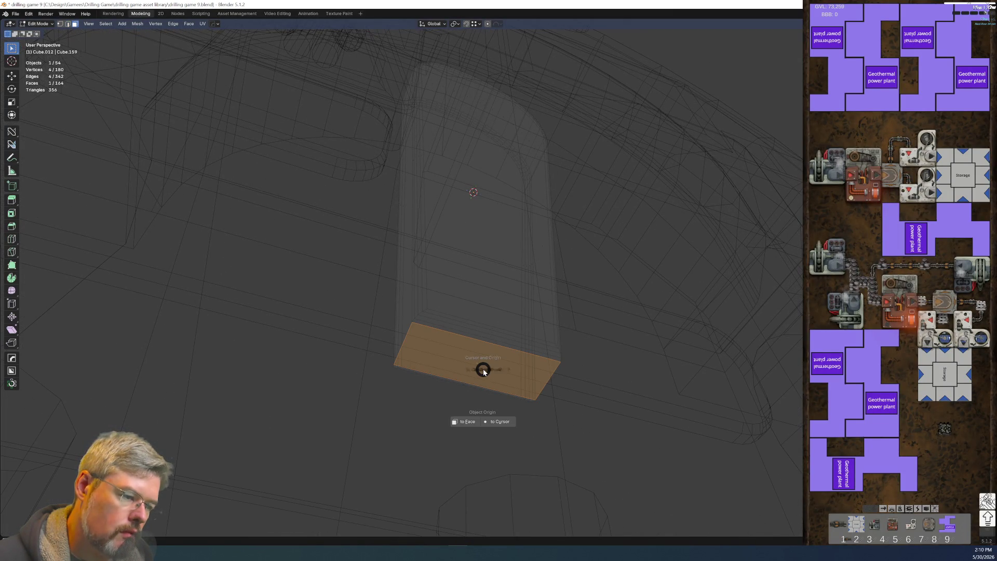
pyautogui.click(501, 422)
# Step: Snap the 3D cursor to the bottom face, then move the object origin to the cursor
pyautogui.moveTo(501, 421)
pyautogui.mouseDown(button='middle')
pyautogui.moveTo(460, 268)
pyautogui.moveTo(428, 378)
pyautogui.mouseUp(button='middle')
pyautogui.hotkey('ctrl', 'Tab')
pyautogui.click(462, 242)
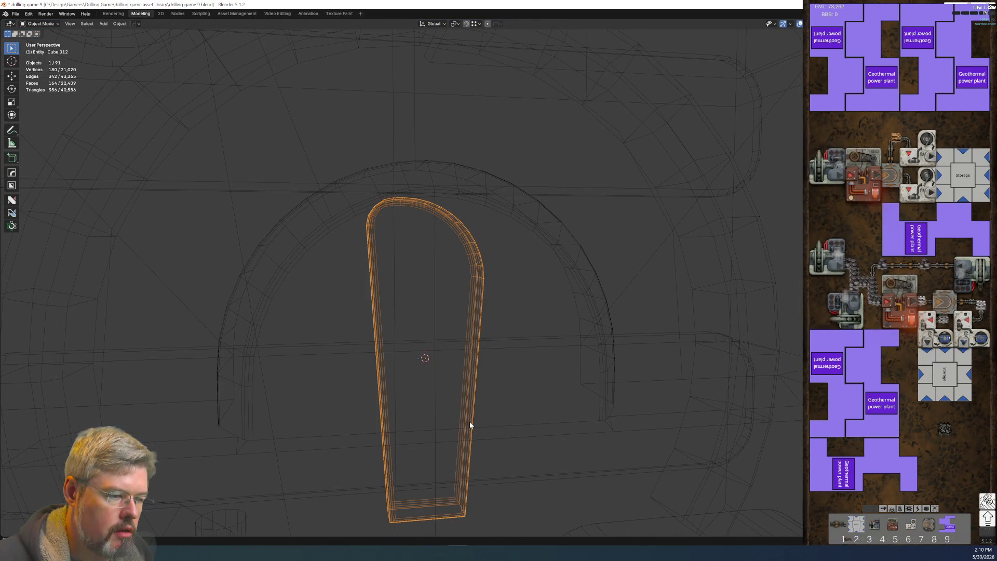
pyautogui.moveTo(470, 425); pyautogui.dragTo(520, 350, button='middle')
pyautogui.hotkey('ctrl', 'Tab')
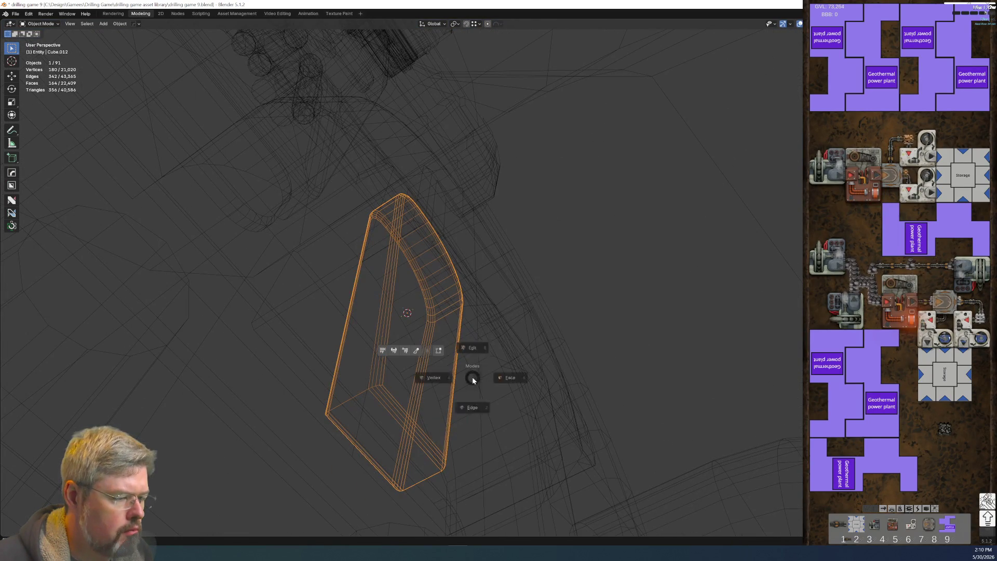
pyautogui.click(486, 333)
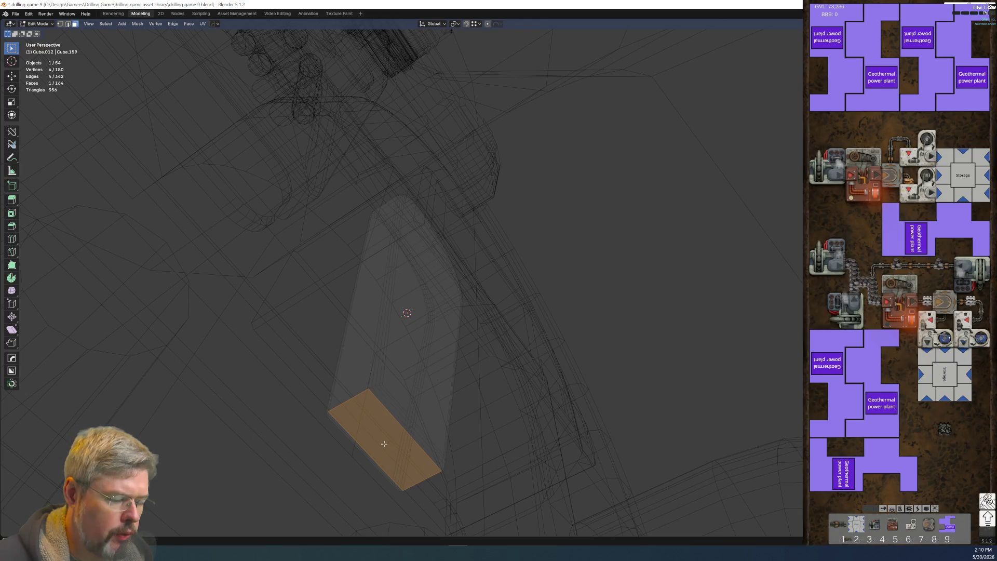
pyautogui.hotkey('shift', 's')
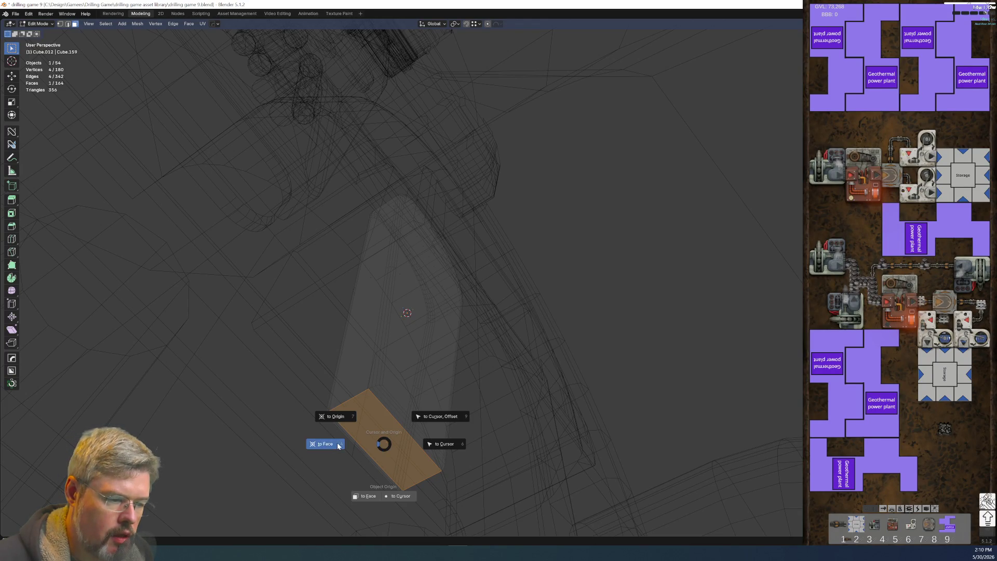
pyautogui.click(364, 444)
pyautogui.hotkey('shift', 's')
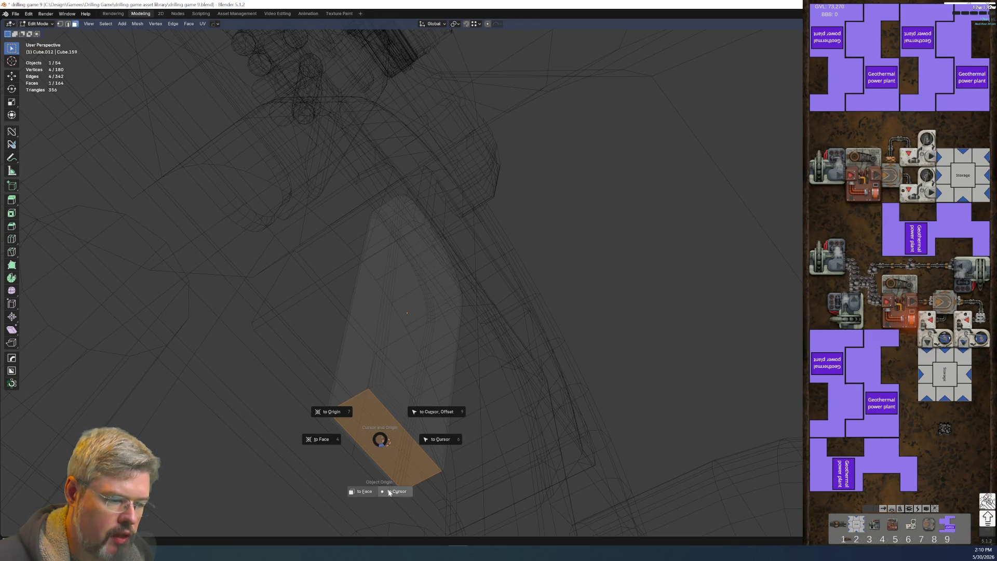
pyautogui.click(388, 493)
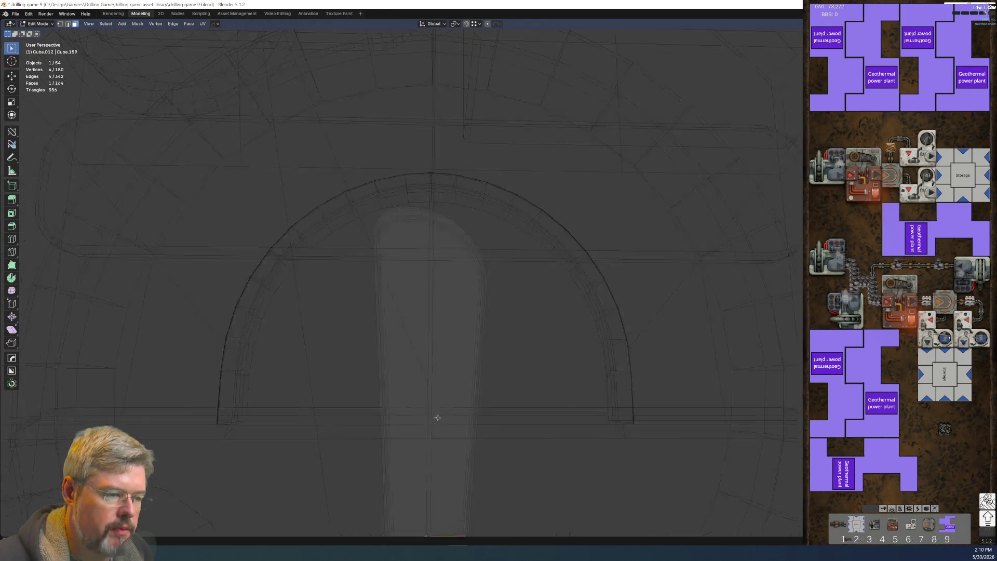
# Step: Back in Object Mode, select the arch exhaust assembly and save the file again
pyautogui.moveTo(389, 492); pyautogui.dragTo(471, 443, button='middle')
pyautogui.hotkey('ctrl', 'Tab')
pyautogui.press('Tab')
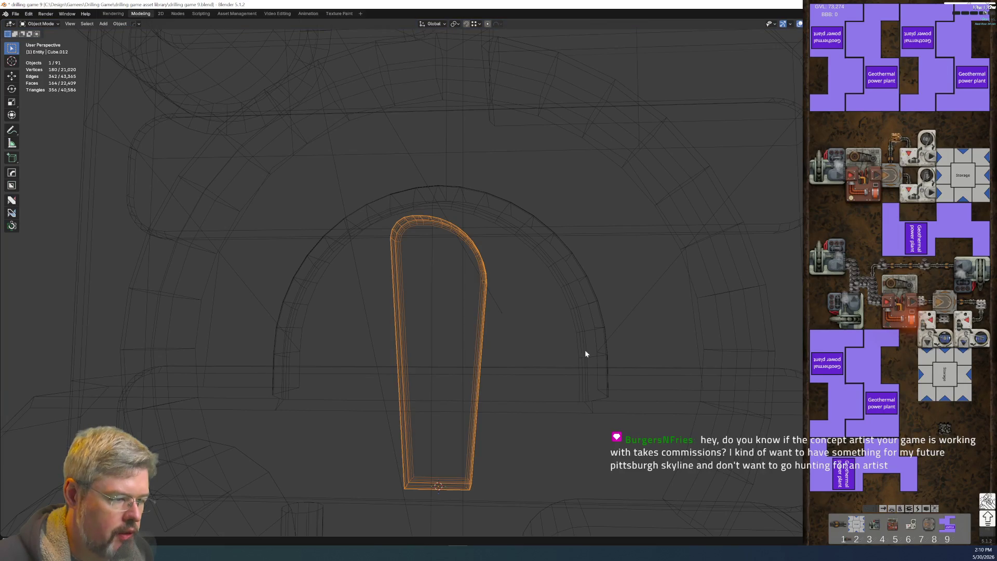
pyautogui.click(606, 358)
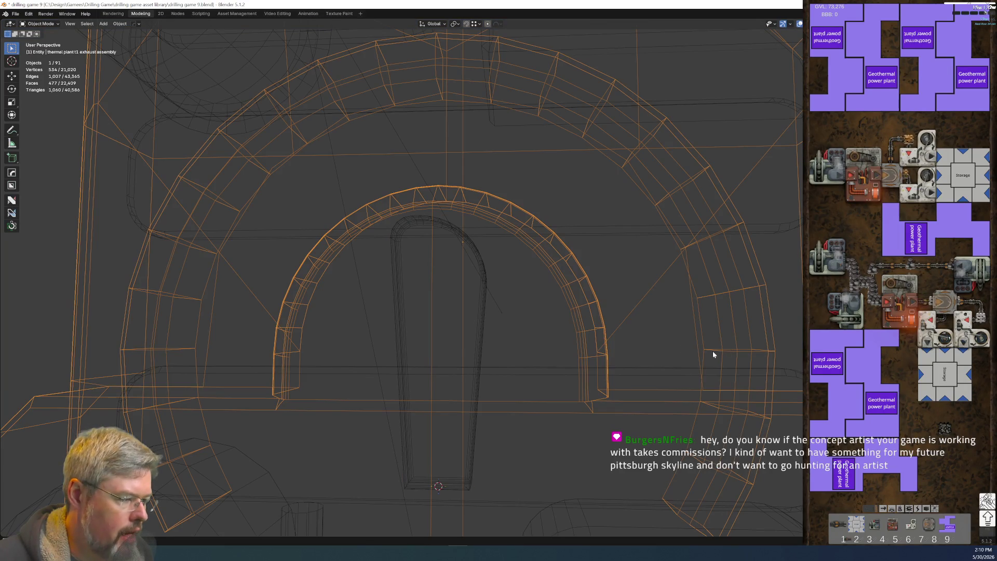
pyautogui.click(16, 14)
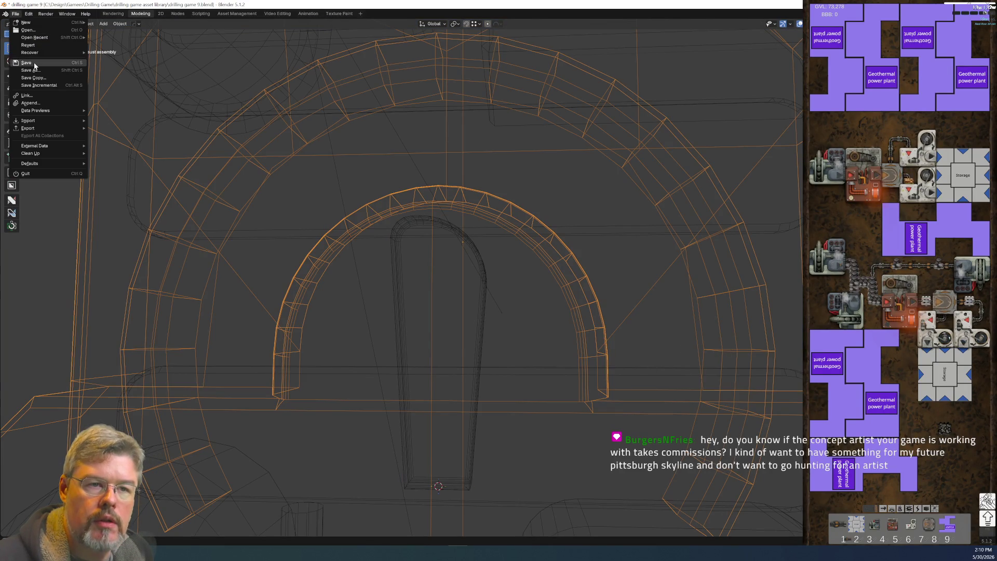
pyautogui.click(24, 67)
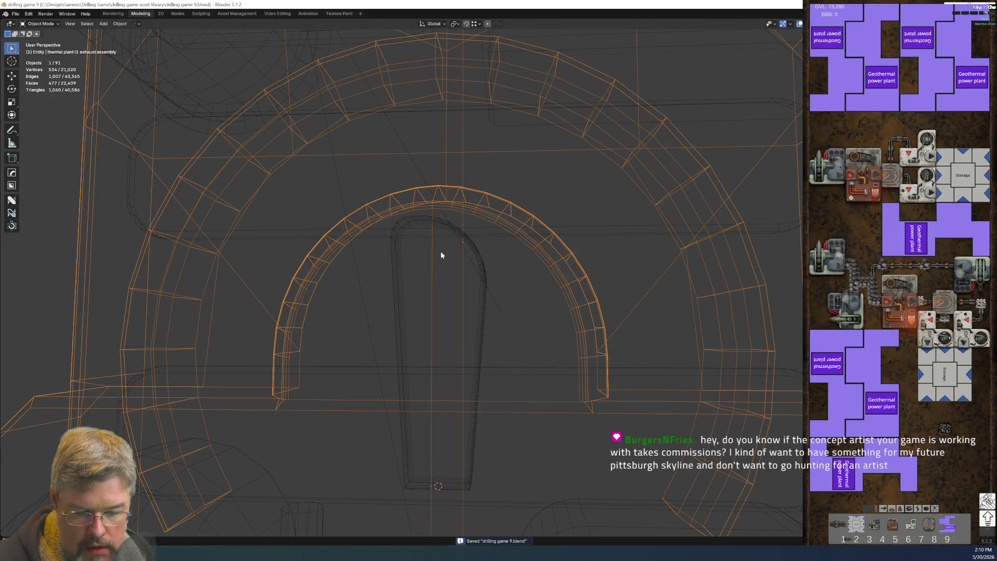
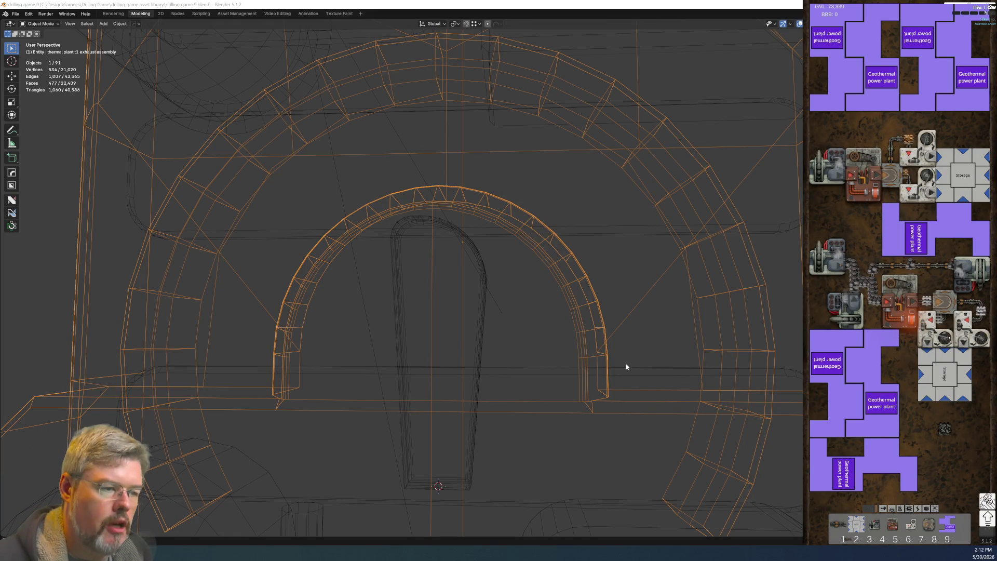
# Step: Save the file, then briefly enter and leave Edit Mode on the arch
pyautogui.click(15, 14)
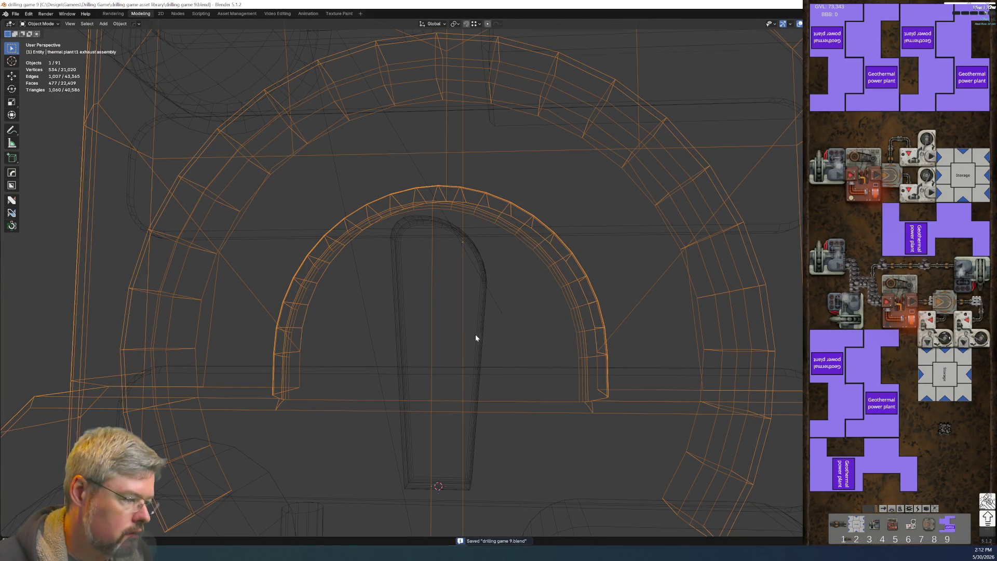
pyautogui.click(461, 343)
pyautogui.moveTo(461, 344); pyautogui.dragTo(486, 359, button='middle')
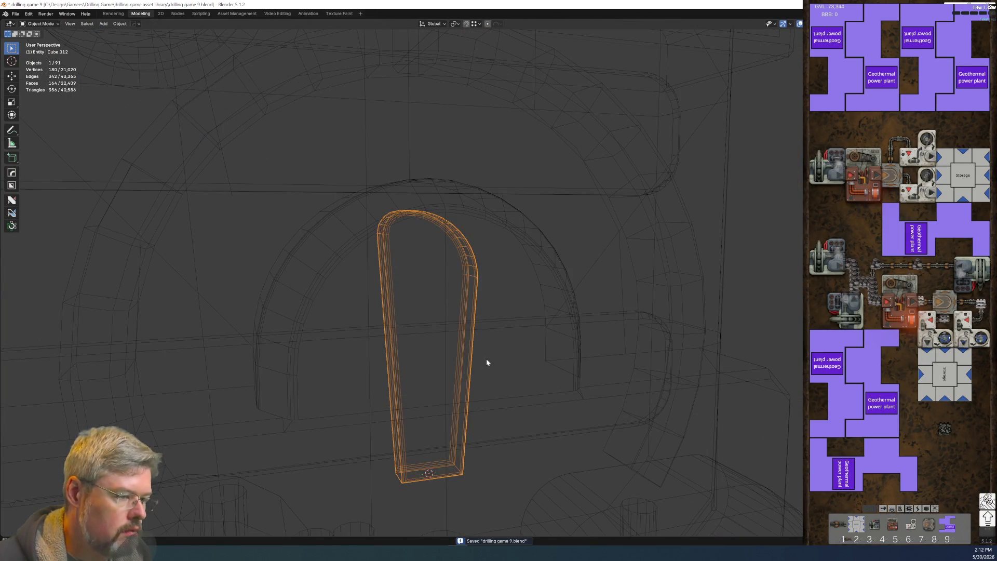
pyautogui.click(672, 315)
pyautogui.hotkey('ctrl', 'Tab')
pyautogui.click(730, 314)
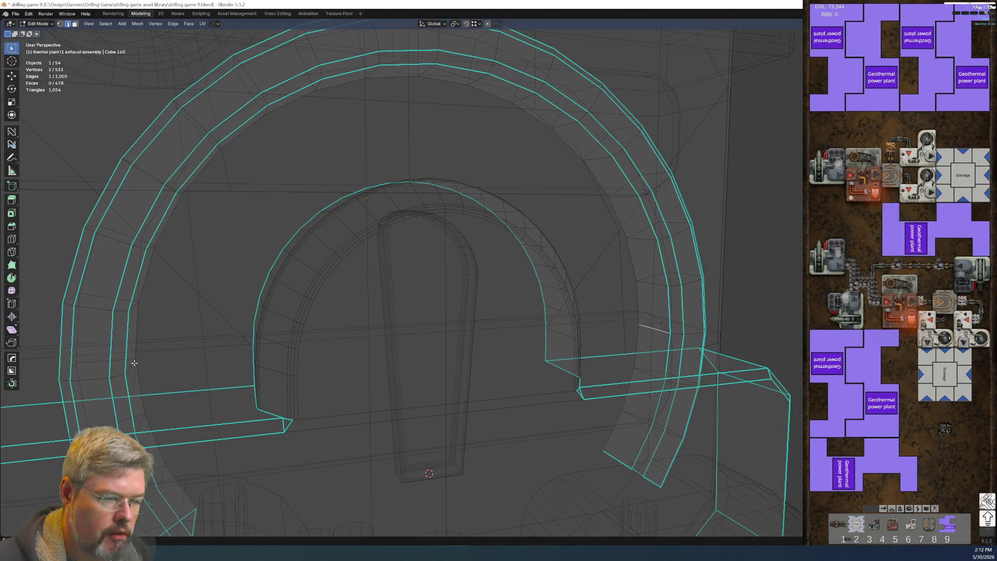
pyautogui.hotkey('ctrl', 'Tab')
pyautogui.hotkey('ctrl', 'Tab')
pyautogui.click(463, 400)
# Step: Snap the inner rounded piece Cube.012 to the 3D cursor
pyautogui.click(468, 388)
pyautogui.hotkey('shift', 's')
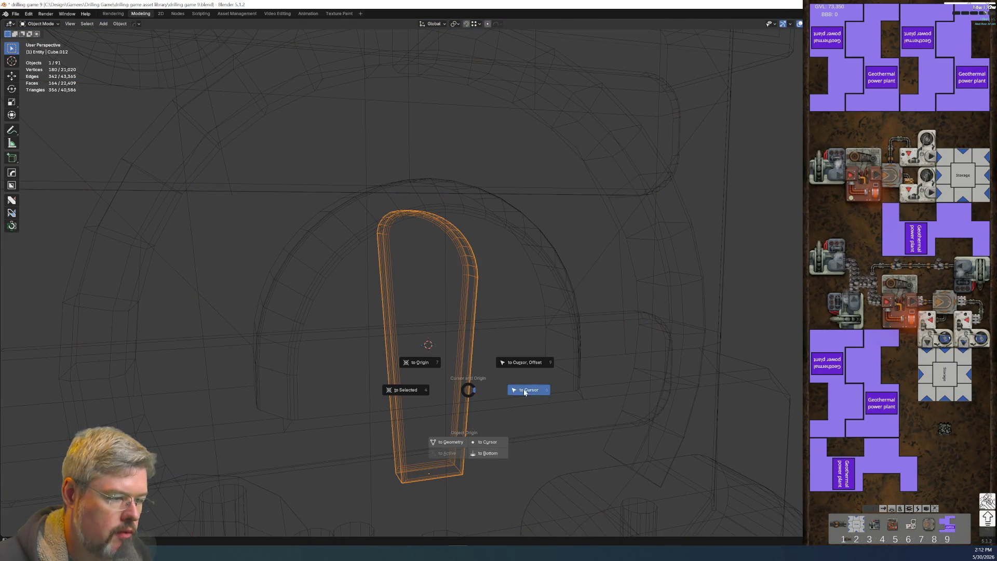
pyautogui.click(519, 388)
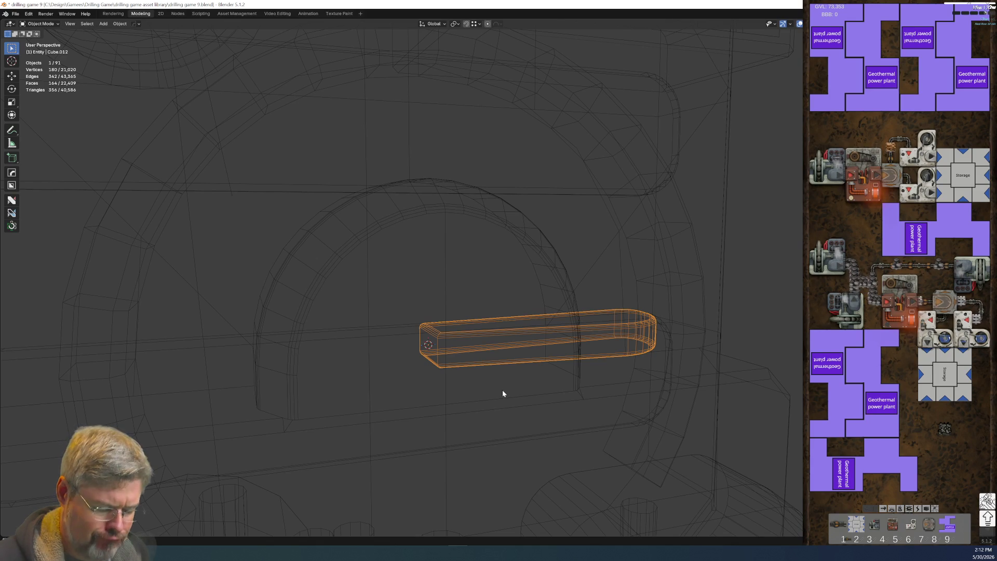
# Step: Rotate the rounded piece 90° about Y so it hangs vertically
pyautogui.press('r')
pyautogui.press('y')
pyautogui.press('9')
pyautogui.press('0')
pyautogui.press('Return')
pyautogui.scroll(-5, 499, 394)
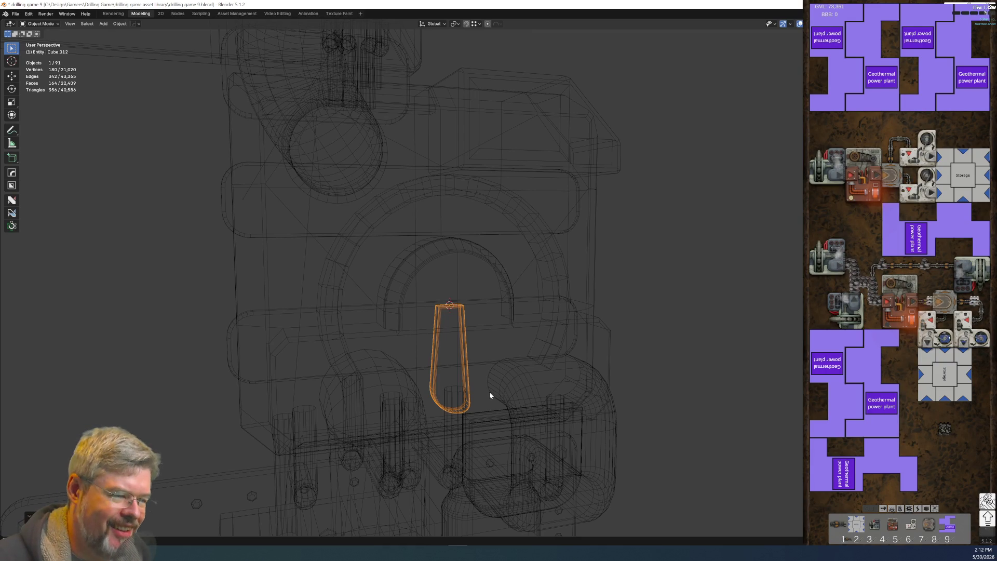
pyautogui.moveTo(457, 306); pyautogui.dragTo(481, 311, button='middle')
pyautogui.scroll(4, 477, 309)
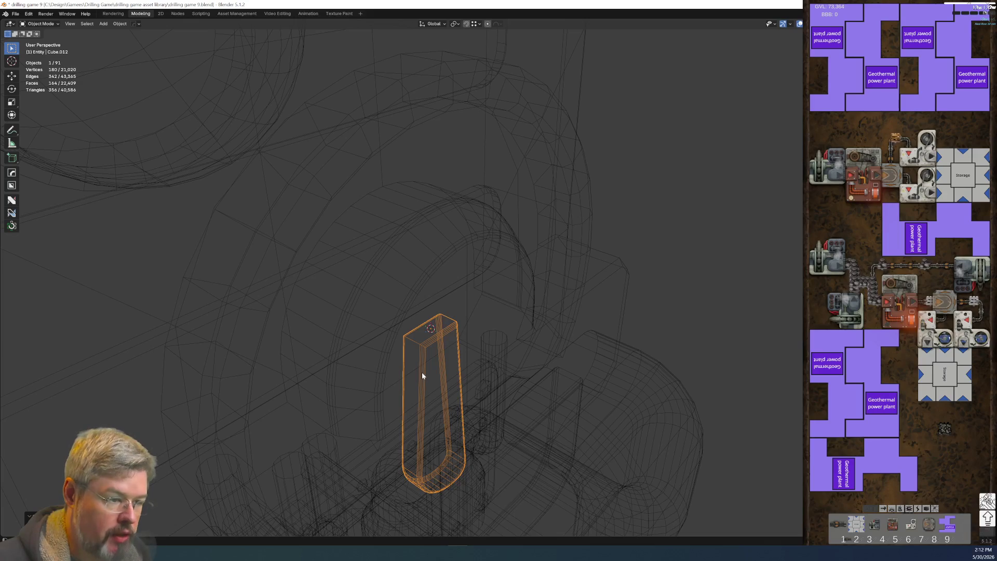
# Step: Put the rounded piece into Edit Mode, viewed from near the front
pyautogui.hotkey('ctrl', 'Tab')
pyautogui.rightClick(590, 326)
pyautogui.press('Escape')
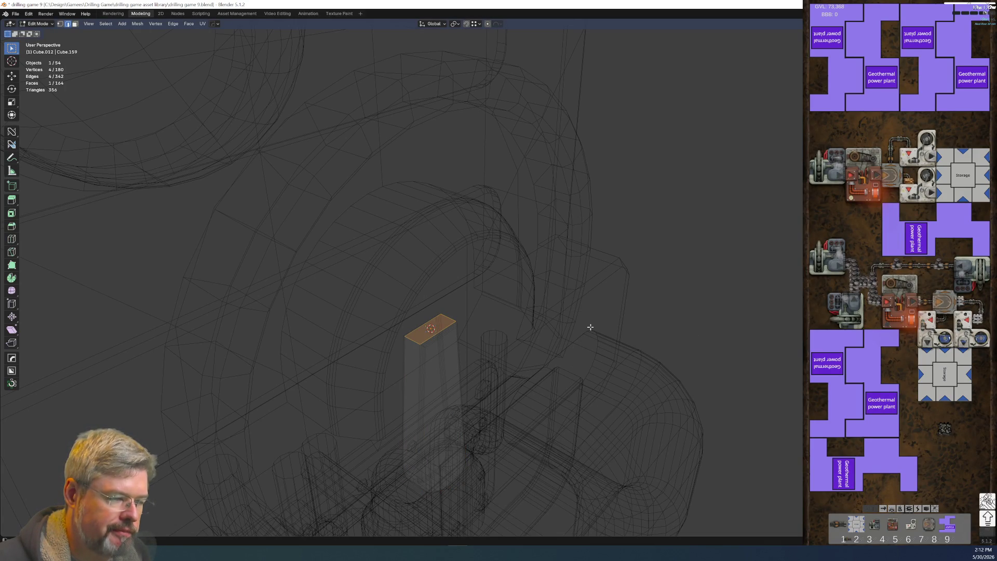
pyautogui.moveTo(503, 329)
pyautogui.mouseDown(button='middle')
pyautogui.moveTo(363, 285)
pyautogui.moveTo(412, 309)
pyautogui.mouseUp(button='middle')
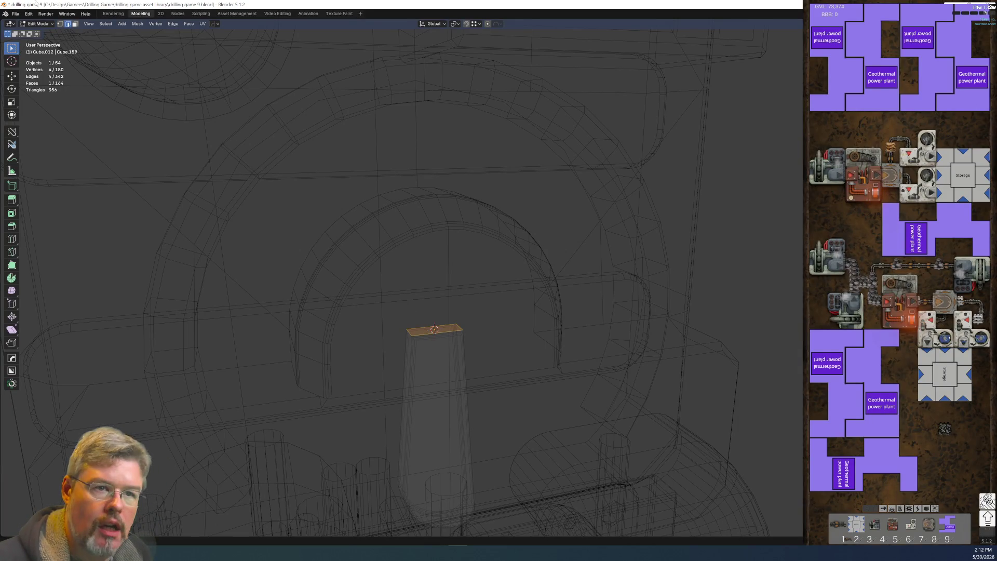
pyautogui.hotkey('ctrl', 'Tab')
pyautogui.click(397, 231)
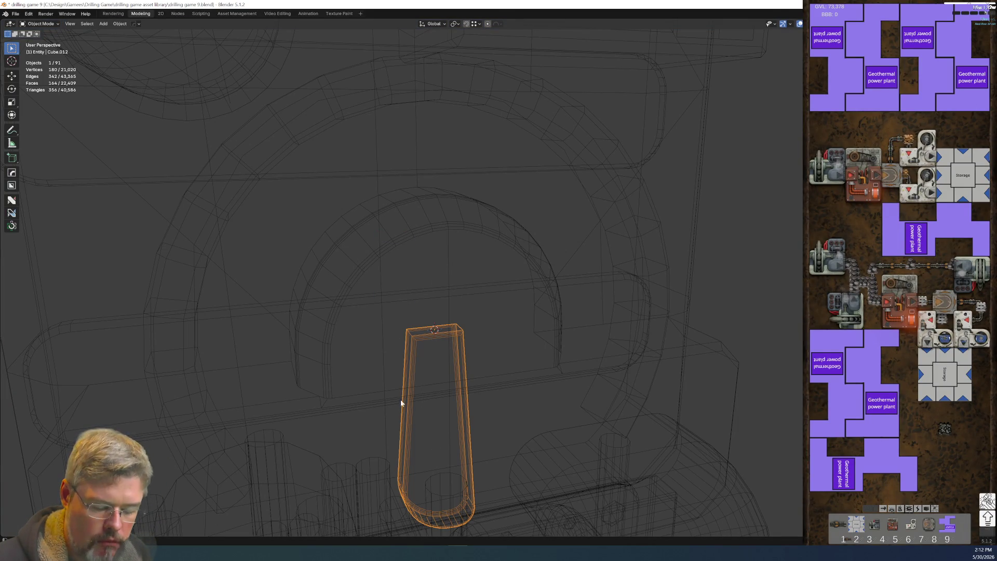
pyautogui.hotkey('ctrl', 'Tab')
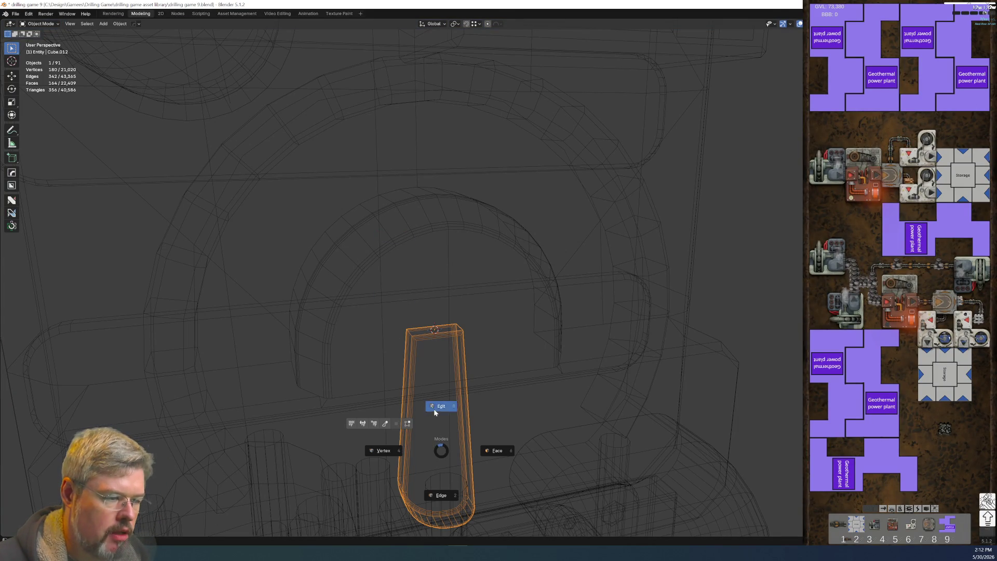
pyautogui.click(434, 409)
# Step: Select all the piece's geometry, change the pivot point, and rotate it 180° about X
pyautogui.hotkey('alt', 's')
pyautogui.click(435, 348)
pyautogui.click(457, 24)
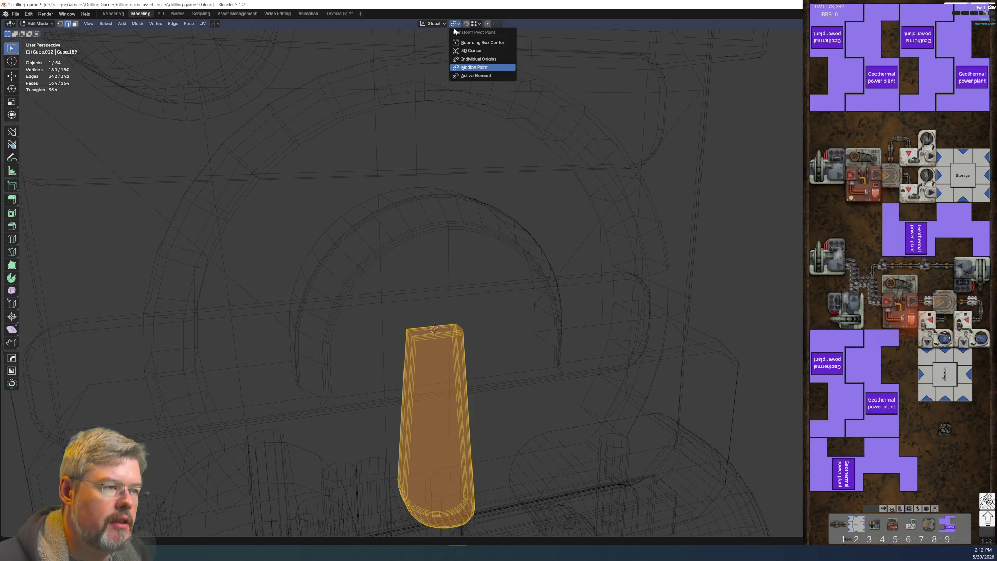
pyautogui.click(470, 52)
pyautogui.write('r')
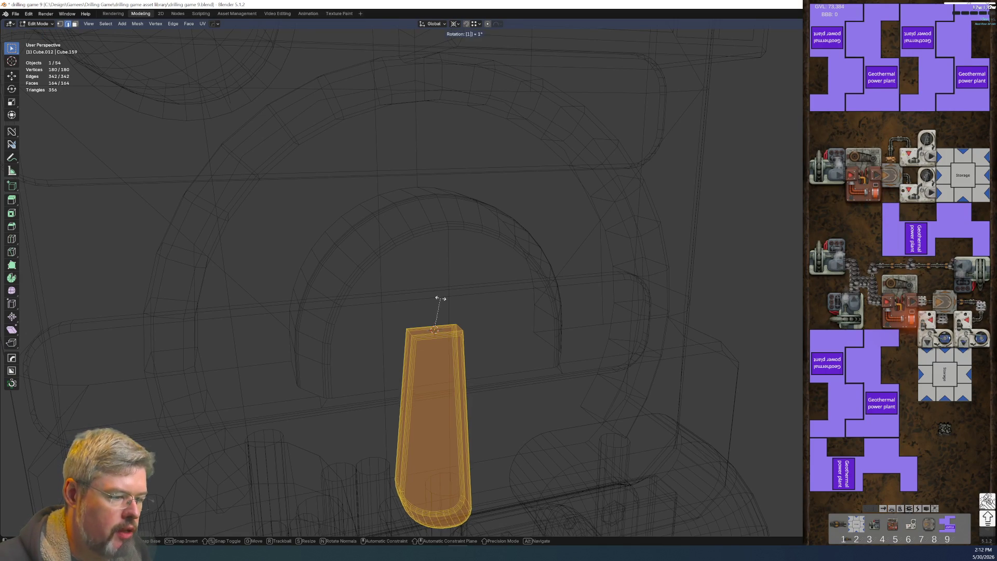
pyautogui.write('180x')
pyautogui.press('Return')
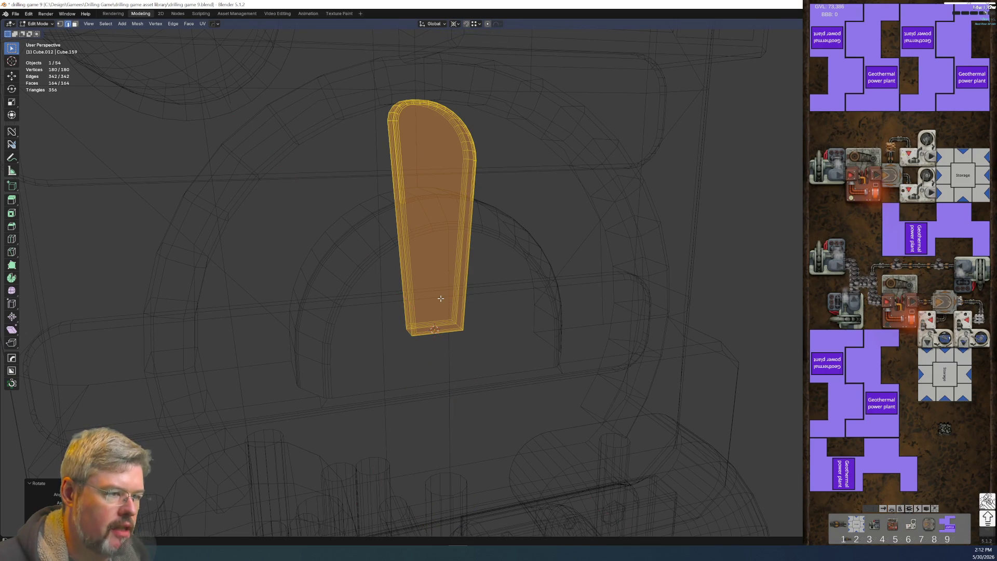
# Step: Save the file, return to Object Mode and restore the full panel layout
pyautogui.moveTo(440, 299)
pyautogui.mouseDown(button='middle')
pyautogui.moveTo(584, 283)
pyautogui.moveTo(494, 274)
pyautogui.mouseUp(button='middle')
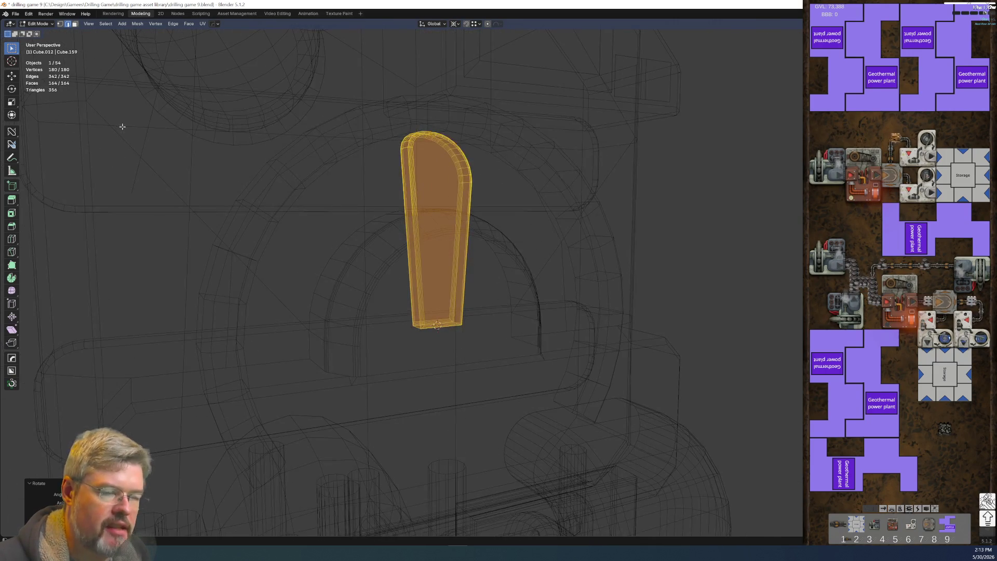
pyautogui.click(15, 13)
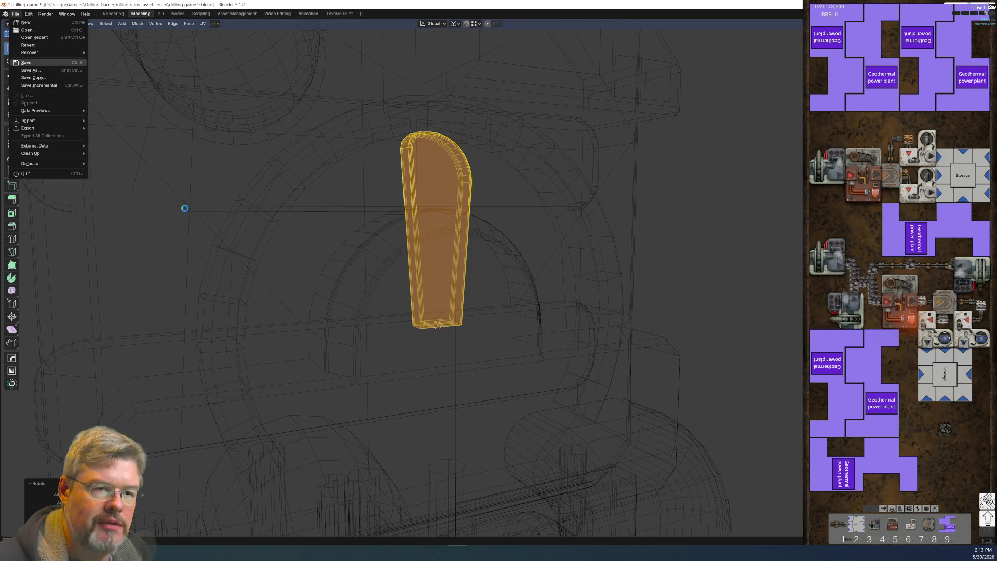
pyautogui.click(26, 62)
pyautogui.hotkey('ctrl', 'Tab')
pyautogui.click(450, 310)
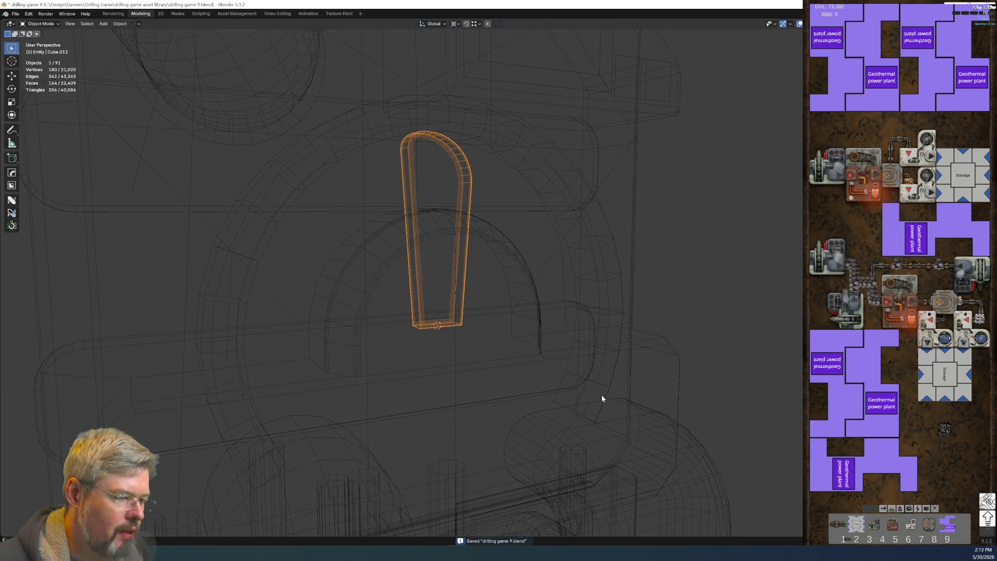
pyautogui.hotkey('ctrl', 'space')
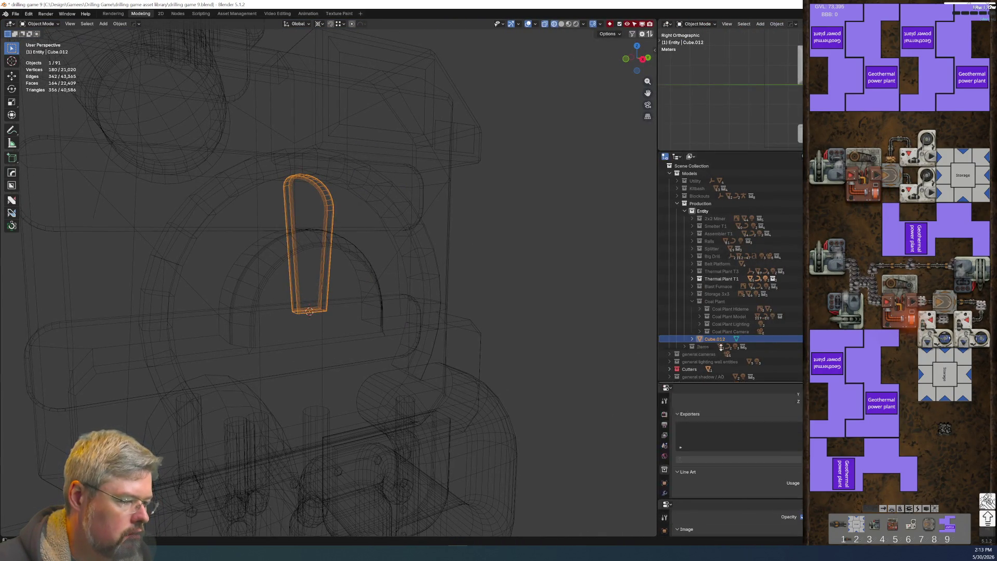
# Step: Add an Array modifier to Cube.012 and set its shape to Circle
pyautogui.moveTo(734, 450); pyautogui.dragTo(734, 303)
pyautogui.click(664, 414)
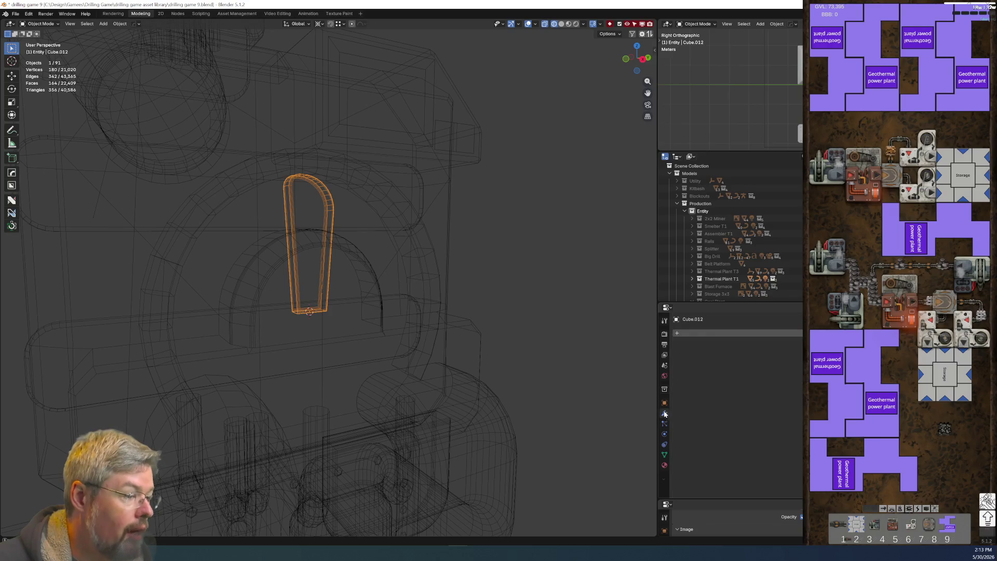
pyautogui.click(703, 332)
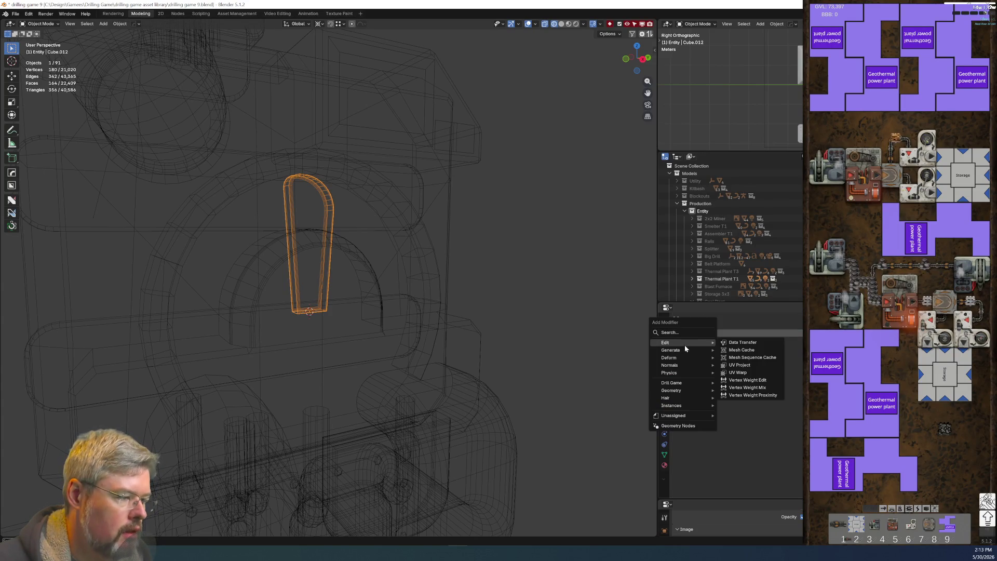
pyautogui.click(685, 333)
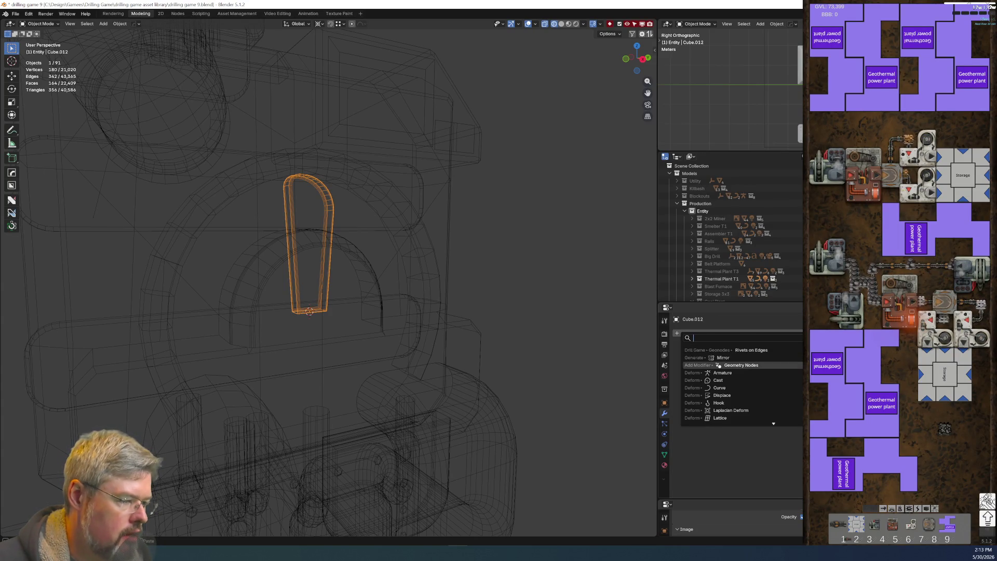
pyautogui.write('arr')
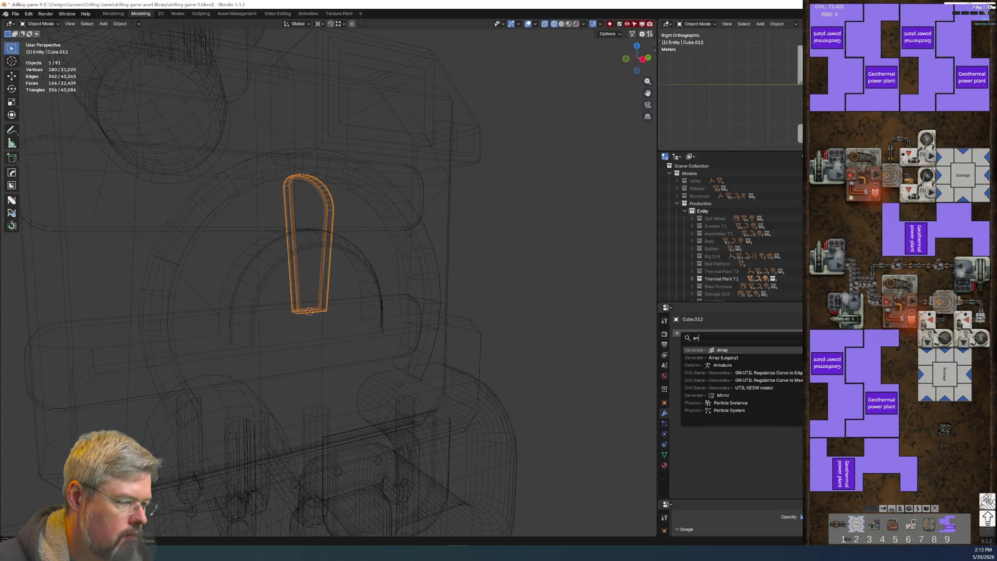
pyautogui.click(730, 351)
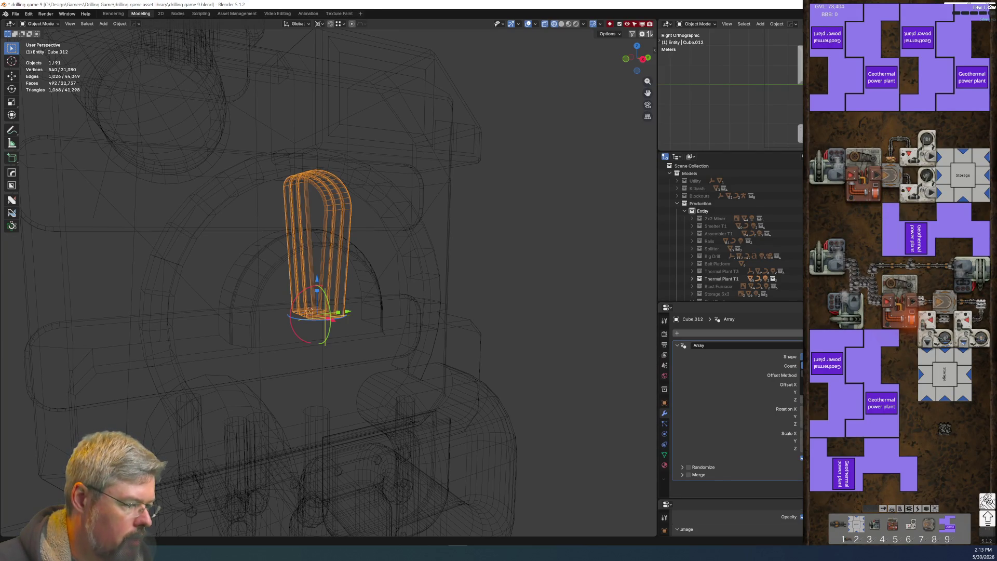
pyautogui.click(801, 356)
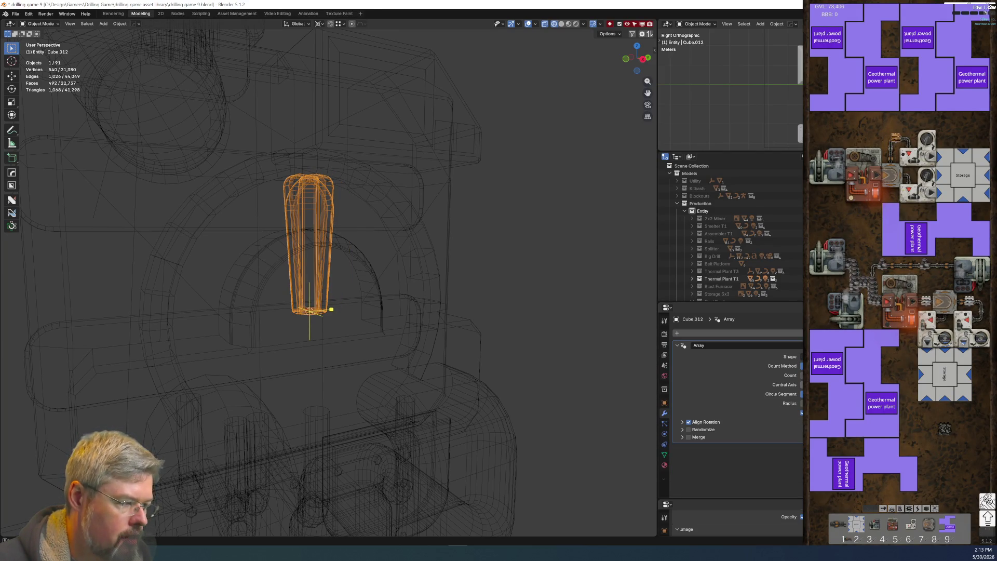
# Step: Undo a trial 90° X rotation, then rotate the piece 90° about Y to lie horizontally
pyautogui.write('rx90')
pyautogui.press('Return')
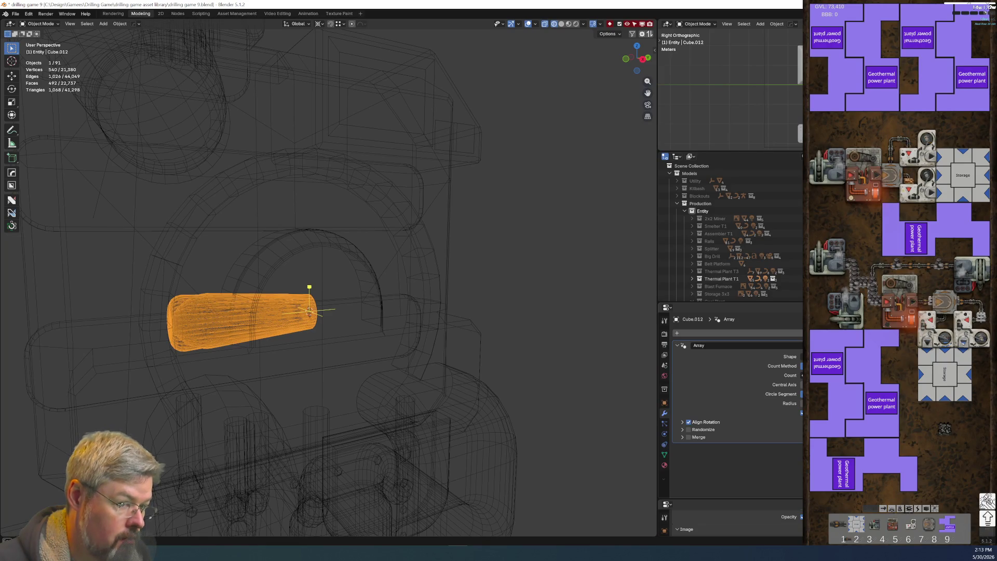
pyautogui.hotkey('ctrl', 'z')
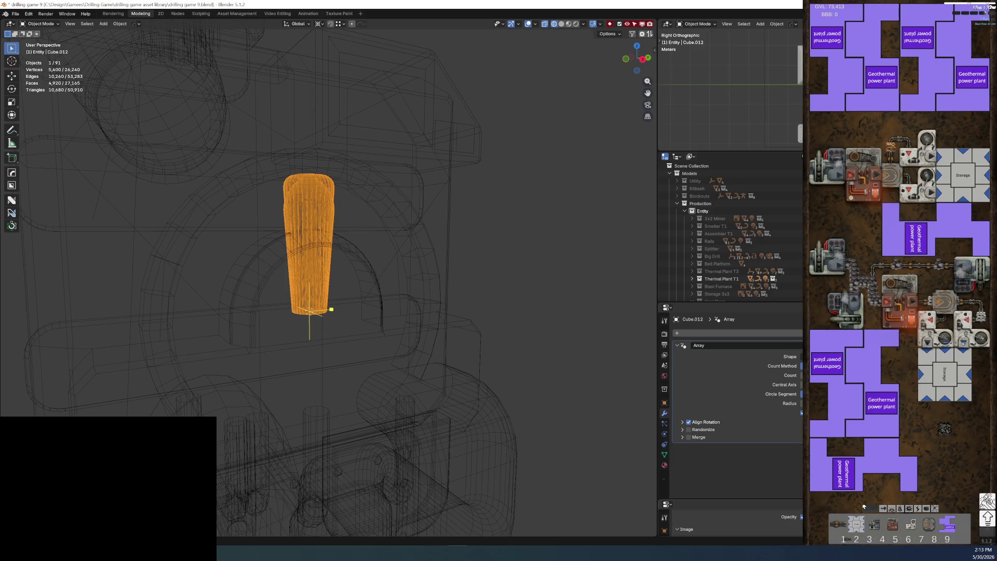
pyautogui.press('r')
pyautogui.press('y')
pyautogui.press('9')
pyautogui.press('0')
pyautogui.press('Return')
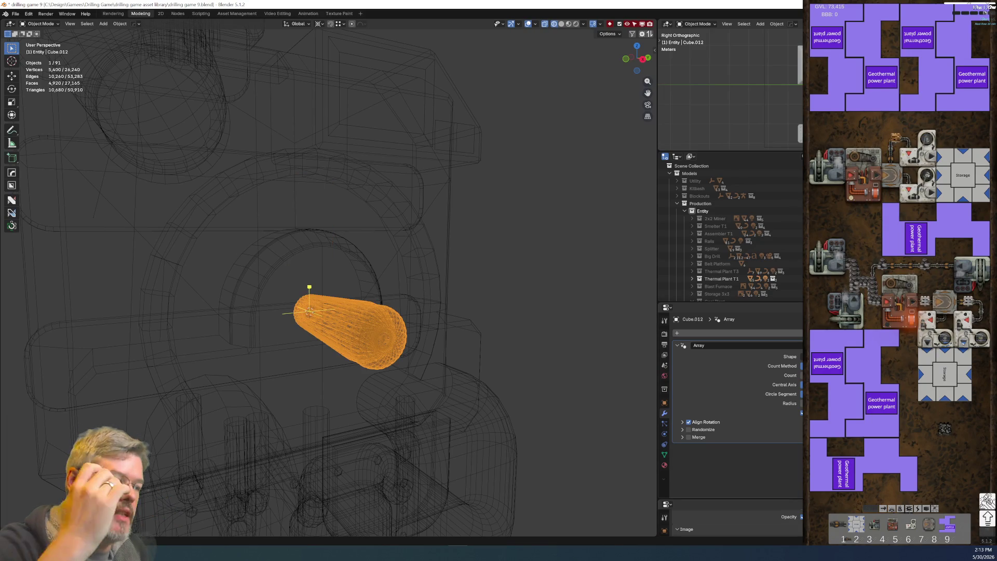
# Step: Rotate the piece 180° about Z, then 90° about Y so it stands upright
pyautogui.press('r')
pyautogui.press('z')
pyautogui.press('1')
pyautogui.press('8')
pyautogui.press('0')
pyautogui.press('Return')
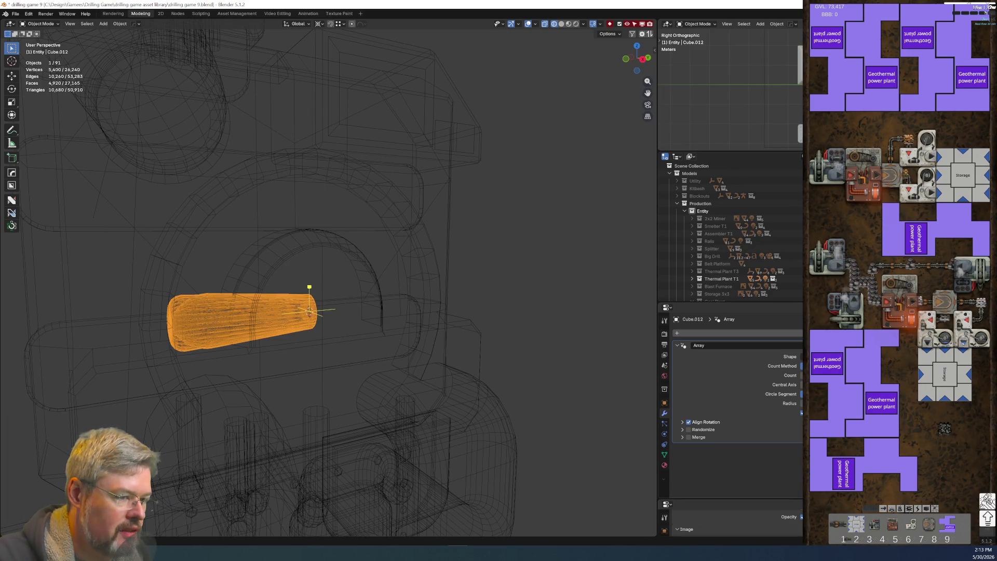
pyautogui.press('r')
pyautogui.press('y')
pyautogui.press('9')
pyautogui.press('0')
pyautogui.press('Return')
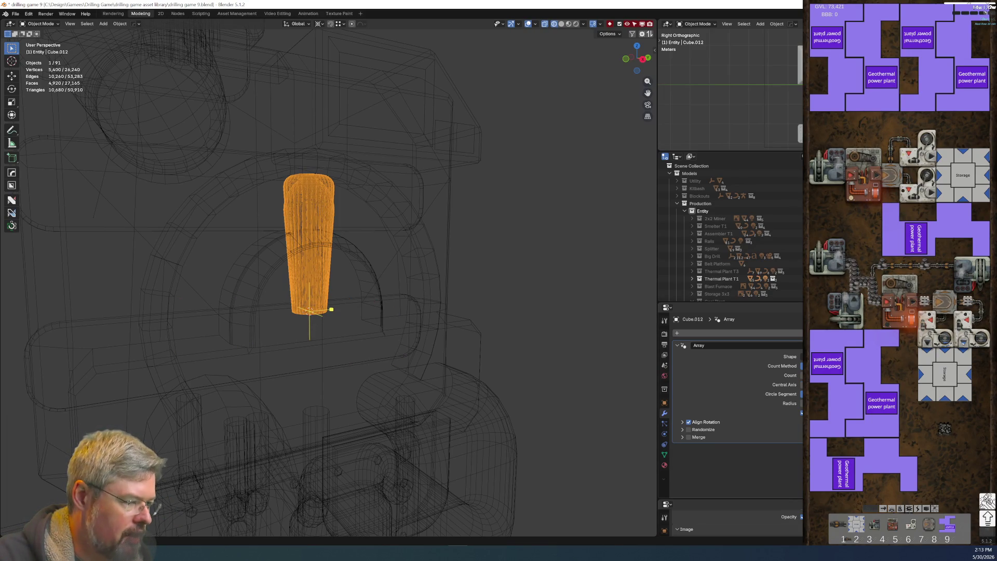
pyautogui.moveTo(392, 244)
pyautogui.mouseDown(button='middle')
pyautogui.moveTo(429, 273)
pyautogui.moveTo(451, 312)
pyautogui.moveTo(404, 294)
pyautogui.moveTo(394, 264)
pyautogui.mouseUp(button='middle')
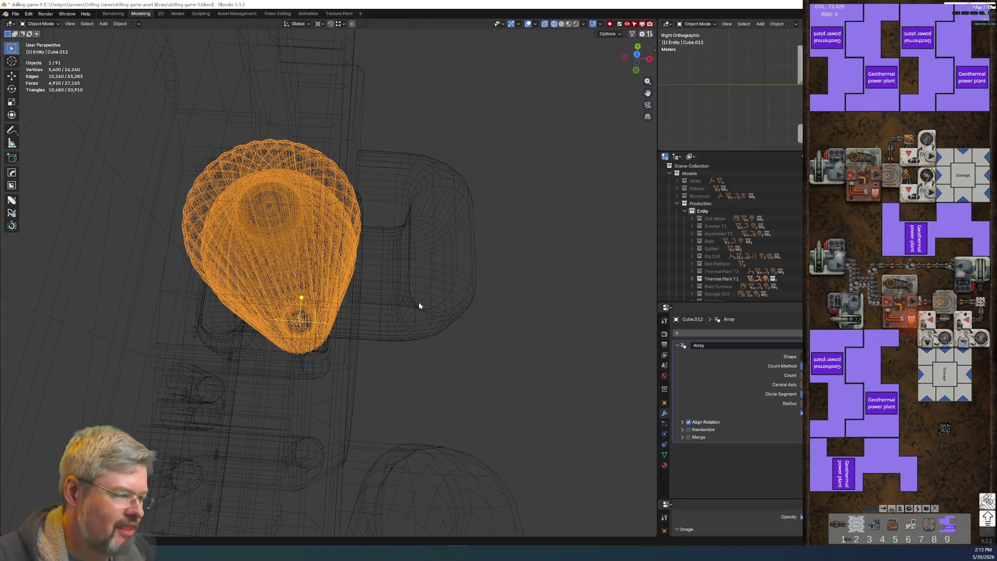
pyautogui.moveTo(597, 419)
pyautogui.mouseDown(button='middle')
pyautogui.moveTo(363, 280)
pyautogui.moveTo(308, 260)
pyautogui.mouseUp(button='middle')
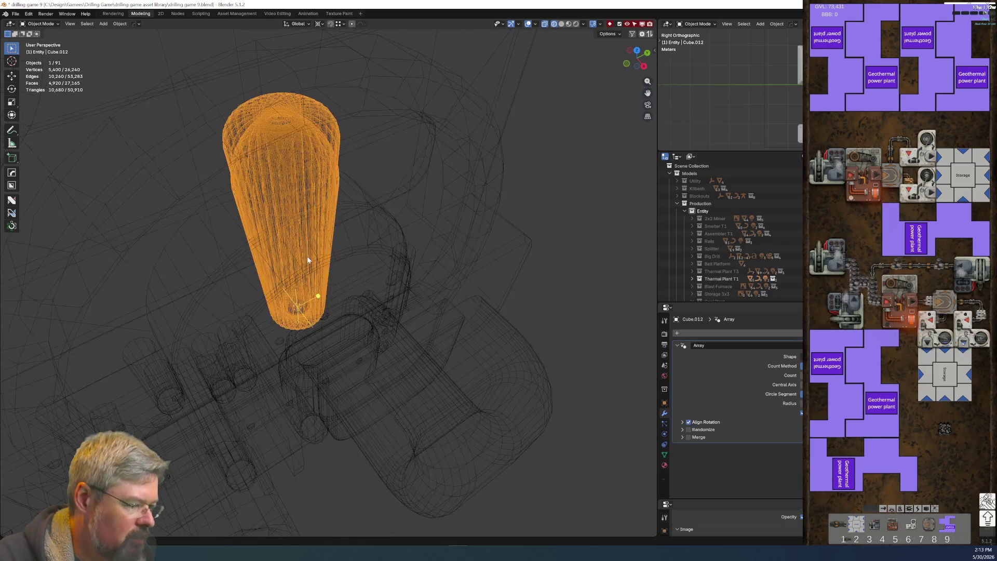
# Step: Toggle the array's Align Rotation off and back on, then try different axis settings
pyautogui.click(689, 423)
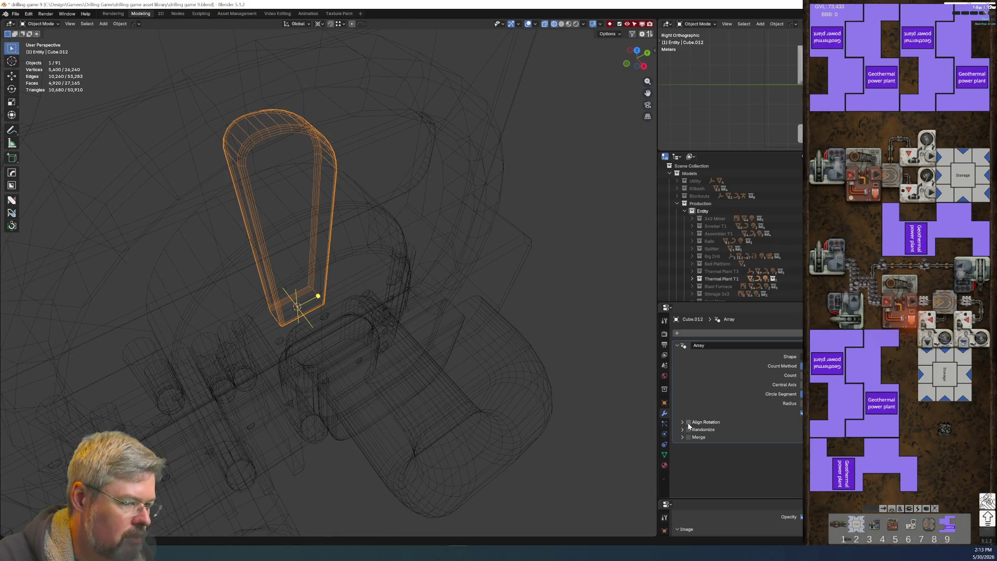
pyautogui.click(689, 423)
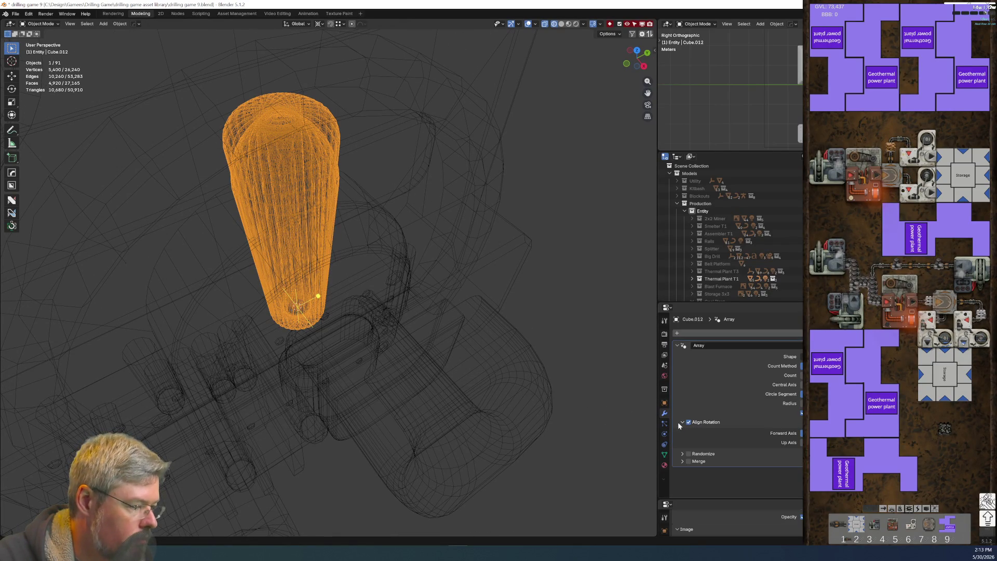
pyautogui.hotkey('ctrl', 'z')
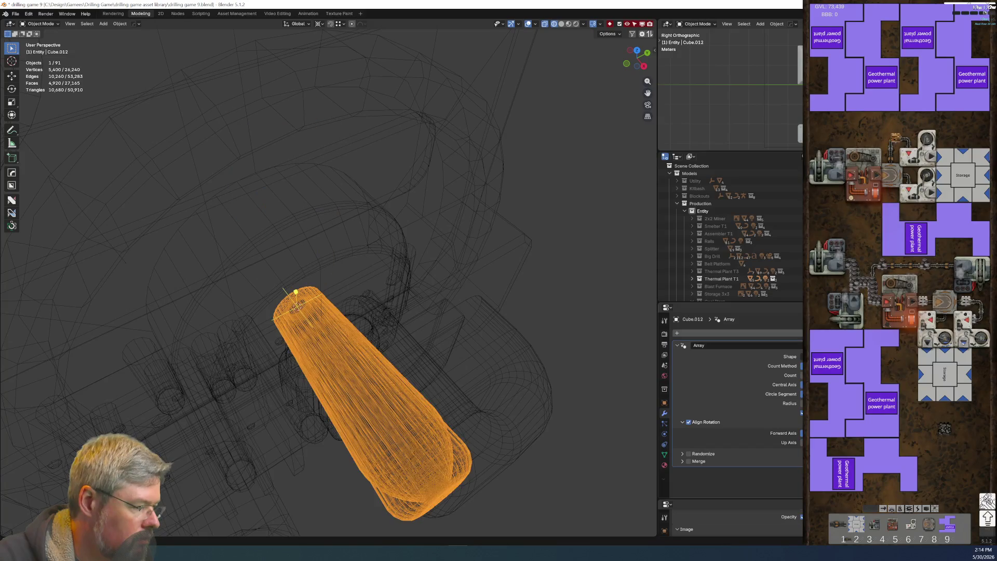
pyautogui.hotkey('ctrl', 'z')
pyautogui.hotkey('ctrl', 'z')
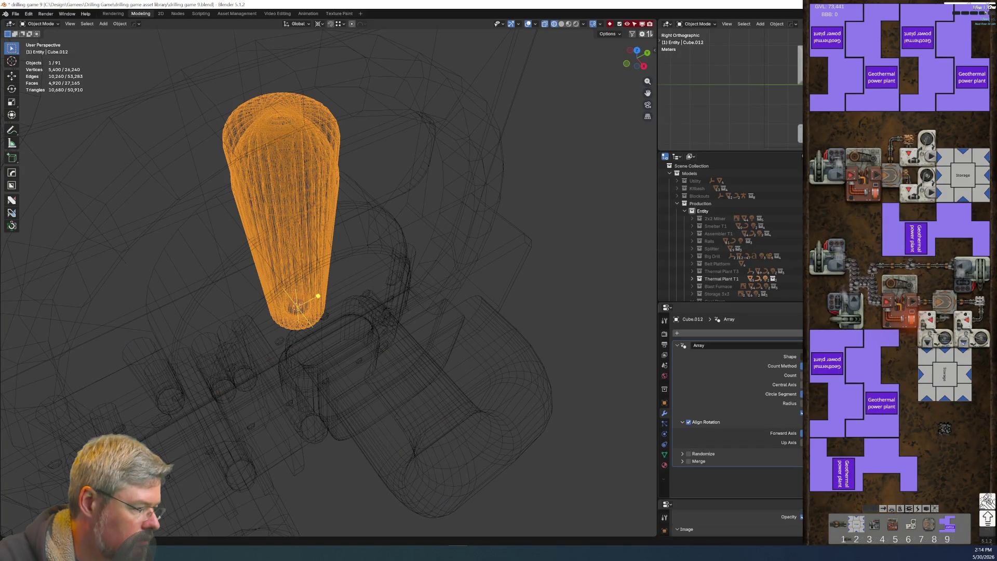
pyautogui.hotkey('ctrl', 'z')
pyautogui.hotkey('ctrl', 'shift', 'z')
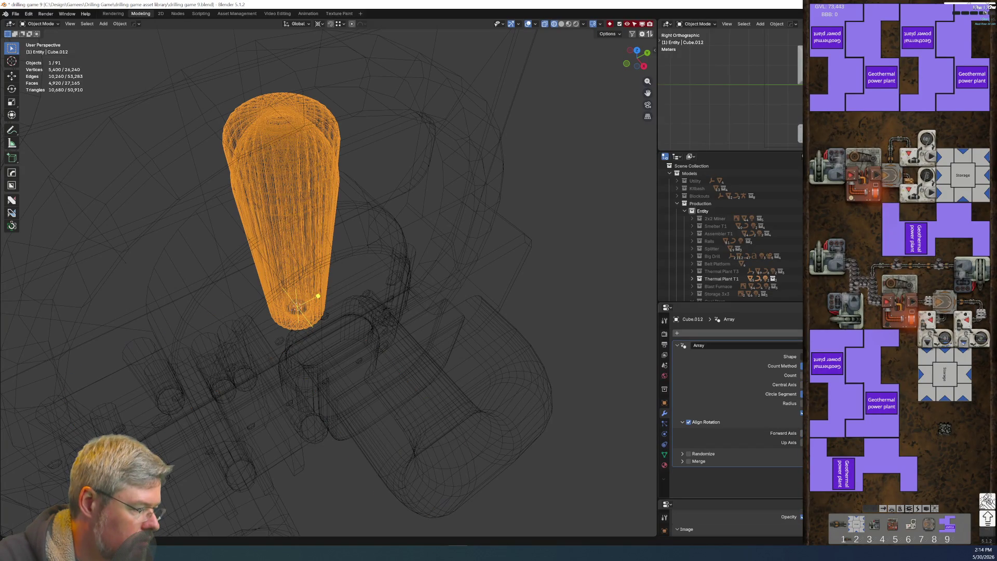
pyautogui.hotkey('ctrl', 'z')
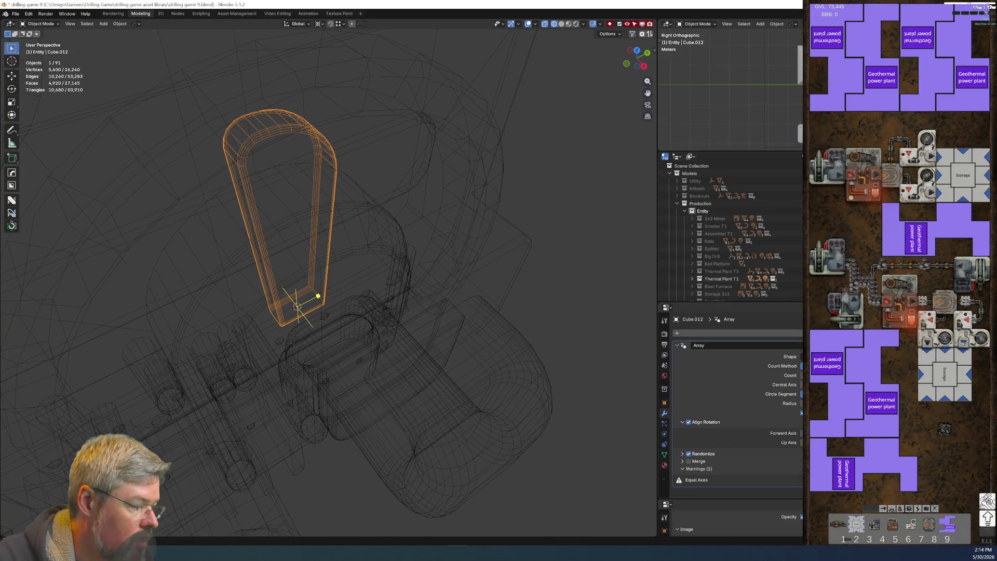
pyautogui.hotkey('ctrl', 'shift', 'z')
pyautogui.hotkey('ctrl', 'z')
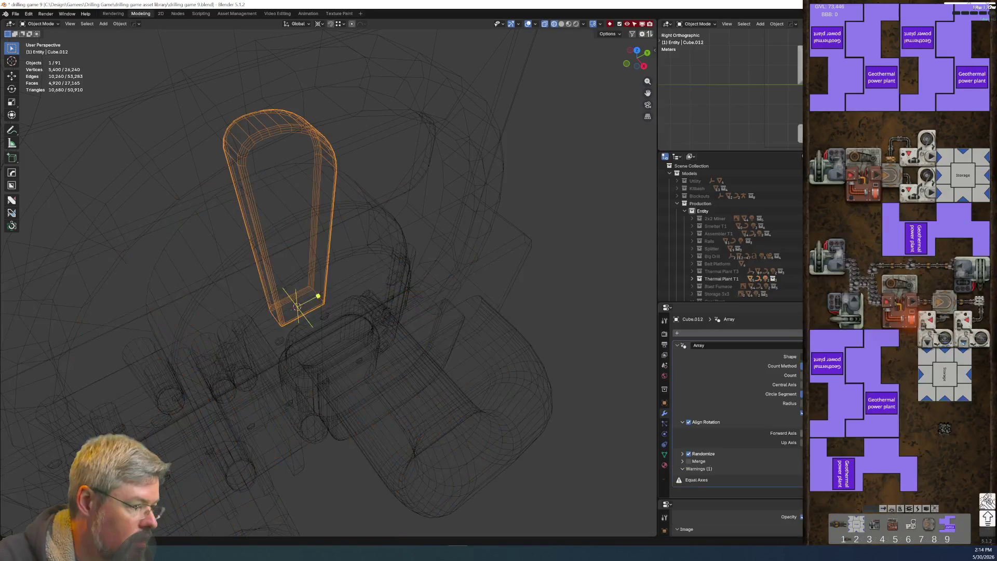
pyautogui.hotkey('ctrl', 'shift', 'z')
# Step: Settle on the axis setting that lays the loops flat with the least twist
pyautogui.hotkey('ctrl', 'z')
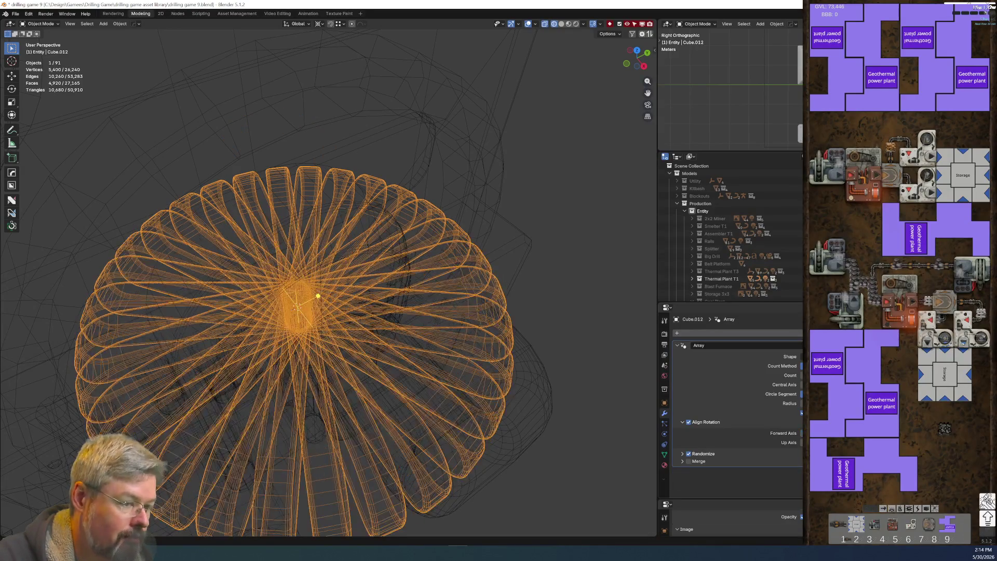
pyautogui.hotkey('ctrl', 'z')
pyautogui.hotkey('ctrl', 'shift', 'z')
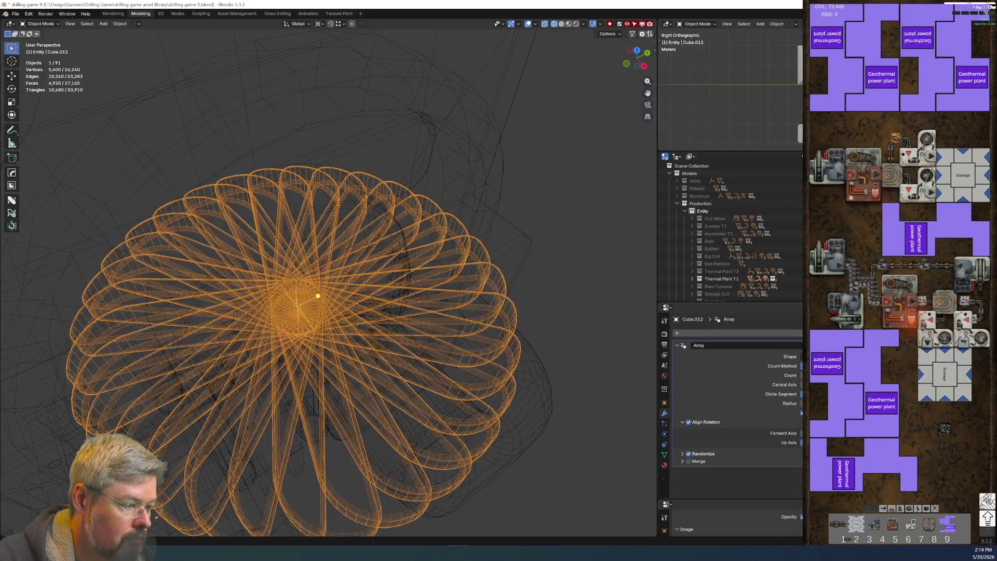
pyautogui.moveTo(318, 296)
pyautogui.mouseDown(button='middle')
pyautogui.moveTo(461, 340)
pyautogui.moveTo(356, 239)
pyautogui.moveTo(334, 296)
pyautogui.mouseUp(button='middle')
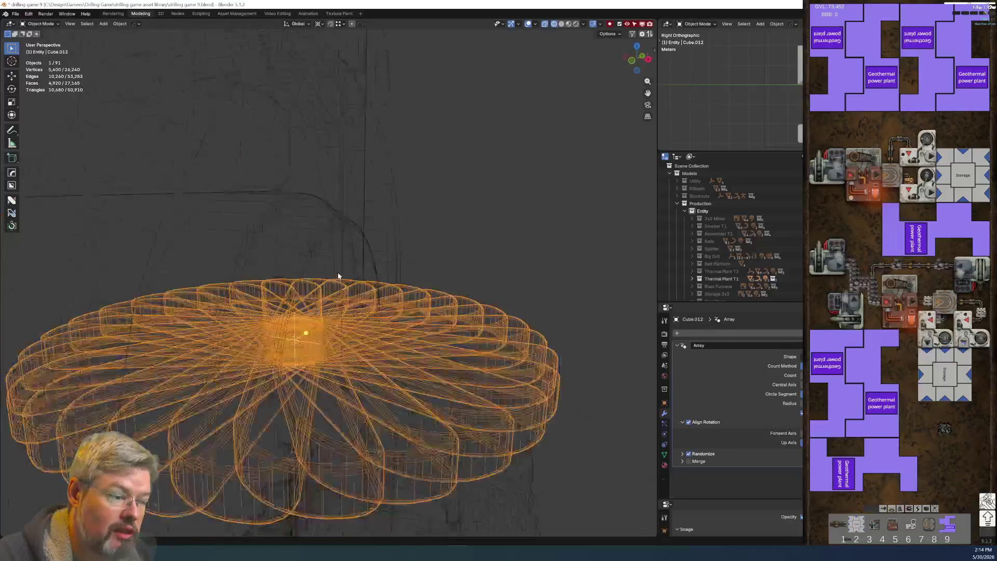
pyautogui.hotkey('ctrl', 'z')
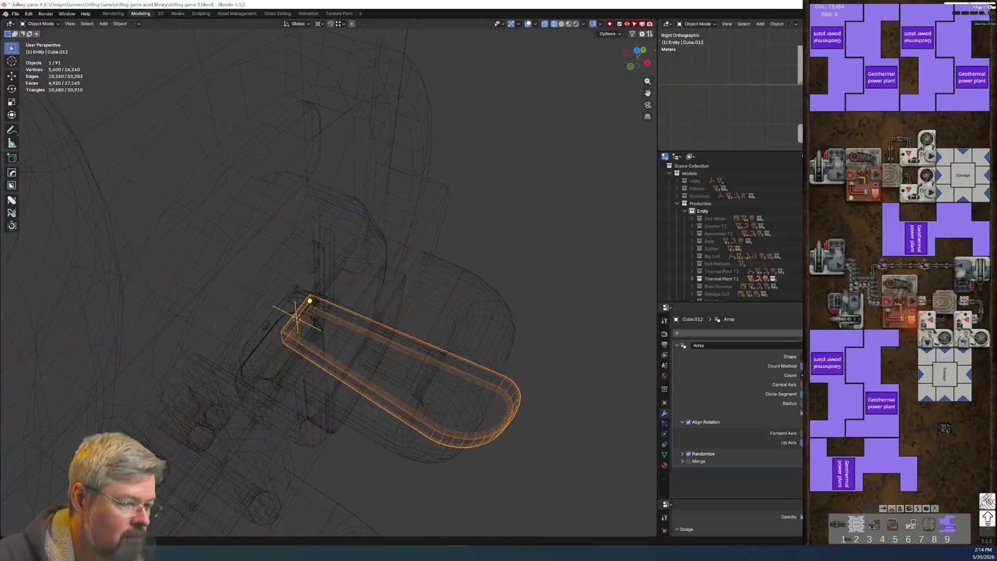
pyautogui.hotkey('ctrl', 'shift', 'z')
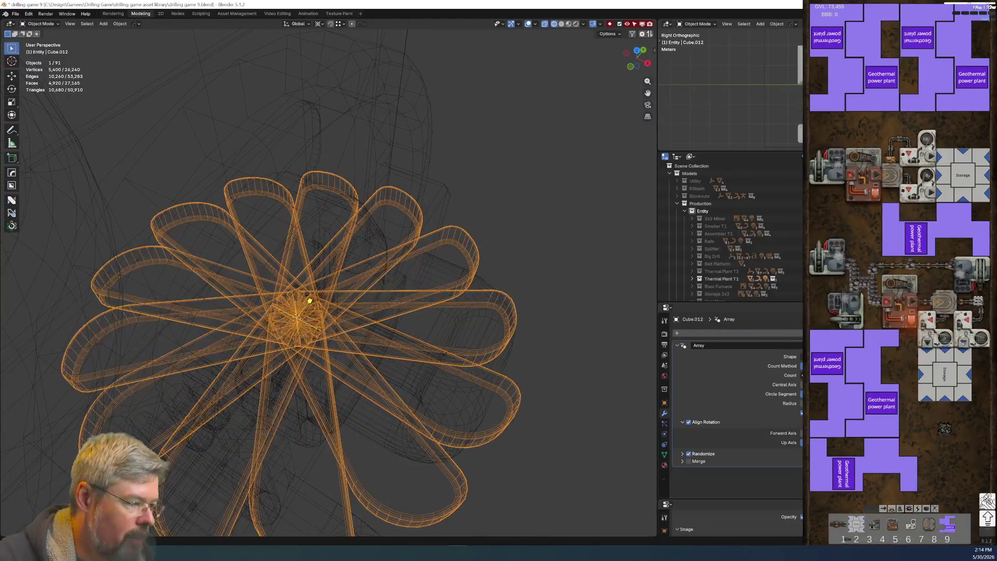
pyautogui.moveTo(322, 260); pyautogui.dragTo(345, 288, button='middle')
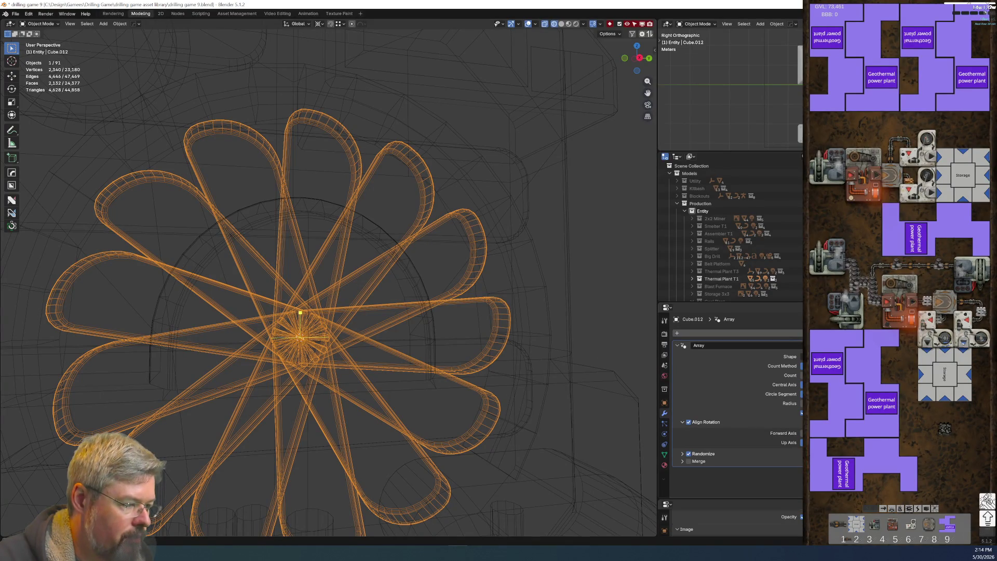
pyautogui.moveTo(273, 340); pyautogui.dragTo(306, 336, button='middle')
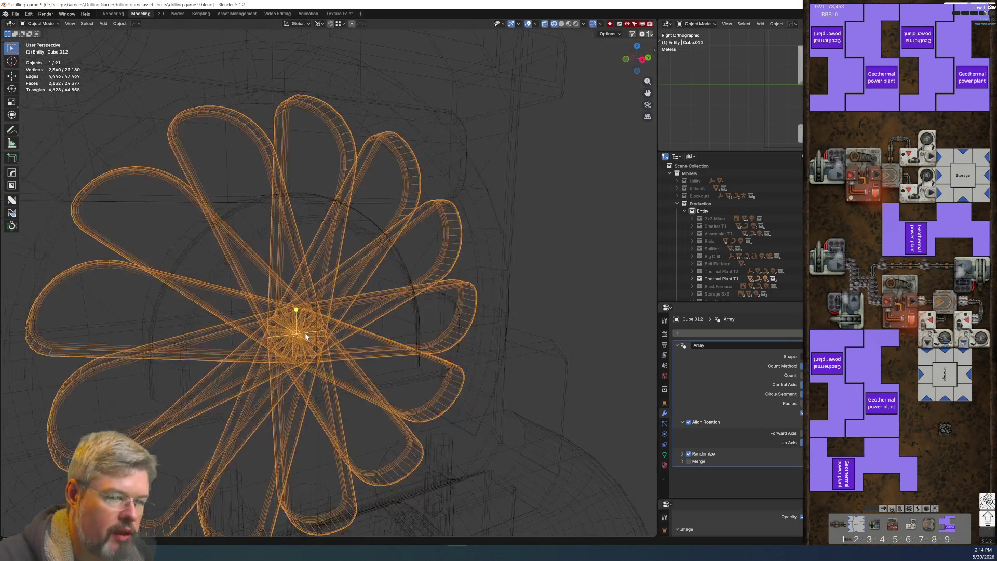
pyautogui.hotkey('ctrl', 'Tab')
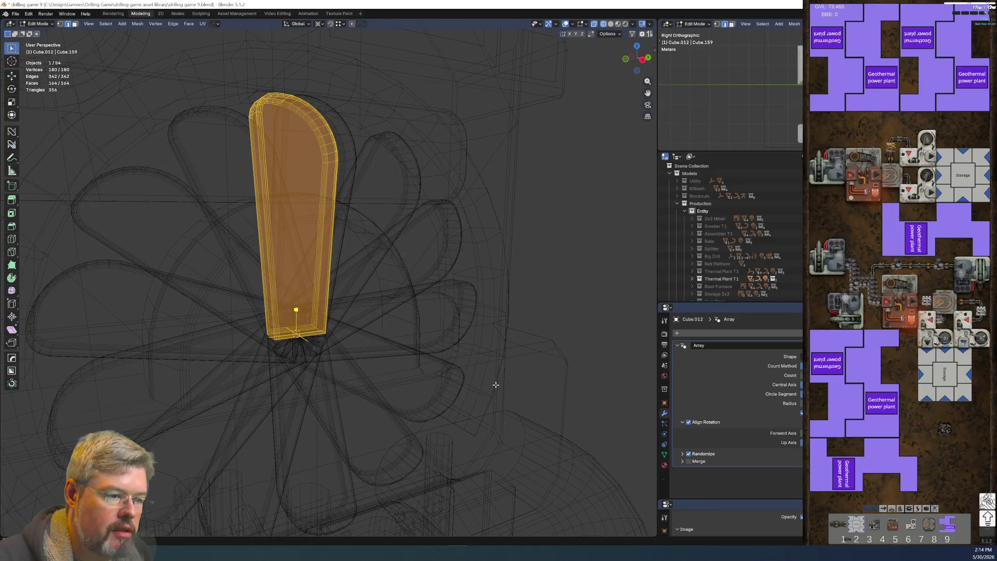
# Step: Shrink the petal slightly along Z and turn it about the vertical axis
pyautogui.press('s')
pyautogui.press('z')
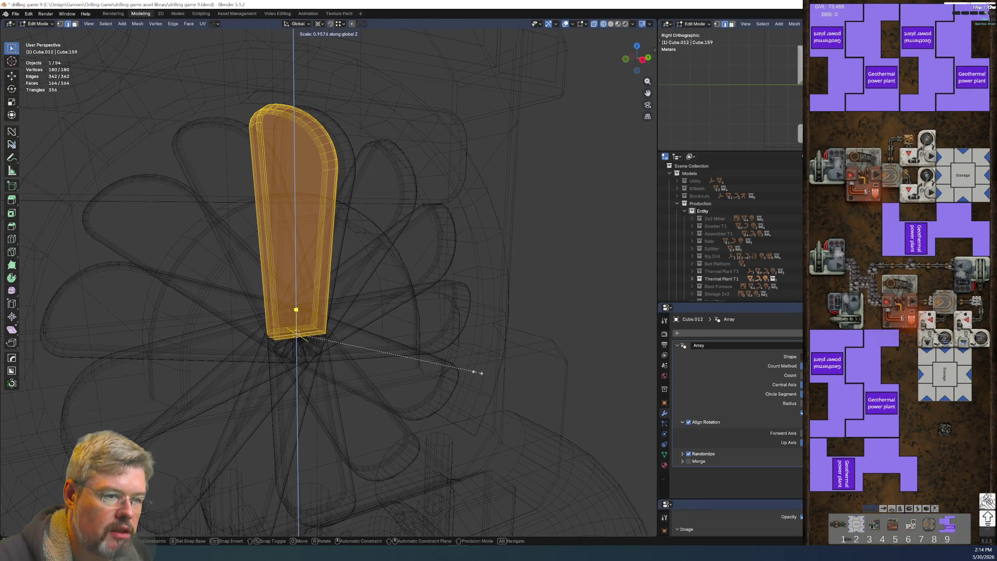
pyautogui.click(473, 373)
pyautogui.moveTo(474, 372); pyautogui.dragTo(493, 292, button='middle')
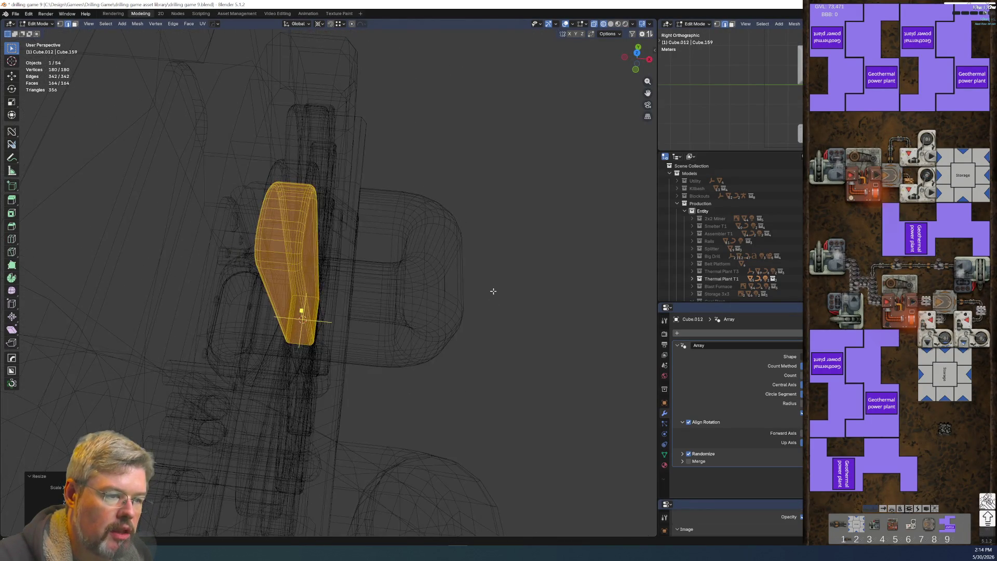
pyautogui.press('r')
pyautogui.press('z')
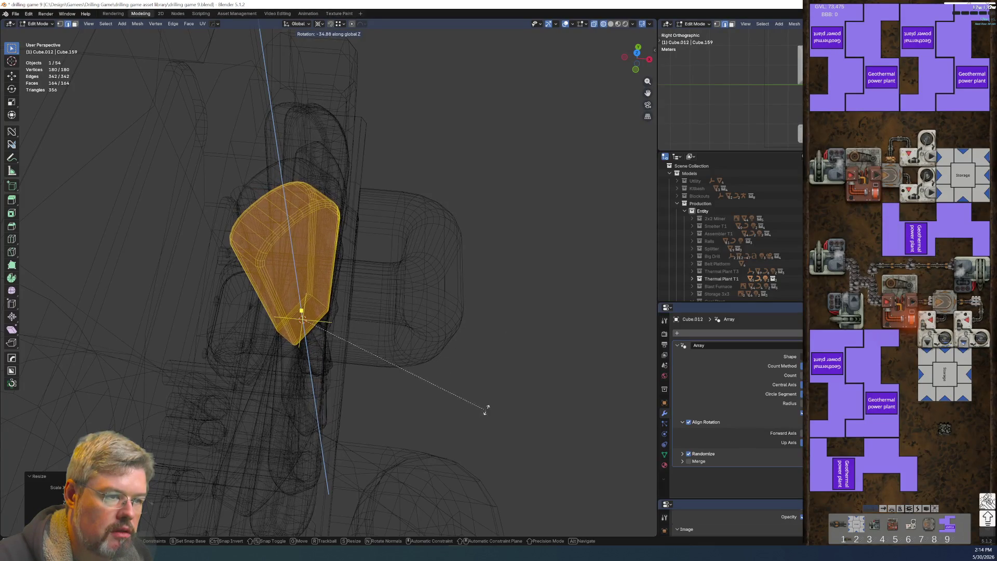
pyautogui.click(446, 207)
pyautogui.moveTo(446, 207)
pyautogui.mouseDown(button='middle')
pyautogui.moveTo(289, 213)
pyautogui.moveTo(398, 210)
pyautogui.moveTo(434, 346)
pyautogui.mouseUp(button='middle')
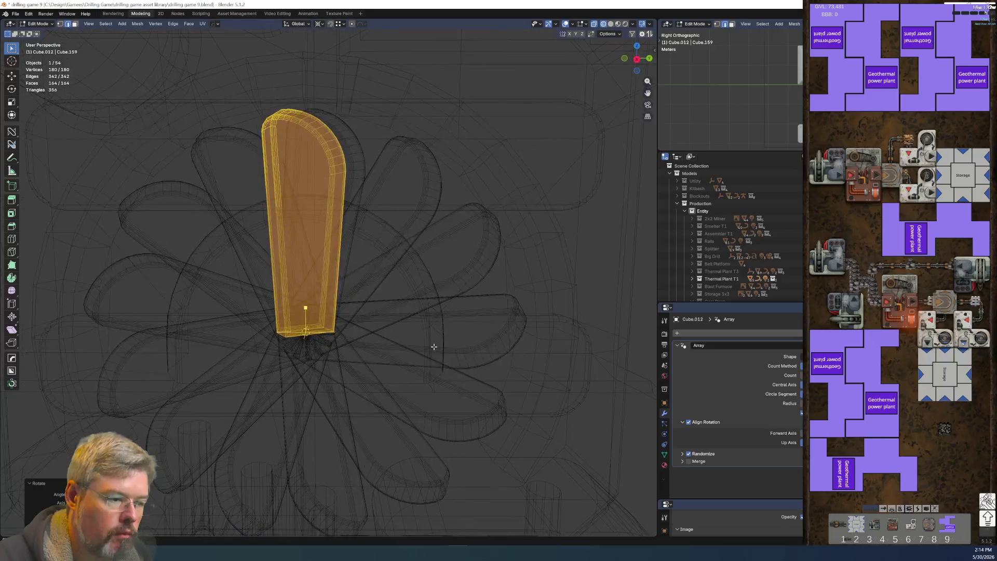
# Step: Switch the viewport to Solid shading to inspect the gear-like blade ring
pyautogui.press('z')
pyautogui.click(479, 346)
pyautogui.moveTo(388, 293)
pyautogui.mouseDown(button='middle')
pyautogui.moveTo(360, 301)
pyautogui.moveTo(367, 327)
pyautogui.moveTo(356, 294)
pyautogui.moveTo(460, 343)
pyautogui.mouseUp(button='middle')
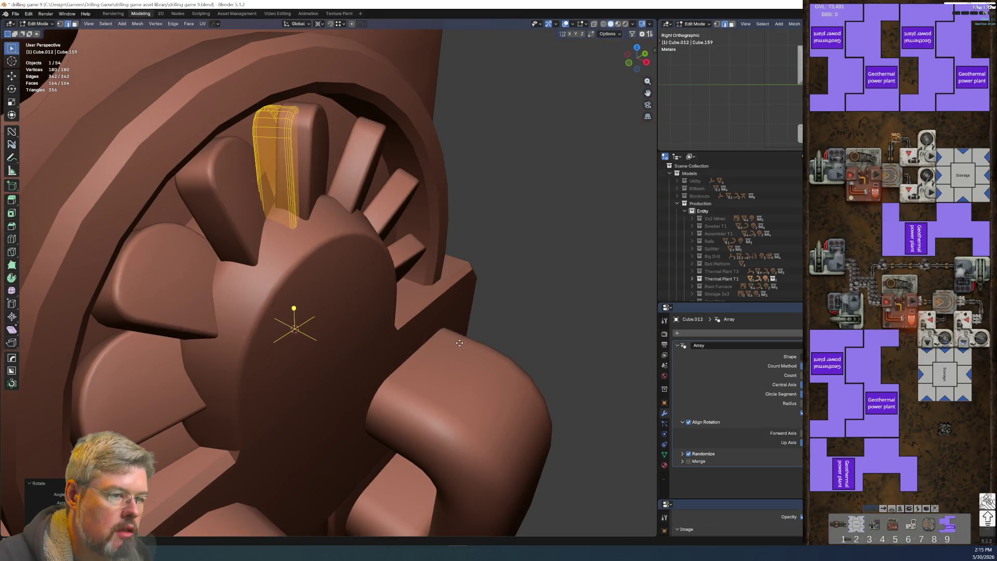
pyautogui.moveTo(459, 342); pyautogui.dragTo(438, 341, button='middle')
pyautogui.hotkey('ctrl', 'Tab')
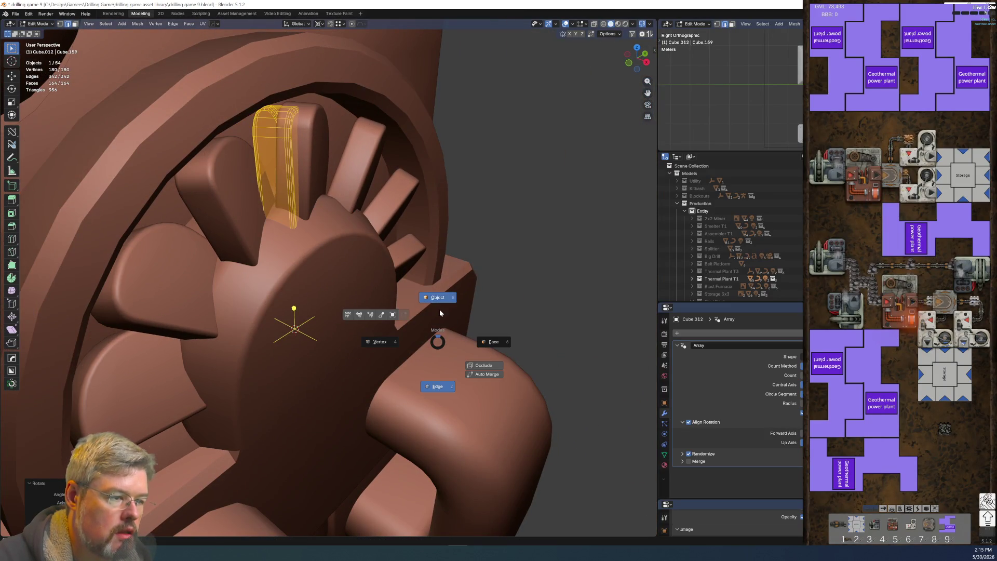
pyautogui.click(440, 310)
pyautogui.press('g')
pyautogui.press('x')
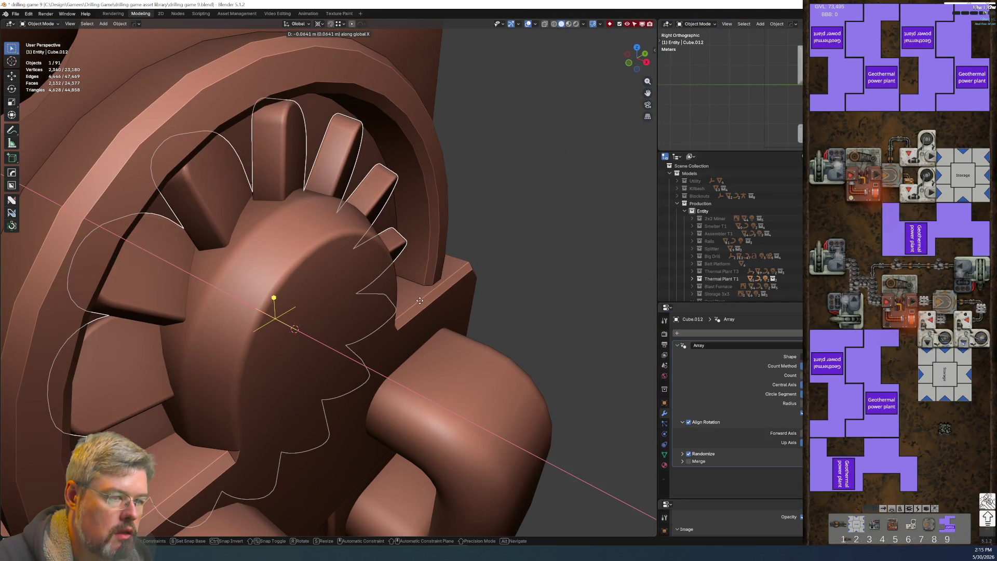
pyautogui.click(422, 302)
pyautogui.hotkey('ctrl', 'z')
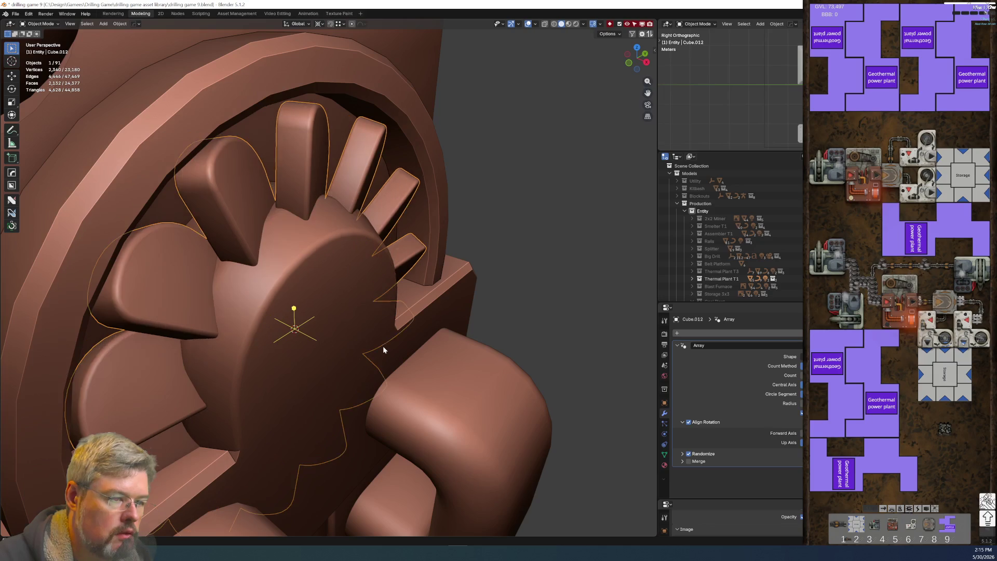
pyautogui.press('Tab')
pyautogui.moveTo(382, 346); pyautogui.dragTo(384, 347, button='middle')
pyautogui.hotkey('ctrl', 'Tab')
pyautogui.click(384, 312)
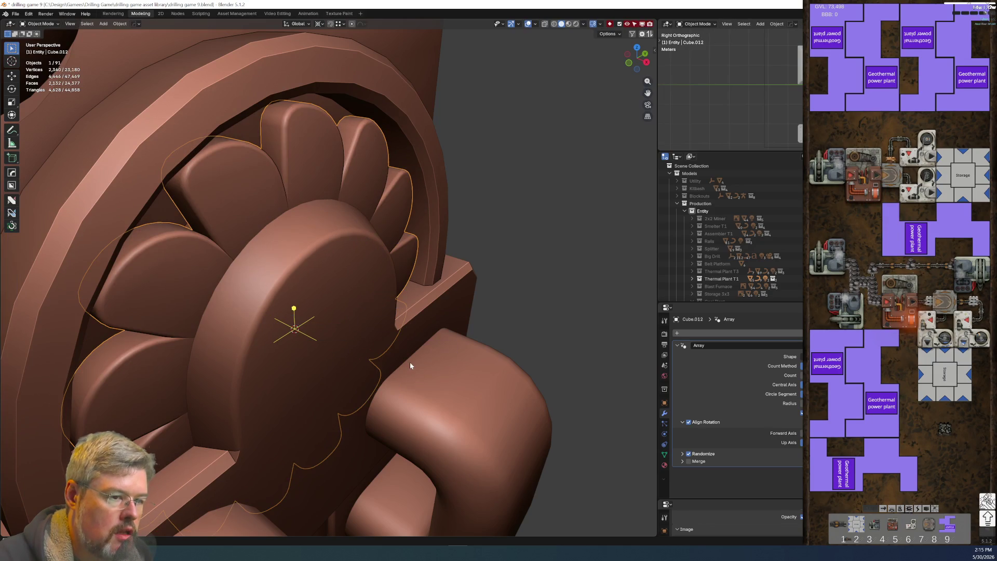
pyautogui.hotkey('ctrl', 'Tab')
pyautogui.click(408, 299)
pyautogui.press('r')
pyautogui.press('z')
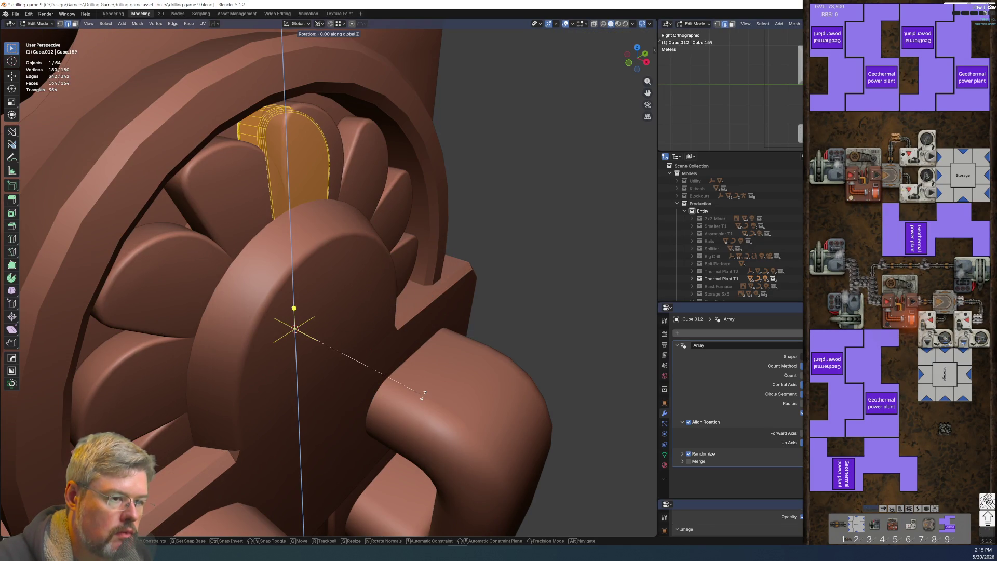
pyautogui.click(436, 363)
pyautogui.press('g')
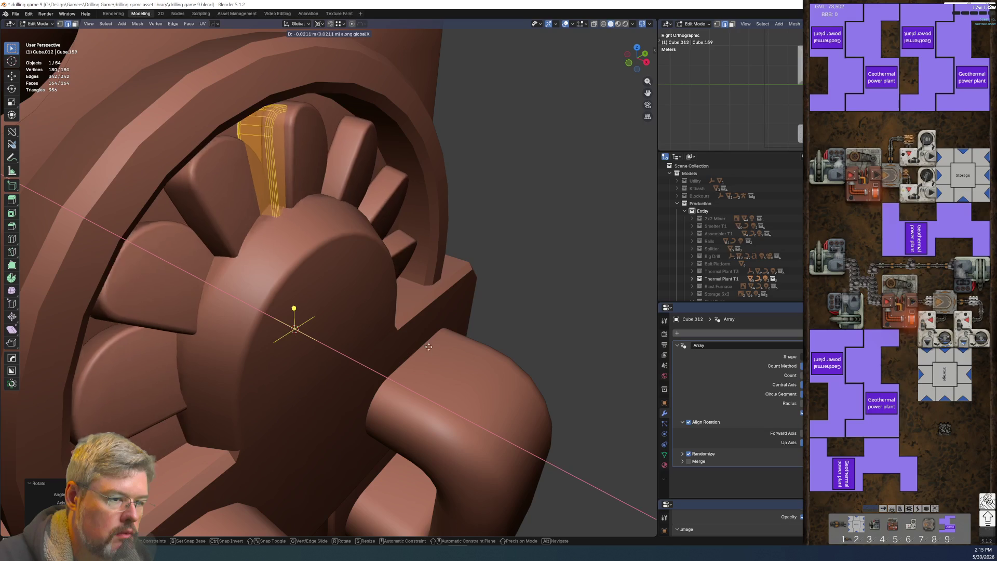
pyautogui.click(395, 332)
pyautogui.moveTo(395, 333)
pyautogui.mouseDown(button='middle')
pyautogui.moveTo(376, 318)
pyautogui.moveTo(356, 340)
pyautogui.mouseUp(button='middle')
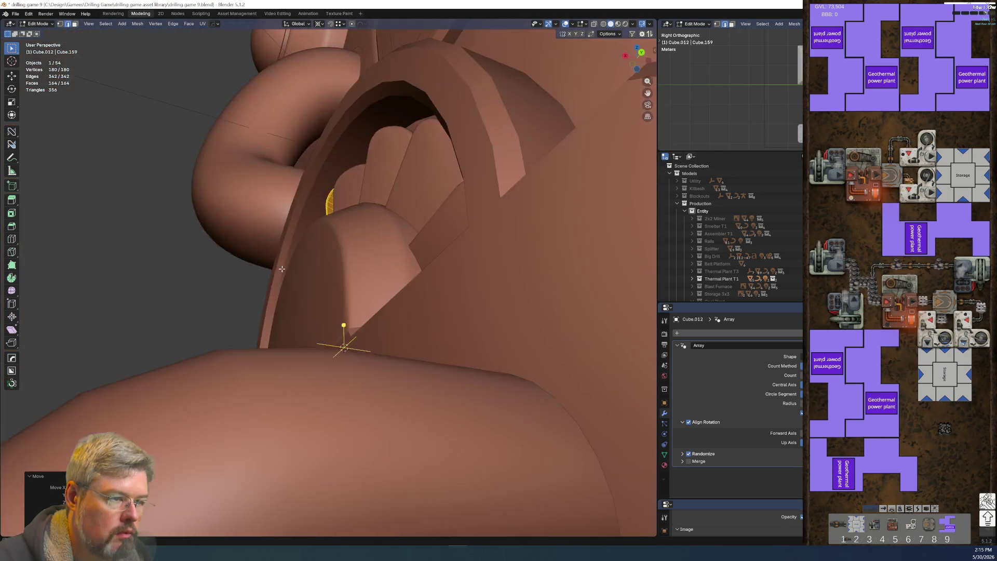
pyautogui.hotkey('ctrl', 'Tab')
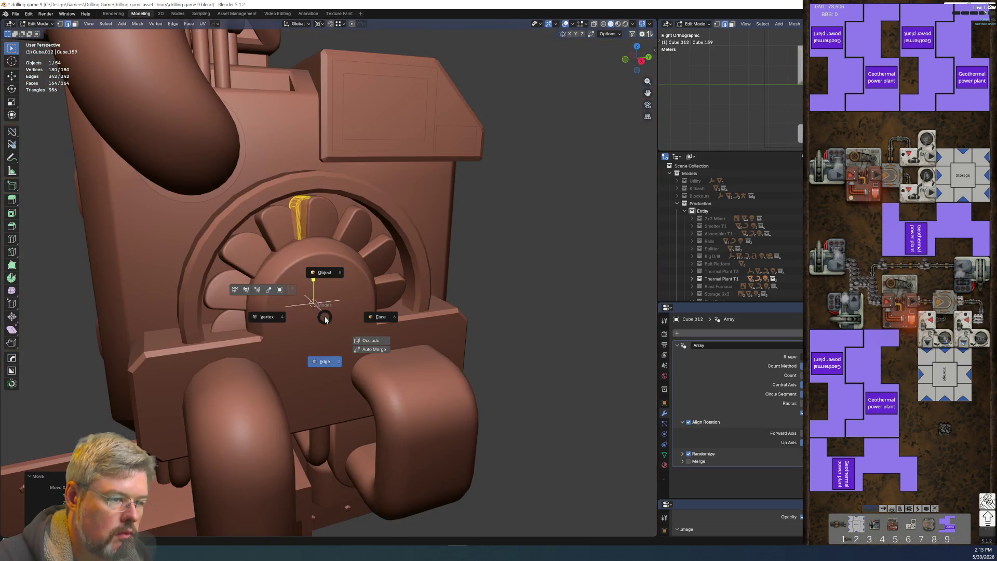
pyautogui.click(358, 343)
pyautogui.moveTo(345, 334); pyautogui.dragTo(363, 341, button='middle')
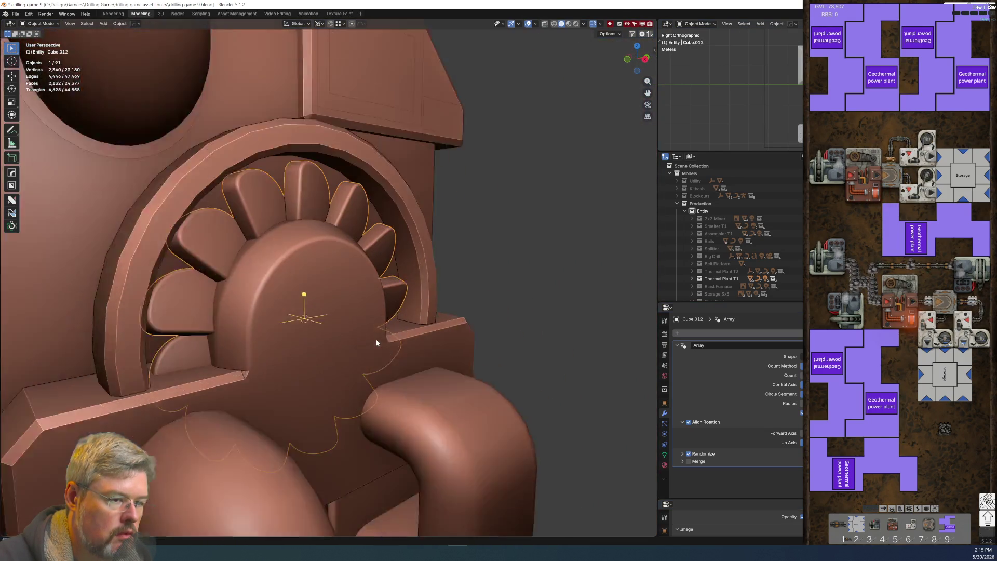
pyautogui.scroll(4, 376, 339)
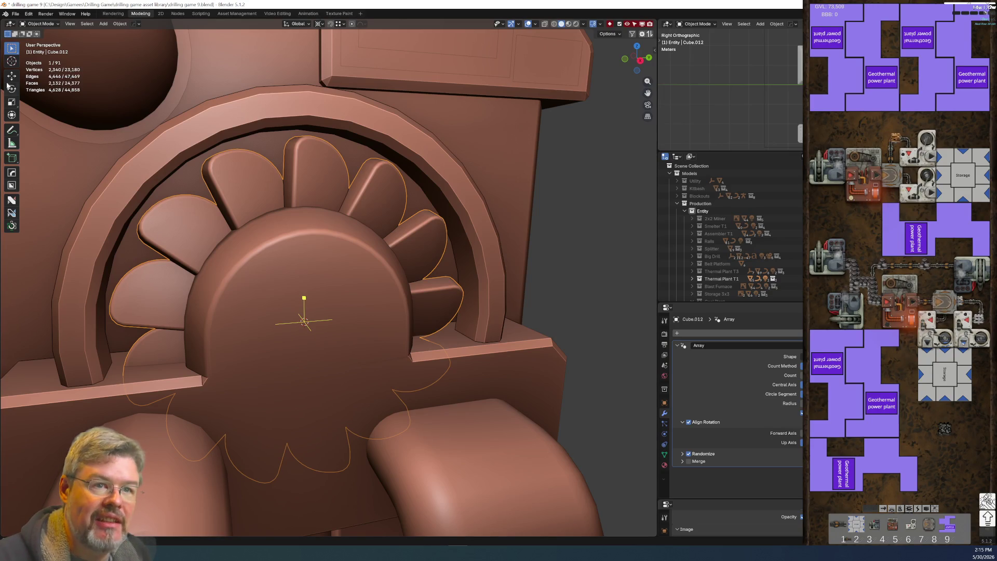
pyautogui.click(15, 14)
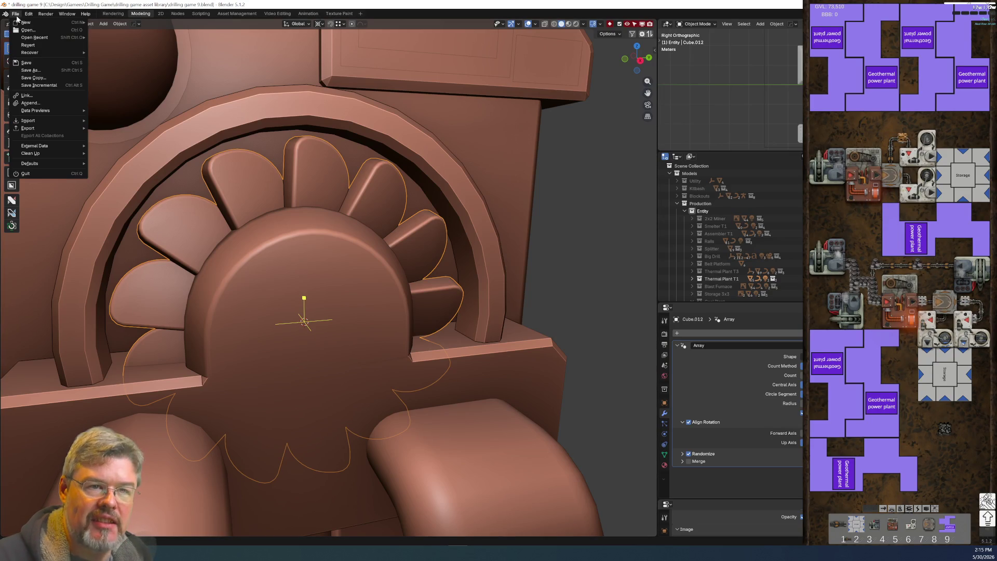
# Step: Save the file and view the model straight on from the side
pyautogui.click(20, 63)
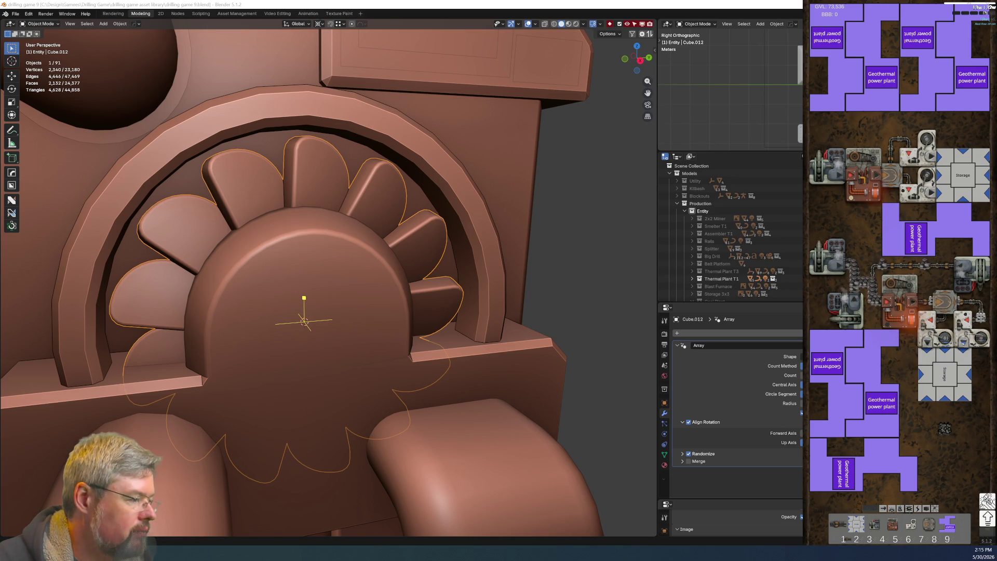
pyautogui.click(549, 285)
pyautogui.scroll(-4, 348, 316)
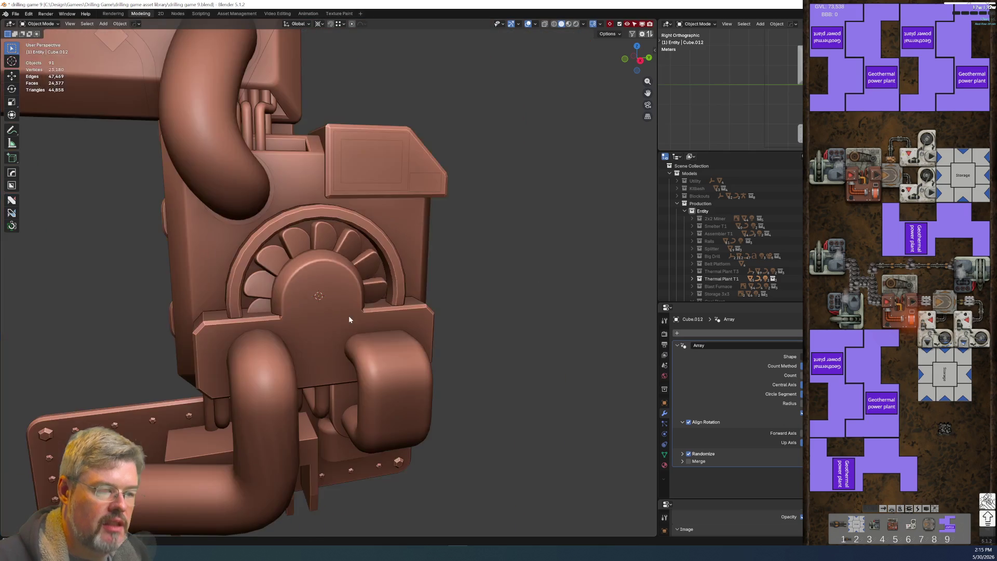
pyautogui.keyDown('alt'); pyautogui.moveTo(348, 315); pyautogui.dragTo(338, 299, button='middle'); pyautogui.keyUp('alt')
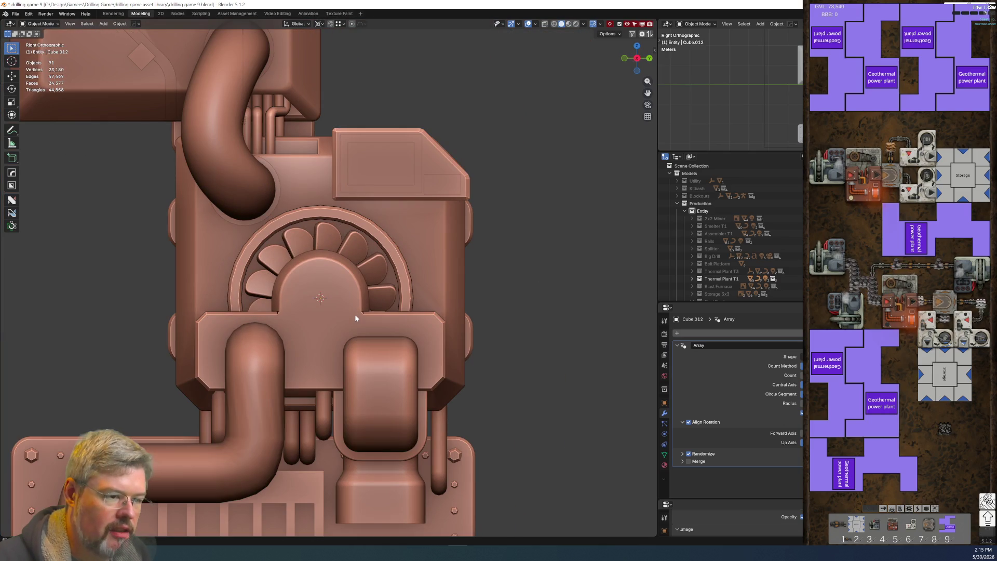
# Step: Select the fan, cancel a trial rotation, and preview the model in Rendered shading
pyautogui.click(367, 263)
pyautogui.press('r')
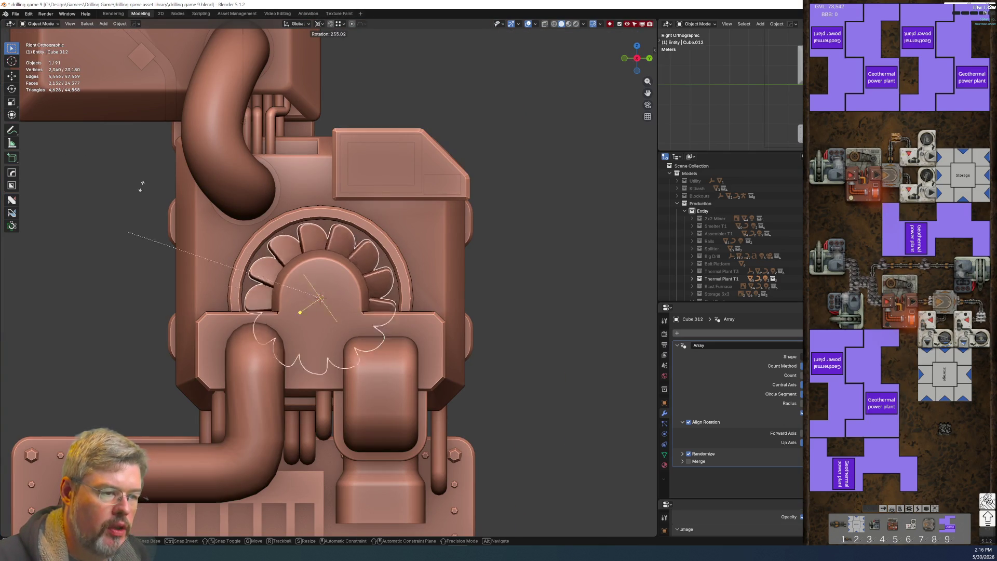
pyautogui.press('Escape')
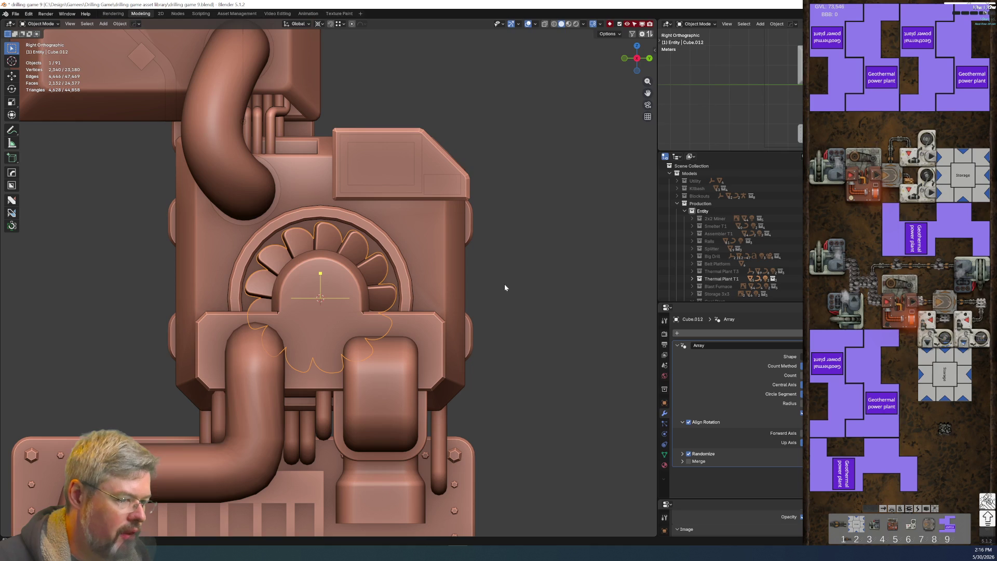
pyautogui.click(577, 24)
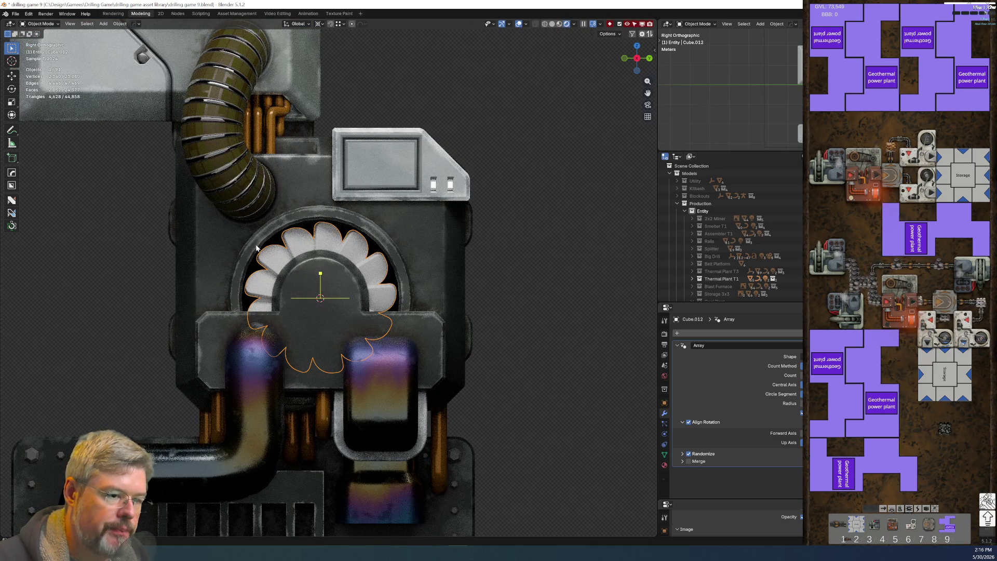
# Step: Save the file and give the Outliner more room
pyautogui.click(16, 14)
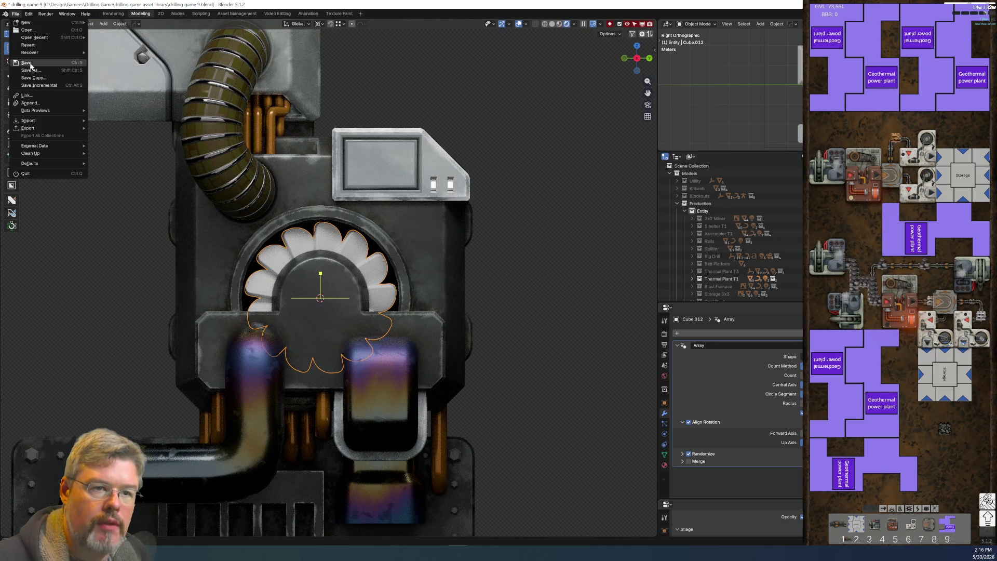
pyautogui.click(26, 62)
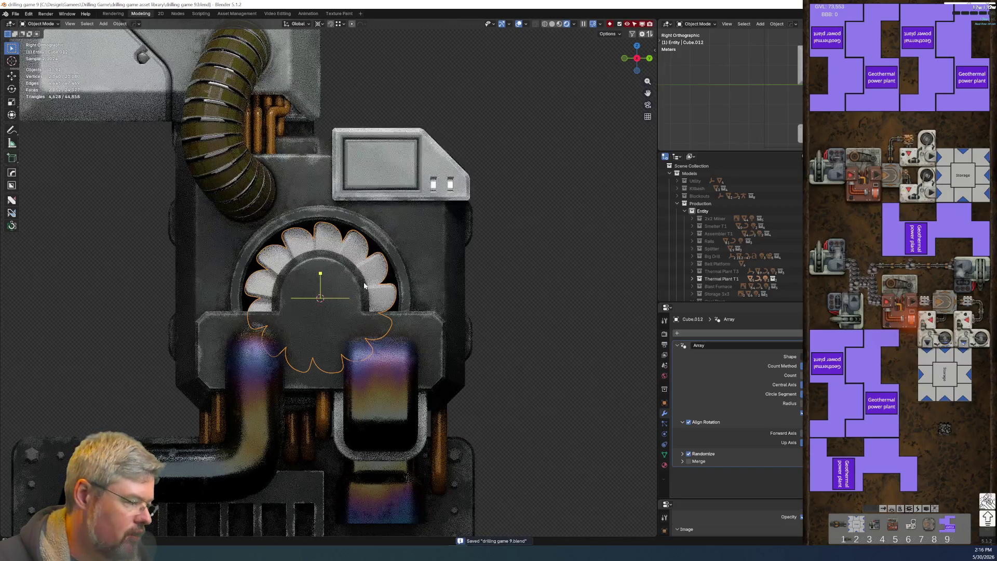
pyautogui.moveTo(700, 309); pyautogui.dragTo(699, 399)
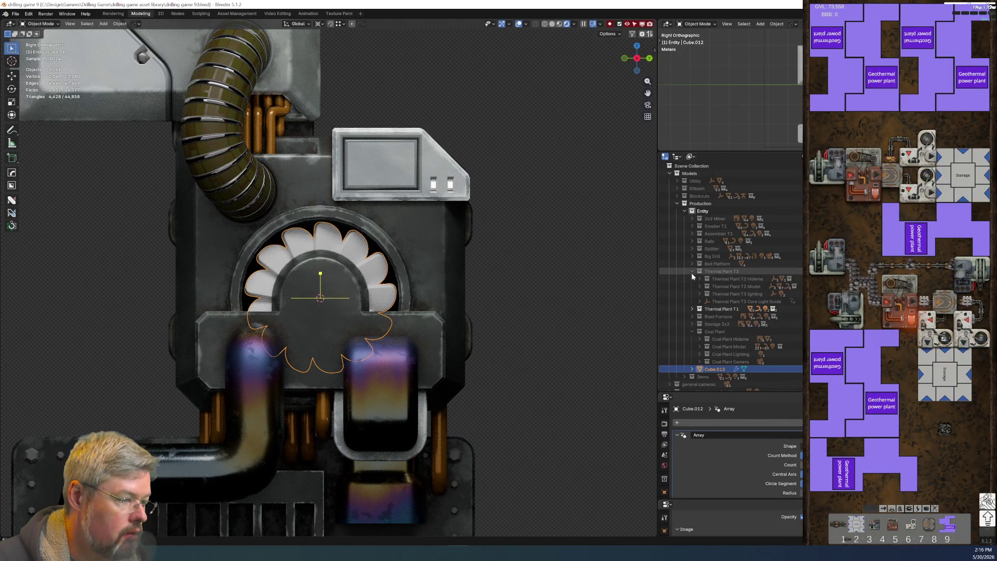
# Step: Expand the Thermal Plant T1 and Thermal Plant T1 Model collections and maximize the Outliner
pyautogui.click(692, 279)
pyautogui.scroll(-2, 704, 291)
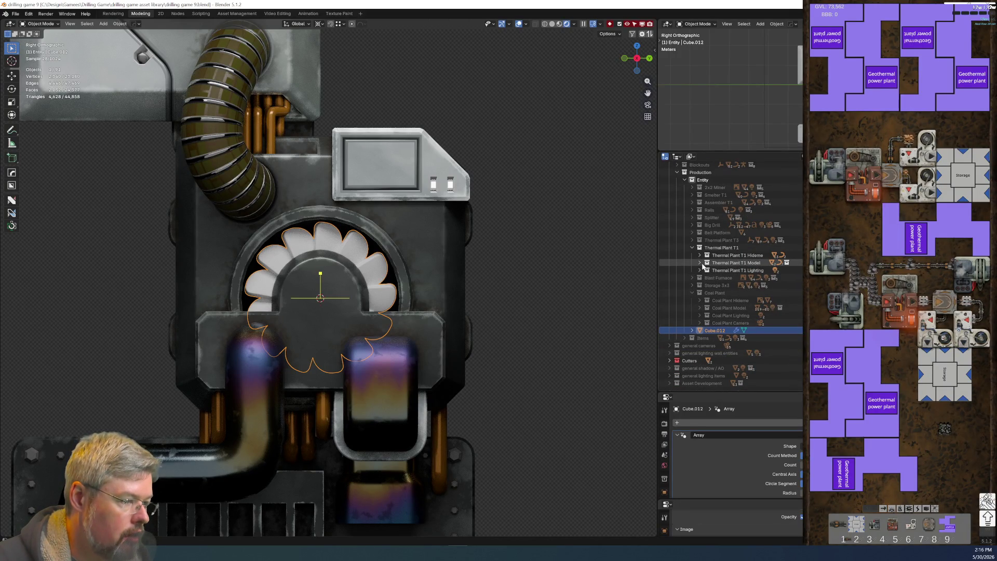
pyautogui.click(699, 263)
pyautogui.scroll(-4, 697, 273)
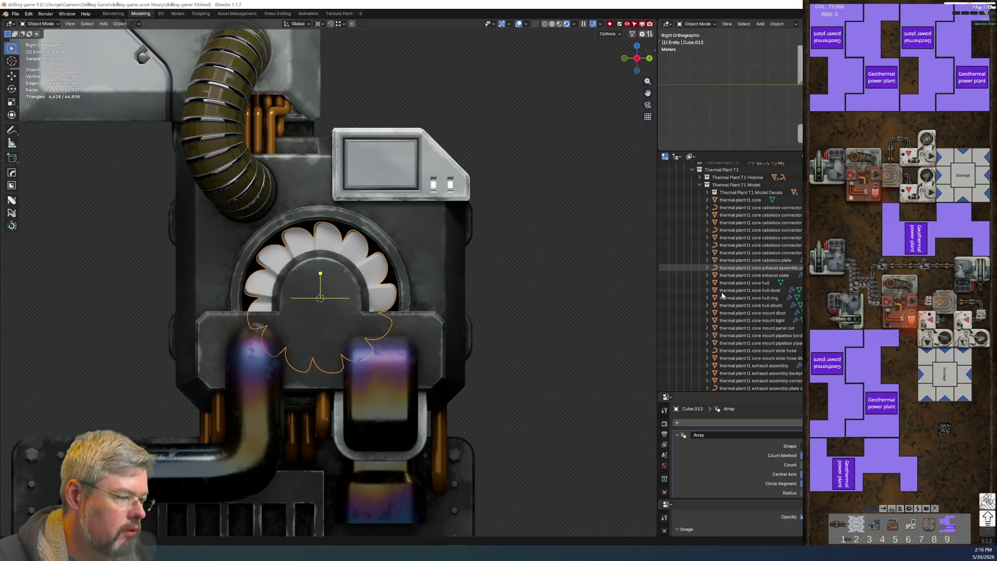
pyautogui.click(748, 238)
pyautogui.hotkey('ctrl', 'space')
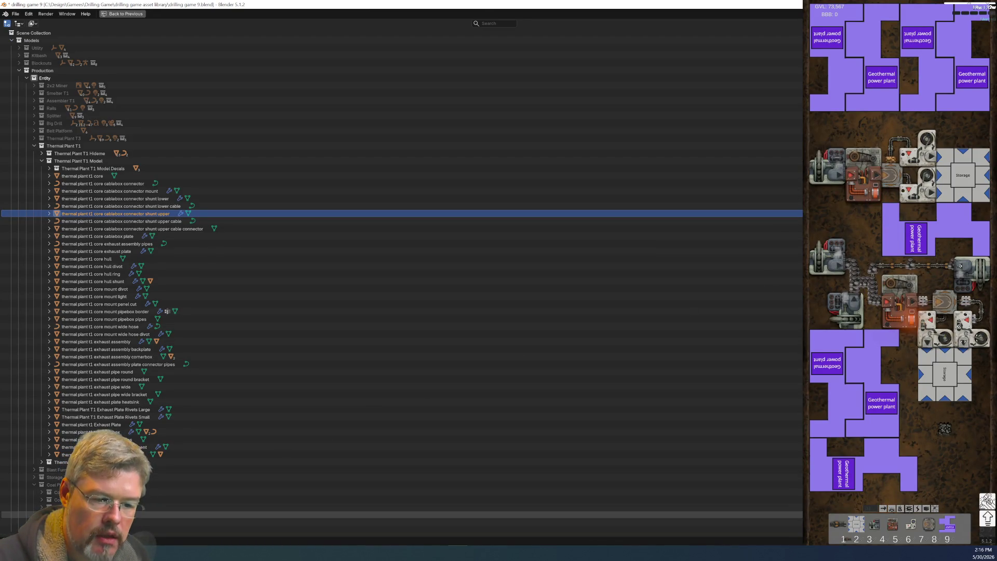
# Step: Deselect the Outliner rows and restore the normal layout with the fan now named 'thermal plant t1 fan blades'
pyautogui.hotkey('alt', 'a')
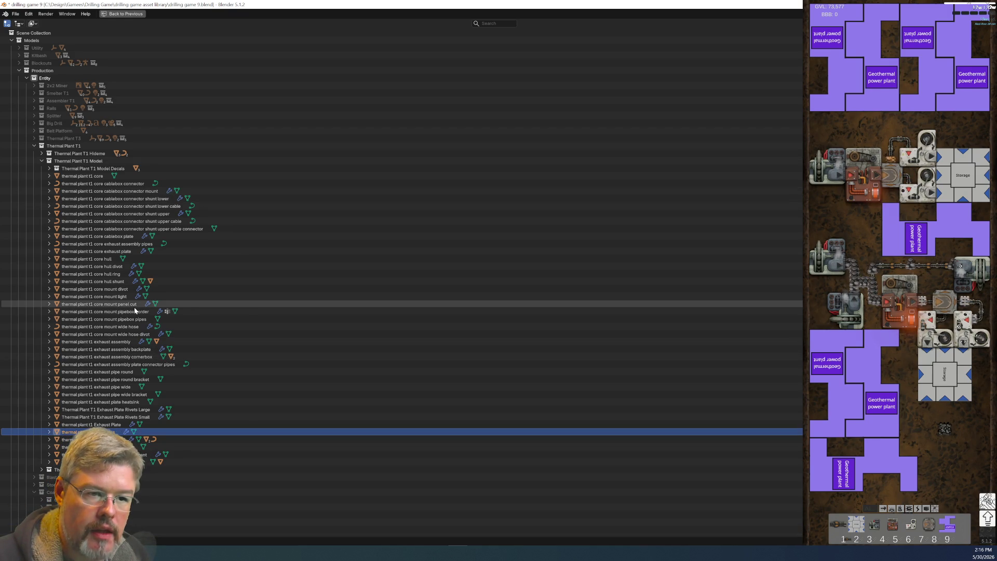
pyautogui.hotkey('ctrl', 'space')
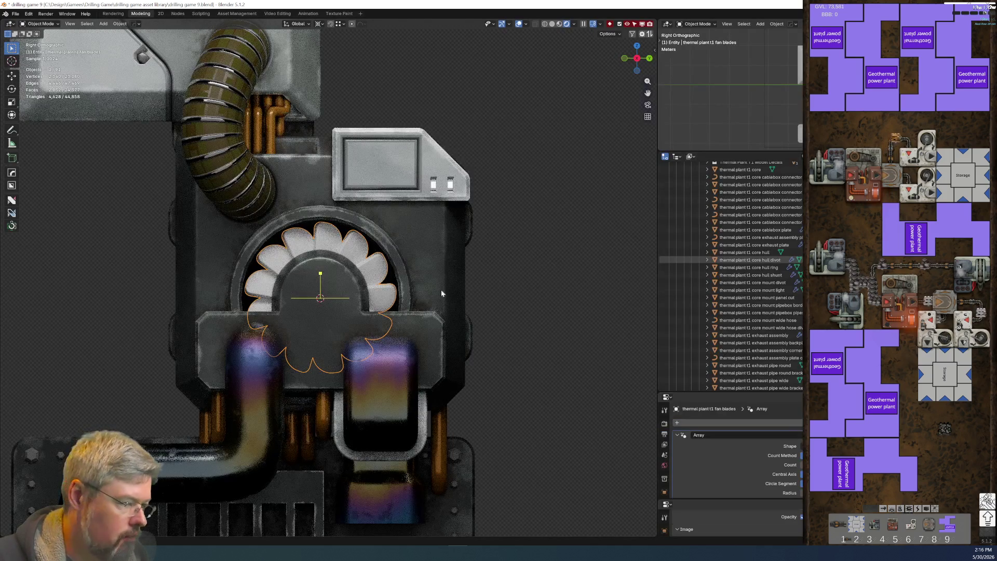
# Step: Save the file and show the World settings in Properties
pyautogui.click(16, 14)
pyautogui.click(40, 63)
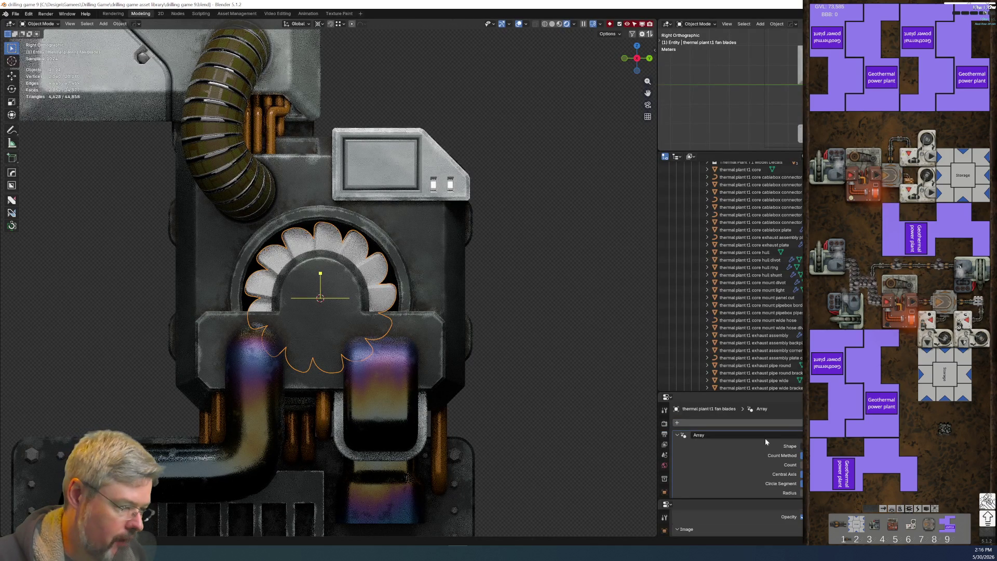
pyautogui.click(664, 466)
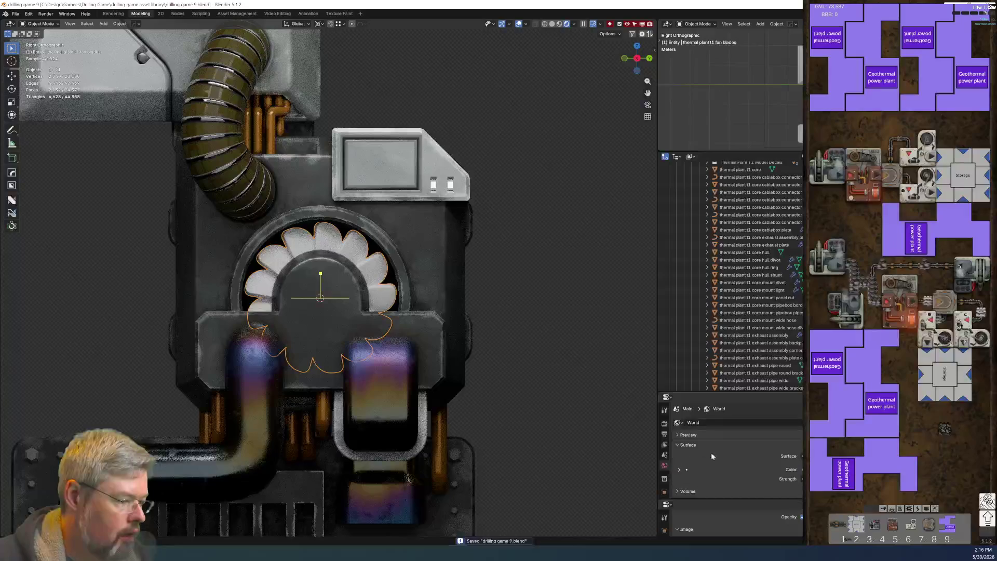
pyautogui.scroll(-3, 667, 483)
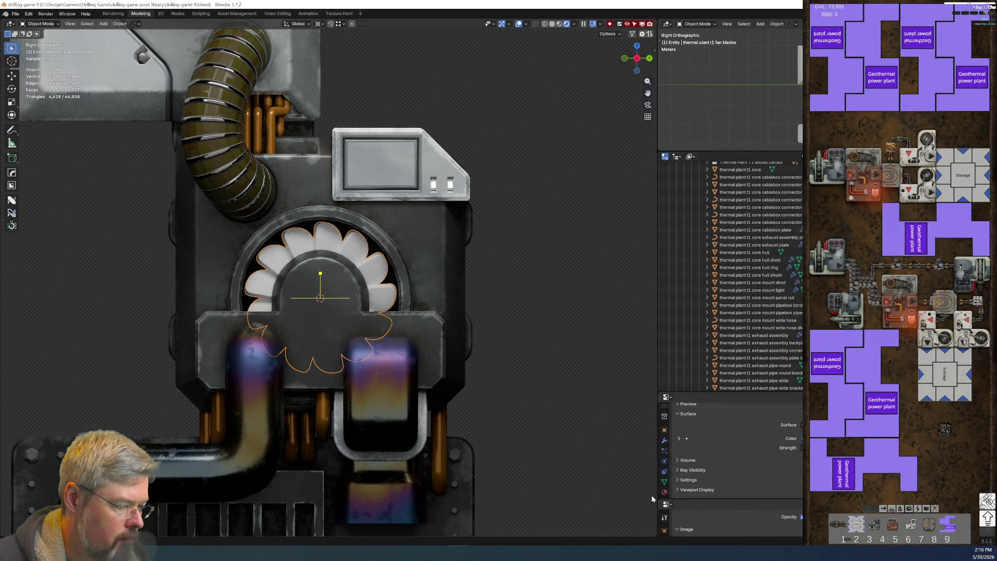
# Step: Merge away the Outliner and Properties column so the 3D viewport fills the window
pyautogui.moveTo(657, 496); pyautogui.dragTo(776, 504)
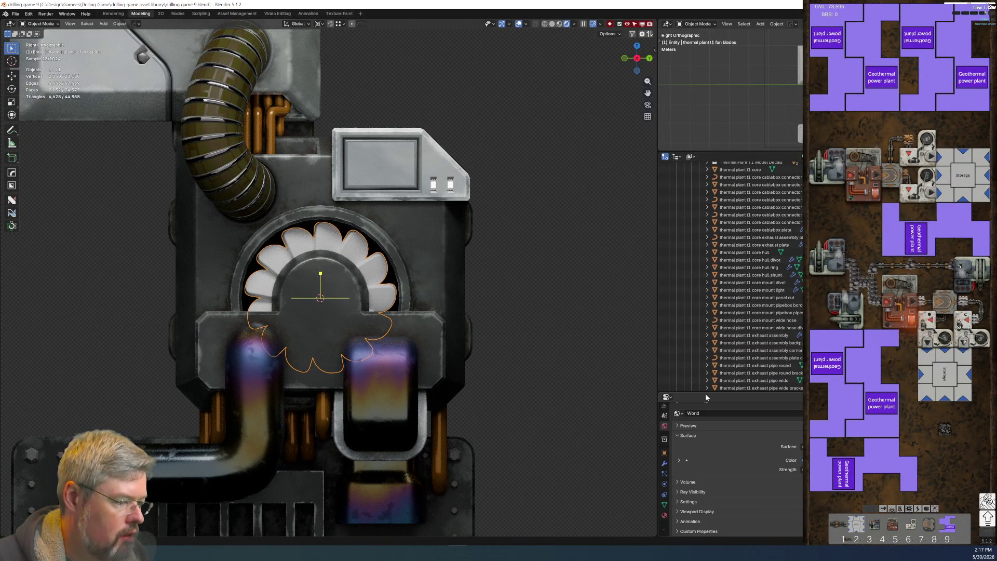
pyautogui.moveTo(696, 393); pyautogui.dragTo(693, 320)
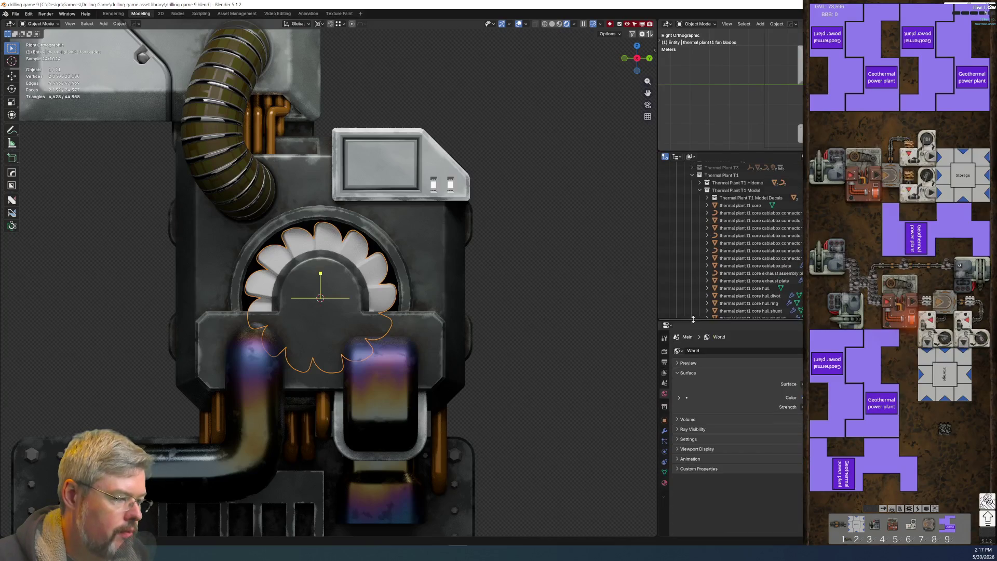
pyautogui.click(665, 480)
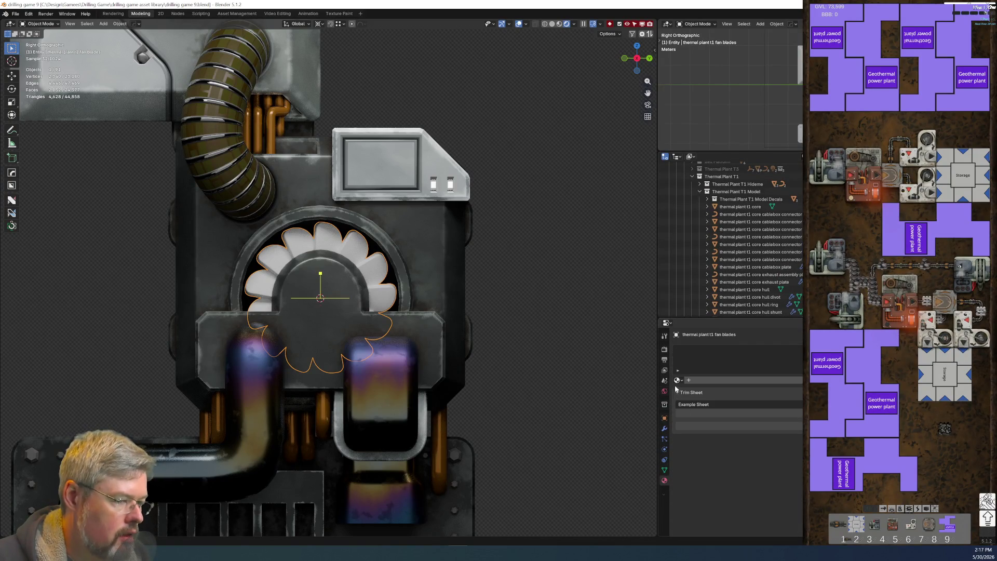
pyautogui.moveTo(657, 354); pyautogui.dragTo(800, 359)
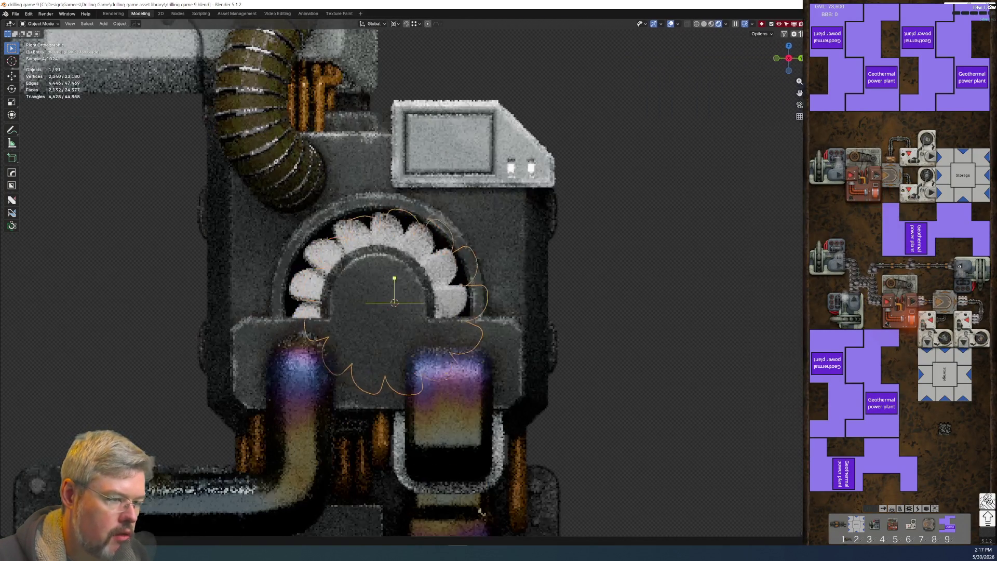
pyautogui.click(15, 13)
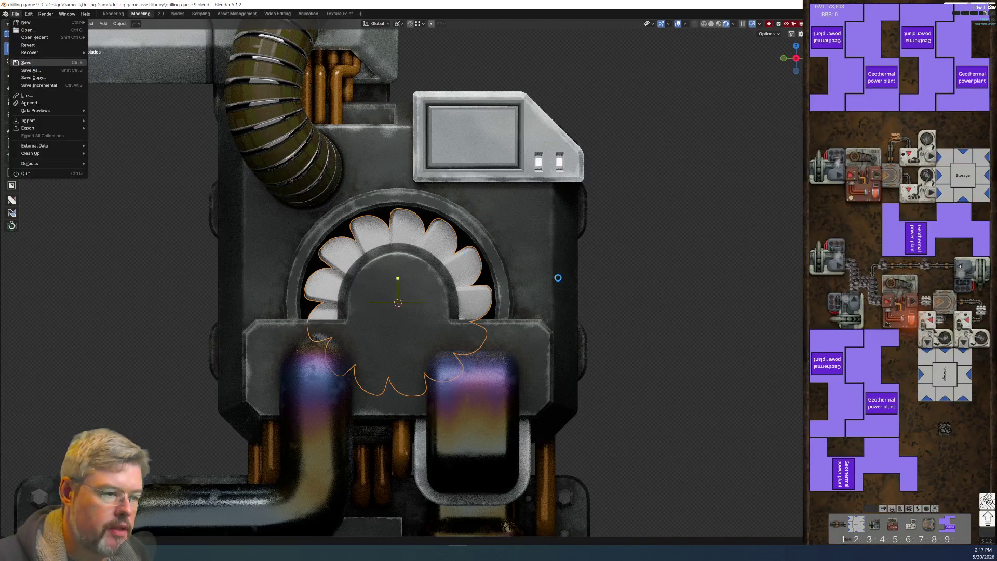
# Step: Save the file and temporarily reveal the hidden coal plant objects, then hide them again
pyautogui.click(33, 64)
pyautogui.scroll(-8, 467, 208)
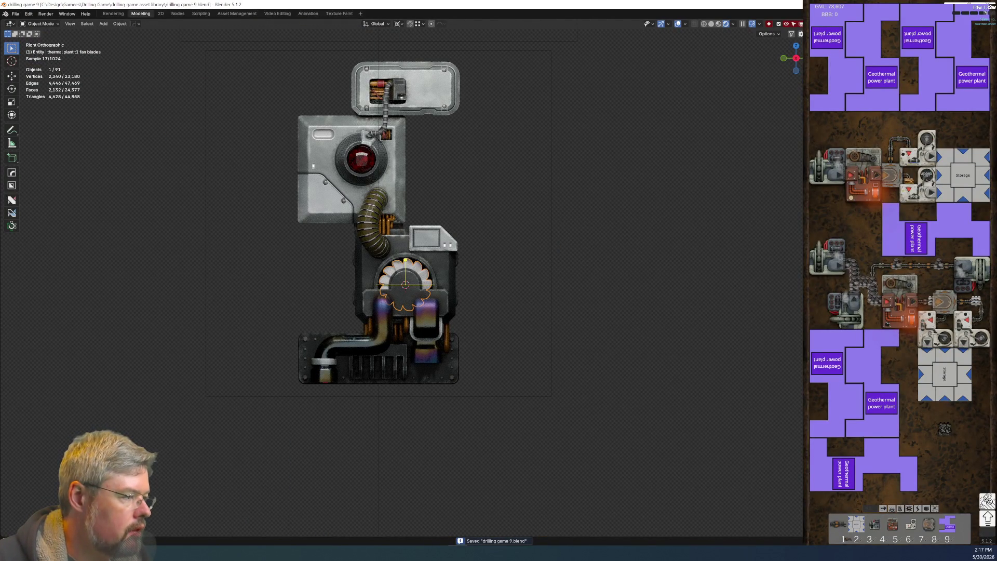
pyautogui.hotkey('ctrl', 'z')
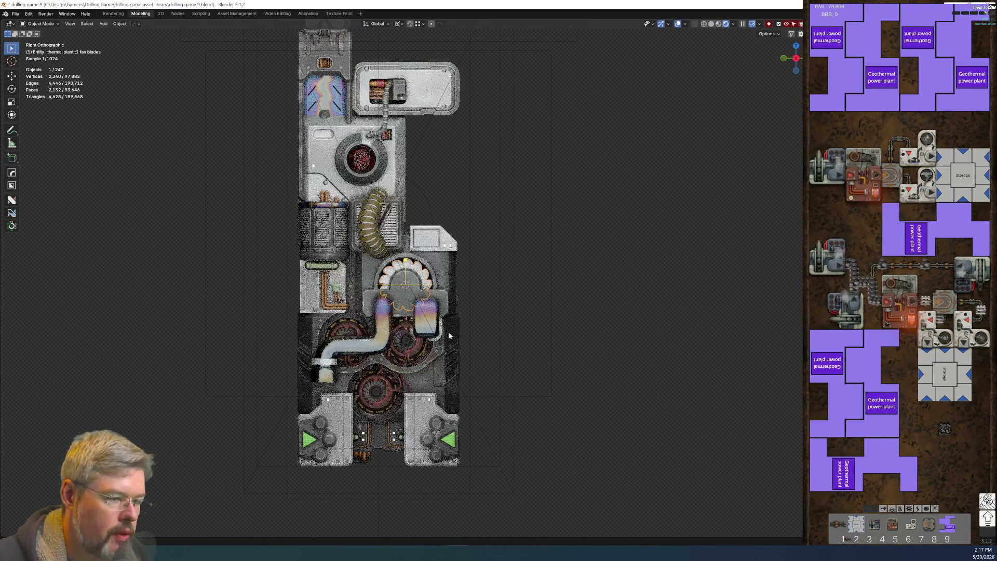
pyautogui.scroll(3, 450, 416)
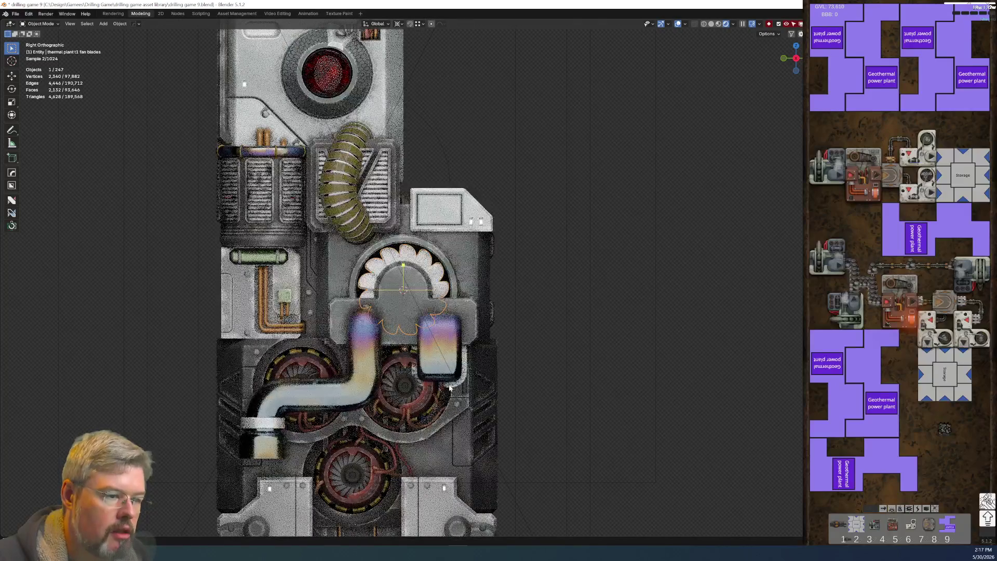
pyautogui.scroll(3, 335, 384)
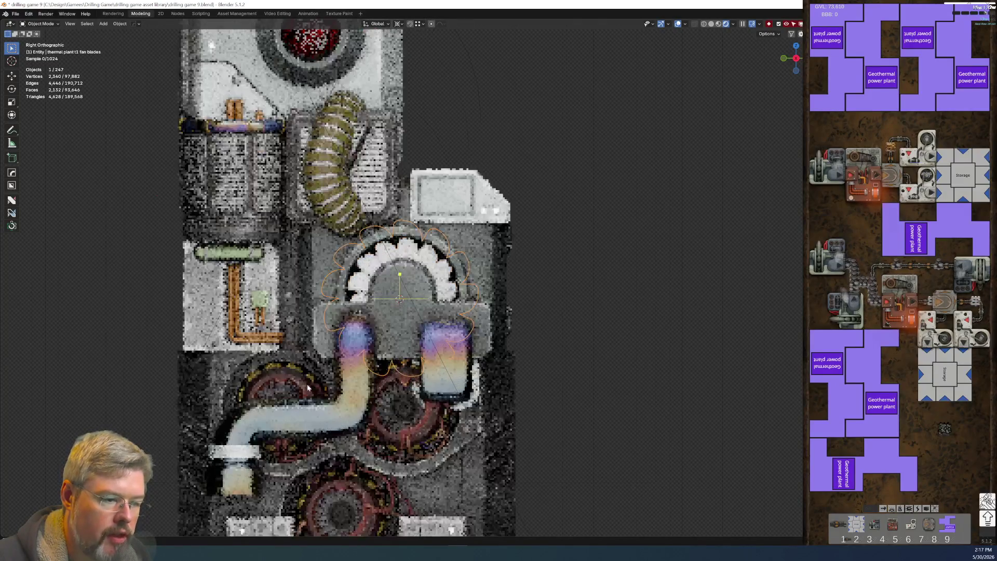
pyautogui.click(229, 440)
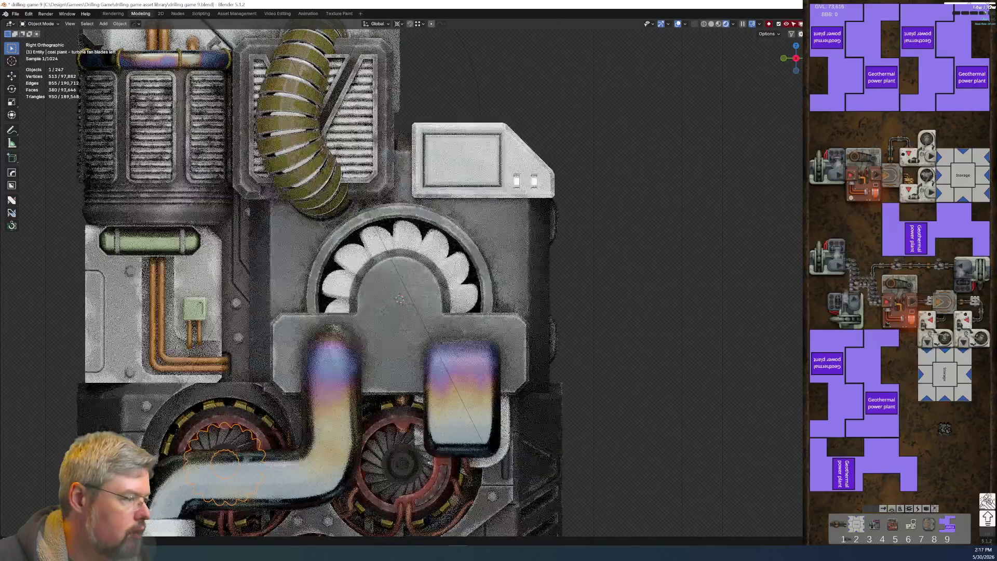
pyautogui.press('h')
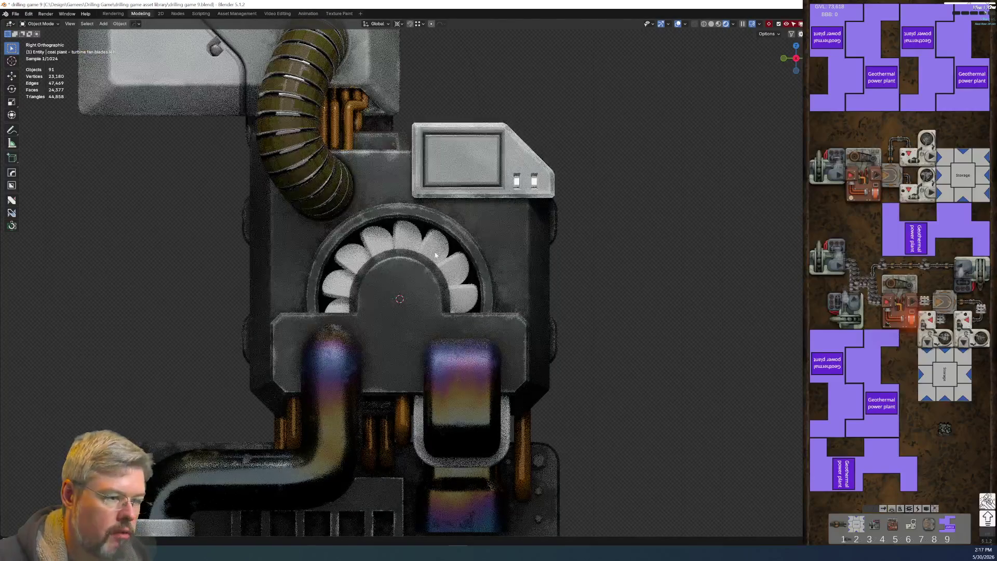
# Step: Assign the 'entity - coal plant - metal - turbine fan fins' material to the fan blades
pyautogui.click(436, 254)
pyautogui.write('entity - coal plant - metal - turbine fan fins')
pyautogui.press('Return')
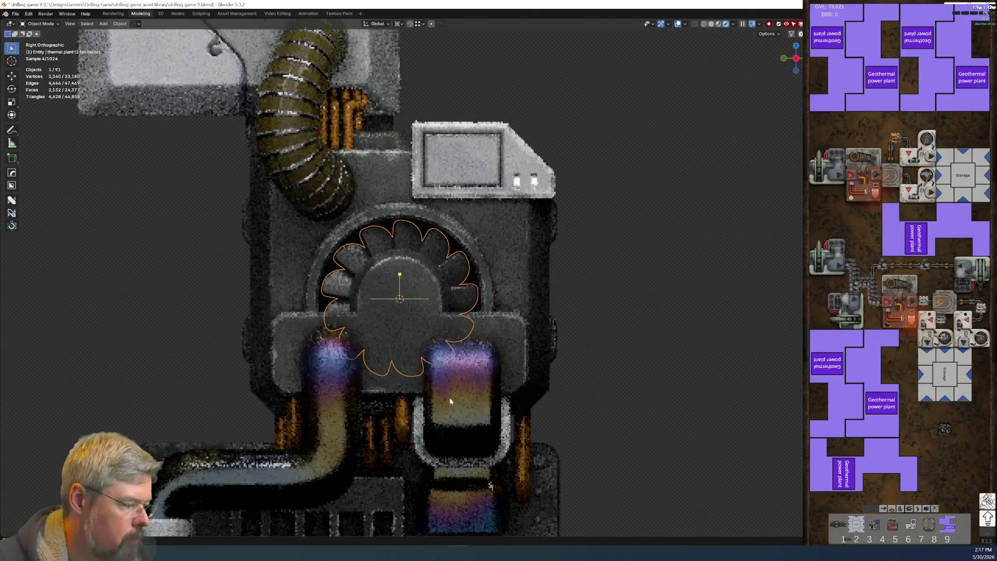
pyautogui.click(177, 14)
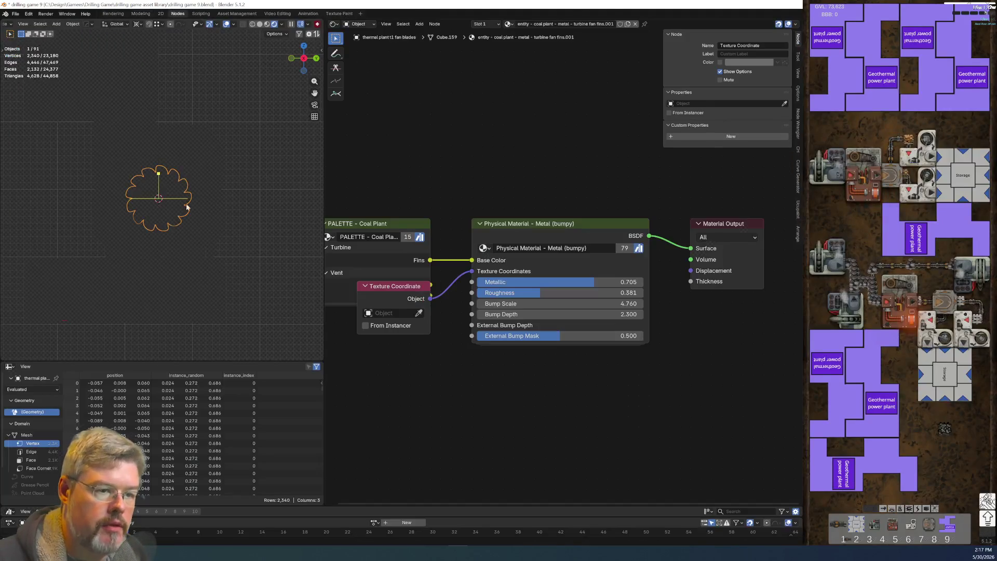
# Step: Drag the Texture Coordinate node below the PALETTE - Coal Plant node so they no longer overlap
pyautogui.scroll(3, 110, 194)
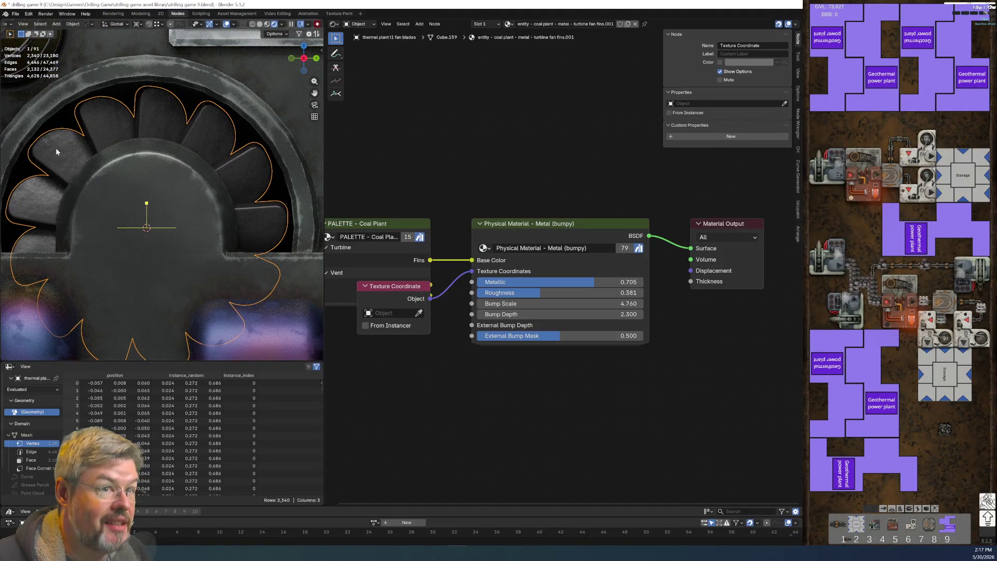
pyautogui.scroll(1, 503, 428)
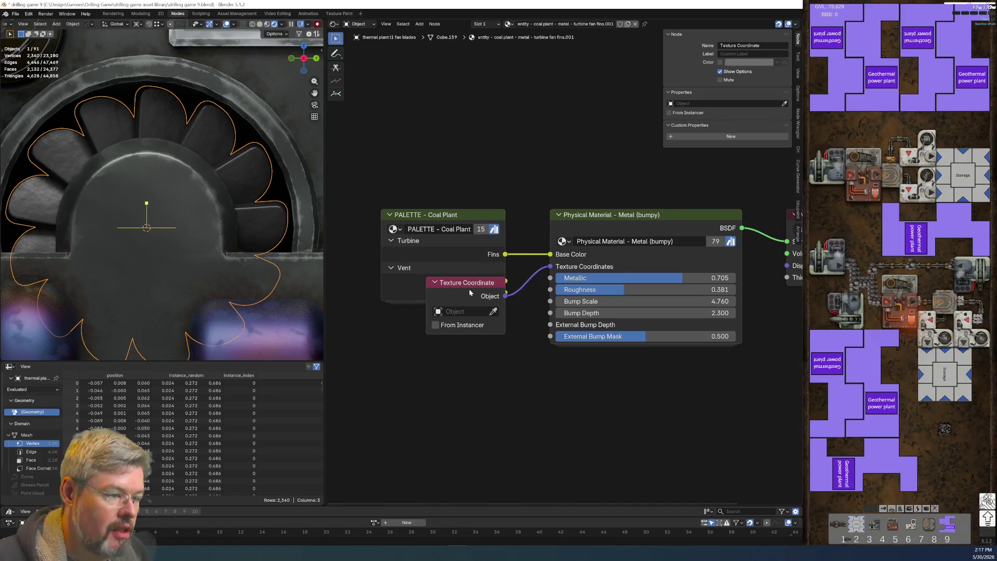
pyautogui.moveTo(469, 288); pyautogui.dragTo(473, 323)
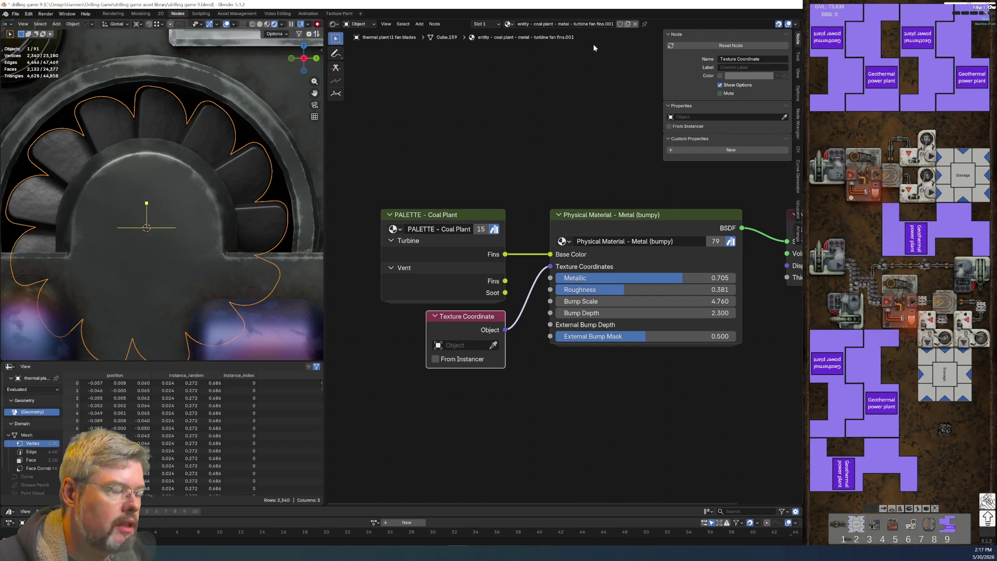
pyautogui.doubleClick(605, 23)
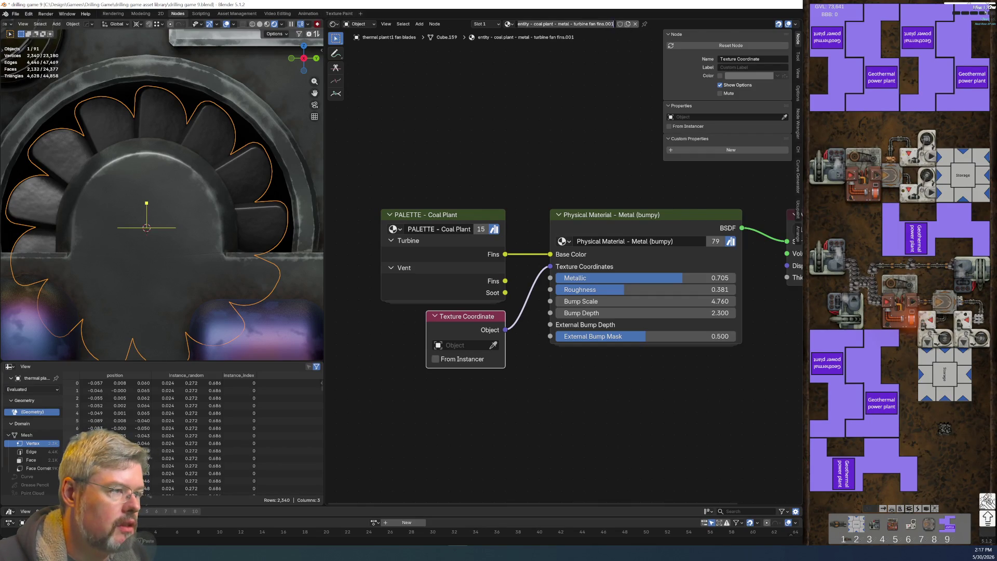
# Step: Edit the fan material's name, replacing 'coal' with 'thermal' and 'fins' with 'blades'
pyautogui.press('Right')
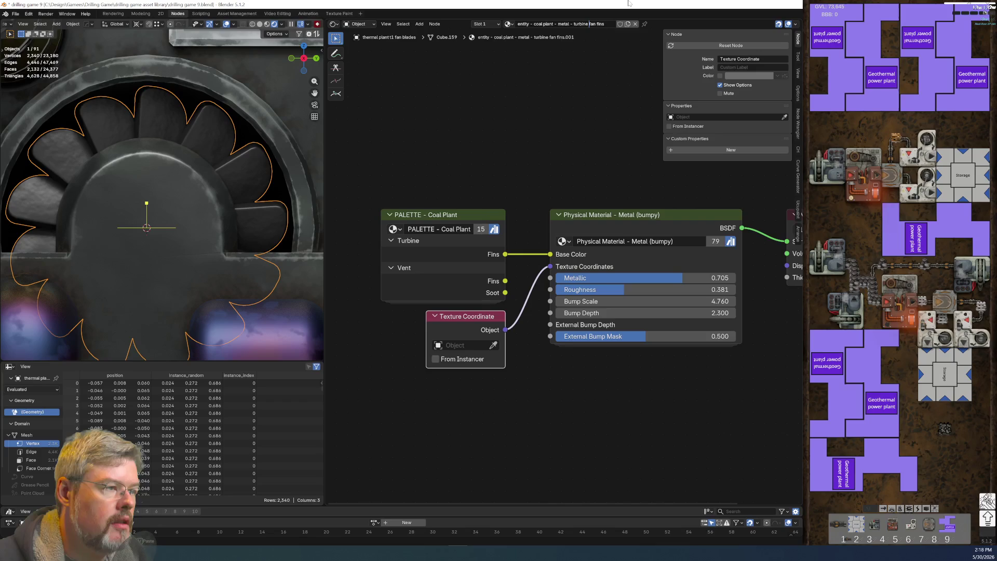
pyautogui.press('BackSpace')
pyautogui.press('BackSpace')
pyautogui.press('BackSpace')
pyautogui.write('thermal')
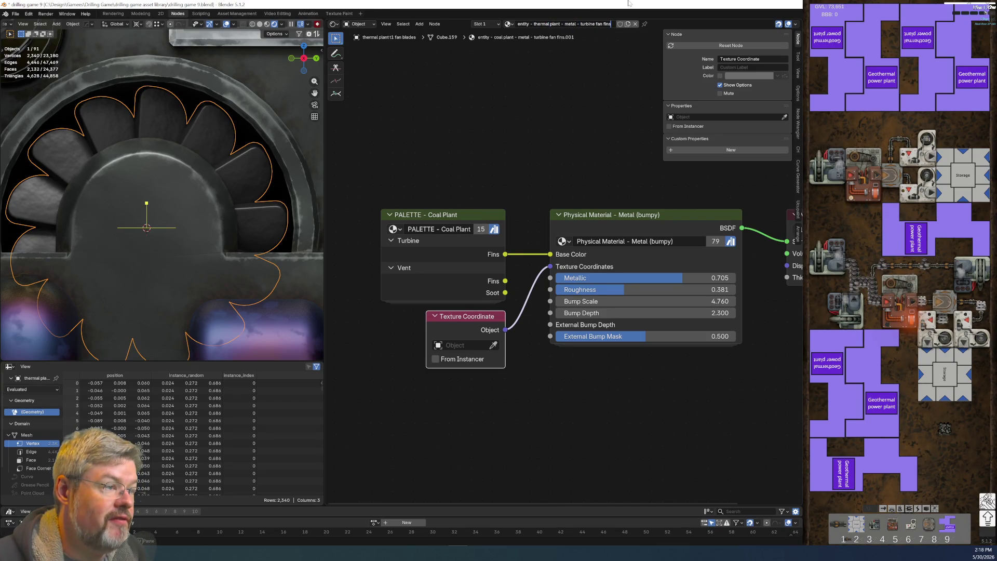
pyautogui.press('BackSpace')
pyautogui.press('BackSpace')
pyautogui.press('BackSpace')
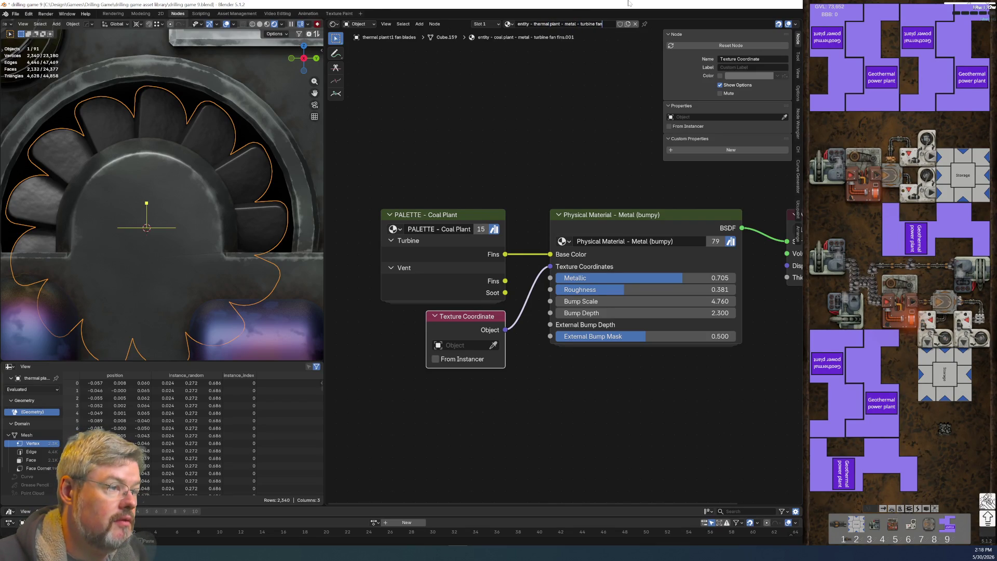
pyautogui.press('Return')
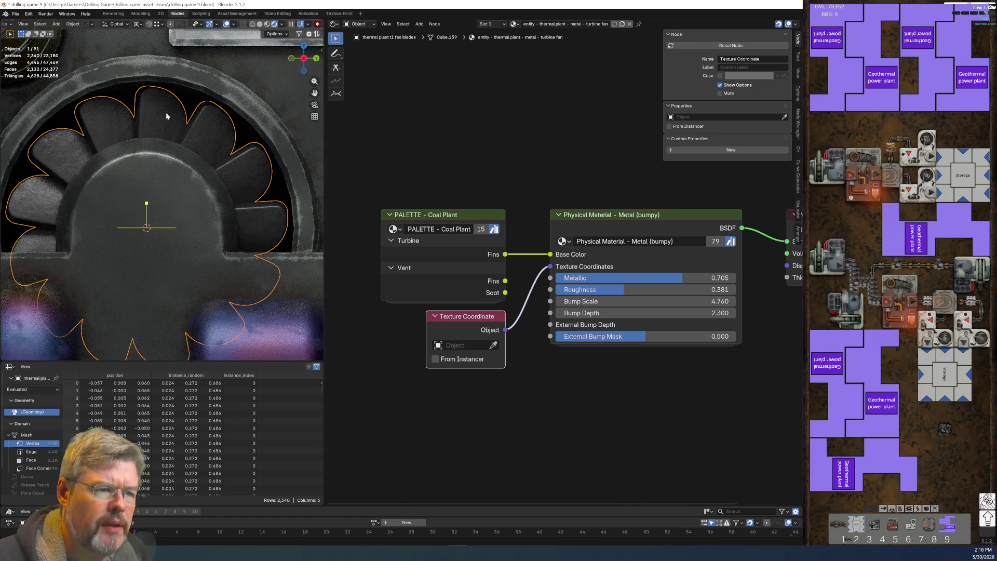
pyautogui.press('F2')
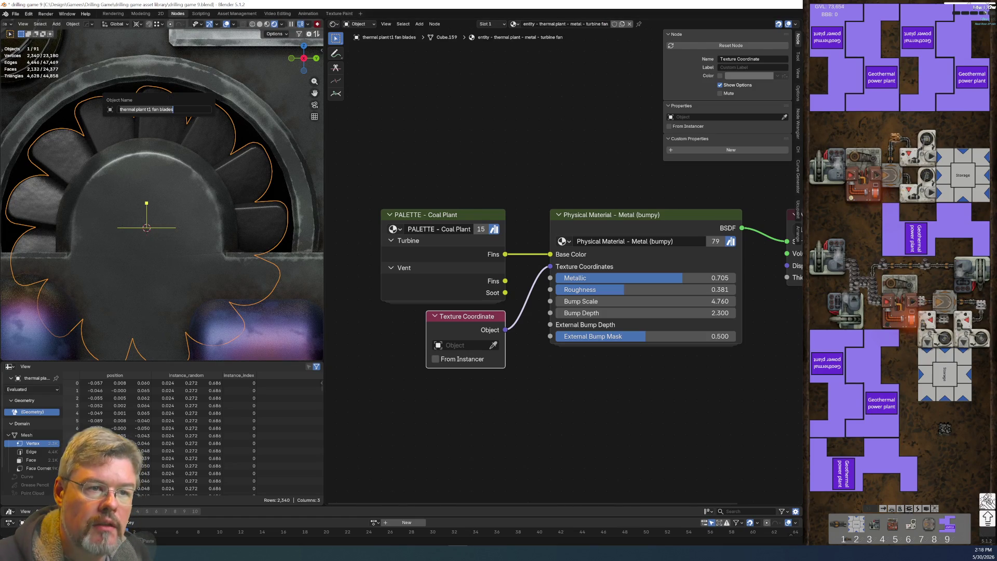
pyautogui.write(' blades')
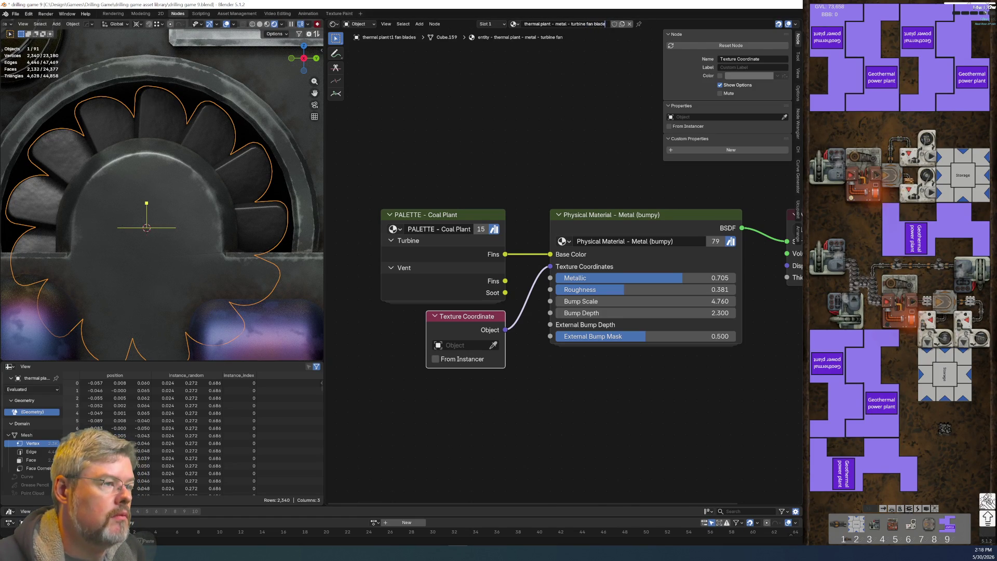
pyautogui.press('Return')
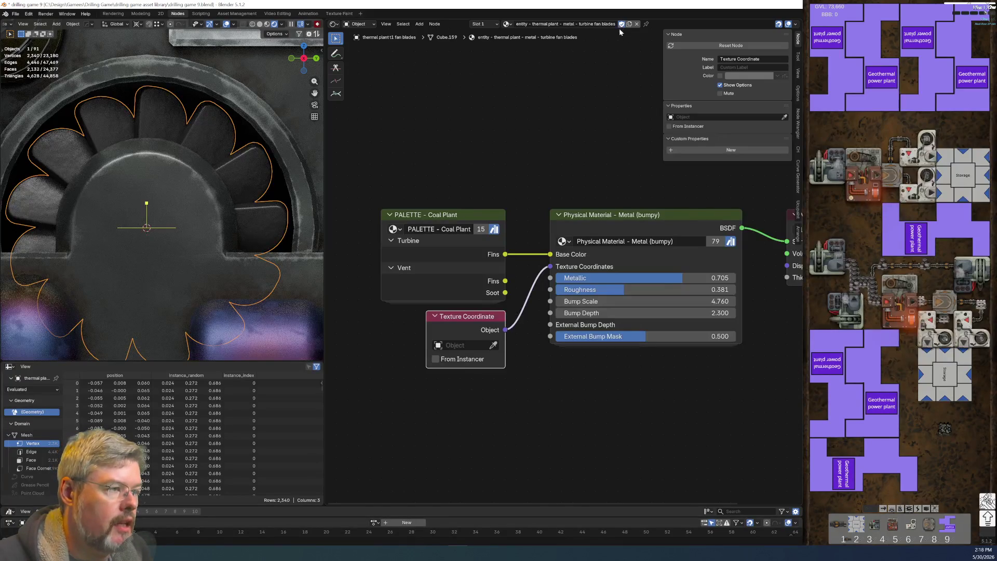
pyautogui.click(15, 13)
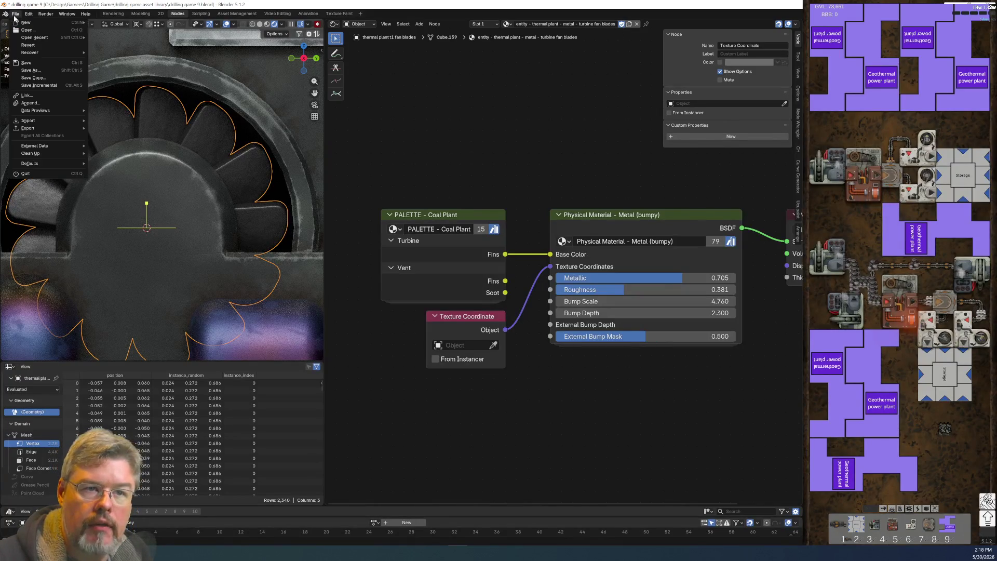
# Step: Save the file, then set the Physical Material Bump Scale to 2 and then 3.000
pyautogui.click(33, 64)
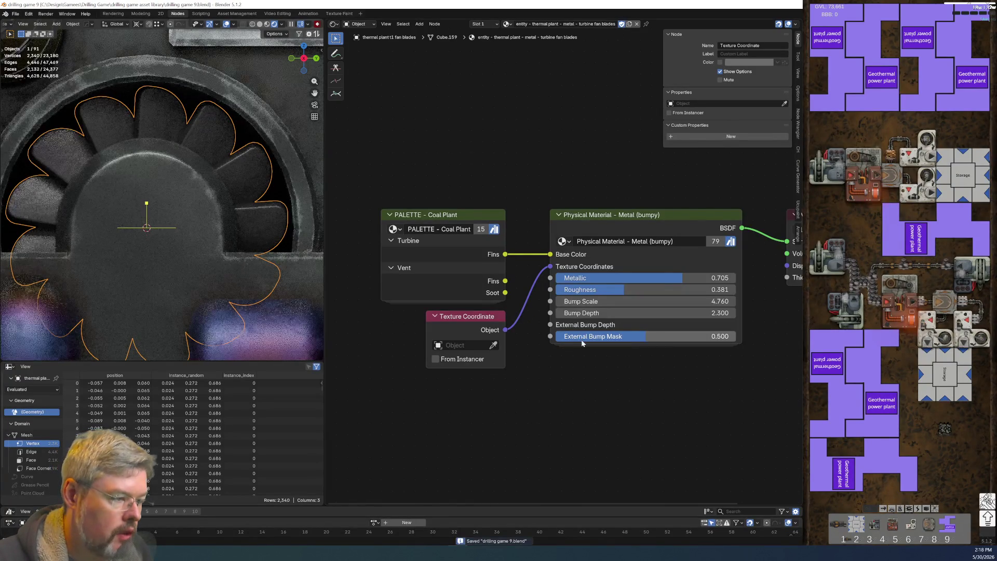
pyautogui.click(639, 302)
pyautogui.write('2')
pyautogui.press('Return')
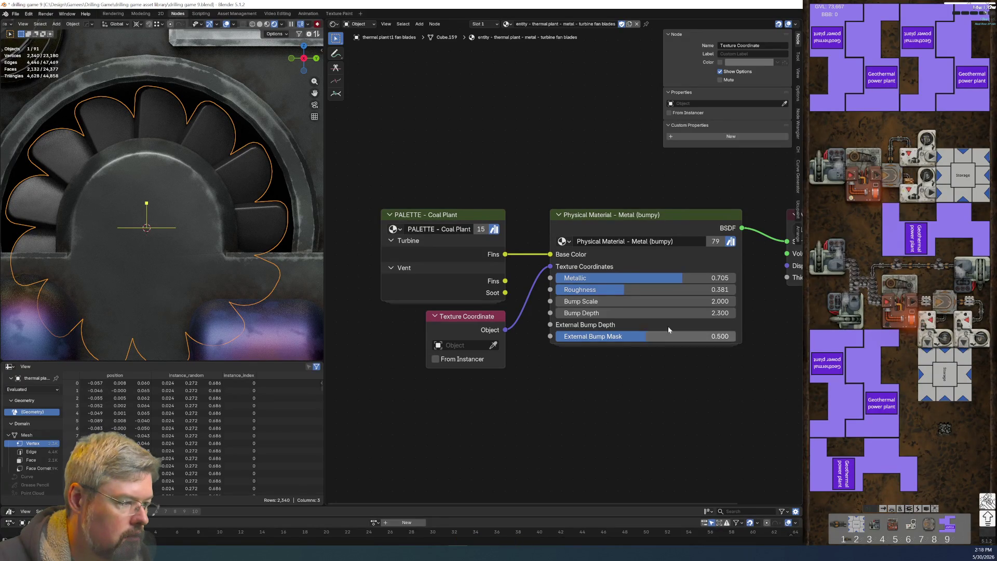
pyautogui.click(649, 302)
pyautogui.write('3')
pyautogui.press('Return')
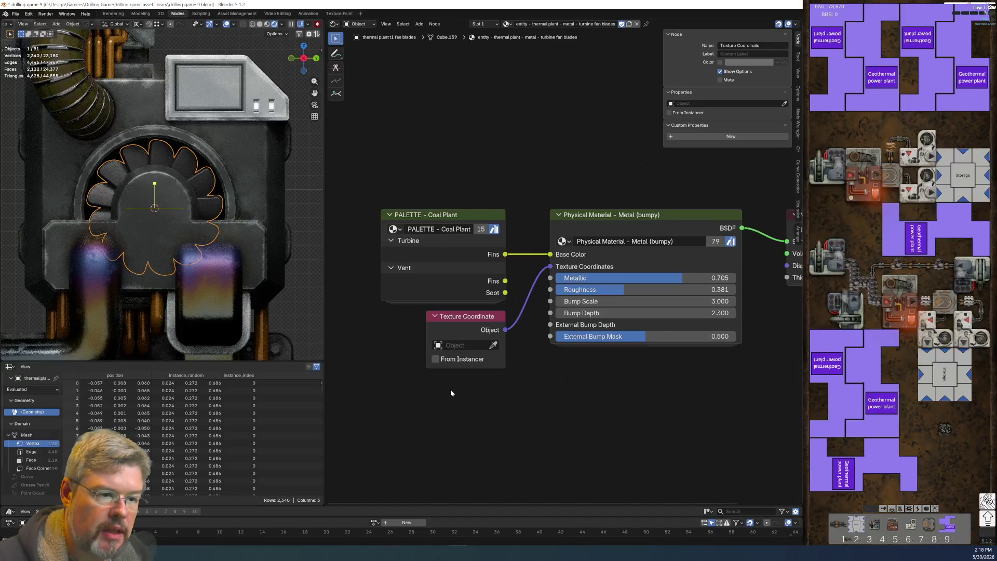
# Step: Deselect the fan blades and bring the palette node back into view
pyautogui.scroll(-5, 229, 195)
pyautogui.click(229, 196)
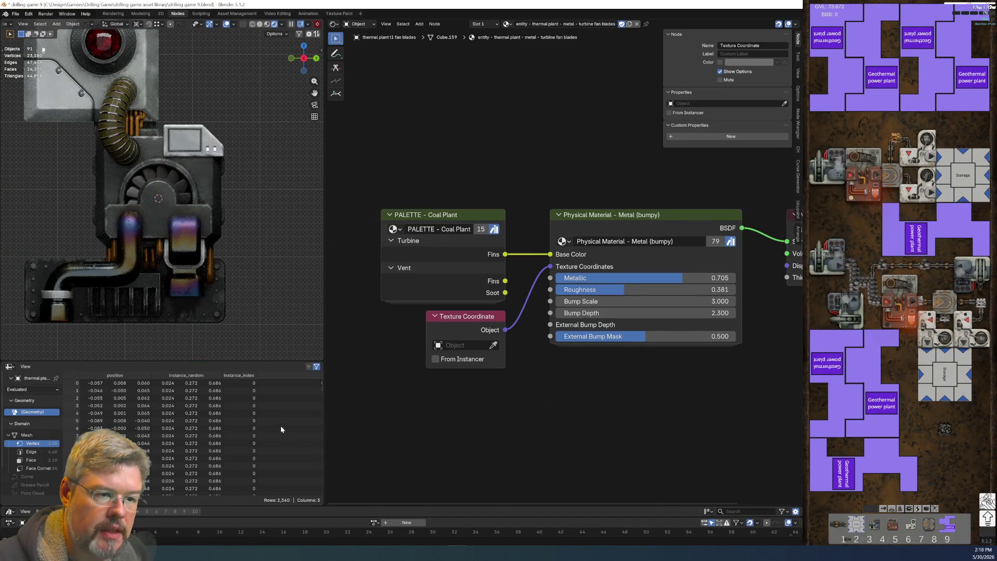
pyautogui.scroll(-3, 237, 255)
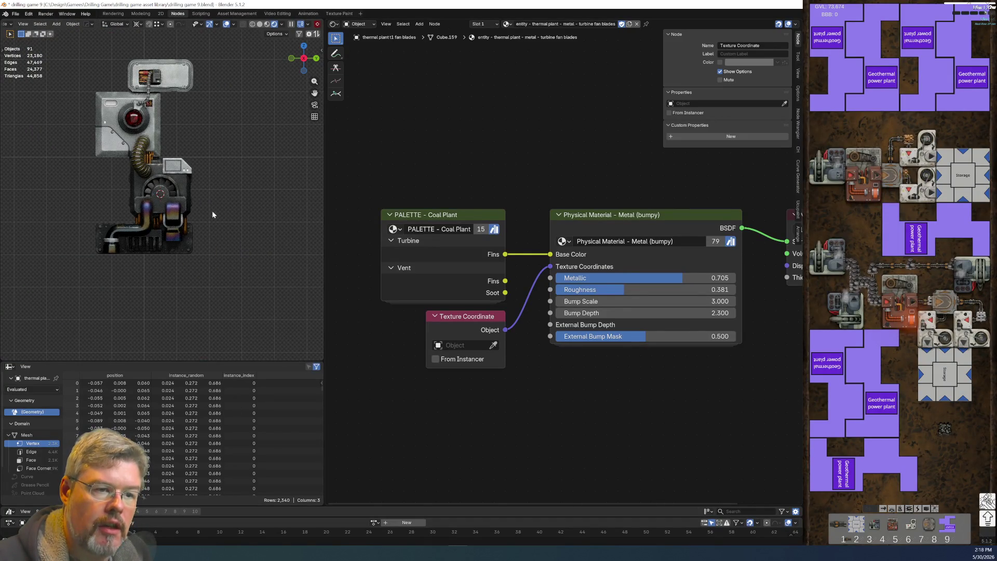
pyautogui.scroll(4, 179, 214)
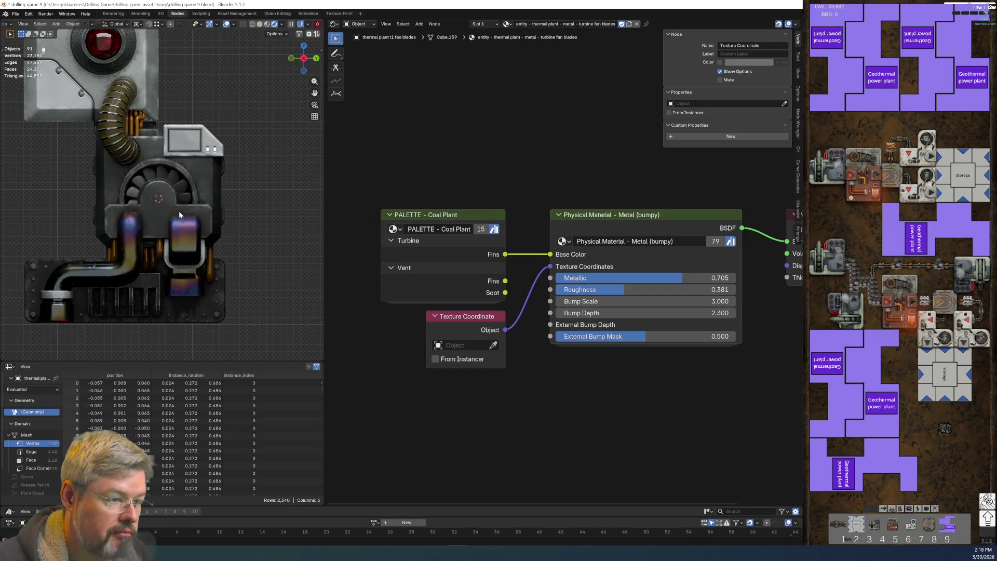
pyautogui.click(393, 229)
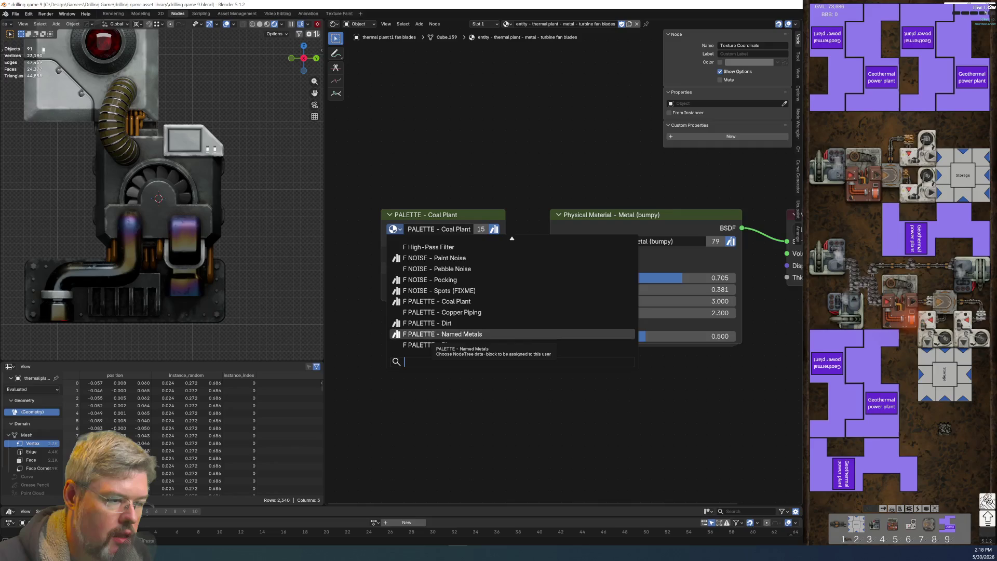
# Step: Try the Copper Piping palette, undo back to Coal Plant, and select that palette node
pyautogui.click(441, 312)
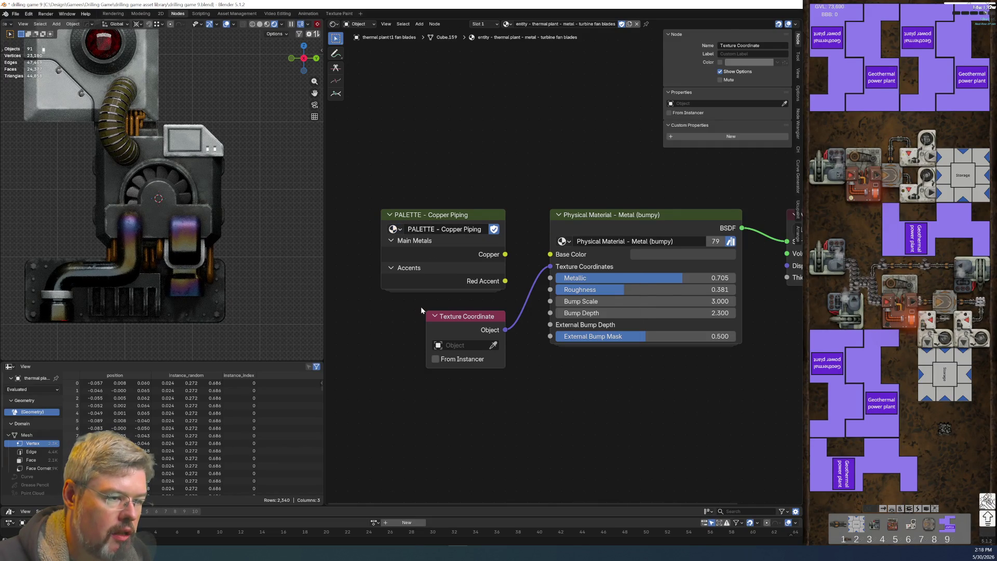
pyautogui.hotkey('ctrl', 'z')
pyautogui.click(456, 265)
pyautogui.scroll(-1, 457, 265)
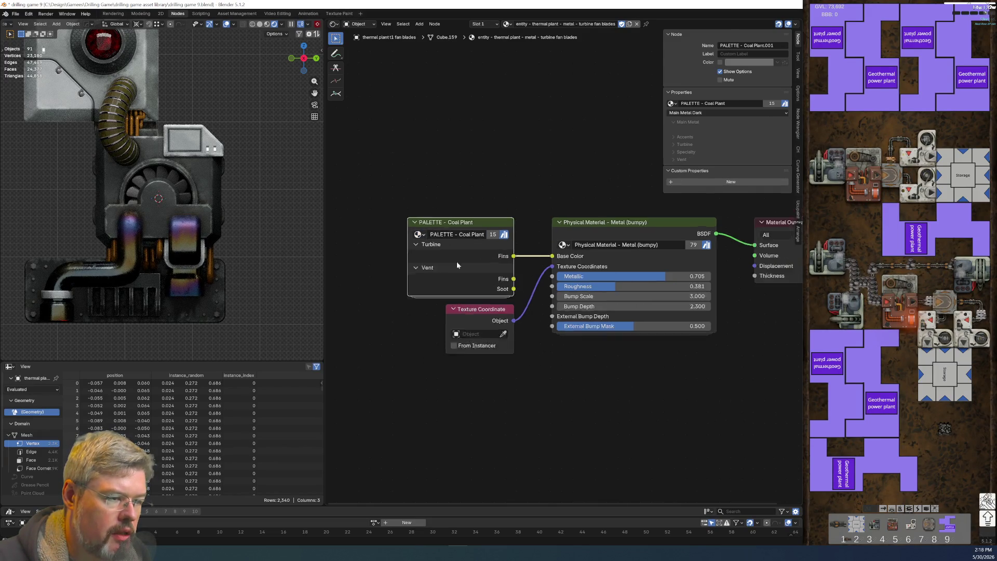
pyautogui.moveTo(456, 265); pyautogui.dragTo(452, 166, button='middle')
# Step: Duplicate the Coal Plant palette node, switch the copy to Copper Piping, and mark it as an asset
pyautogui.hotkey('shift', 'd')
pyautogui.click(446, 228)
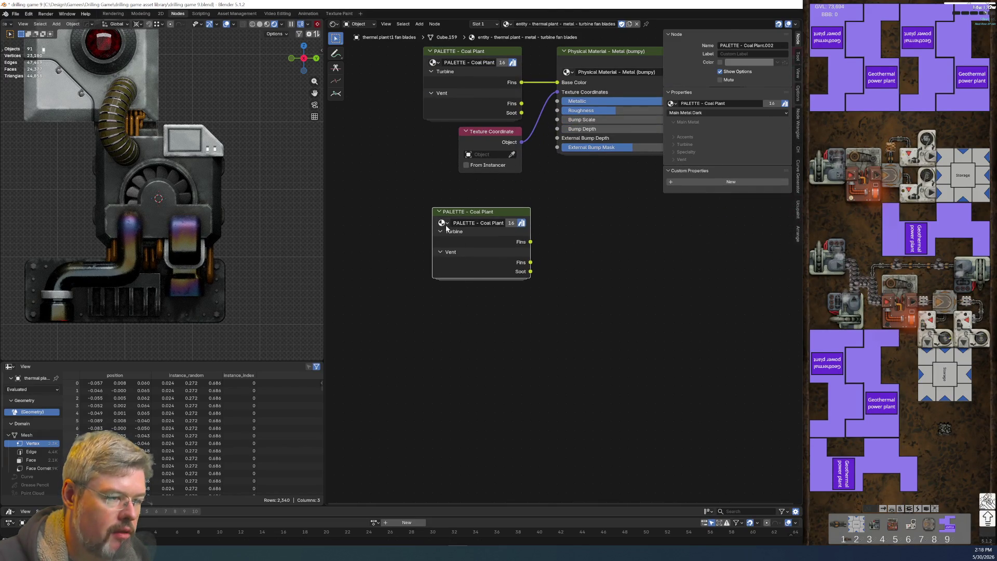
pyautogui.click(445, 227)
pyautogui.click(470, 288)
pyautogui.rightClick(509, 223)
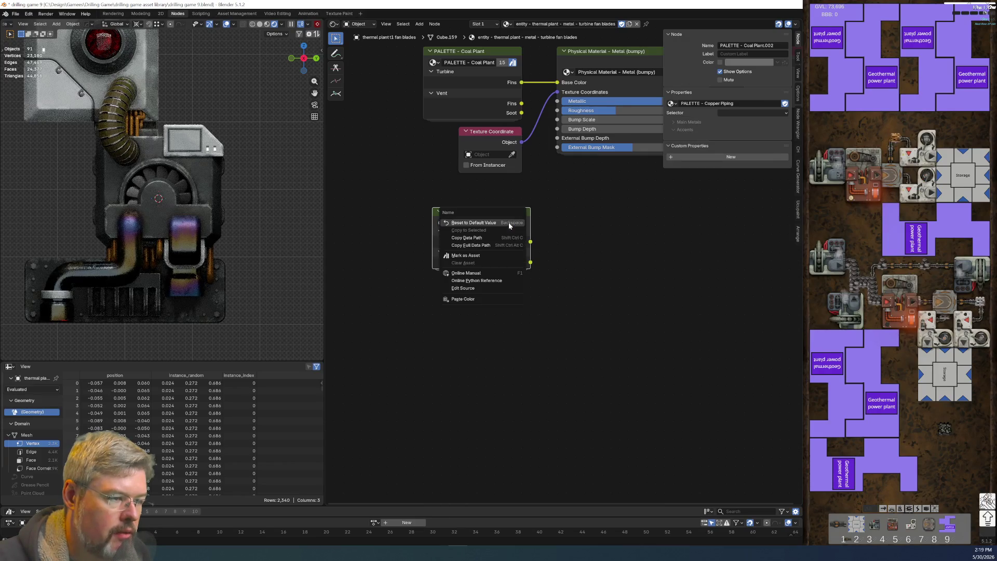
pyautogui.click(490, 255)
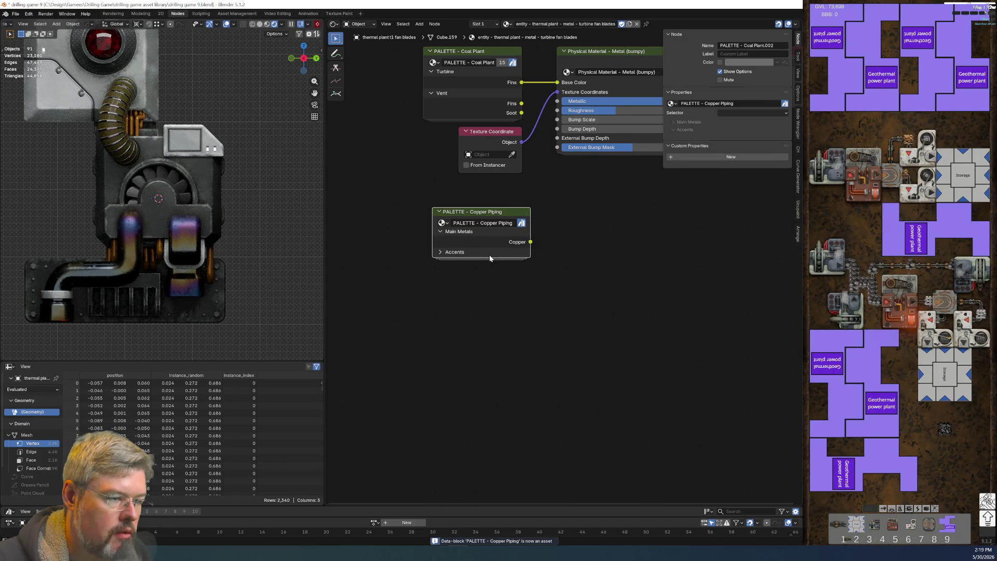
pyautogui.click(446, 253)
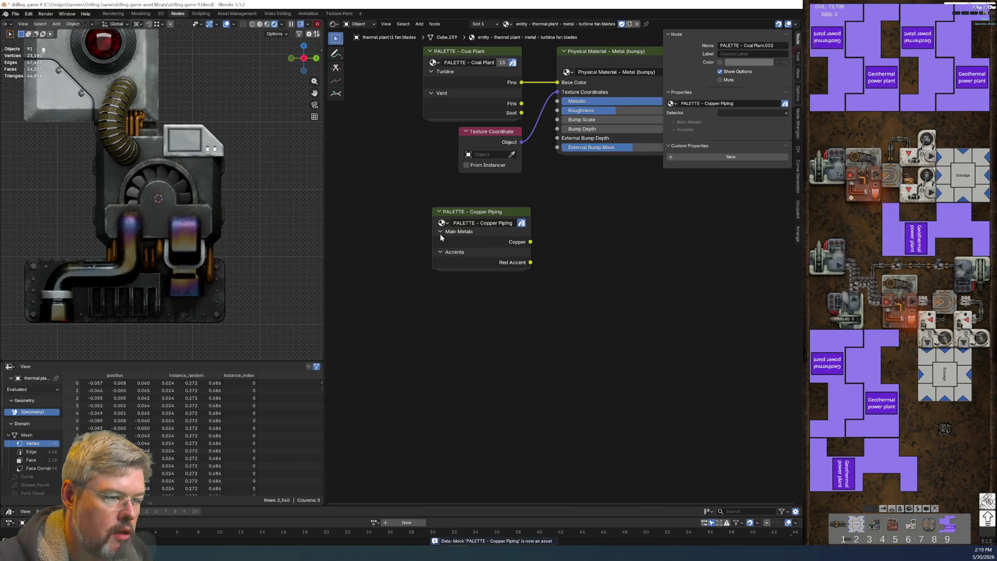
# Step: Switch the copy via NOISE - Pebble Noise to PALETTE - Rivets and mark Rivets as an asset
pyautogui.click(443, 222)
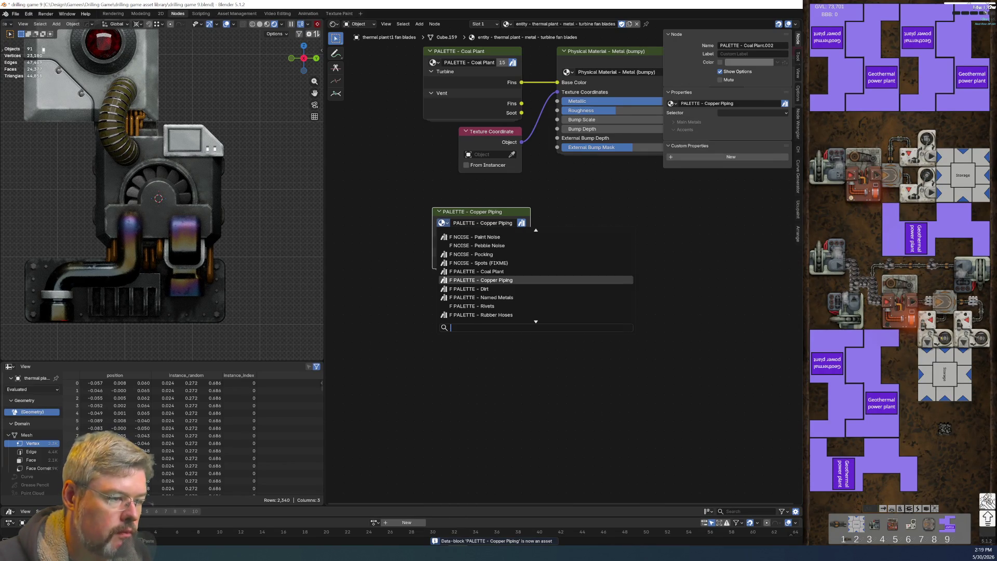
pyautogui.click(480, 246)
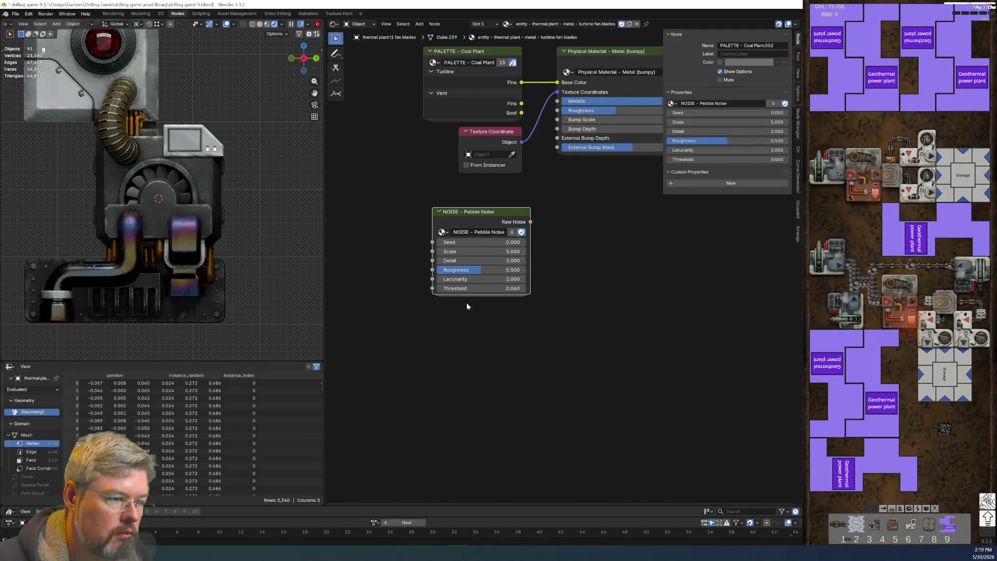
pyautogui.click(443, 233)
pyautogui.press('Down')
pyautogui.press('Down')
pyautogui.press('Down')
pyautogui.press('Down')
pyautogui.press('Down')
pyautogui.press('Down')
pyautogui.press('Down')
pyautogui.press('Down')
pyautogui.press('Down')
pyautogui.press('Down')
pyautogui.press('Down')
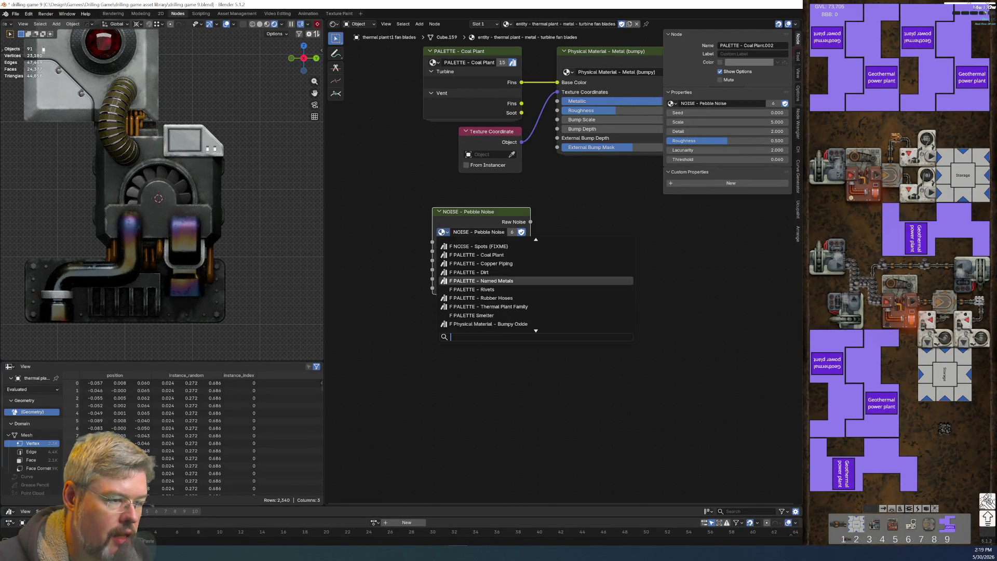
pyautogui.click(478, 290)
pyautogui.rightClick(491, 234)
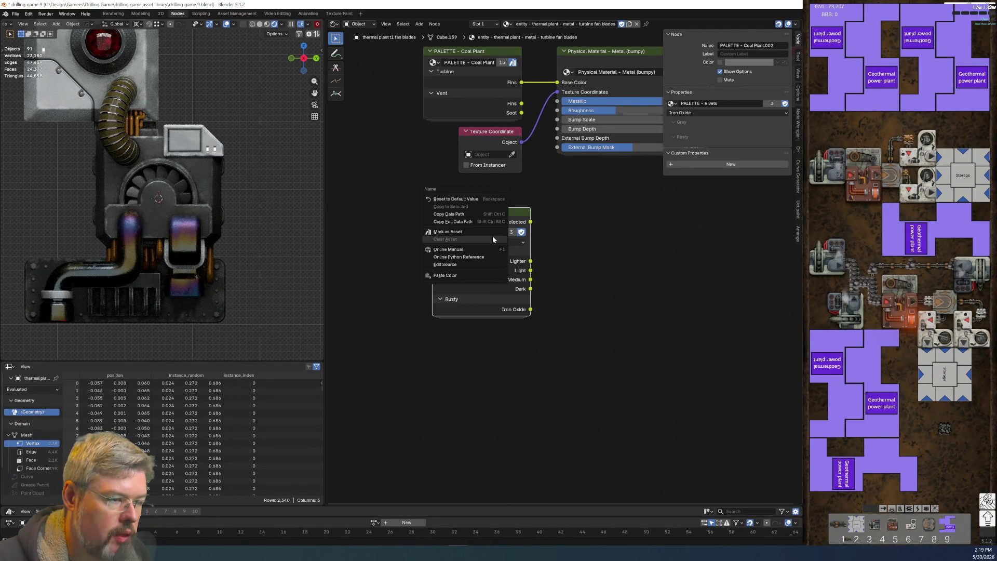
pyautogui.click(491, 234)
pyautogui.press('Tab')
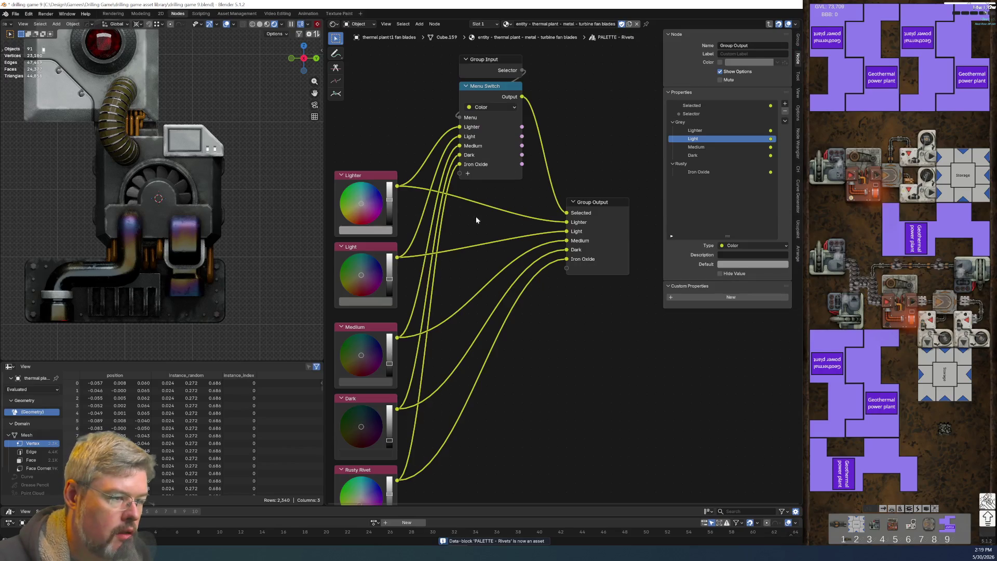
pyautogui.press('Tab')
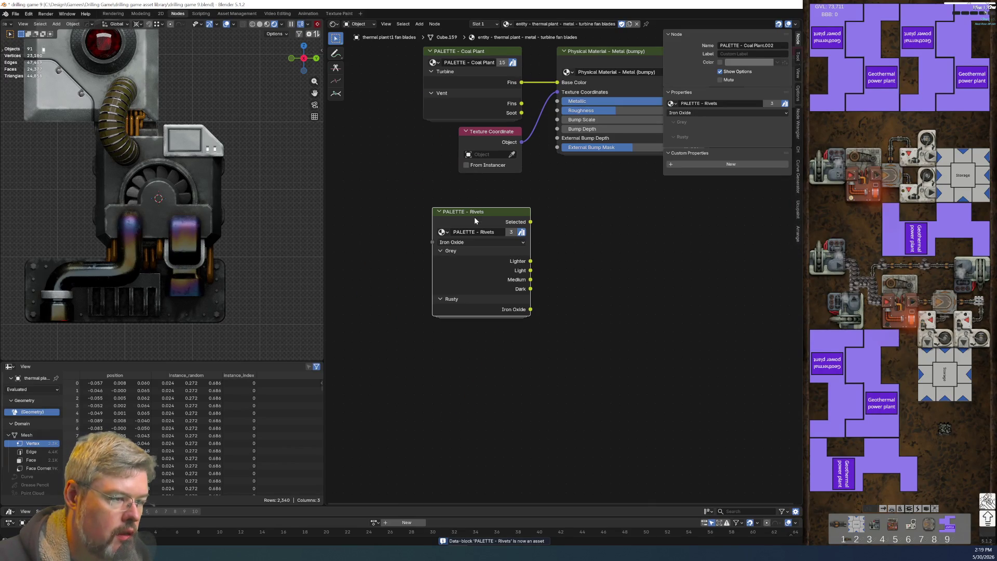
# Step: Swap the node to the Smelter group, rename it PALETTE - Smelter, and mark it as an asset
pyautogui.click(442, 232)
pyautogui.click(473, 315)
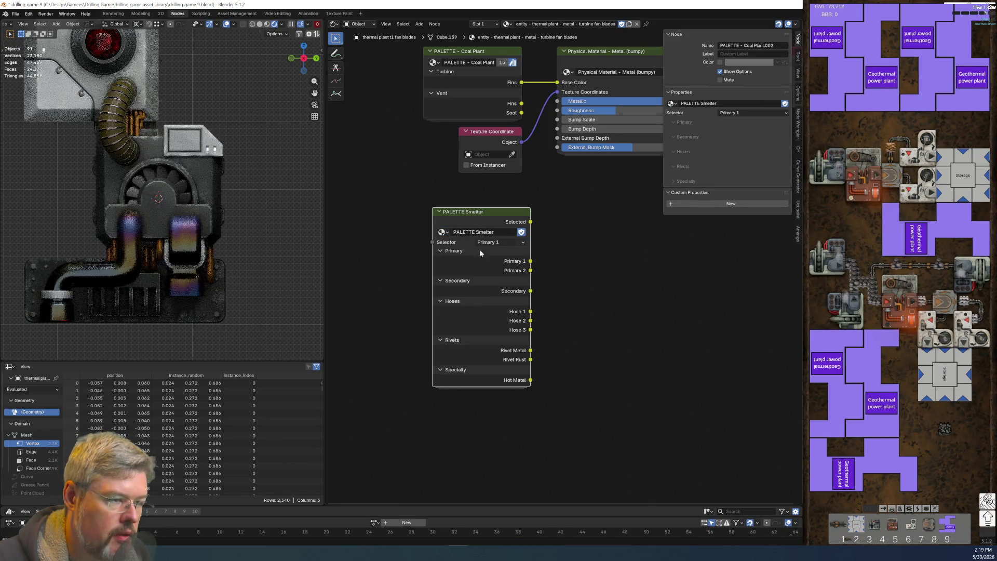
pyautogui.write('-')
pyautogui.press('Return')
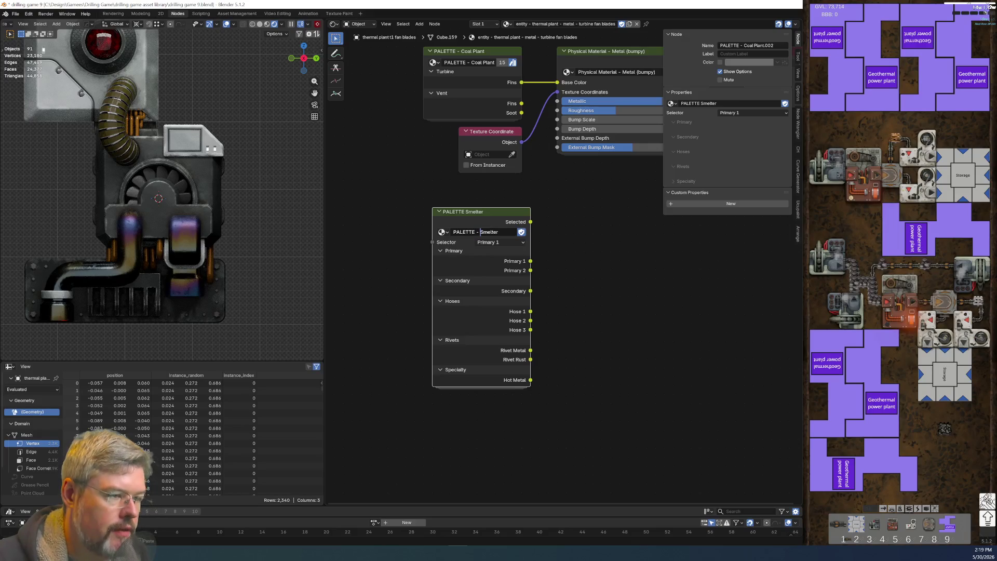
pyautogui.rightClick(492, 232)
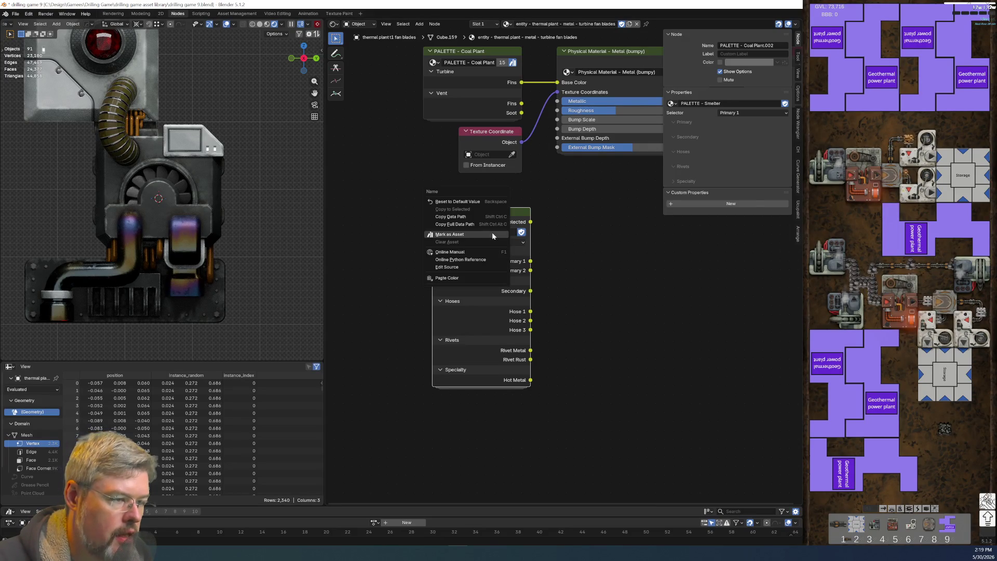
pyautogui.click(493, 214)
pyautogui.press('Tab')
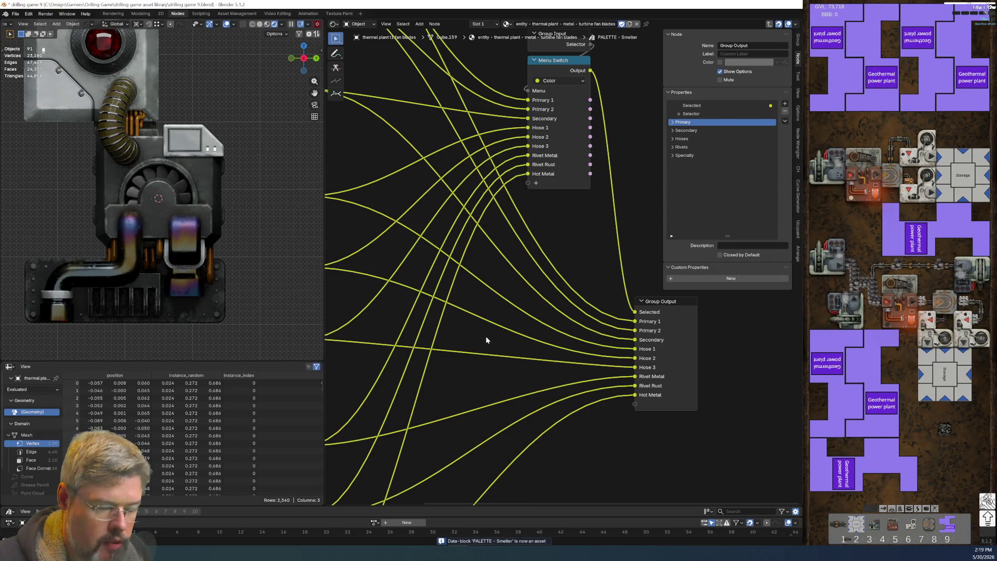
pyautogui.press('Tab')
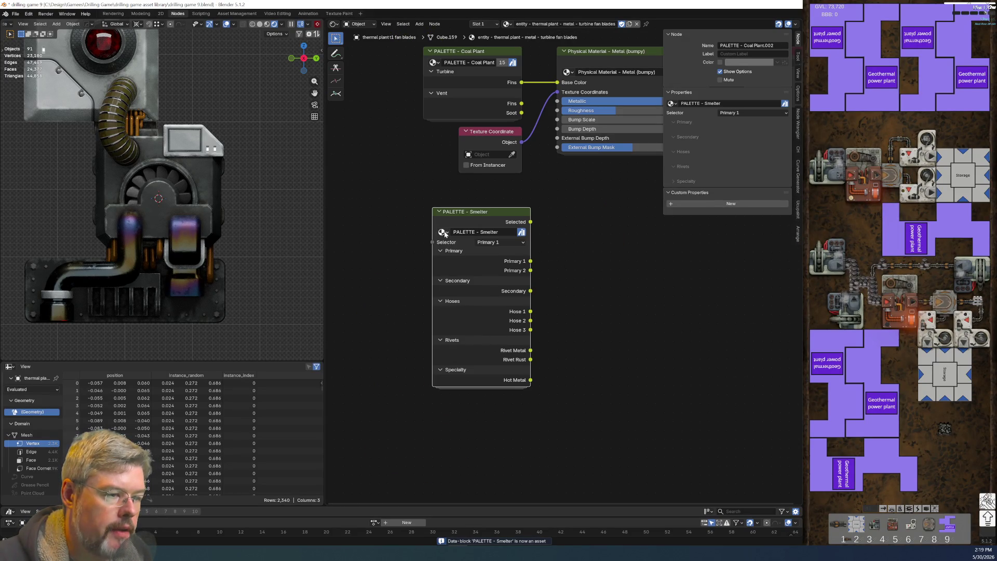
# Step: Load PALETTE - Thermal Plant Family into the group node from the browse list
pyautogui.click(442, 232)
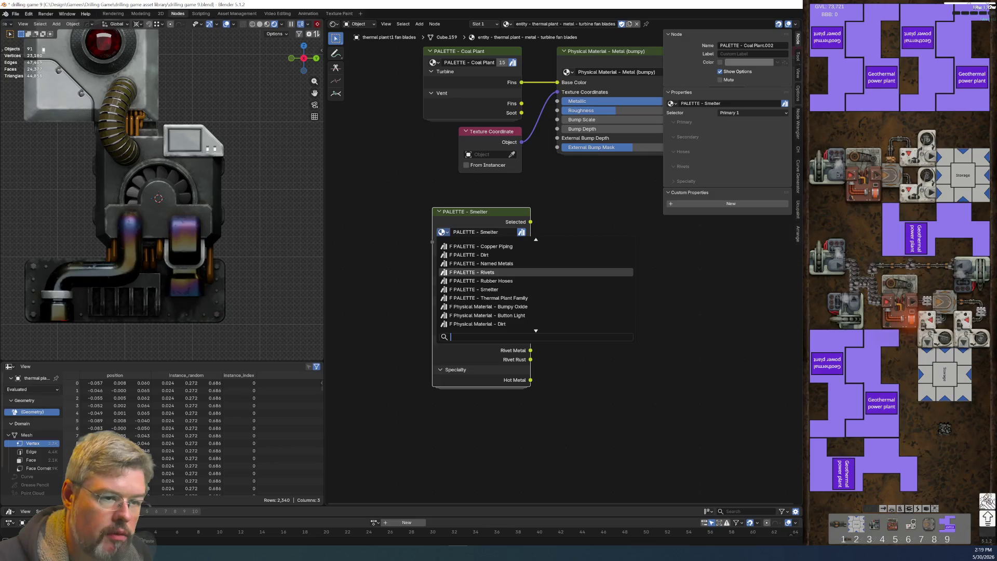
pyautogui.press('Up')
pyautogui.press('Up')
pyautogui.press('Up')
pyautogui.press('Up')
pyautogui.press('Up')
pyautogui.press('Up')
pyautogui.press('Up')
pyautogui.press('Up')
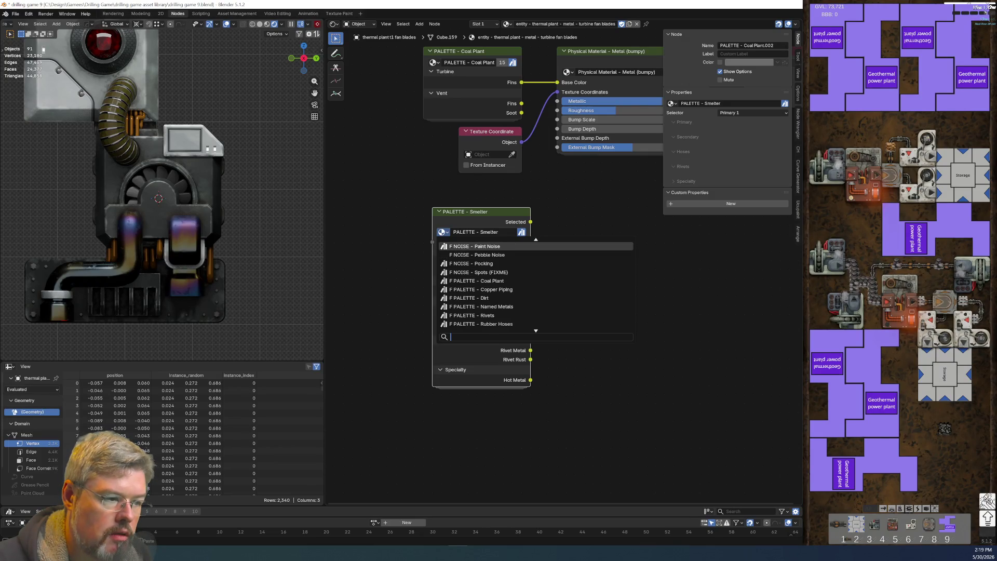
pyautogui.press('Down')
pyautogui.press('Down')
pyautogui.press('Down')
pyautogui.press('Down')
pyautogui.press('Down')
pyautogui.press('Down')
pyautogui.press('Down')
pyautogui.press('Down')
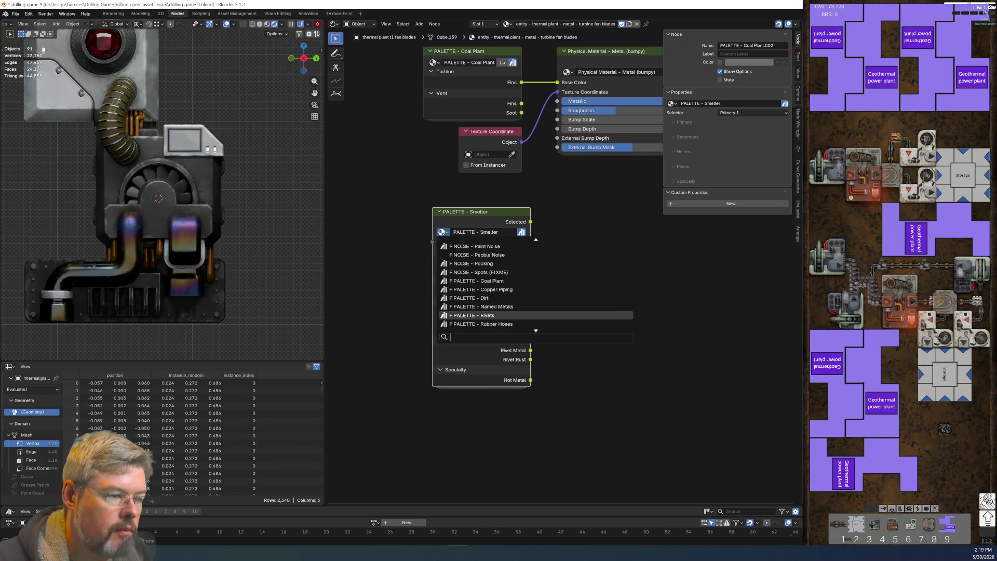
pyautogui.press('Down')
pyautogui.press('Down')
pyautogui.press('Up')
pyautogui.press('Up')
pyautogui.press('Up')
pyautogui.press('Down')
pyautogui.press('Down')
pyautogui.press('Up')
pyautogui.press('Down')
pyautogui.press('Down')
pyautogui.press('Down')
pyautogui.press('Down')
pyautogui.press('Down')
pyautogui.press('Down')
pyautogui.press('Up')
pyautogui.press('Up')
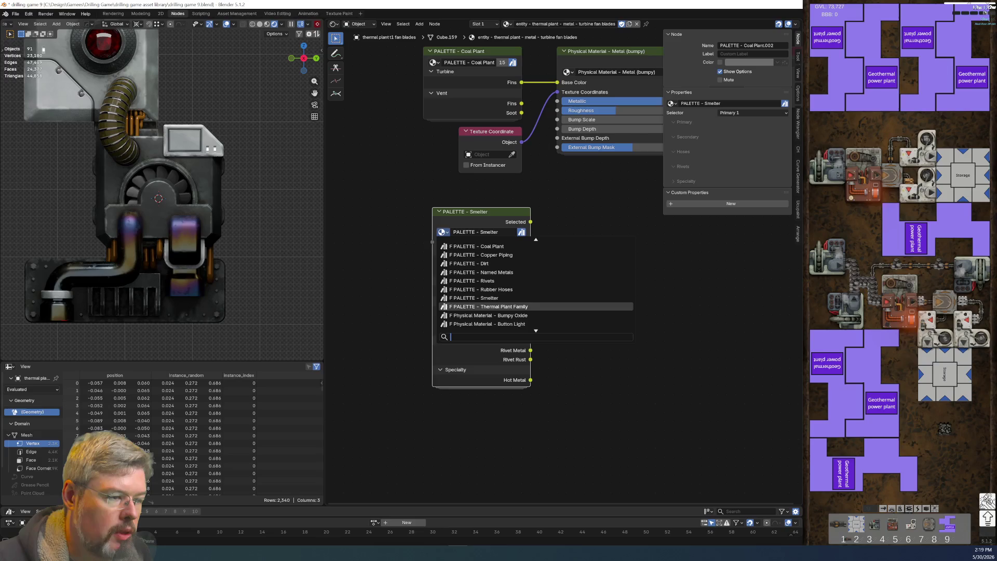
pyautogui.press('Return')
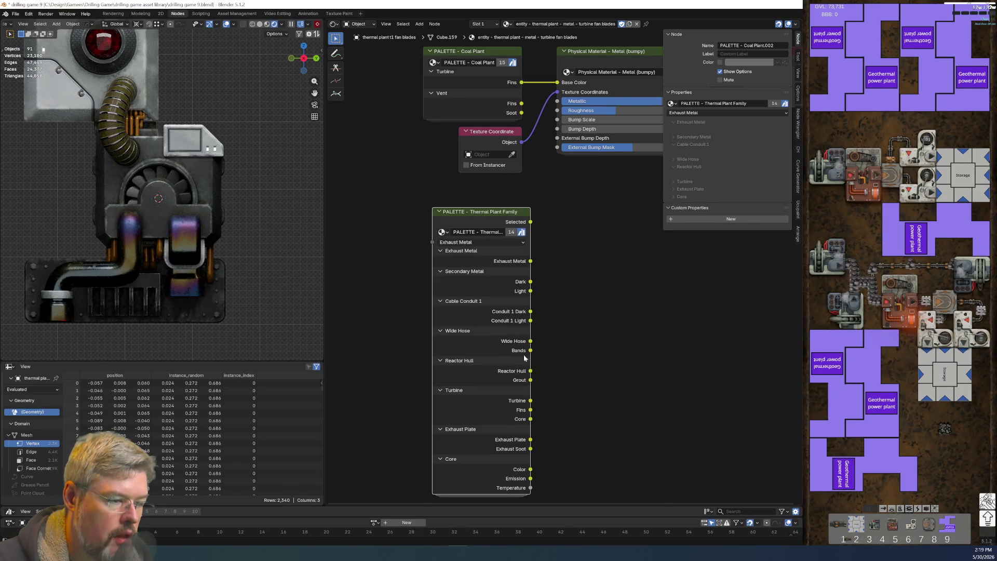
# Step: Connect the Thermal Plant Family Fins output to Base Color and hide the unused sockets
pyautogui.moveTo(530, 410); pyautogui.dragTo(561, 85)
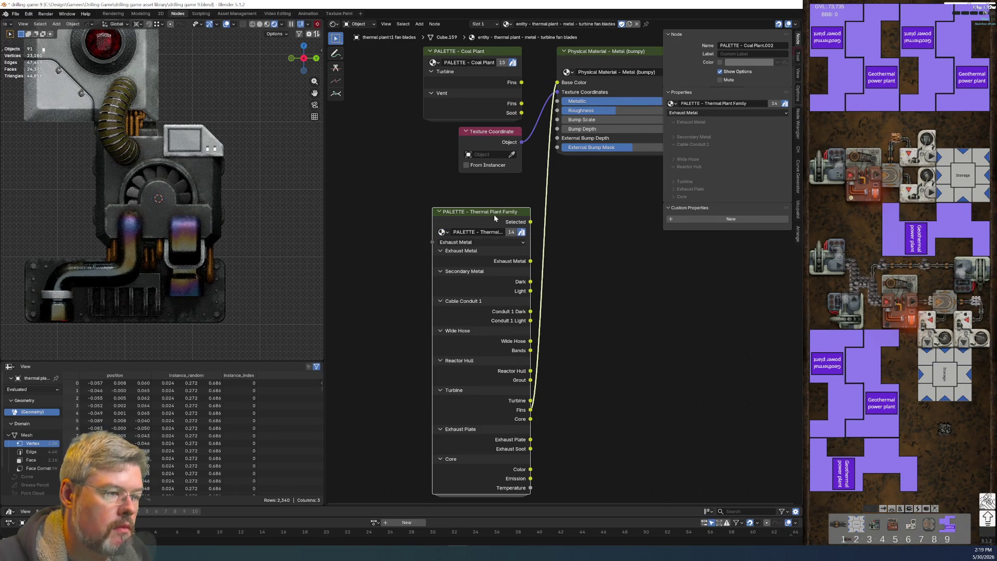
pyautogui.hotkey('ctrl', 'h')
pyautogui.press('Home')
# Step: Delete the Coal Plant palette node, reposition the Thermal Plant node, and save the file
pyautogui.click(500, 155)
pyautogui.press('Delete')
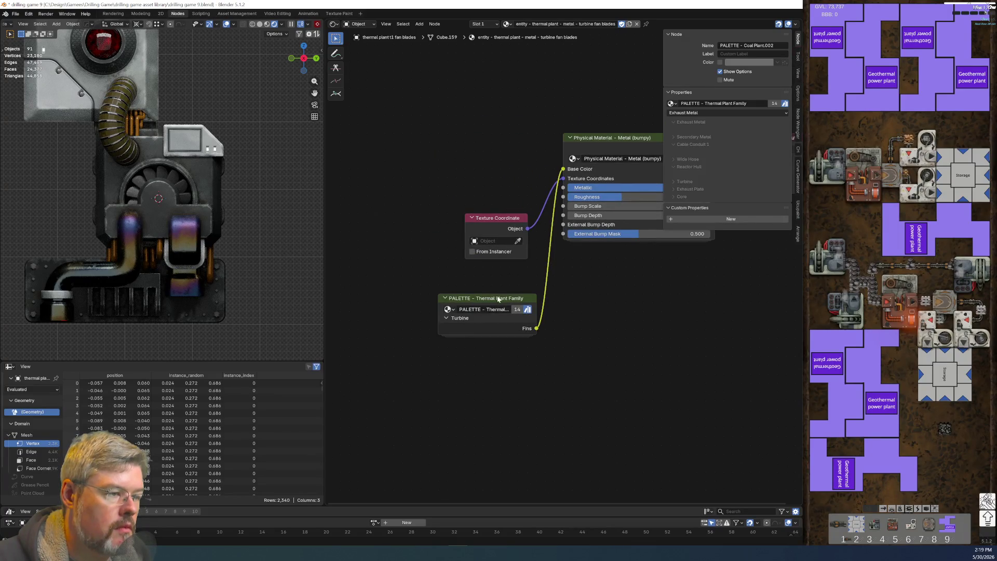
pyautogui.moveTo(492, 300)
pyautogui.mouseDown()
pyautogui.moveTo(490, 130)
pyautogui.moveTo(481, 139)
pyautogui.mouseUp()
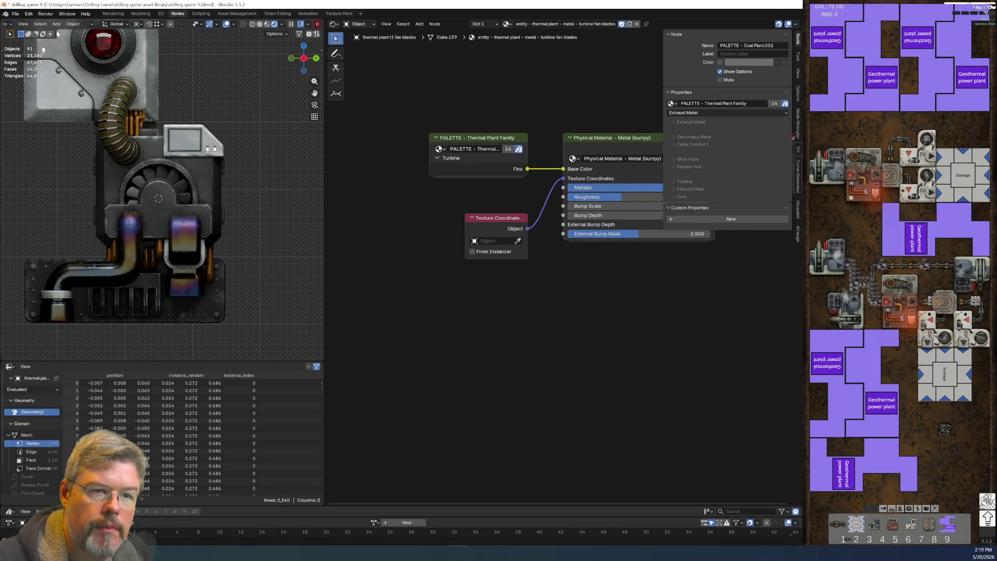
pyautogui.click(15, 14)
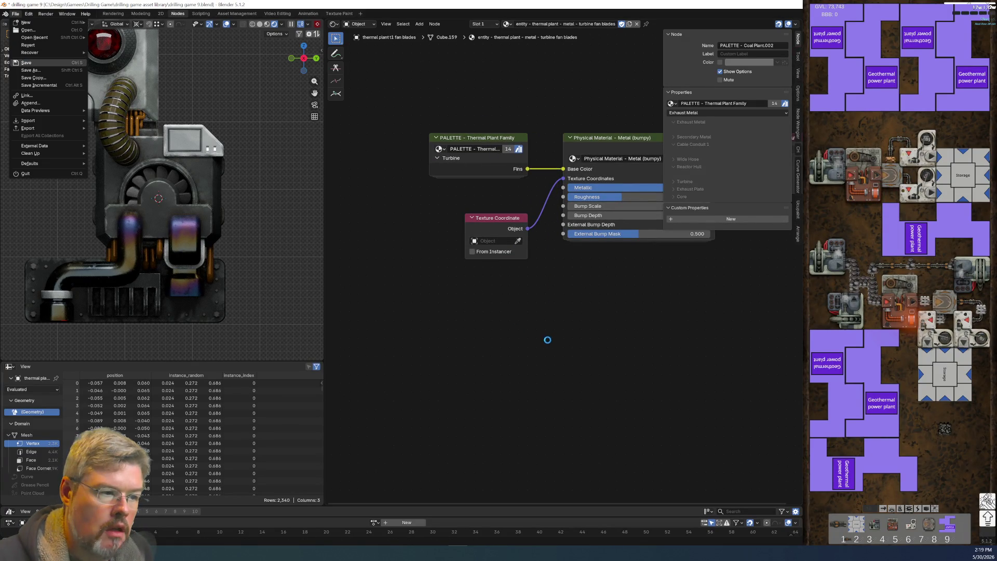
pyautogui.hotkey('ctrl', 's')
pyautogui.press('Home')
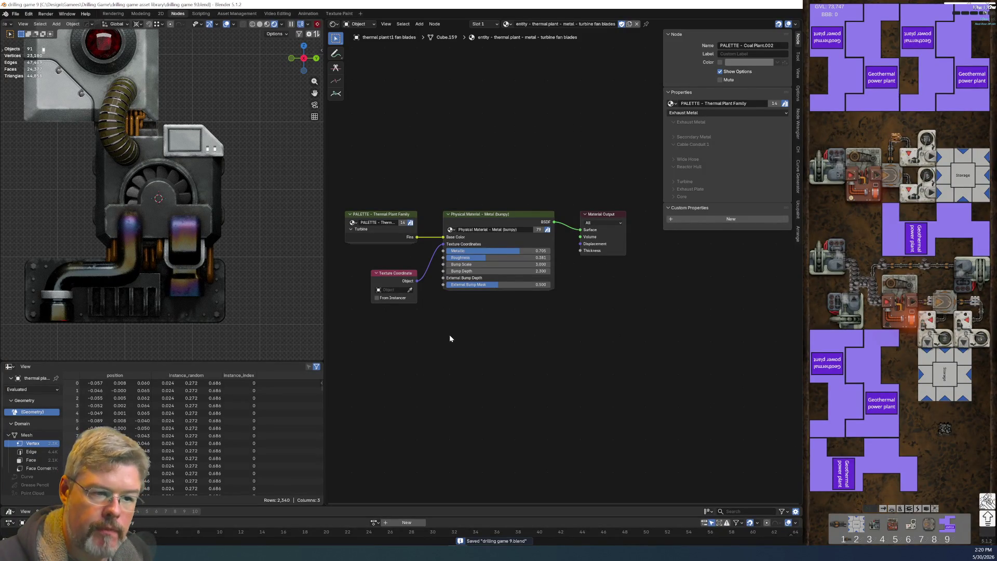
pyautogui.scroll(1, 449, 335)
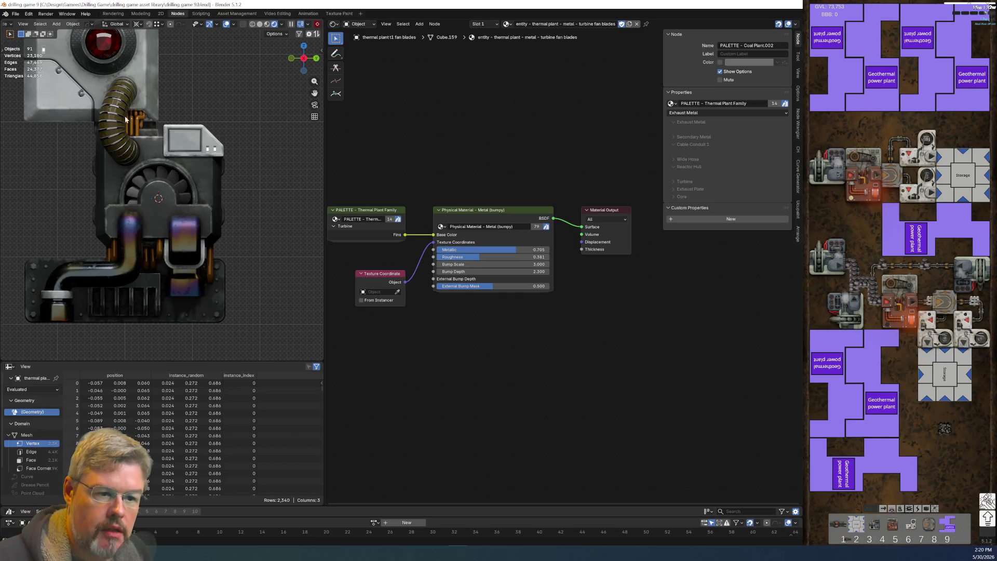
pyautogui.scroll(-1, 101, 262)
pyautogui.scroll(4, 100, 262)
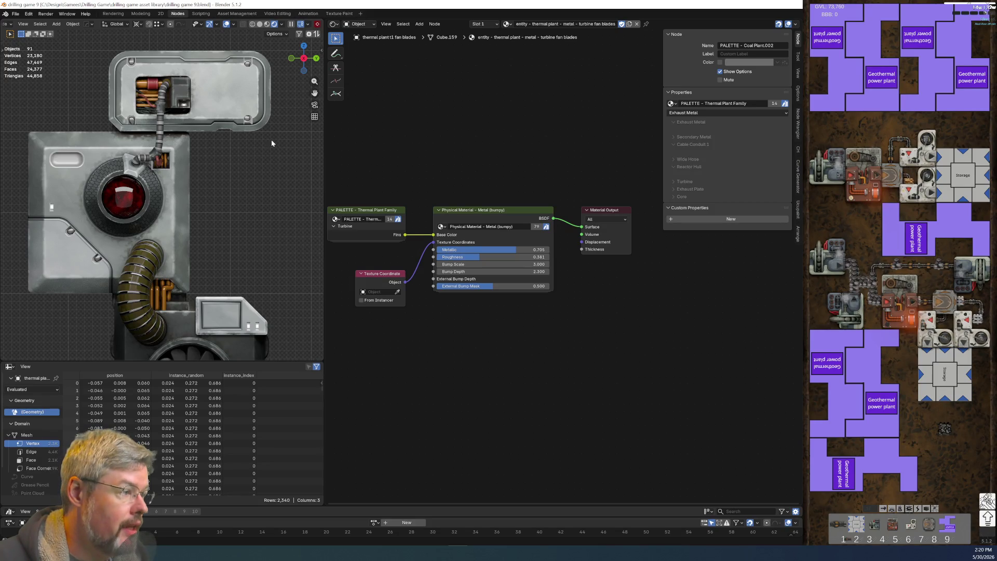
# Step: Compare the plate and panel materials and copy the panel material's name
pyautogui.click(66, 162)
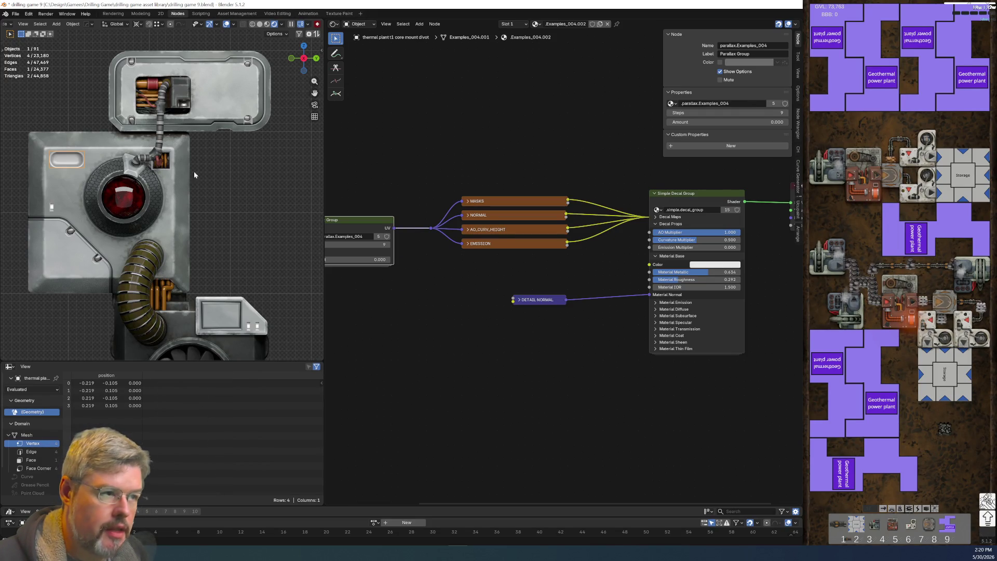
pyautogui.click(63, 198)
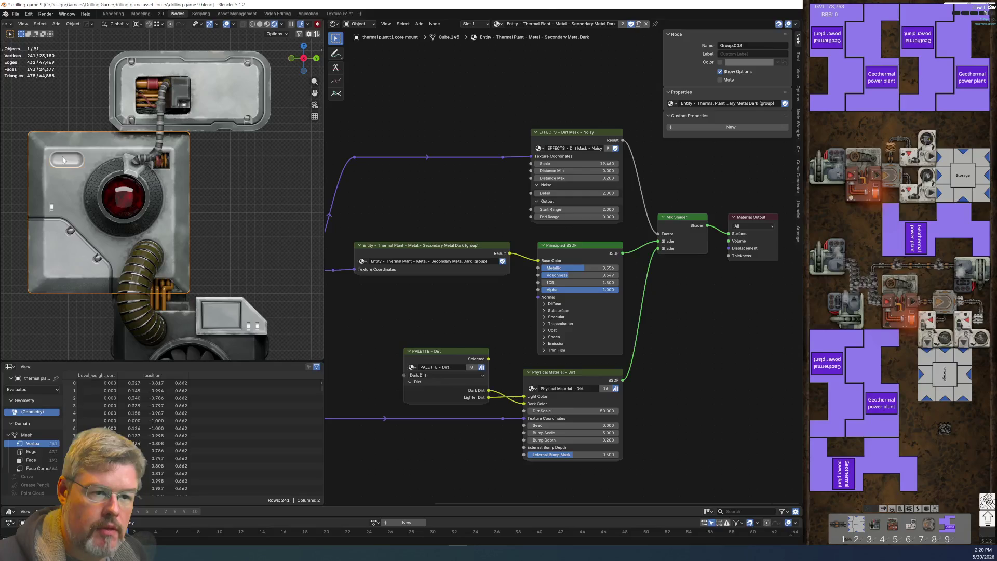
pyautogui.click(62, 160)
pyautogui.press('F2')
pyautogui.click(61, 181)
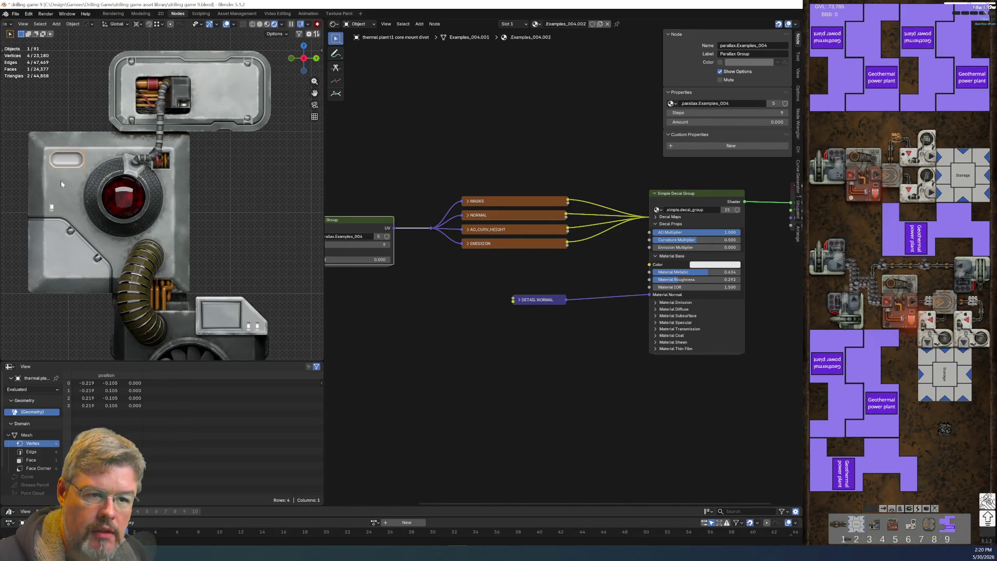
pyautogui.click(61, 180)
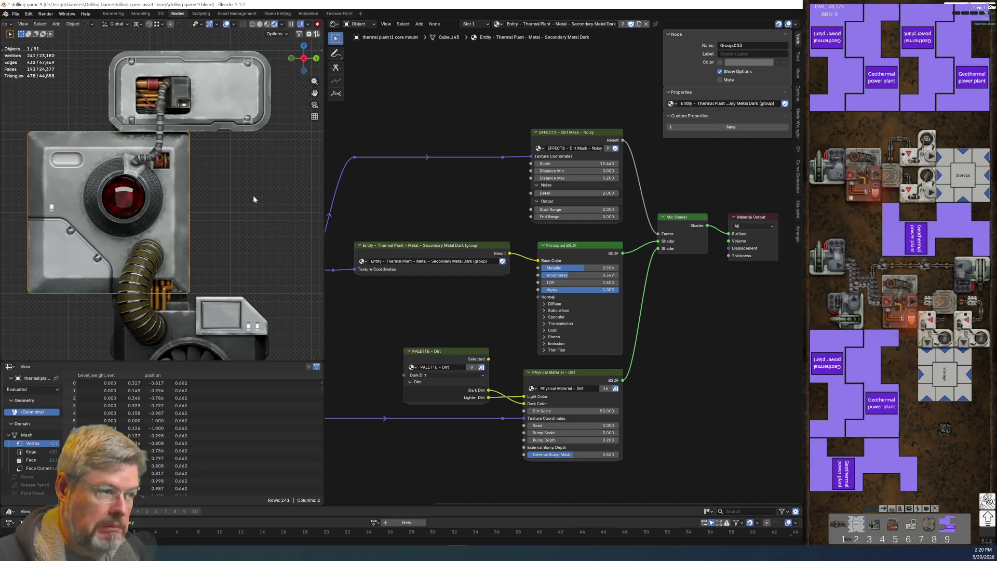
pyautogui.doubleClick(592, 24)
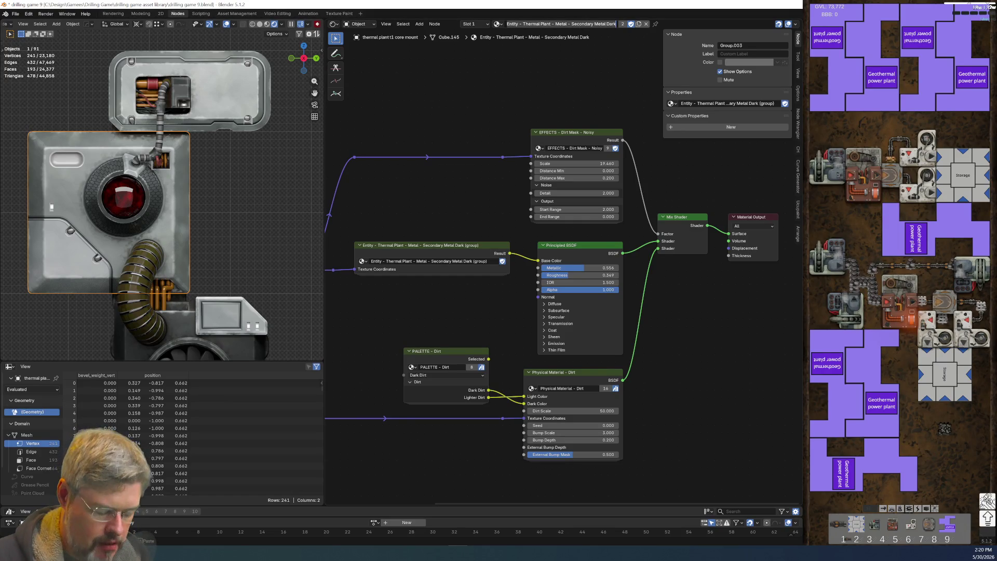
pyautogui.press('Escape')
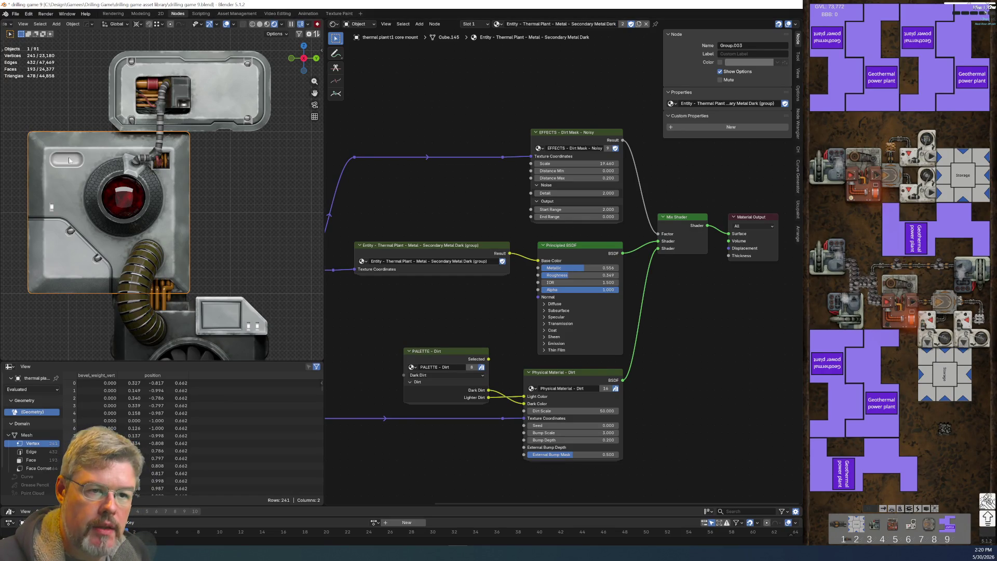
# Step: Paste the copied name onto the divot decal's material as Secondary Metal Dark Divot
pyautogui.click(68, 159)
pyautogui.hotkey('ctrl', 'v')
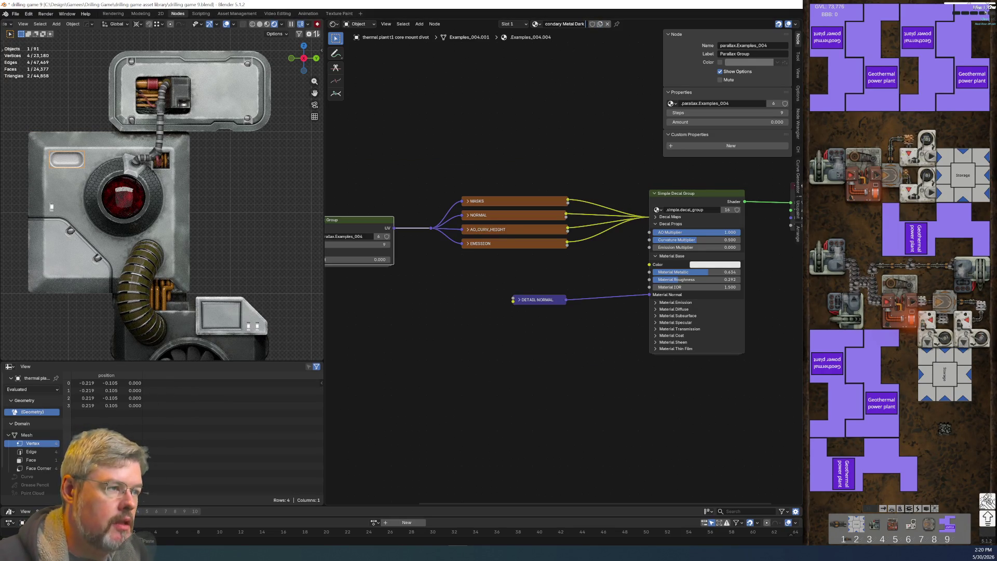
pyautogui.press('Return')
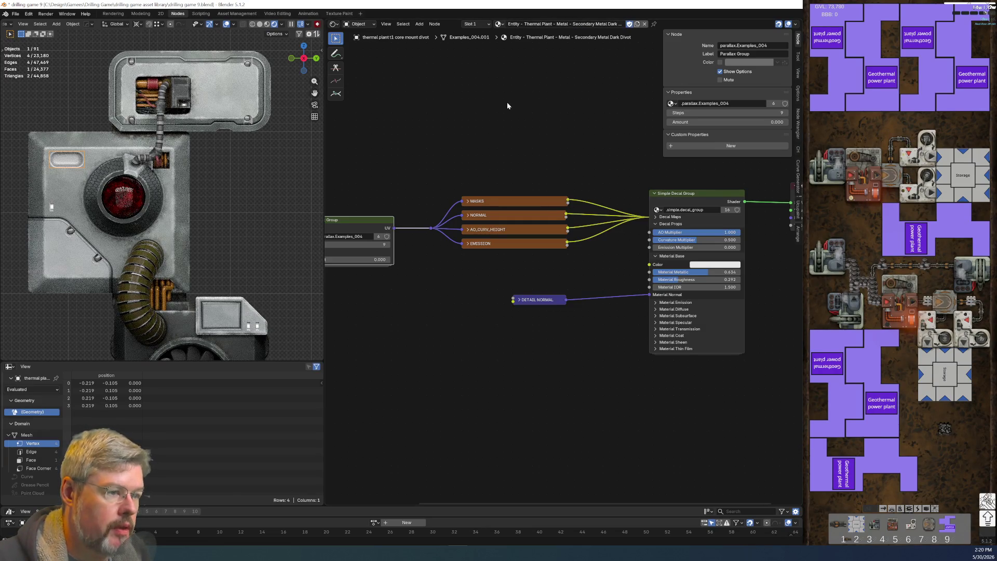
pyautogui.click(67, 188)
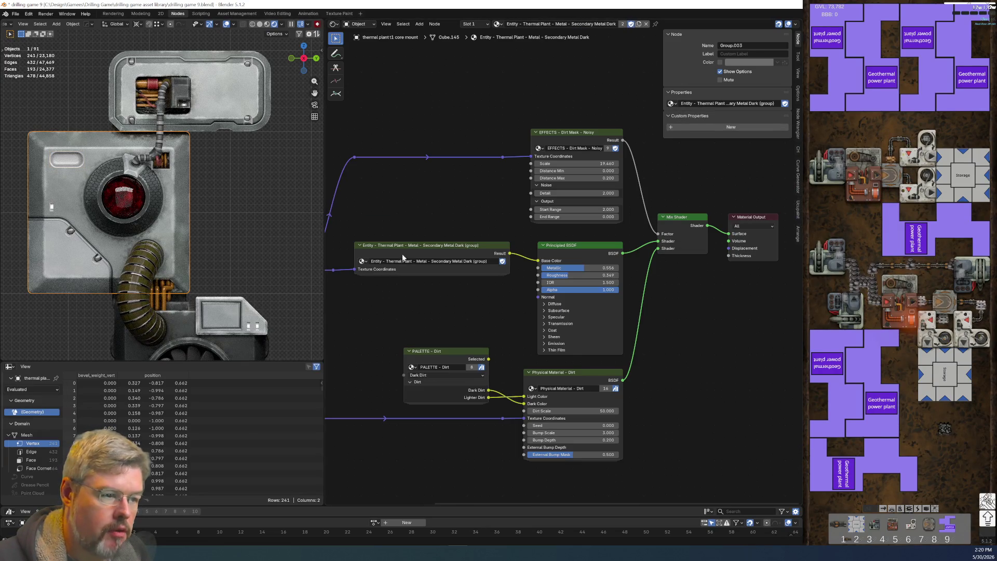
pyautogui.press('Home')
# Step: Copy the panel's Secondary Metal Dark group and Texture Coordinate nodes
pyautogui.moveTo(510, 227); pyautogui.dragTo(561, 267)
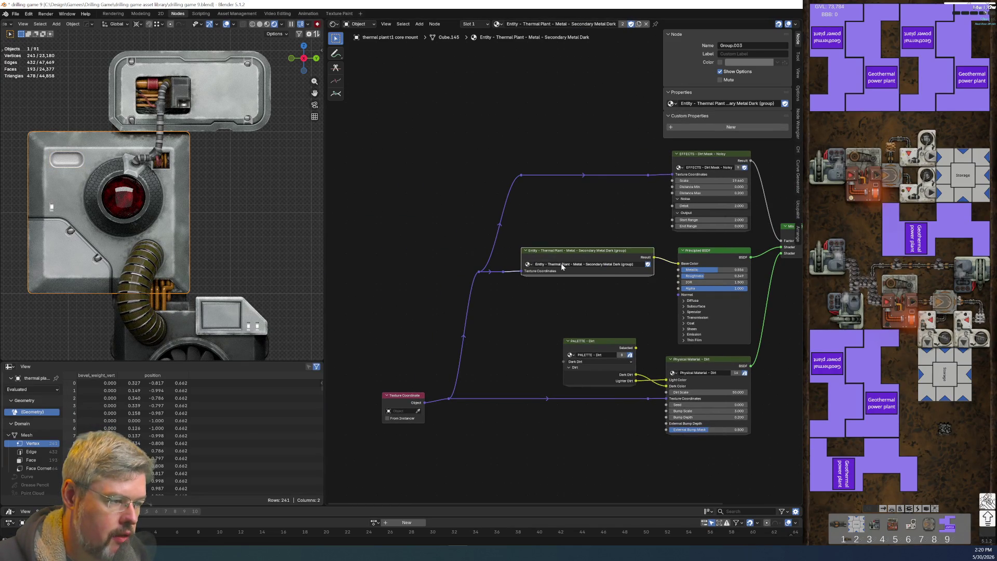
pyautogui.keyDown('shift'); pyautogui.click(404, 395); pyautogui.keyUp('shift')
pyautogui.hotkey('ctrl', 'c')
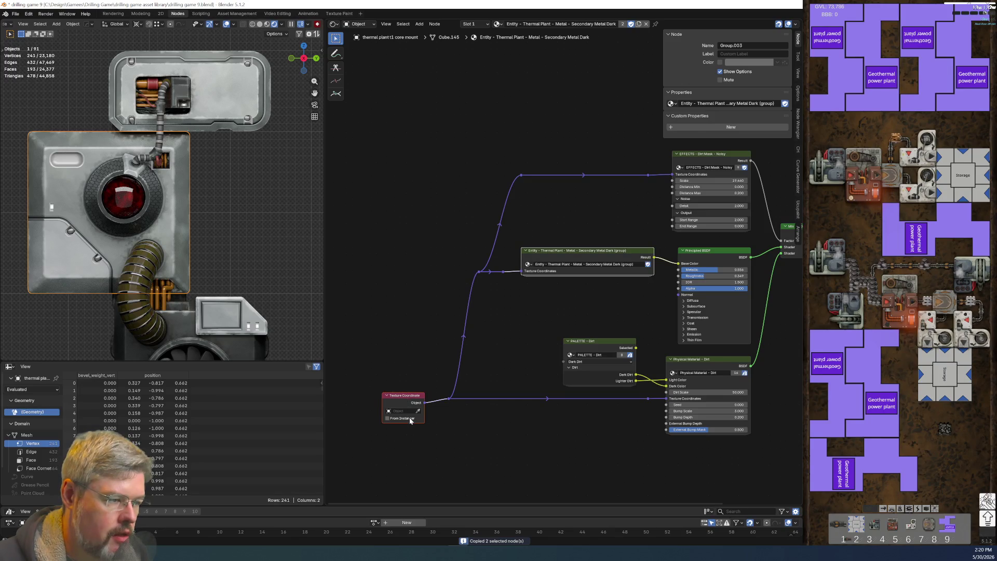
pyautogui.press('Tab')
# Step: Paste the group and Texture Coordinate nodes into the divot material and arrange them beside DETAIL NORMAL
pyautogui.click(67, 159)
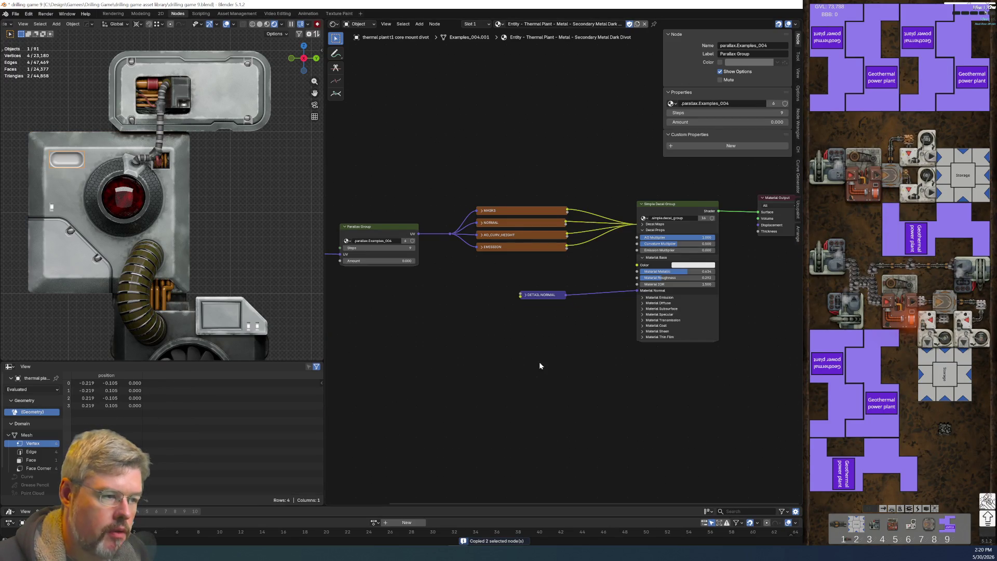
pyautogui.moveTo(539, 363); pyautogui.dragTo(508, 307, button='middle')
pyautogui.hotkey('ctrl', 'v')
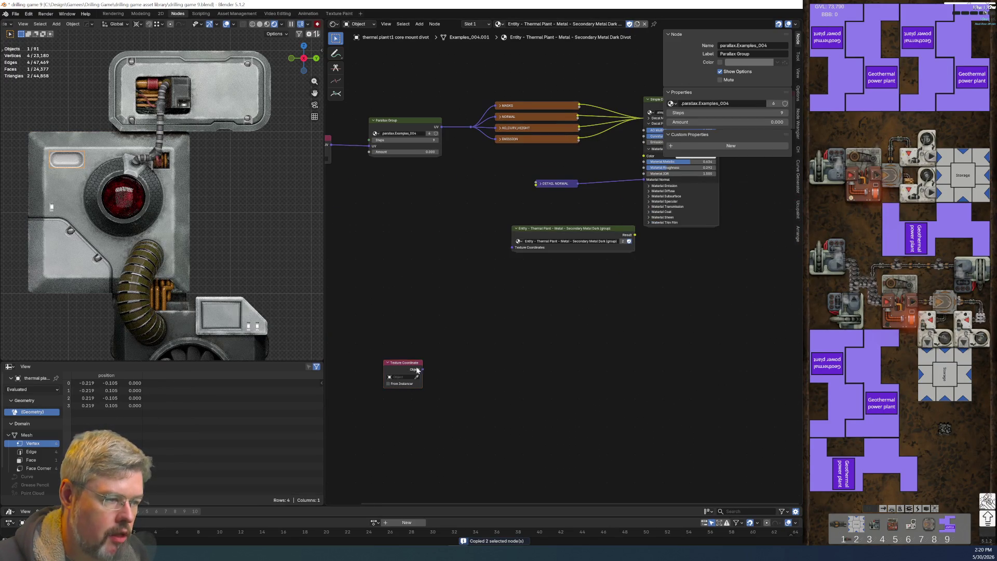
pyautogui.moveTo(404, 363); pyautogui.dragTo(471, 225)
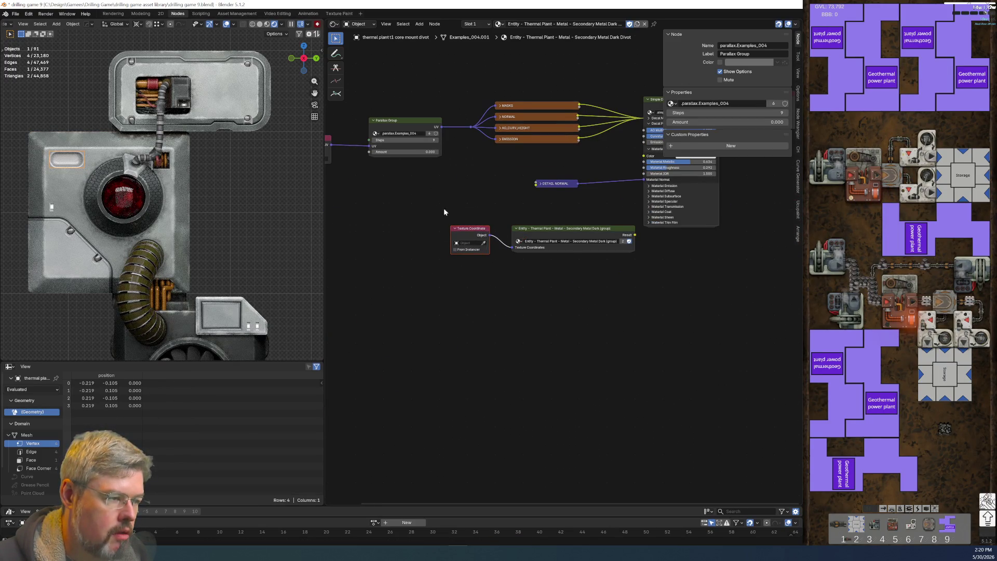
pyautogui.press('g')
pyautogui.click(514, 241)
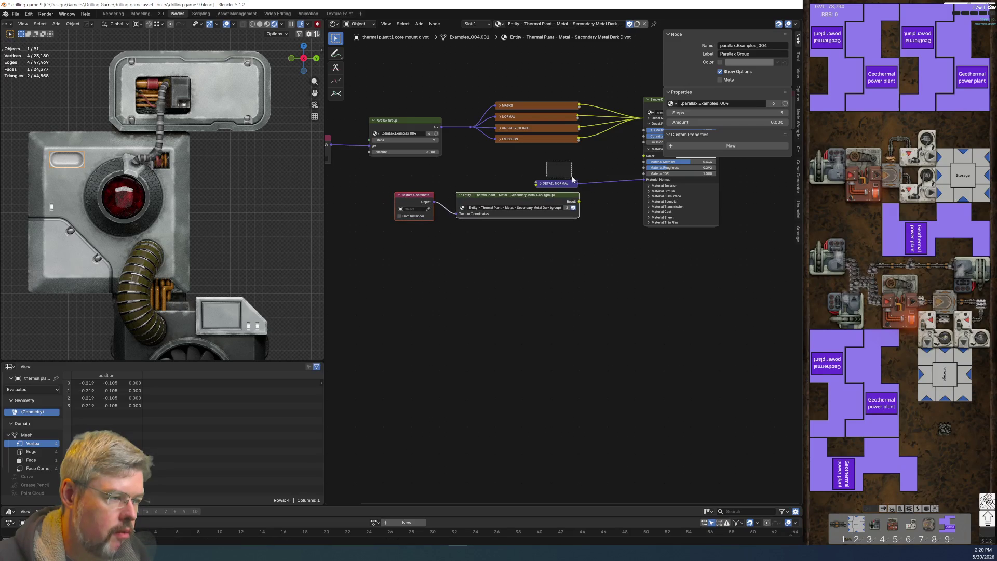
pyautogui.moveTo(580, 186)
pyautogui.mouseDown()
pyautogui.moveTo(580, 235)
pyautogui.moveTo(614, 160)
pyautogui.mouseUp()
pyautogui.scroll(1, 531, 233)
# Step: Link the group's Result to the decal Color, tidy the nodes, and save the file
pyautogui.moveTo(500, 350); pyautogui.dragTo(545, 346, button='middle')
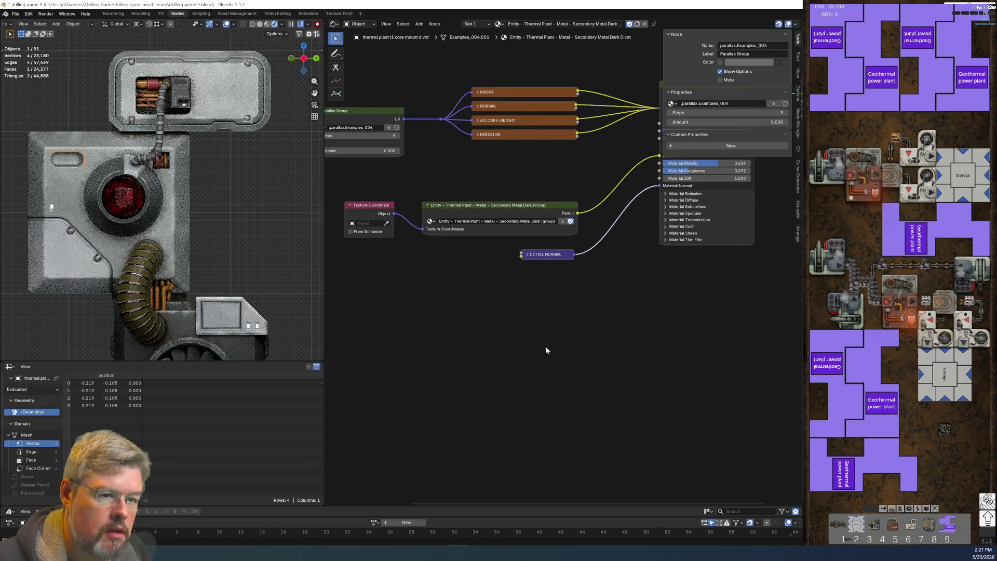
pyautogui.press('g')
pyautogui.click(559, 263)
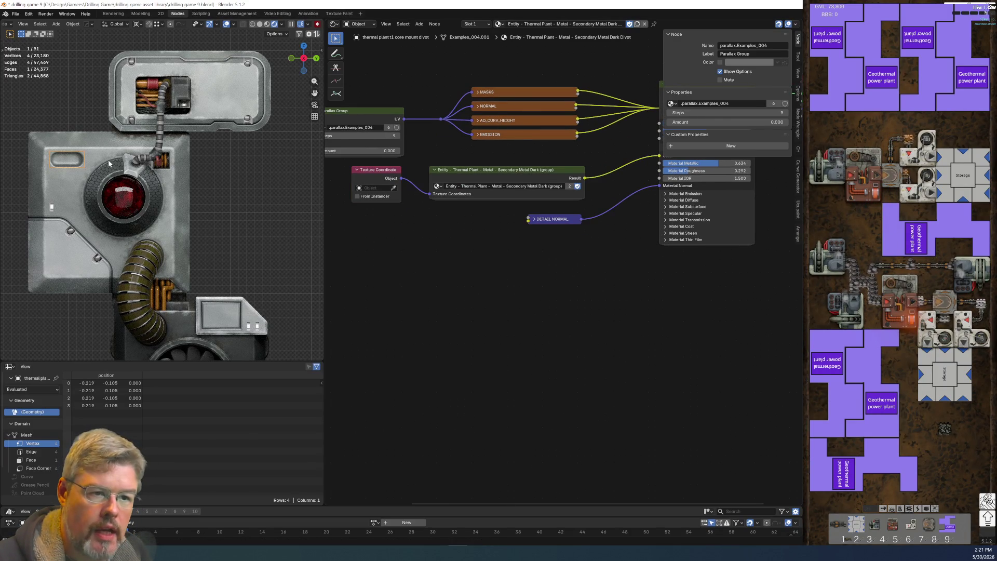
pyautogui.click(212, 202)
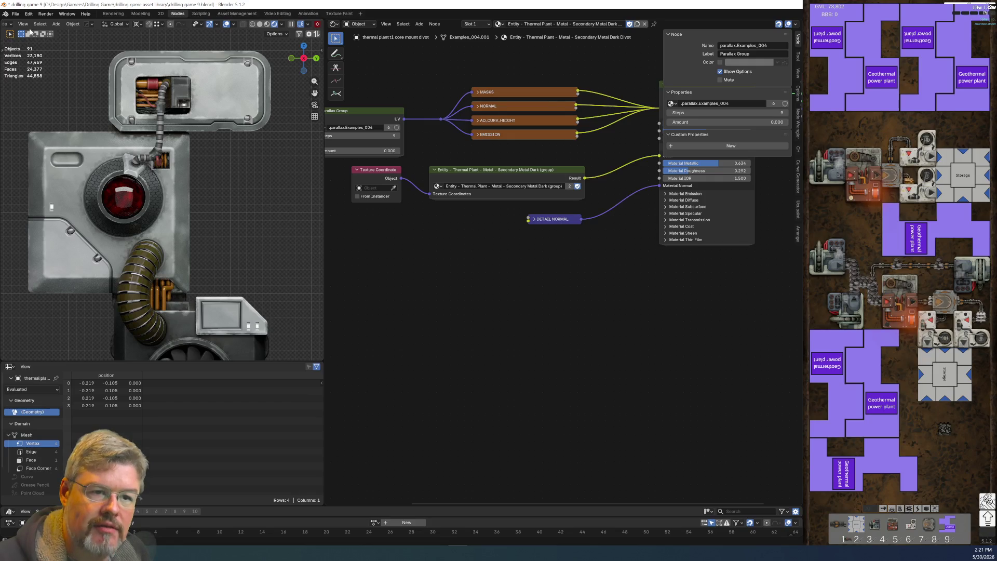
pyautogui.click(15, 14)
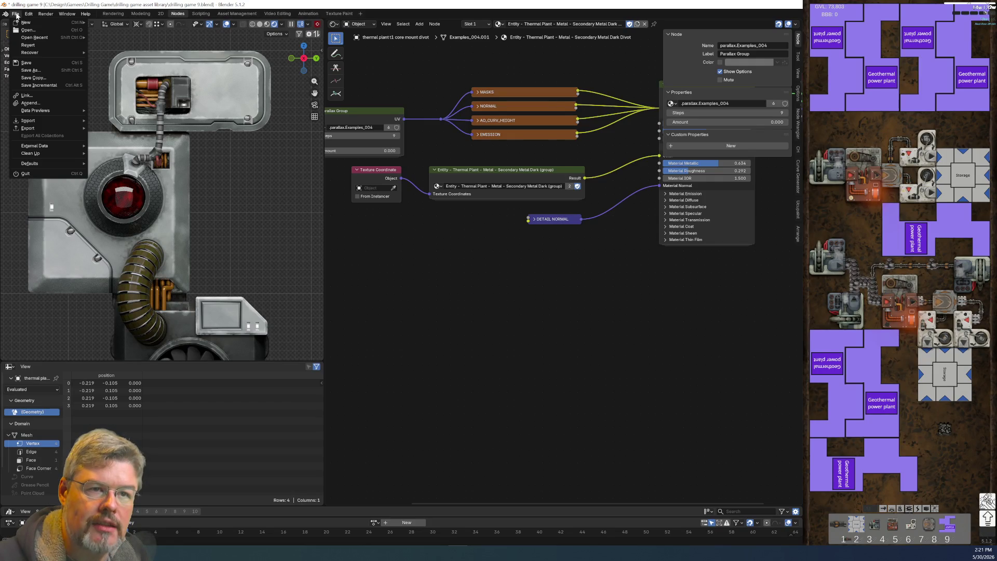
pyautogui.click(26, 62)
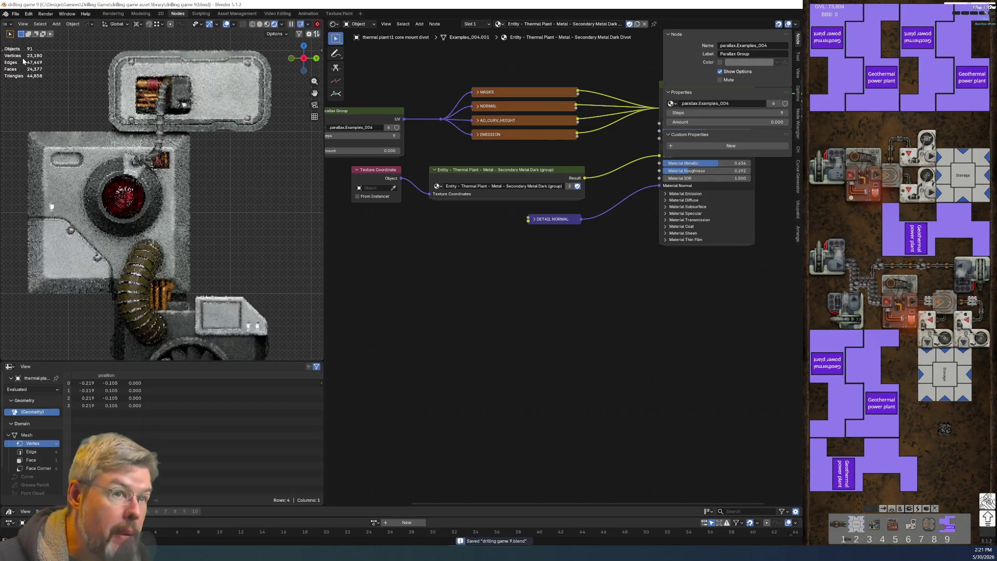
pyautogui.click(50, 208)
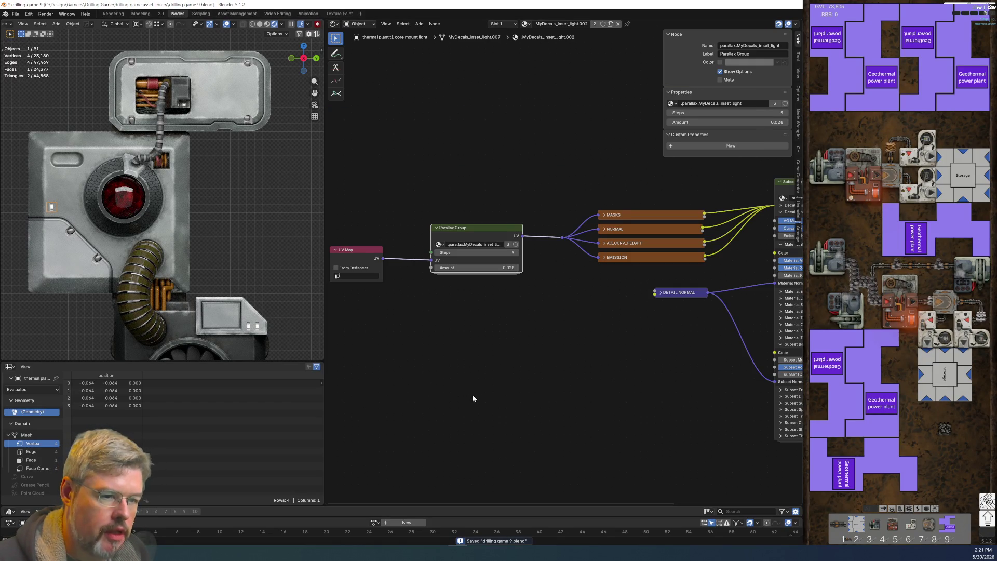
# Step: Give the inset light decal a separate material named Entity - Thermal Plant - Metal - Secondary Metal Dark Pocket Light
pyautogui.moveTo(472, 398); pyautogui.dragTo(448, 301, button='middle')
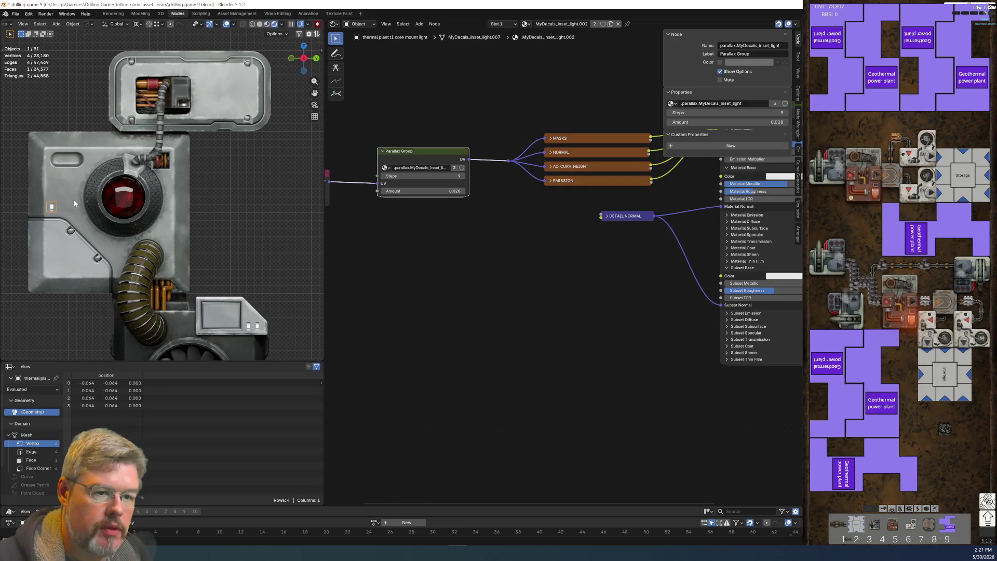
pyautogui.click(74, 203)
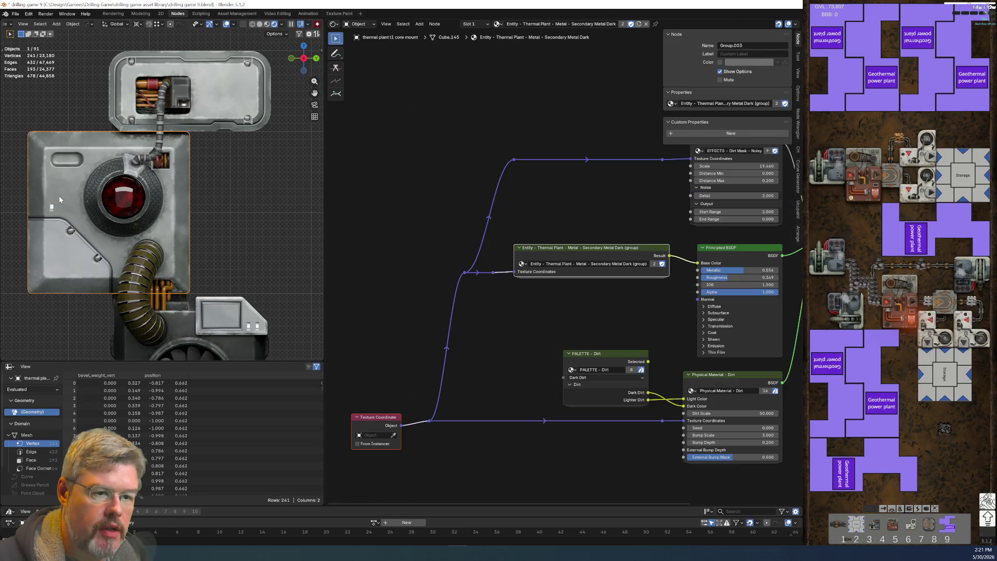
pyautogui.click(586, 26)
pyautogui.press('Return')
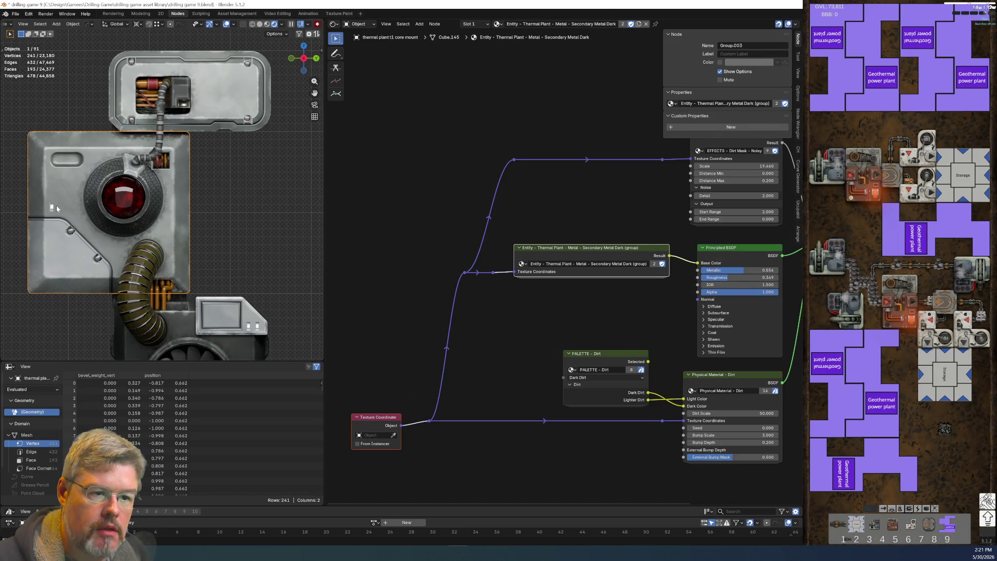
pyautogui.click(52, 207)
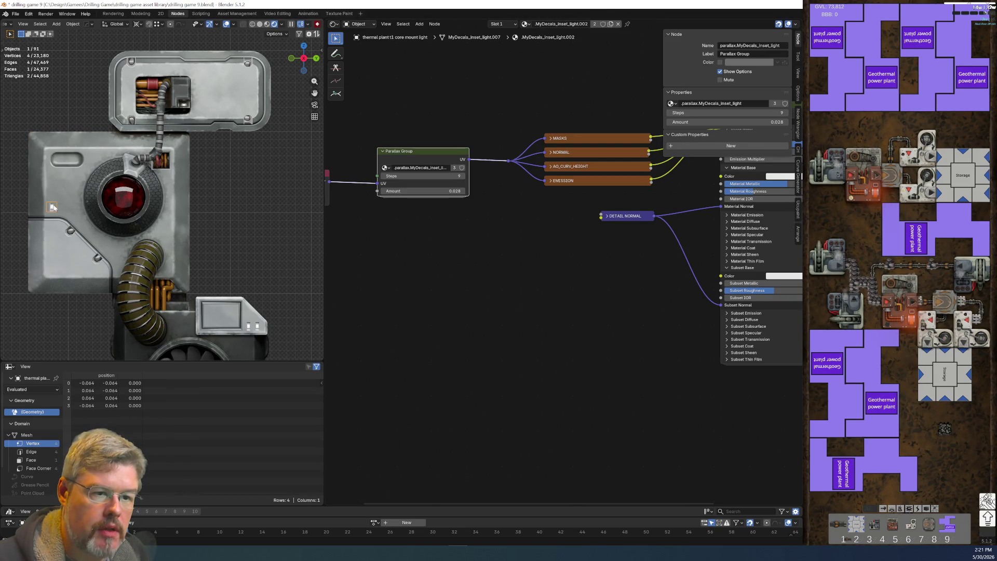
pyautogui.click(610, 24)
pyautogui.doubleClick(566, 24)
pyautogui.hotkey('ctrl', 'v')
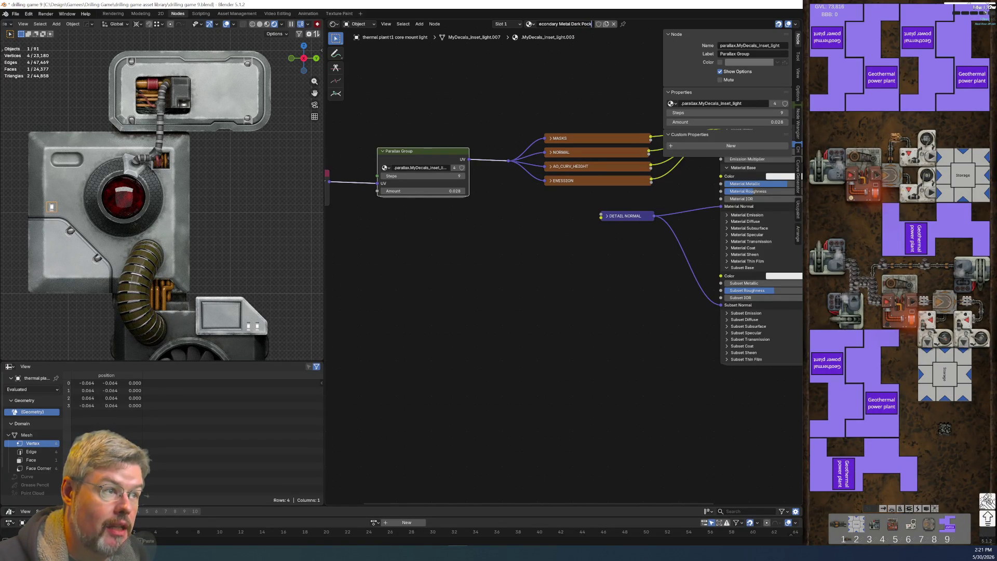
pyautogui.write('ht')
pyautogui.press('Return')
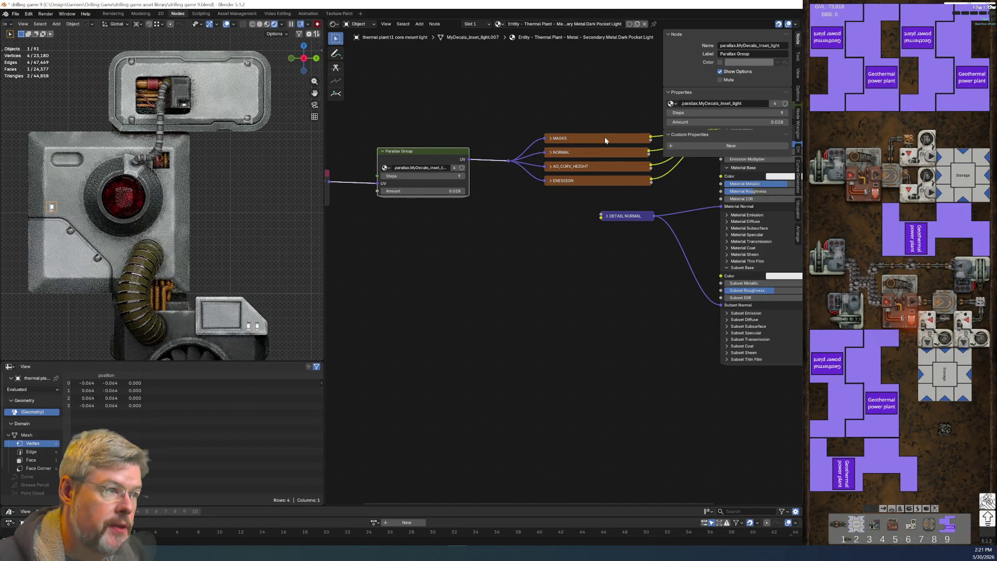
# Step: Paste the metal group and Texture Coordinate nodes, link Result to Color, and tidy DETAIL NORMAL
pyautogui.hotkey('ctrl', 'v')
pyautogui.click(543, 305)
pyautogui.moveTo(375, 437)
pyautogui.mouseDown()
pyautogui.moveTo(488, 282)
pyautogui.moveTo(479, 336)
pyautogui.moveTo(475, 280)
pyautogui.mouseUp()
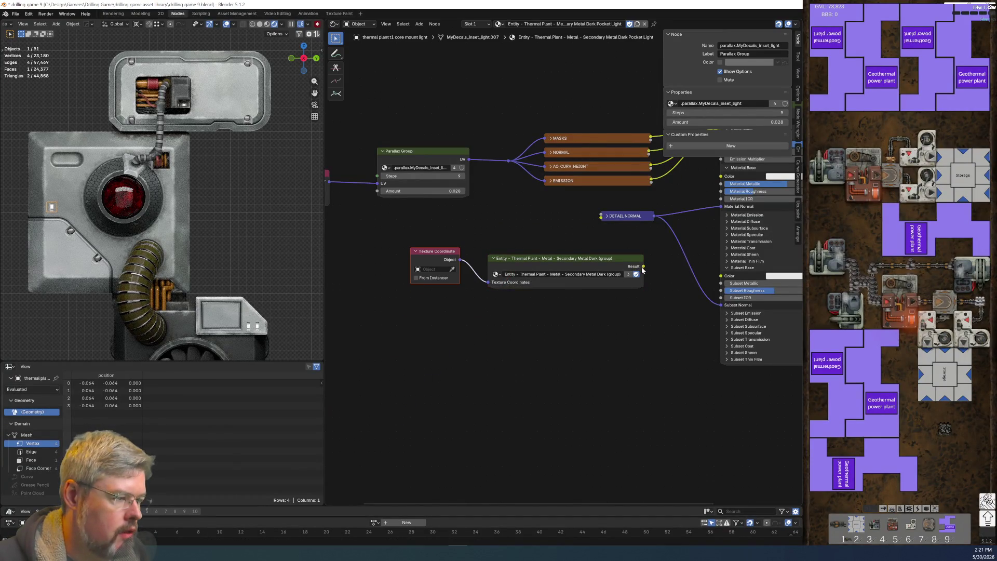
pyautogui.moveTo(643, 266); pyautogui.dragTo(722, 176)
pyautogui.moveTo(437, 251); pyautogui.dragTo(443, 258)
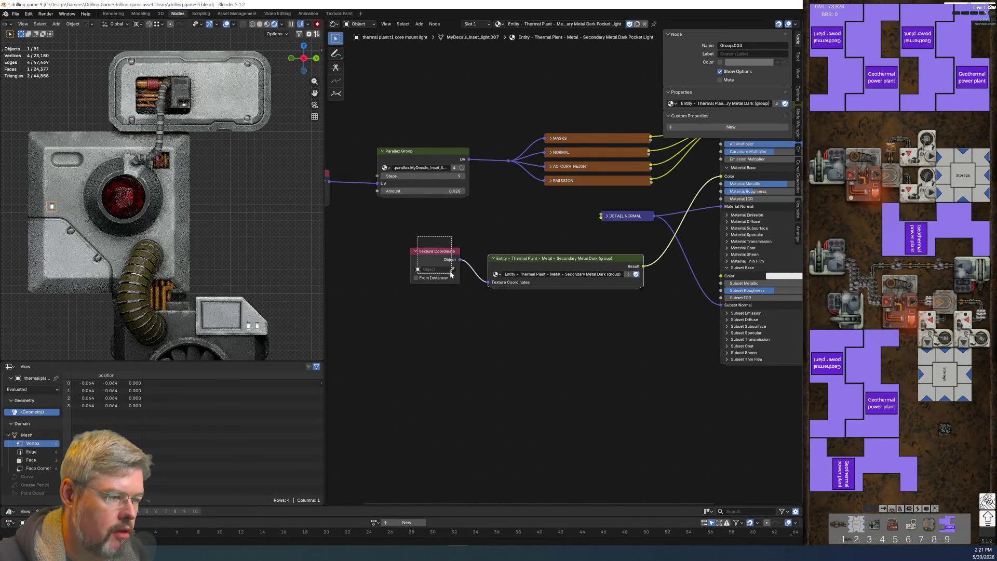
pyautogui.moveTo(591, 202); pyautogui.dragTo(625, 241)
pyautogui.press('g')
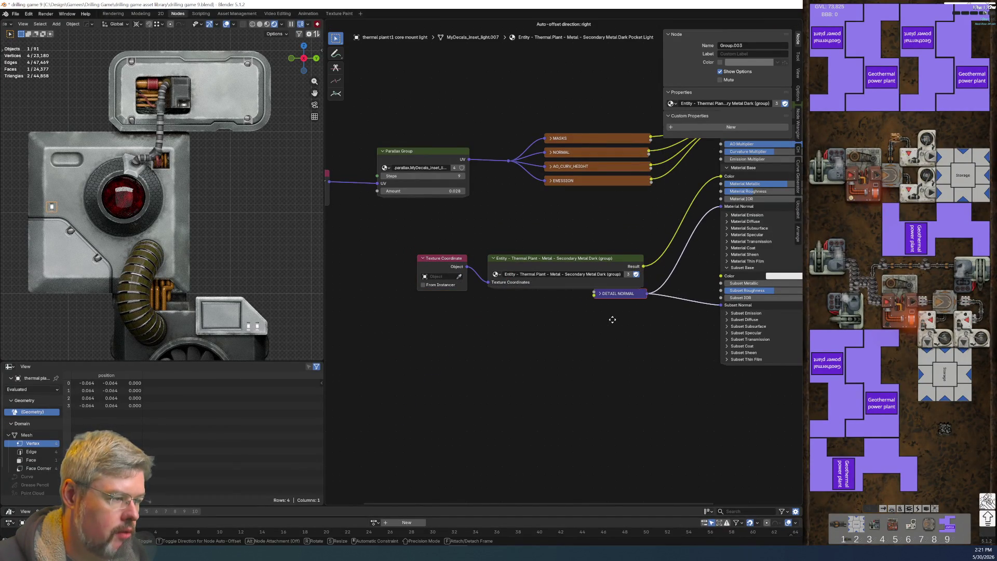
pyautogui.click(630, 306)
pyautogui.click(532, 353)
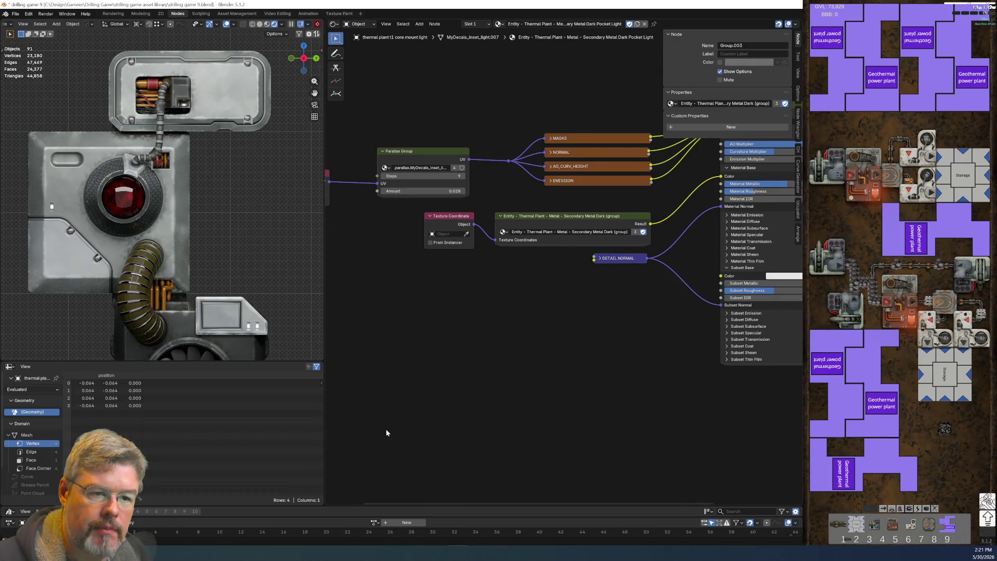
pyautogui.click(72, 233)
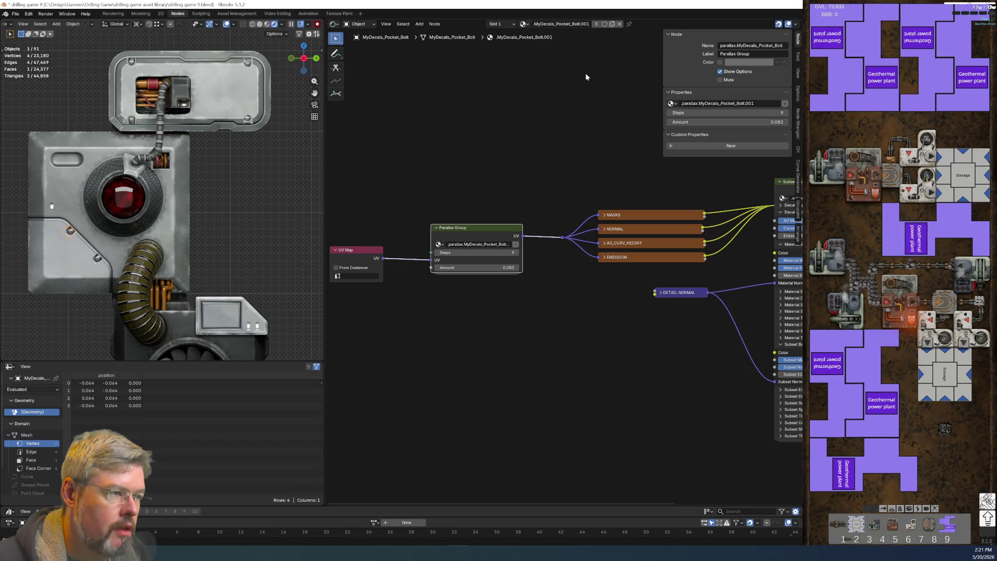
# Step: Make the bolt material a single-user copy named Secondary Metal Light Pocket Bolt
pyautogui.click(612, 24)
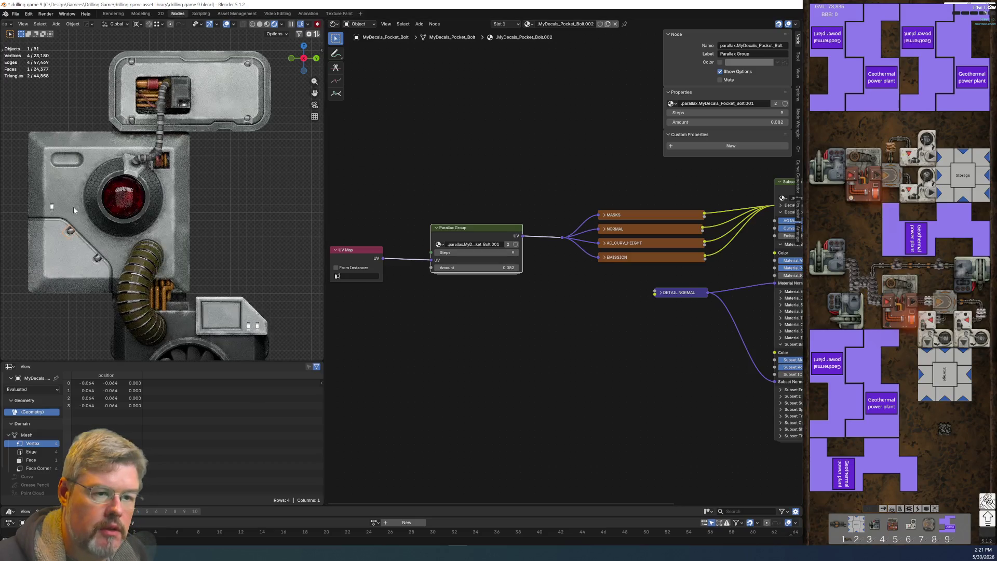
pyautogui.click(575, 24)
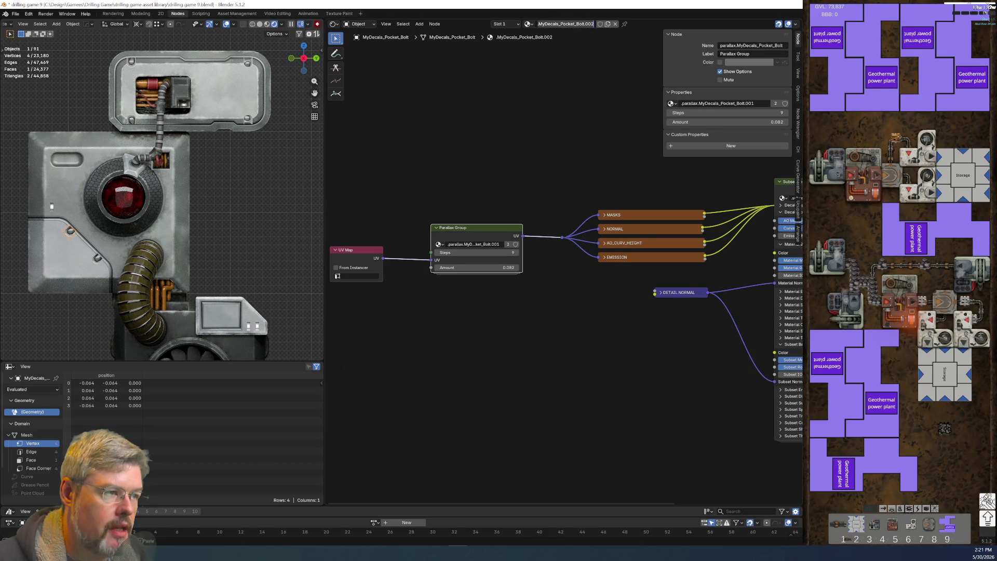
pyautogui.hotkey('ctrl', 'v')
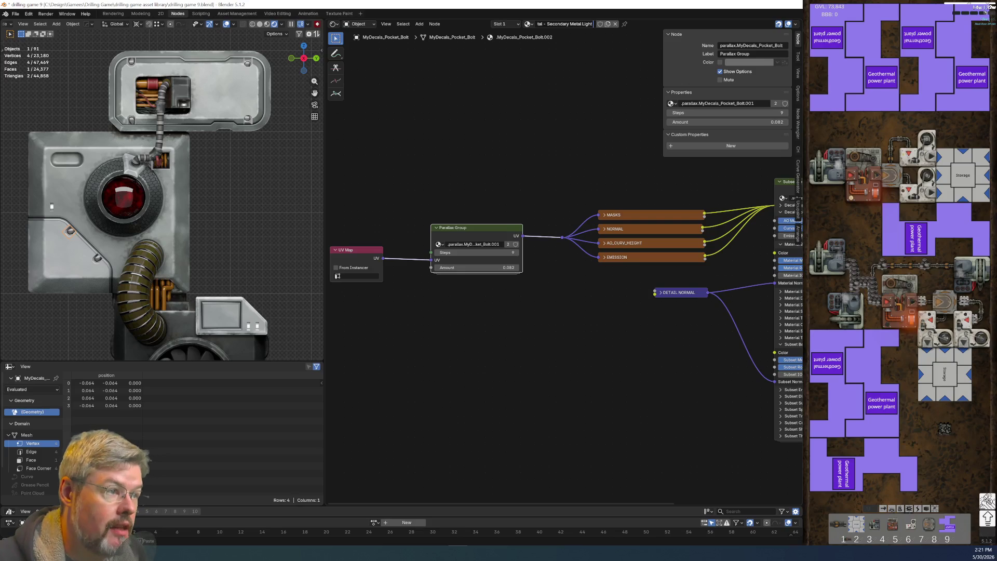
pyautogui.write('Pocket Bolt')
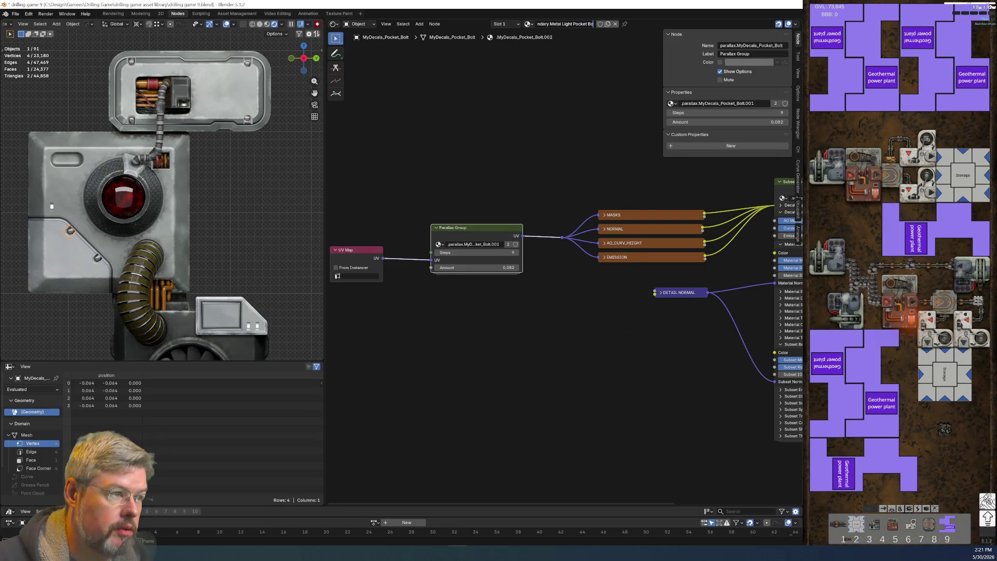
pyautogui.press('Return')
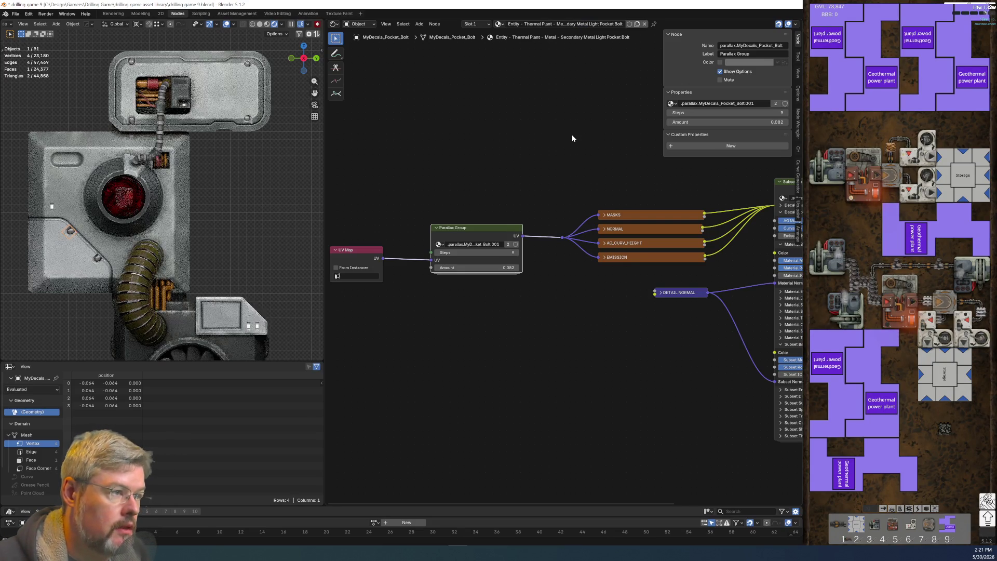
# Step: Add a metal group node and a Texture Coordinate node, linking coordinates into the group
pyautogui.hotkey('shift', 'a')
pyautogui.press('Return')
pyautogui.click(527, 443)
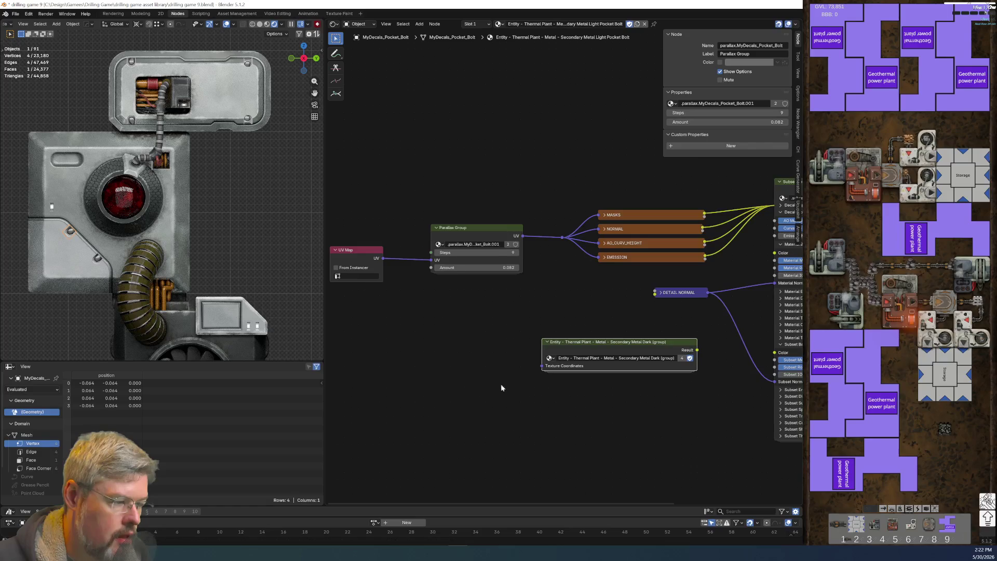
pyautogui.scroll(-2, 501, 384)
pyautogui.hotkey('shift', 'a')
pyautogui.write('texture coordinate')
pyautogui.press('Return')
pyautogui.click(535, 332)
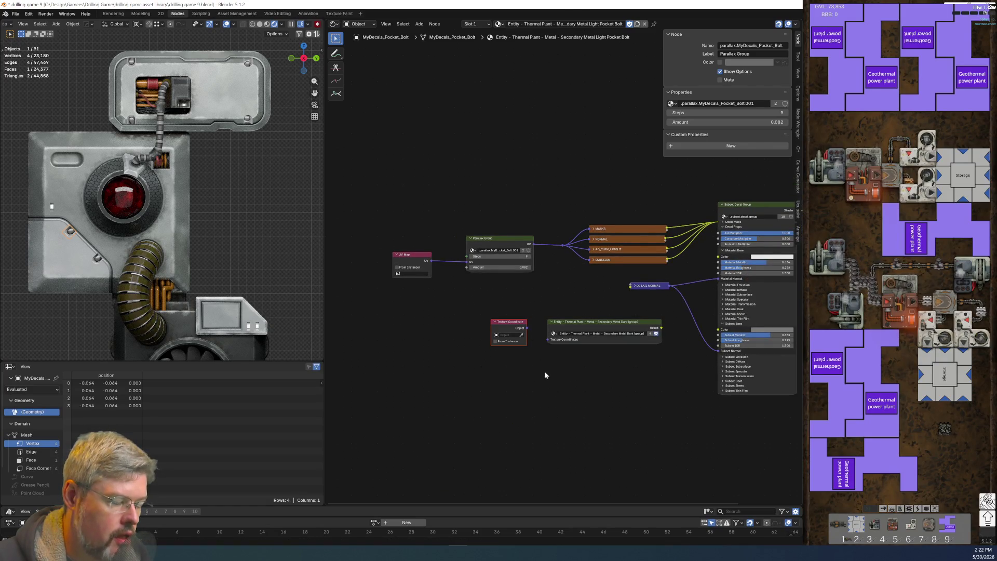
pyautogui.scroll(2, 544, 371)
pyautogui.moveTo(505, 364); pyautogui.dragTo(538, 383)
# Step: Switch the group to Secondary Metal Light and connect its Result to Material Base Color
pyautogui.scroll(2, 562, 414)
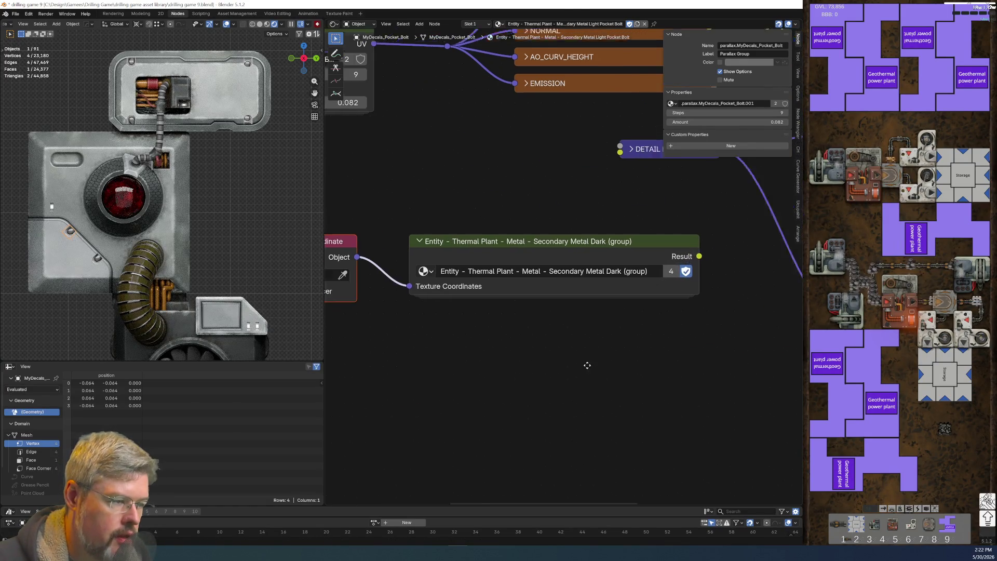
pyautogui.click(446, 268)
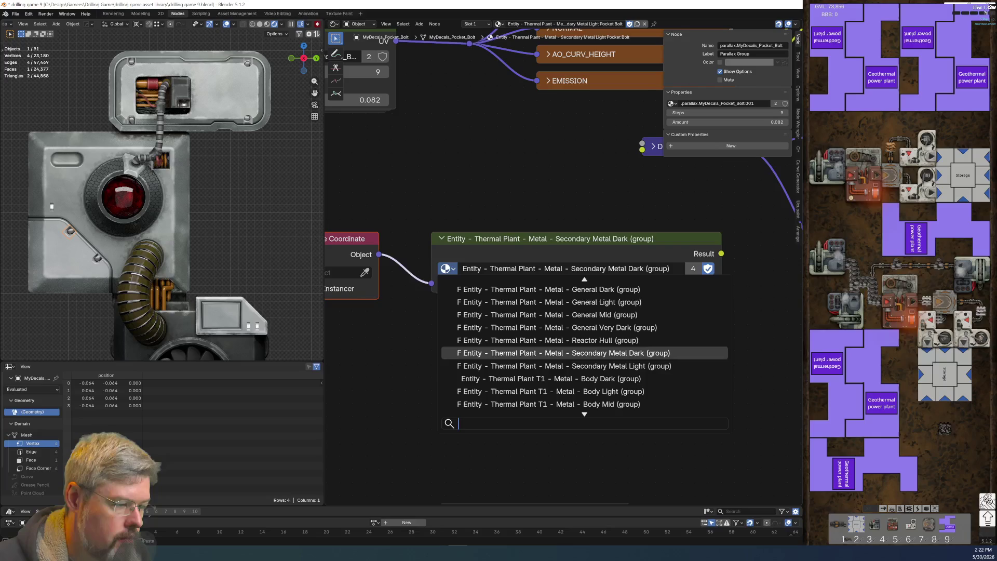
pyautogui.press('Down')
pyautogui.press('Return')
pyautogui.scroll(-2, 570, 321)
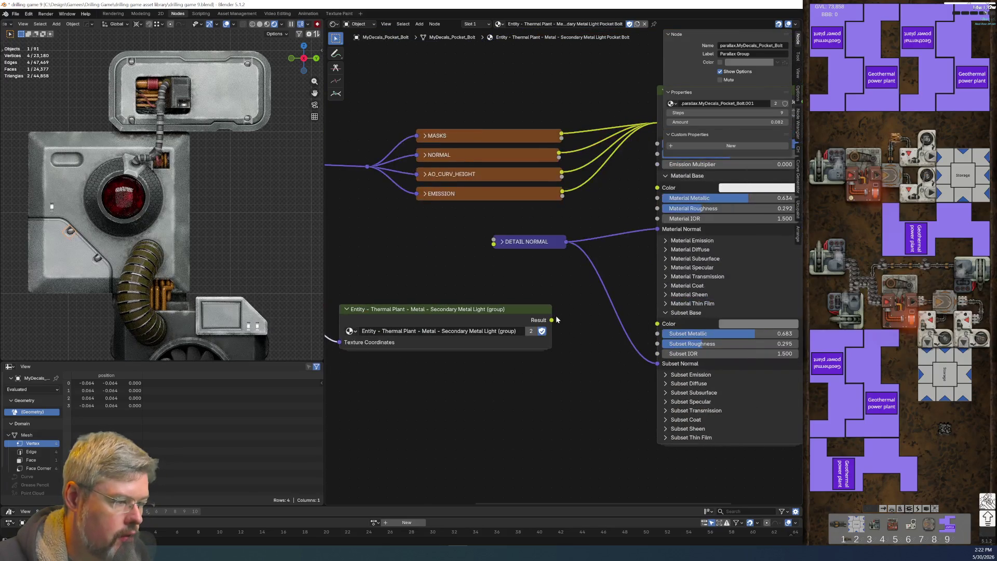
pyautogui.moveTo(552, 320); pyautogui.dragTo(657, 188)
# Step: Arrange the group, Texture Coordinate and DETAIL NORMAL nodes, then clear the object selection
pyautogui.scroll(-1, 537, 403)
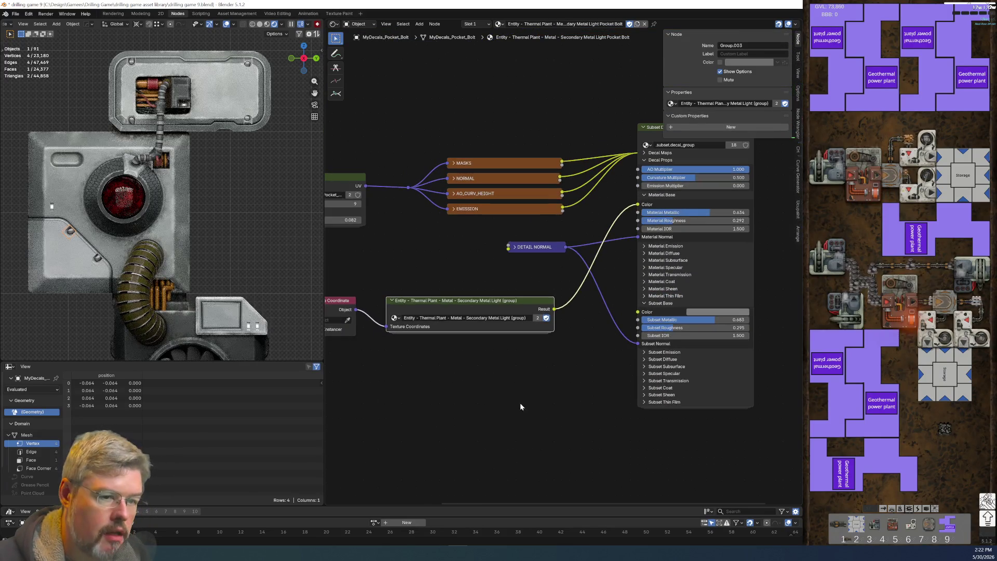
pyautogui.moveTo(521, 407); pyautogui.dragTo(533, 378, button='middle')
pyautogui.moveTo(323, 302); pyautogui.dragTo(339, 302)
pyautogui.moveTo(374, 251)
pyautogui.mouseDown()
pyautogui.moveTo(438, 322)
pyautogui.moveTo(482, 268)
pyautogui.mouseUp()
pyautogui.moveTo(581, 203)
pyautogui.mouseDown()
pyautogui.moveTo(601, 230)
pyautogui.moveTo(601, 290)
pyautogui.mouseUp()
pyautogui.moveTo(599, 324)
pyautogui.mouseDown()
pyautogui.moveTo(389, 240)
pyautogui.moveTo(391, 229)
pyautogui.mouseUp()
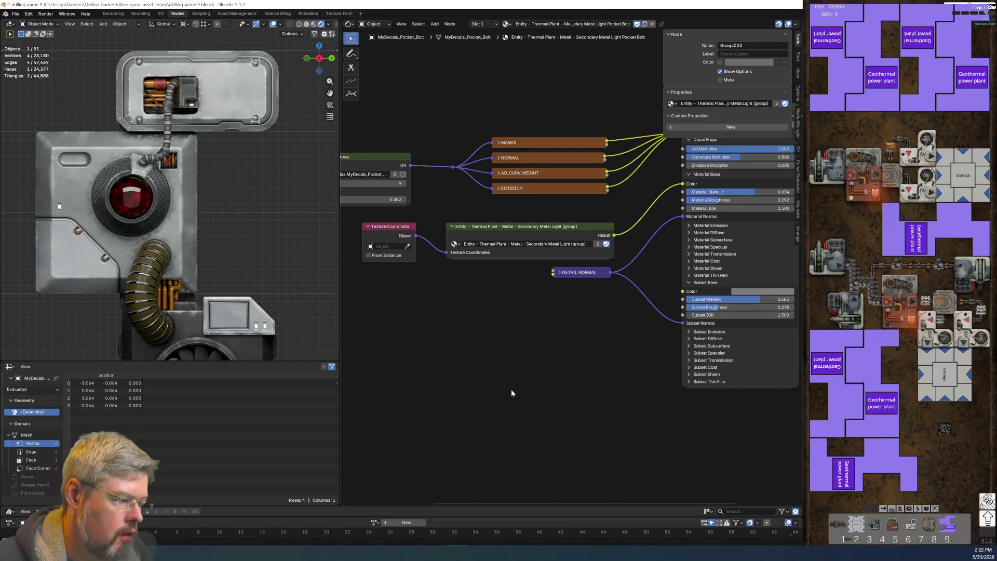
pyautogui.click(104, 351)
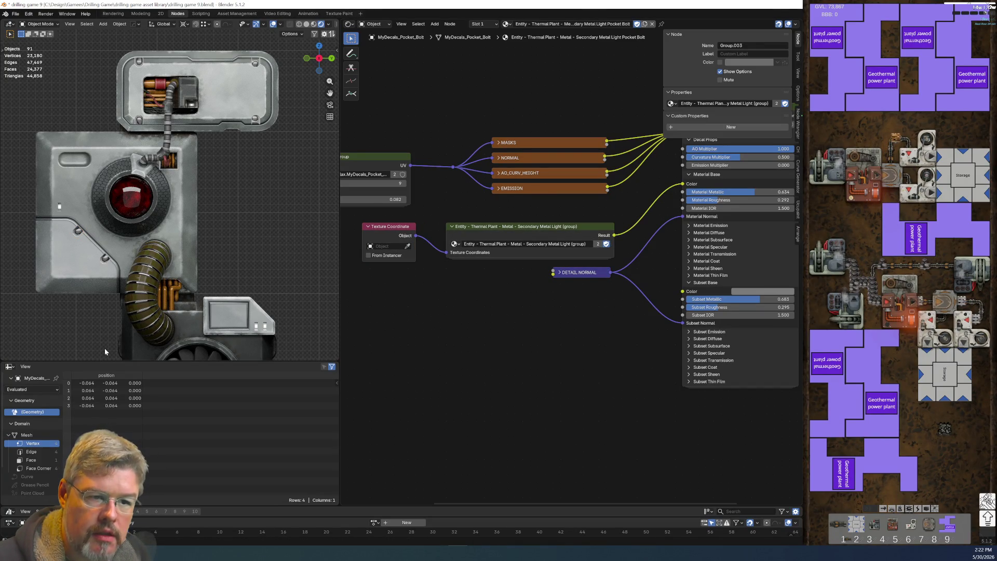
# Step: Save the file and link the bolt material to a second pocket bolt
pyautogui.click(15, 14)
pyautogui.click(31, 60)
pyautogui.click(106, 260)
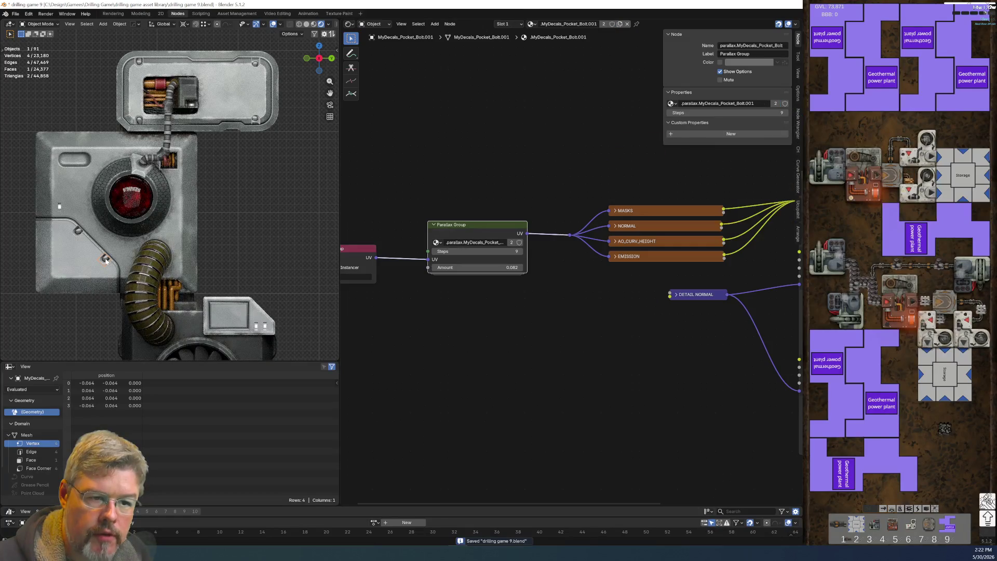
pyautogui.keyDown('shift'); pyautogui.click(77, 232); pyautogui.keyUp('shift')
pyautogui.hotkey('ctrl', 'l')
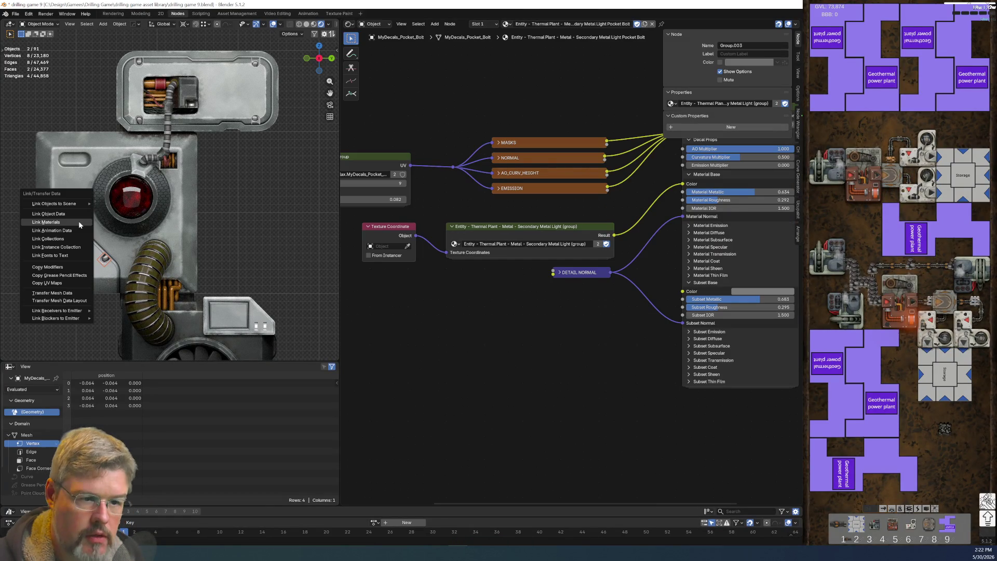
pyautogui.click(79, 221)
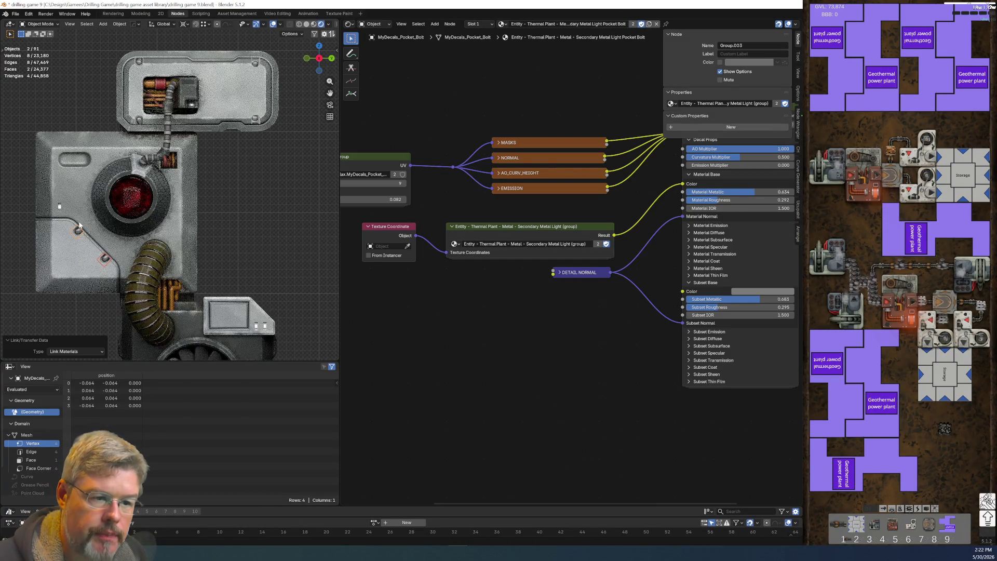
# Step: Select other bolts and the top plate one by one to inspect their materials
pyautogui.click(258, 216)
pyautogui.click(102, 262)
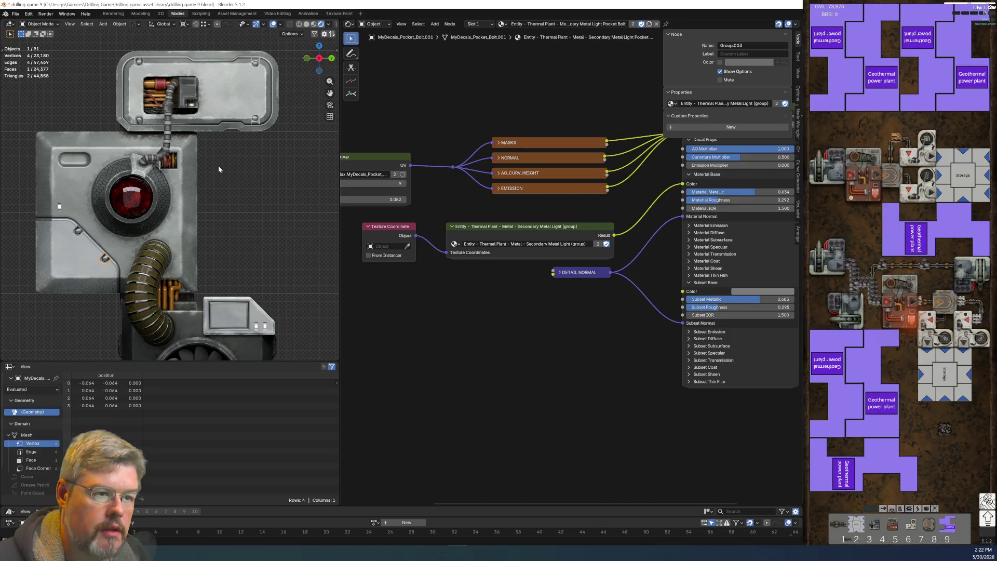
pyautogui.click(258, 119)
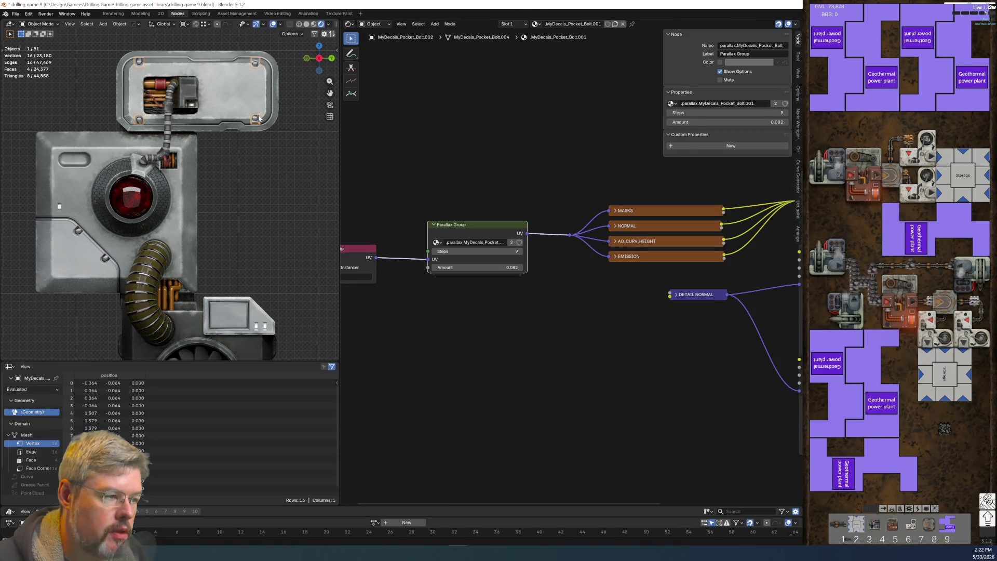
pyautogui.click(227, 101)
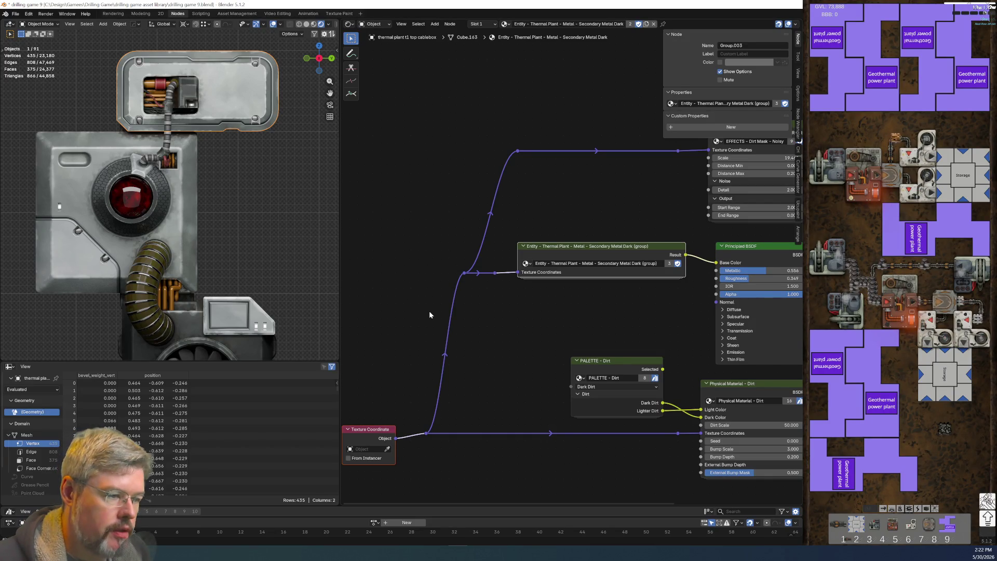
pyautogui.click(138, 124)
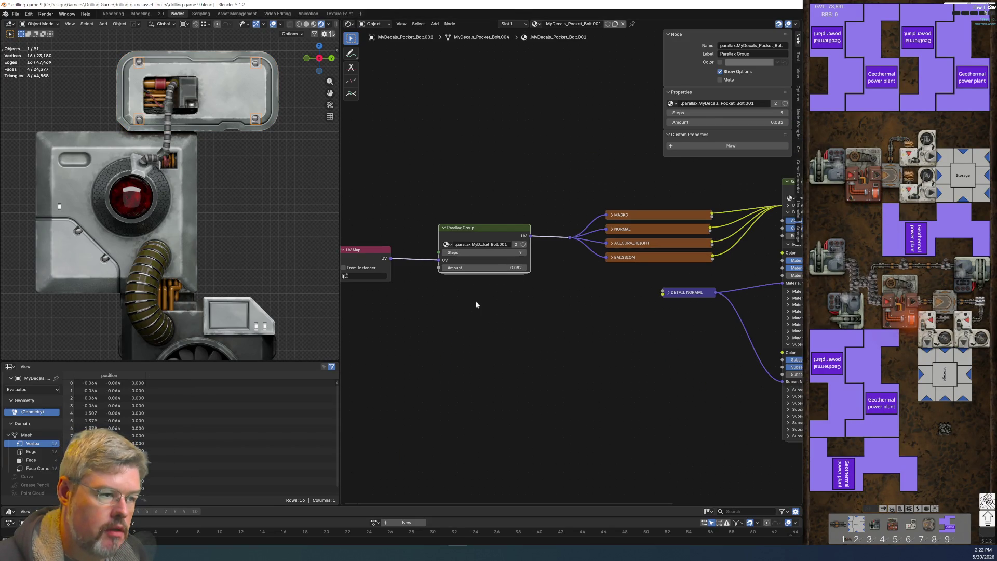
# Step: Make the corner bolt's material single-user and try pasting the cable box name into it
pyautogui.click(616, 24)
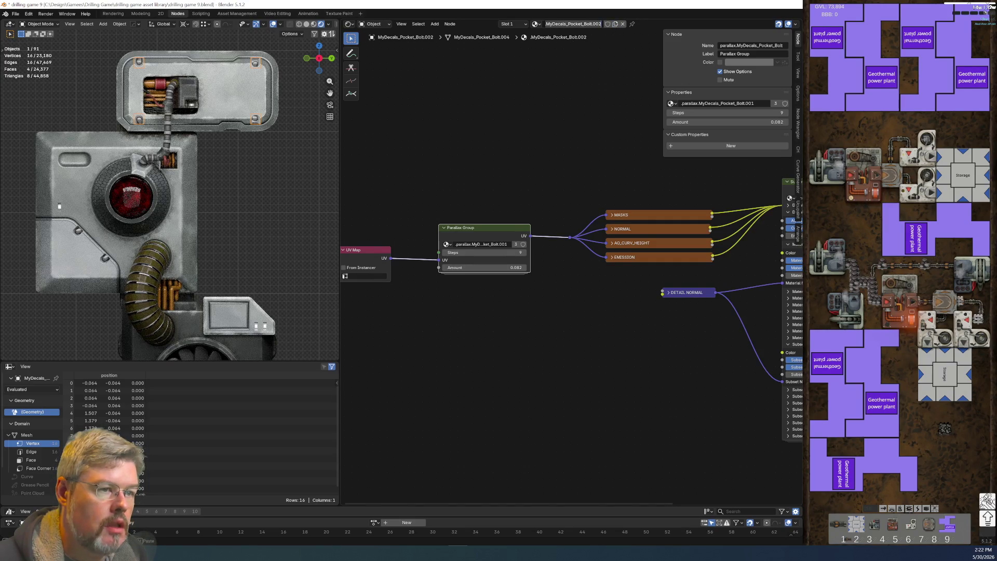
pyautogui.click(242, 86)
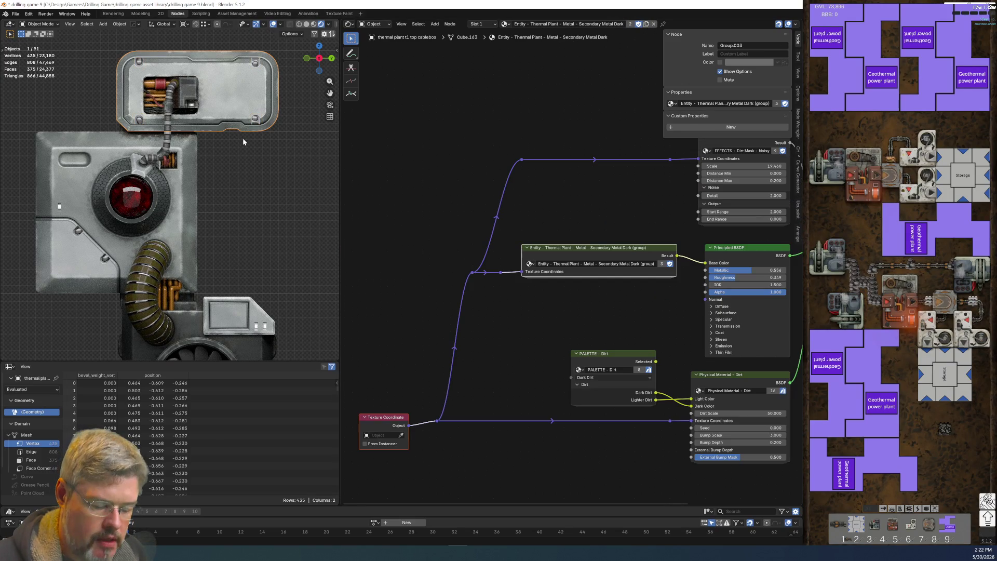
pyautogui.press('F2')
pyautogui.press('Escape')
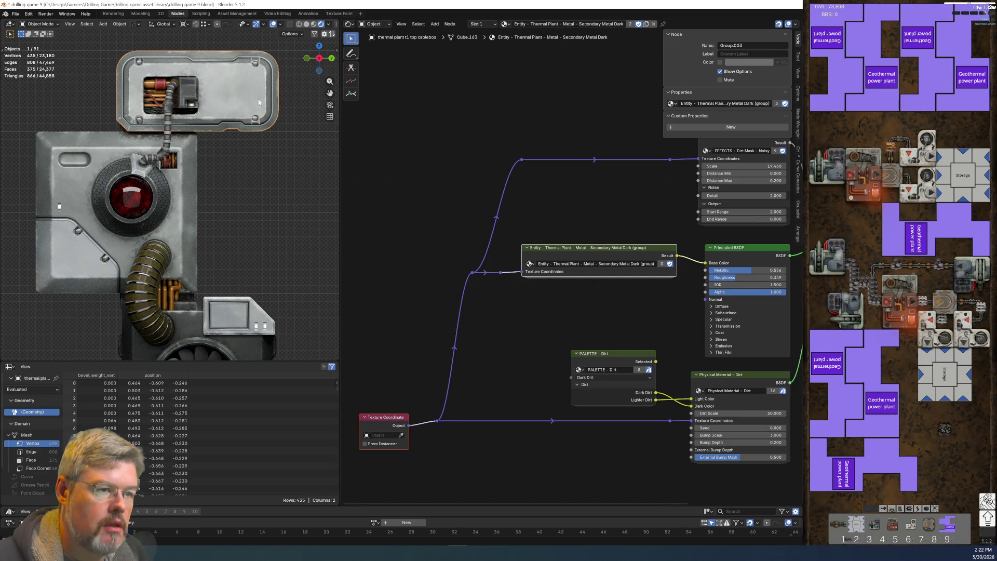
pyautogui.click(259, 120)
pyautogui.click(584, 25)
pyautogui.hotkey('ctrl', 'v')
pyautogui.press('Escape')
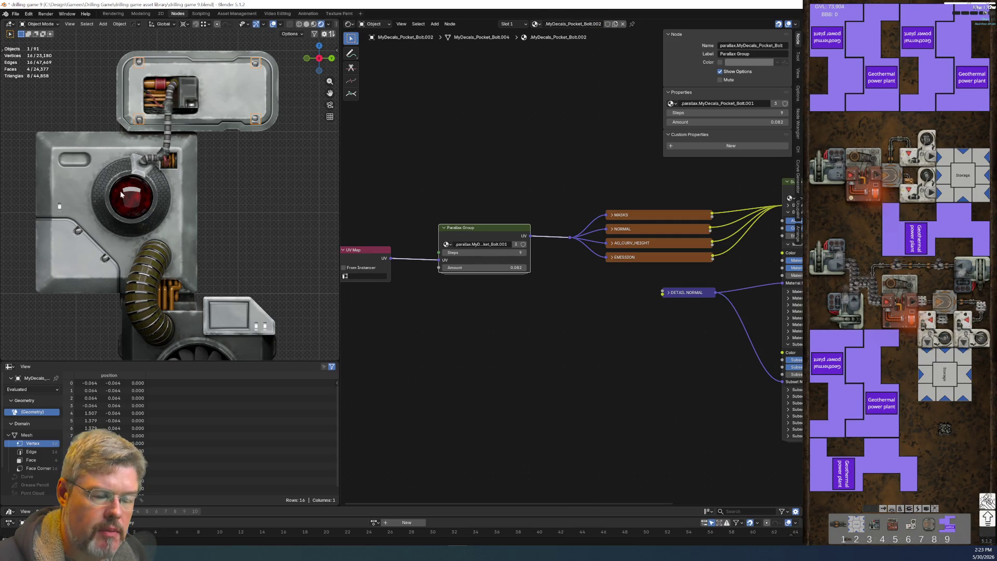
# Step: Rename the bolt material to Secondary Metal Dark Decal Pocket Bolt
pyautogui.click(243, 94)
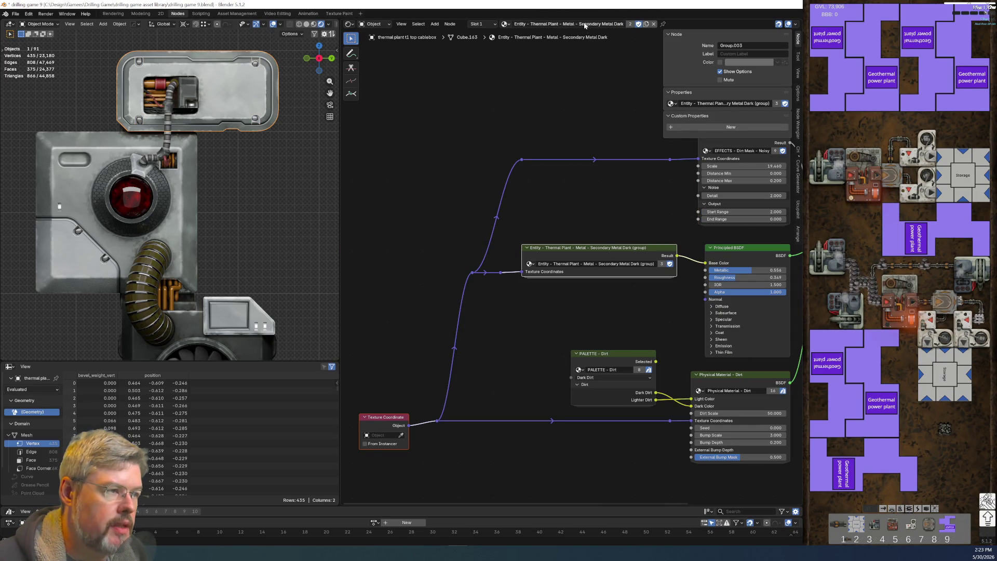
pyautogui.click(256, 121)
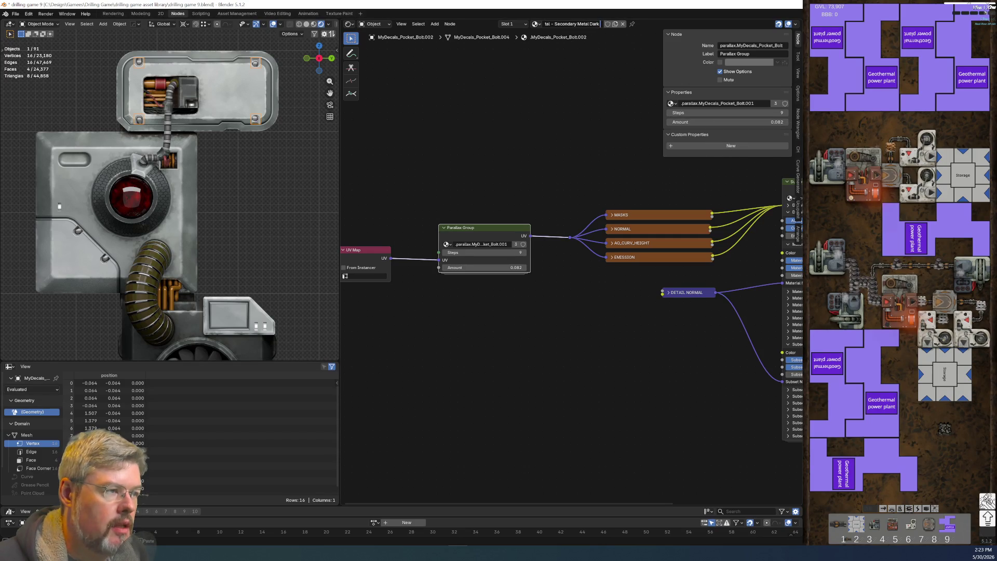
pyautogui.write('Pocket B')
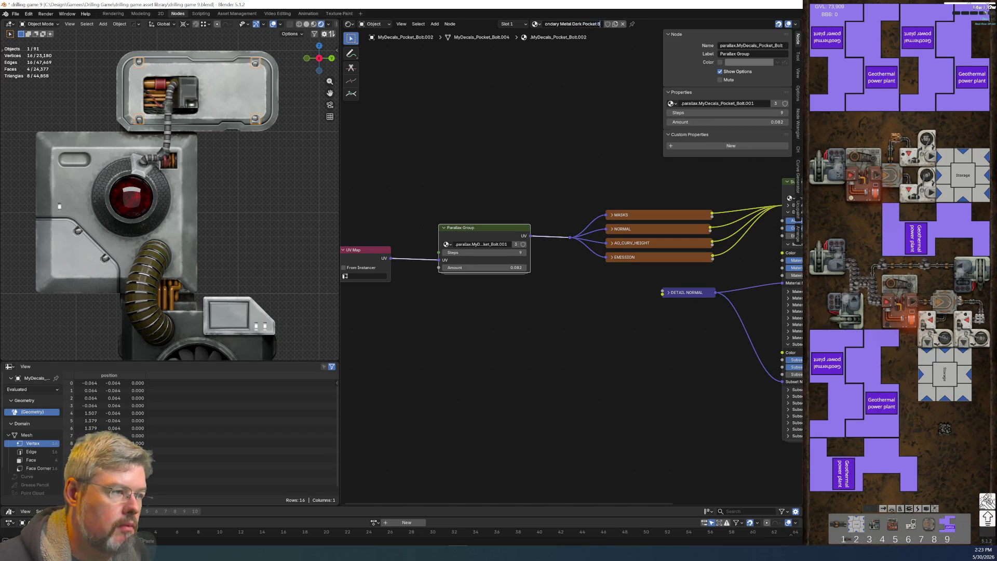
pyautogui.write('olt')
pyautogui.hotkey('ctrl', 'Left')
pyautogui.hotkey('ctrl', 'Left')
pyautogui.write('Decal')
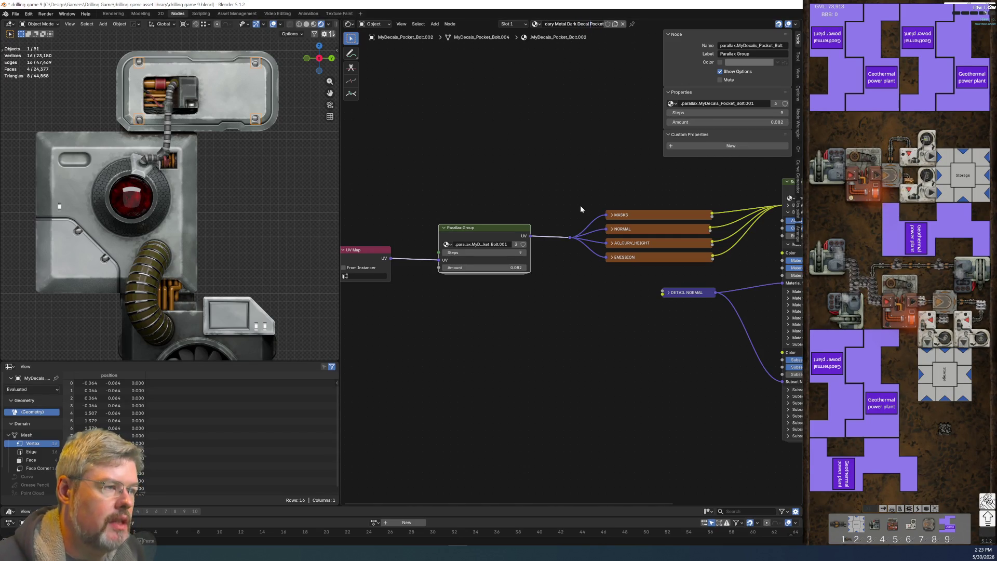
pyautogui.press('Return')
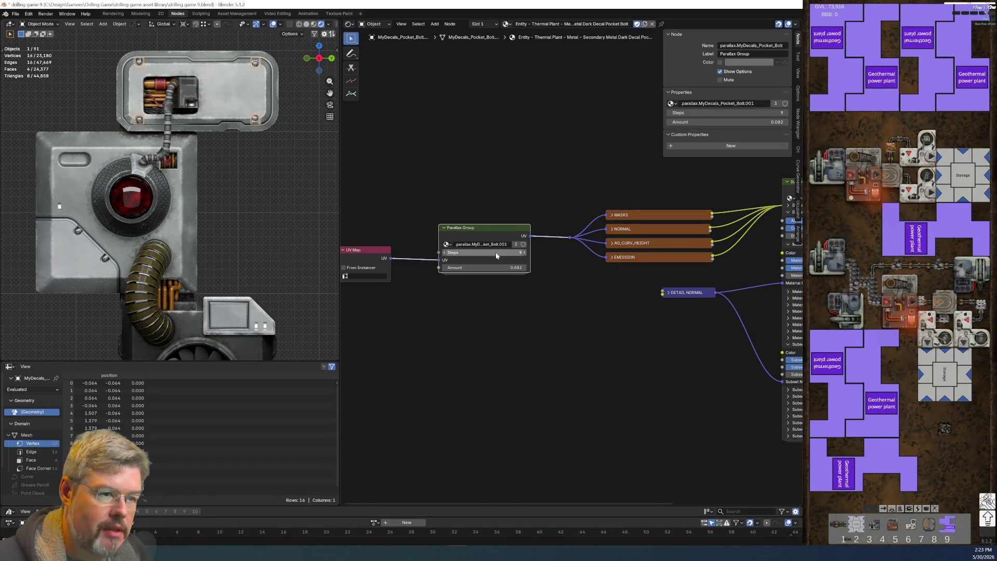
# Step: Copy the cable box's Secondary Metal Dark group and Texture Coordinate nodes into the bolt material
pyautogui.moveTo(526, 311); pyautogui.dragTo(477, 269, button='middle')
pyautogui.click(236, 89)
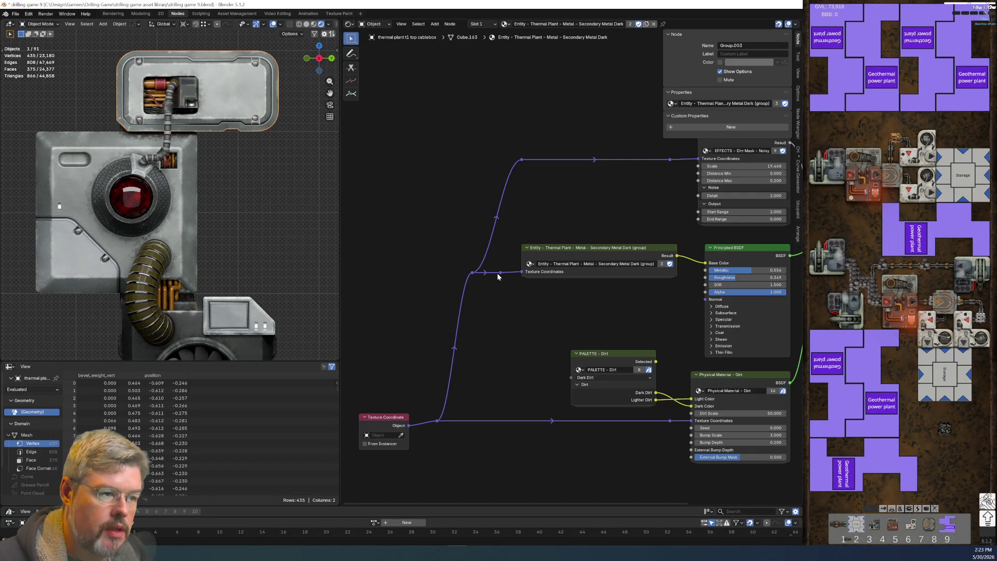
pyautogui.click(545, 253)
pyautogui.keyDown('shift'); pyautogui.click(382, 420); pyautogui.keyUp('shift')
pyautogui.hotkey('ctrl', 'c')
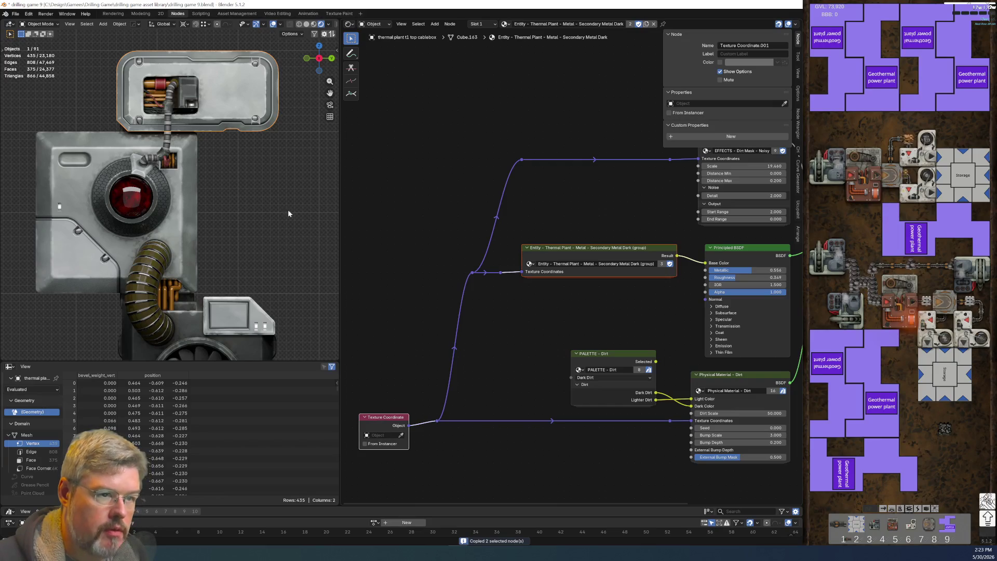
pyautogui.click(256, 122)
pyautogui.hotkey('ctrl', 'v')
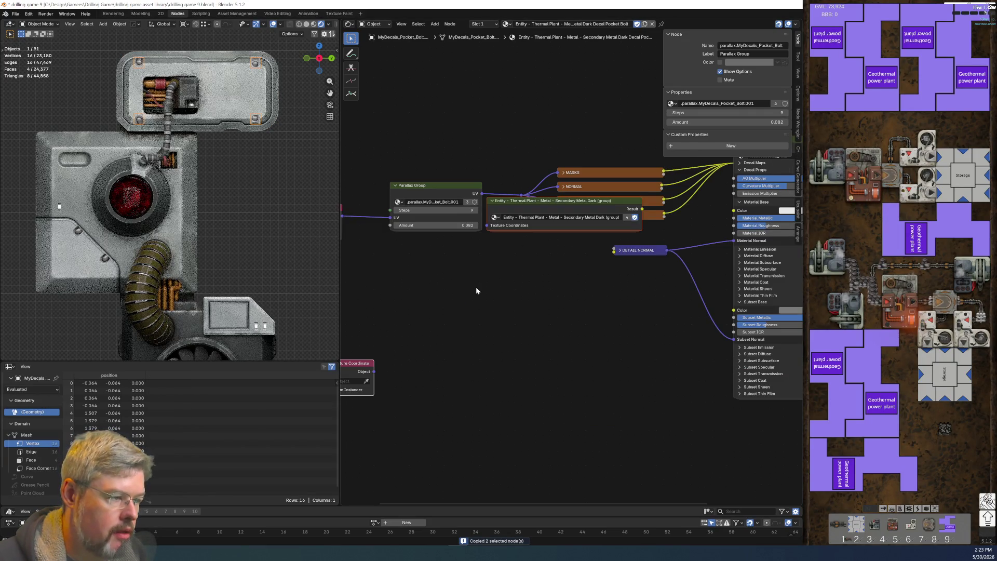
# Step: Connect Texture Coordinate Object to the group, and the group's Result to Material Base Color
pyautogui.click(488, 372)
pyautogui.moveTo(366, 448)
pyautogui.mouseDown()
pyautogui.moveTo(435, 292)
pyautogui.moveTo(533, 312)
pyautogui.mouseUp()
pyautogui.moveTo(656, 294); pyautogui.dragTo(734, 210)
pyautogui.moveTo(436, 292); pyautogui.dragTo(458, 285)
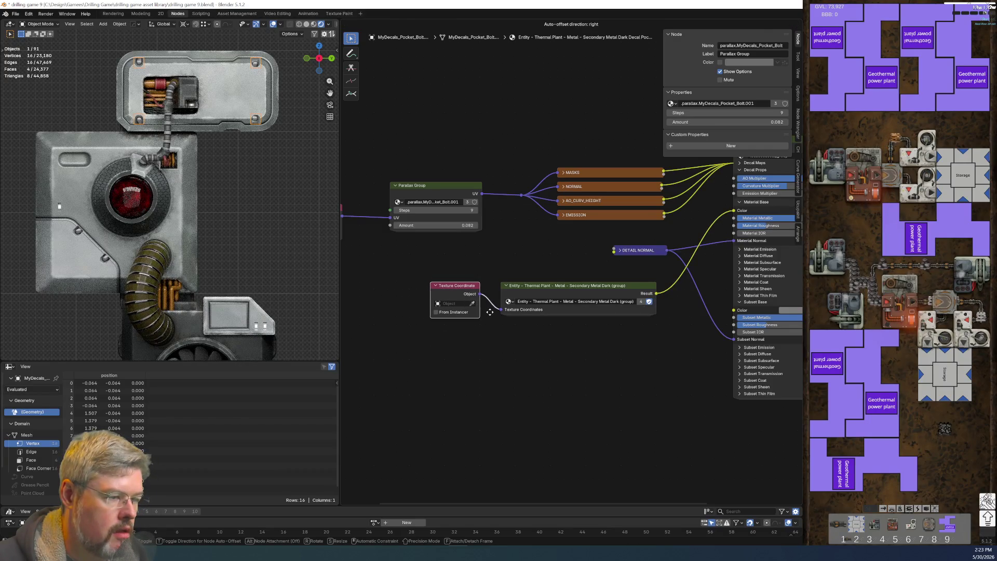
pyautogui.moveTo(605, 230); pyautogui.dragTo(665, 251)
# Step: Move DETAIL NORMAL below the group and shift the three nodes up together
pyautogui.press('g')
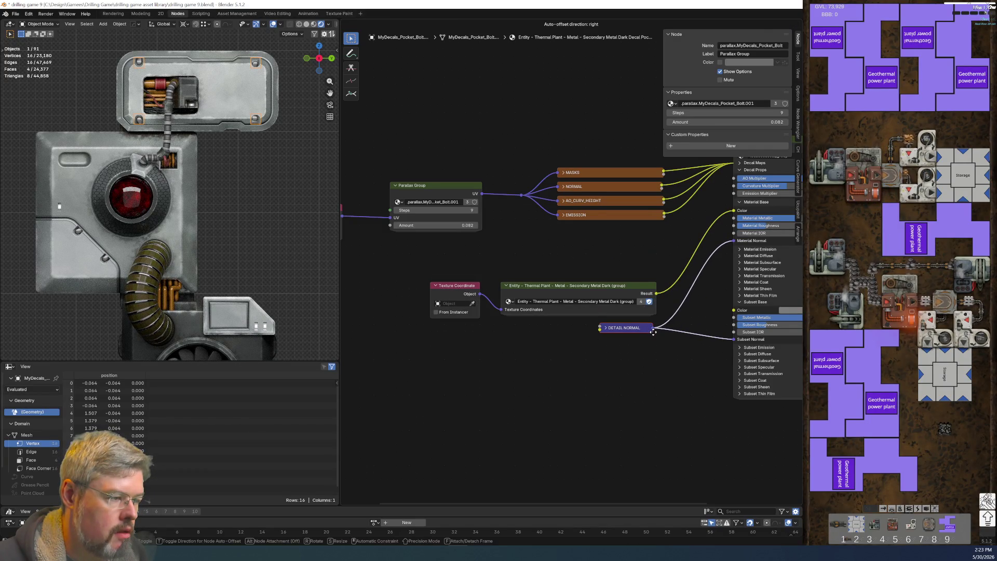
pyautogui.click(652, 329)
pyautogui.moveTo(367, 264); pyautogui.dragTo(659, 387)
pyautogui.press('g')
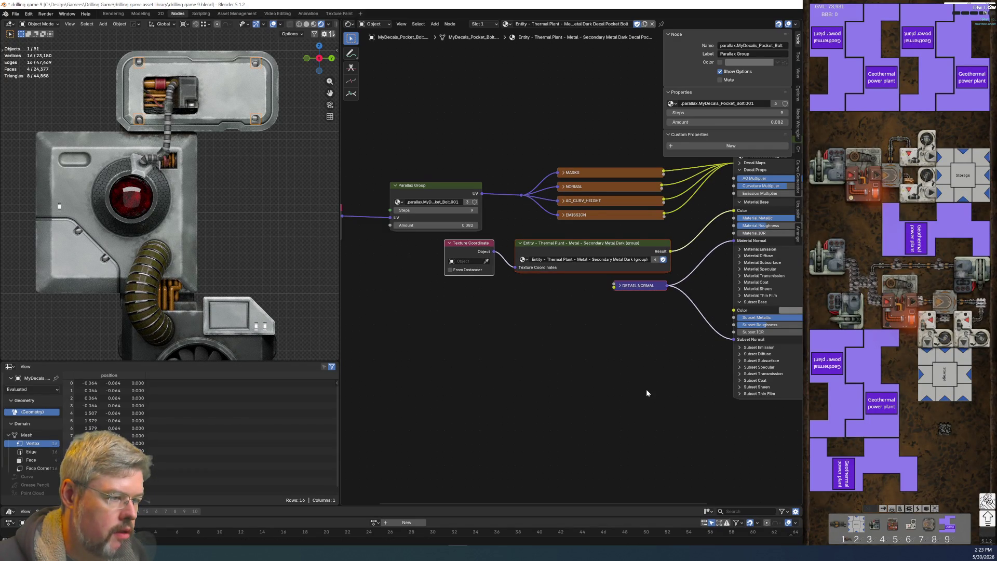
pyautogui.click(646, 388)
pyautogui.click(569, 389)
# Step: Deselect the bolt, save drilling game 9.blend, and view through the camera
pyautogui.click(291, 208)
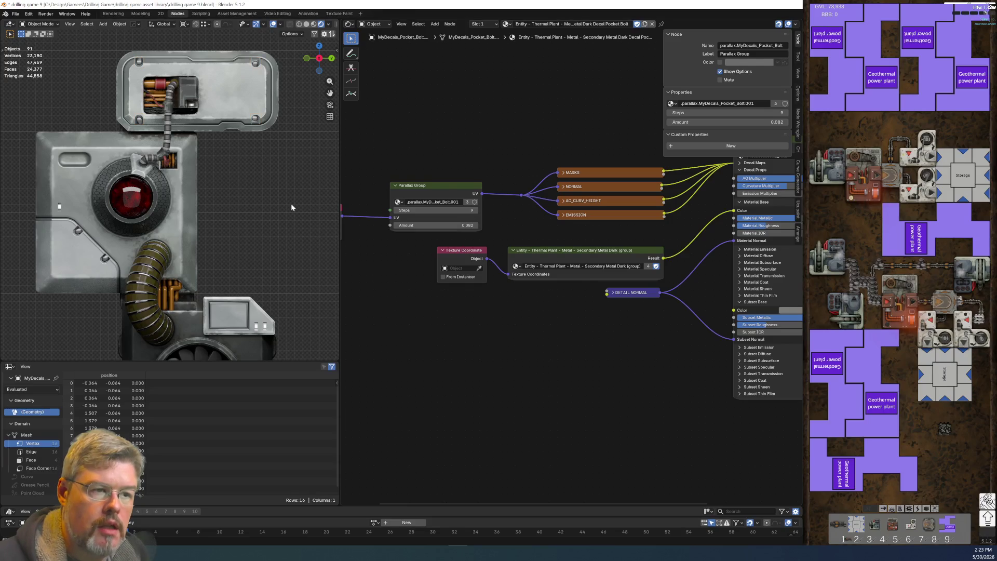
pyautogui.click(21, 14)
pyautogui.click(31, 67)
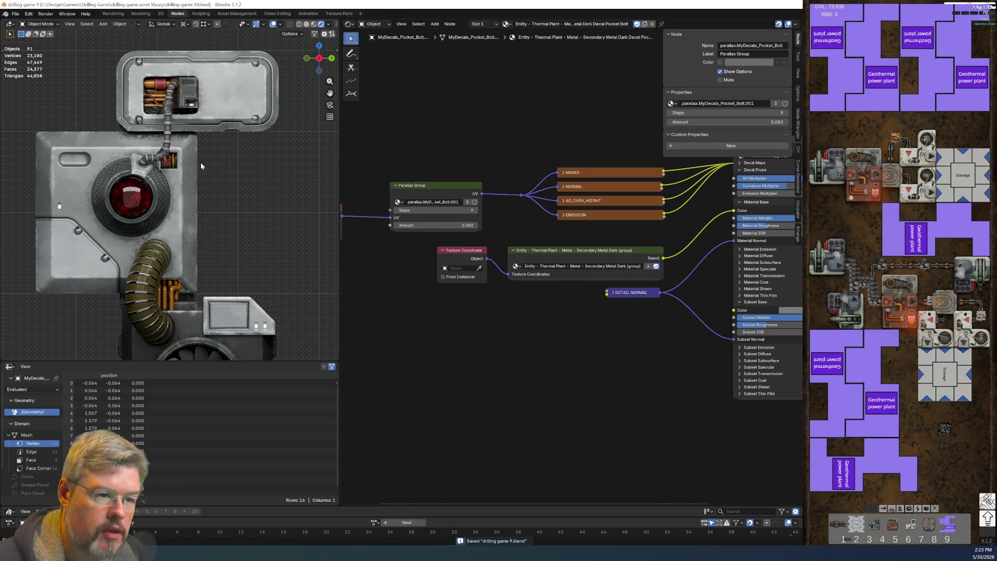
pyautogui.press('KP_0')
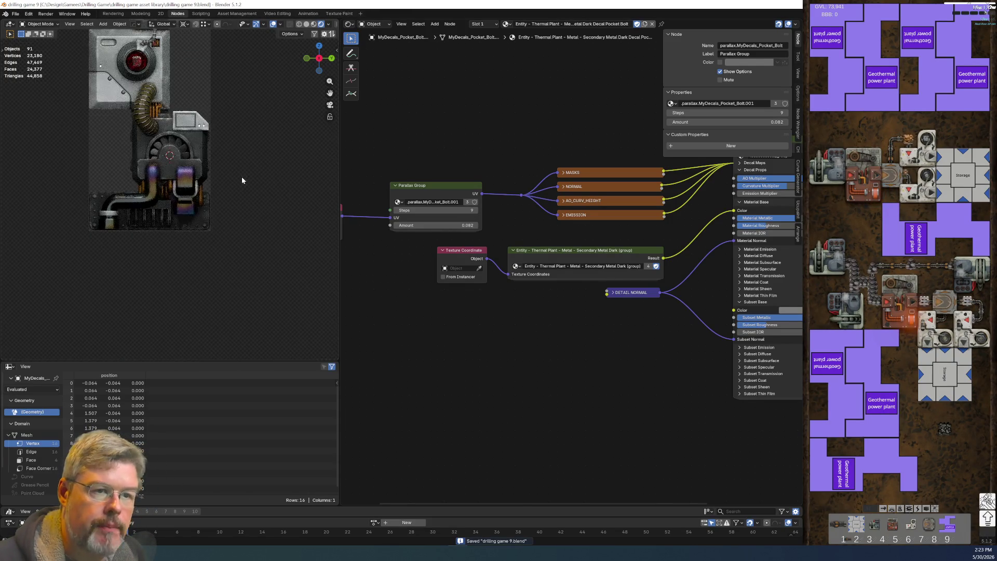
# Step: Link the neighbouring decal's Pocket Light material to the small inset light decal
pyautogui.moveTo(192, 83)
pyautogui.keyDown('shift'); pyautogui.mouseDown(button='middle')
pyautogui.moveTo(227, 289)
pyautogui.moveTo(176, 249)
pyautogui.mouseUp(button='middle'); pyautogui.keyUp('shift')
pyautogui.scroll(3, 218, 235)
pyautogui.scroll(3, 220, 238)
pyautogui.keyDown('shift'); pyautogui.scroll(-3, 167, 165); pyautogui.keyUp('shift')
pyautogui.keyDown('shift'); pyautogui.scroll(-3, 174, 187); pyautogui.keyUp('shift')
pyautogui.keyDown('shift'); pyautogui.scroll(-3, 182, 218); pyautogui.keyUp('shift')
pyautogui.keyDown('shift'); pyautogui.scroll(-3, 193, 247); pyautogui.keyUp('shift')
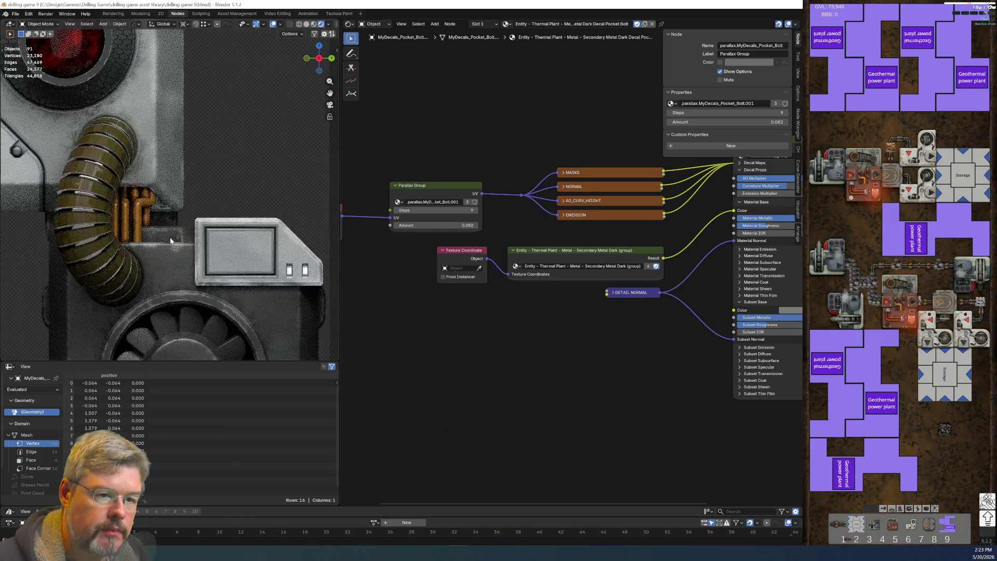
pyautogui.keyDown('shift'); pyautogui.scroll(-3, 177, 224); pyautogui.keyUp('shift')
pyautogui.keyDown('ctrl'); pyautogui.hscroll(3, 166, 208); pyautogui.keyUp('ctrl')
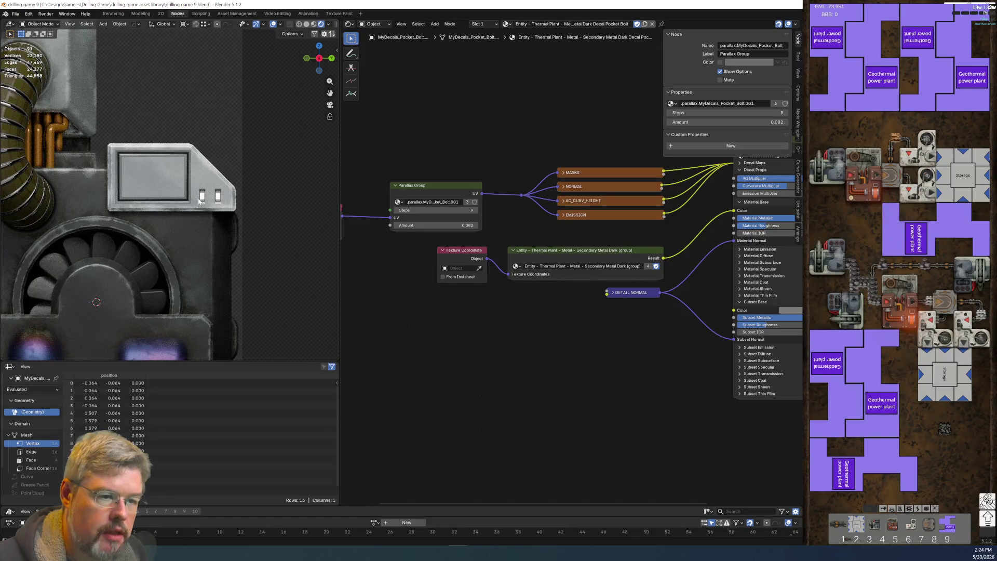
pyautogui.keyDown('shift'); pyautogui.scroll(3, 209, 215); pyautogui.keyUp('shift')
pyautogui.keyDown('ctrl'); pyautogui.hscroll(-3, 198, 211); pyautogui.keyUp('ctrl')
pyautogui.keyDown('shift'); pyautogui.scroll(2, 246, 243); pyautogui.keyUp('shift')
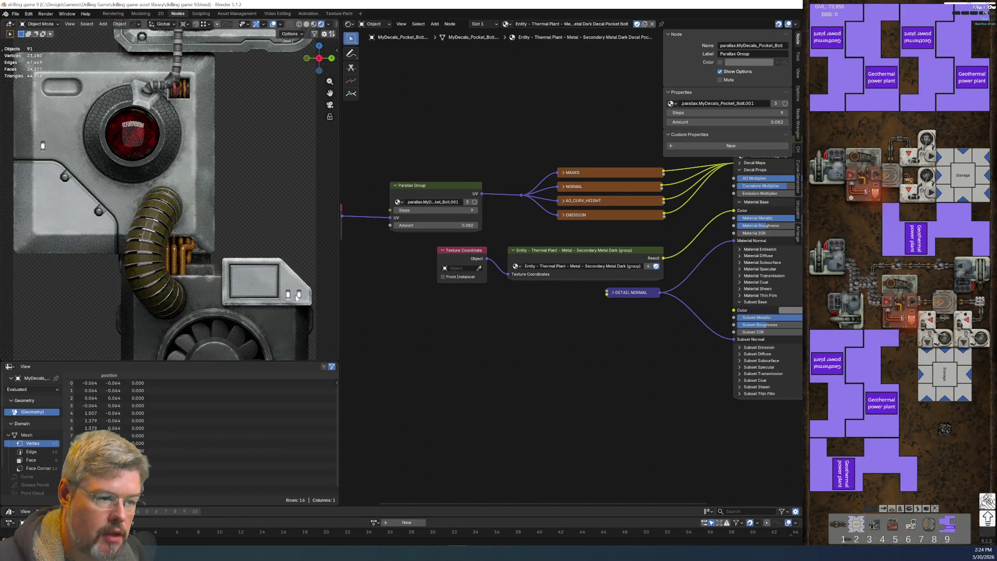
pyautogui.click(299, 297)
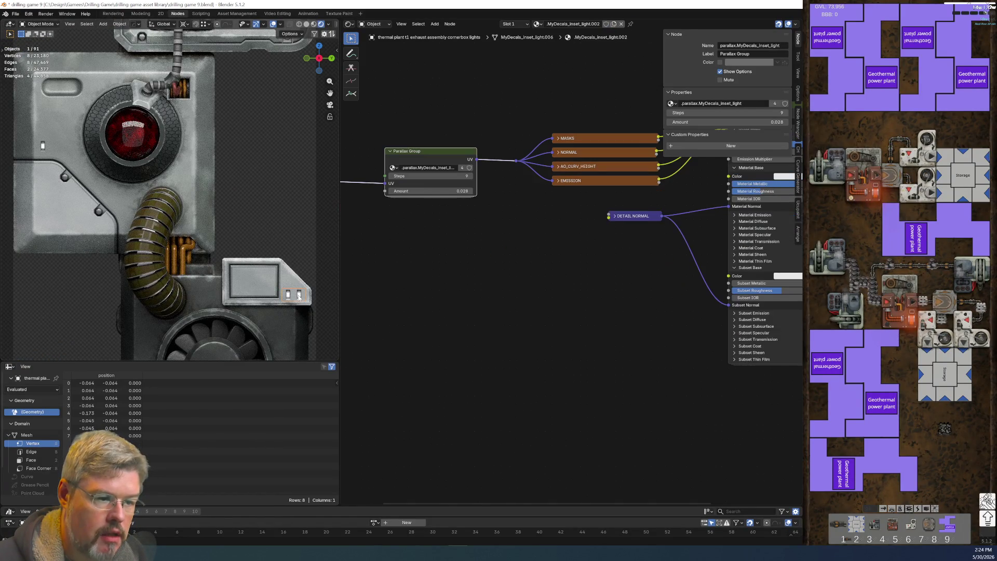
pyautogui.keyDown('shift'); pyautogui.click(44, 149); pyautogui.keyUp('shift')
pyautogui.hotkey('ctrl', 'l')
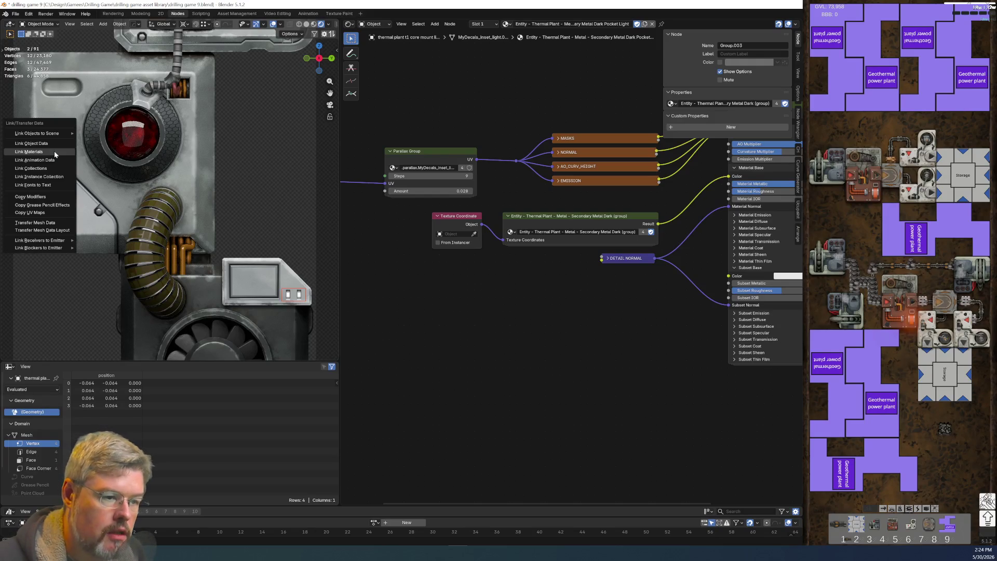
pyautogui.click(54, 151)
# Step: Clear the selection and select the exhaust panel decal
pyautogui.click(472, 373)
pyautogui.click(332, 275)
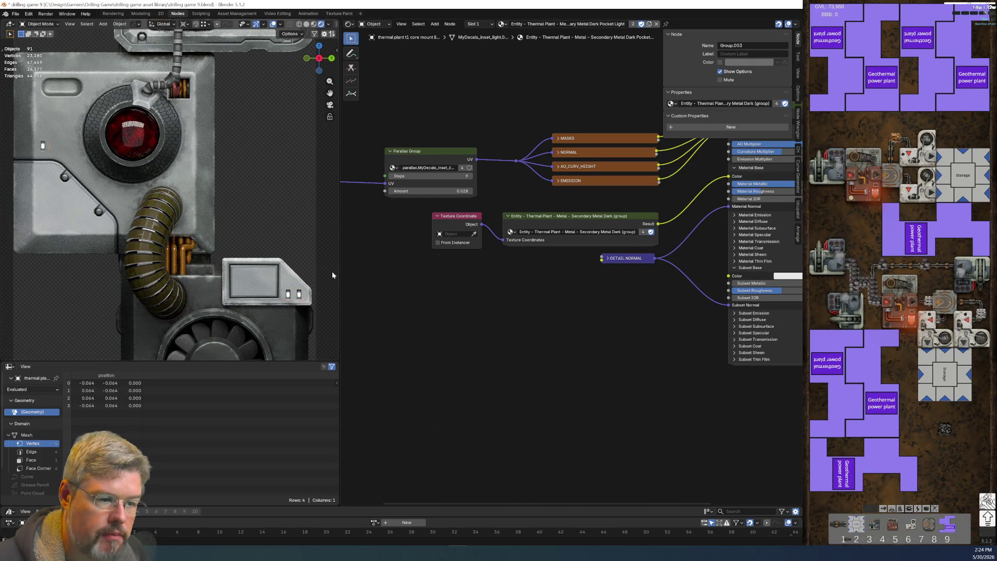
pyautogui.click(257, 299)
# Step: Hide the Texture Coordinate node's unused outputs and make the panel material a separate copy
pyautogui.scroll(1, 447, 367)
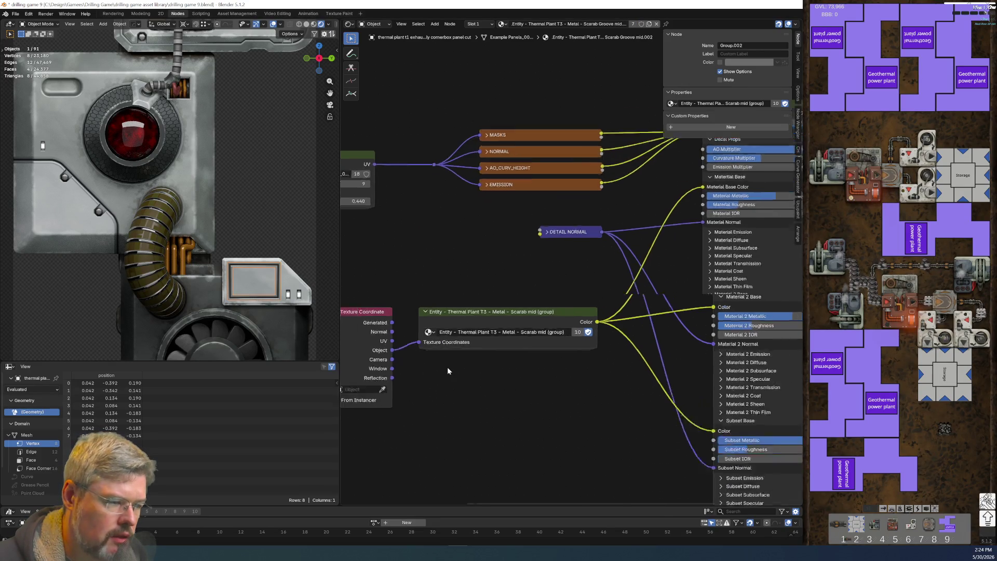
pyautogui.scroll(1, 447, 379)
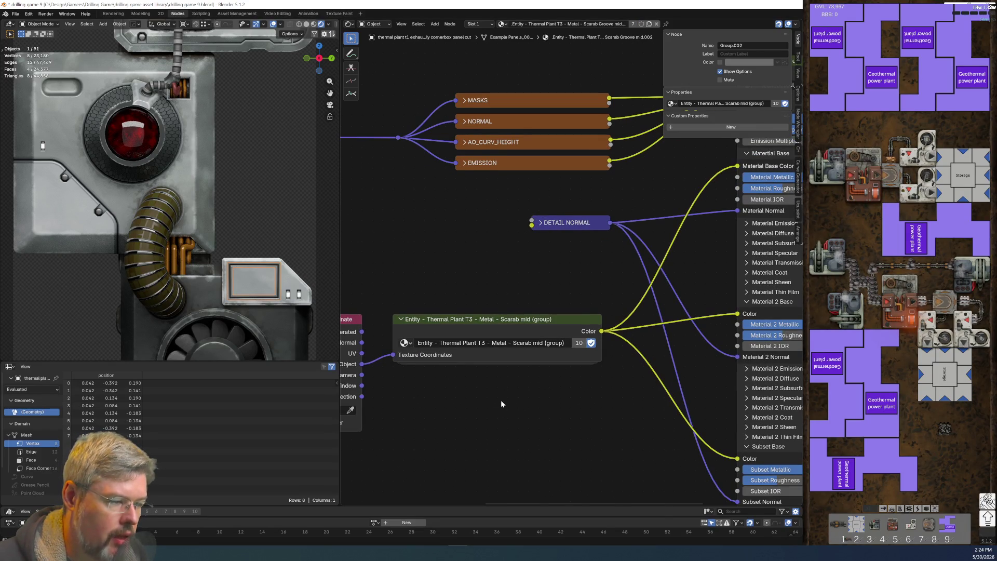
pyautogui.moveTo(484, 398); pyautogui.dragTo(501, 297, button='middle')
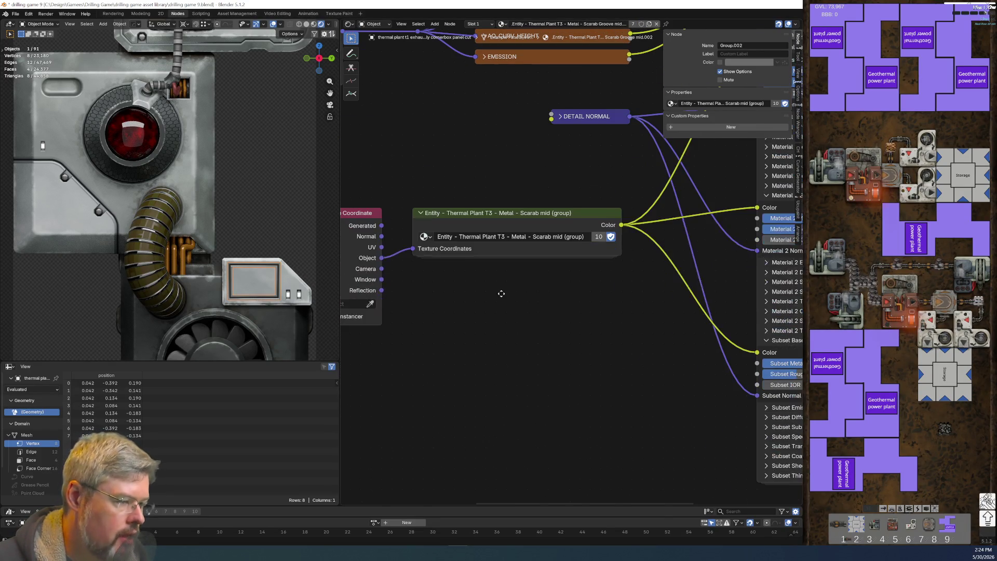
pyautogui.click(375, 218)
pyautogui.hotkey('ctrl', 'h')
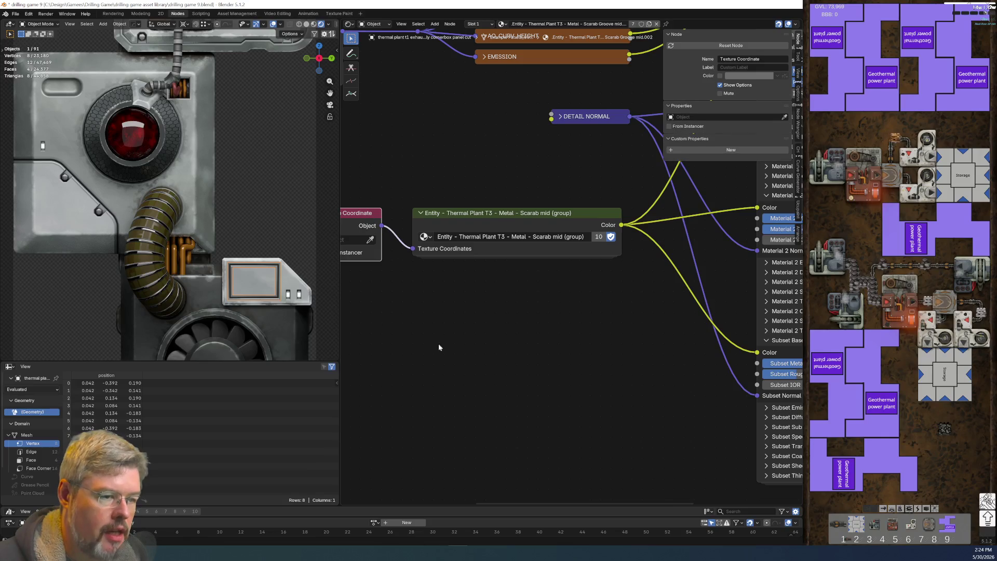
pyautogui.scroll(-1, 496, 344)
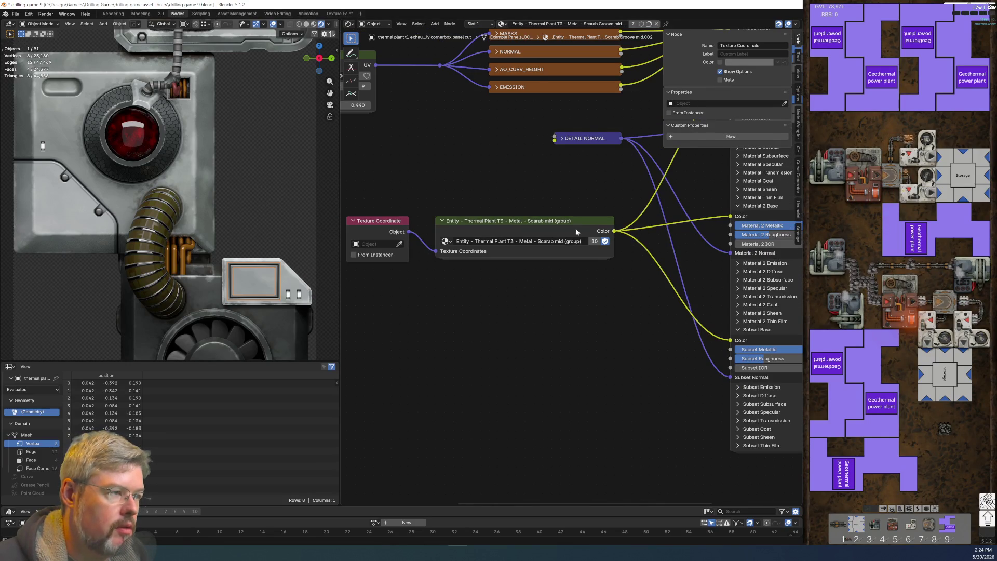
pyautogui.click(649, 25)
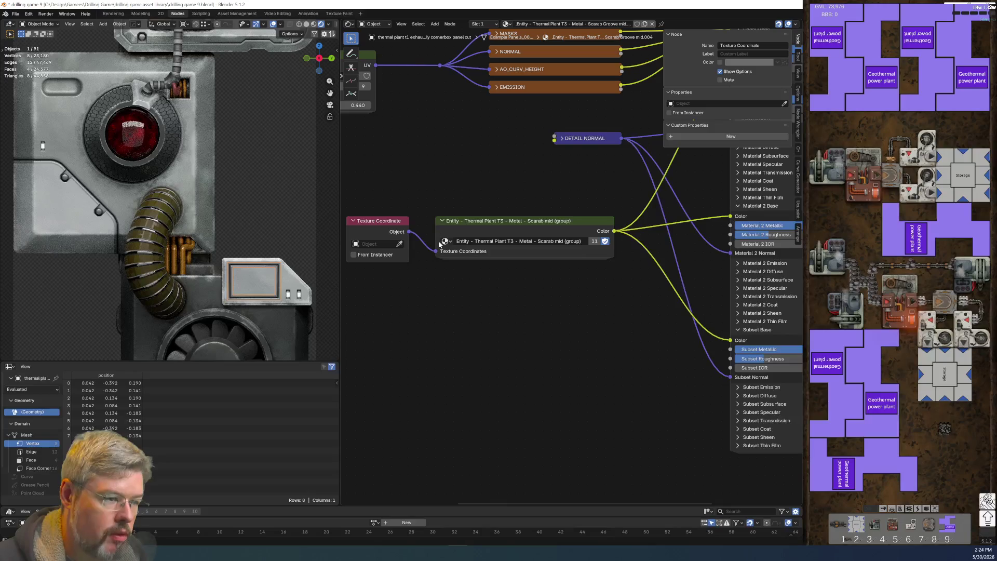
# Step: Switch the inner panel cut decal's group from Scarab mid to Secondary Metal Light
pyautogui.click(249, 287)
pyautogui.click(405, 299)
pyautogui.click(259, 302)
pyautogui.click(500, 242)
pyautogui.write('Entity - Thermal Plant - Metal - Secondary Metal Light (group)')
pyautogui.press('Return')
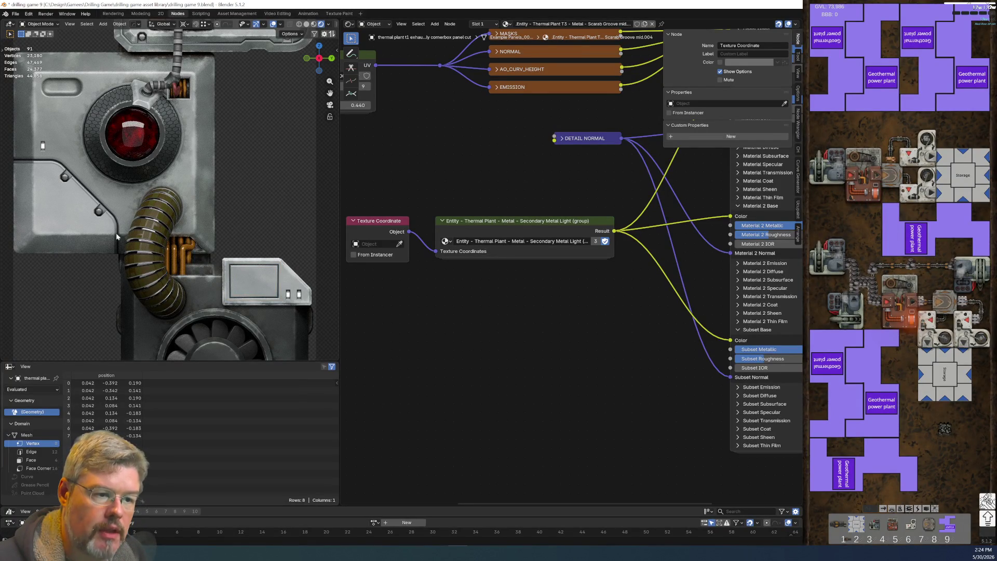
# Step: Save drilling game 9.blend and select the bevelled panel edge decal
pyautogui.click(15, 14)
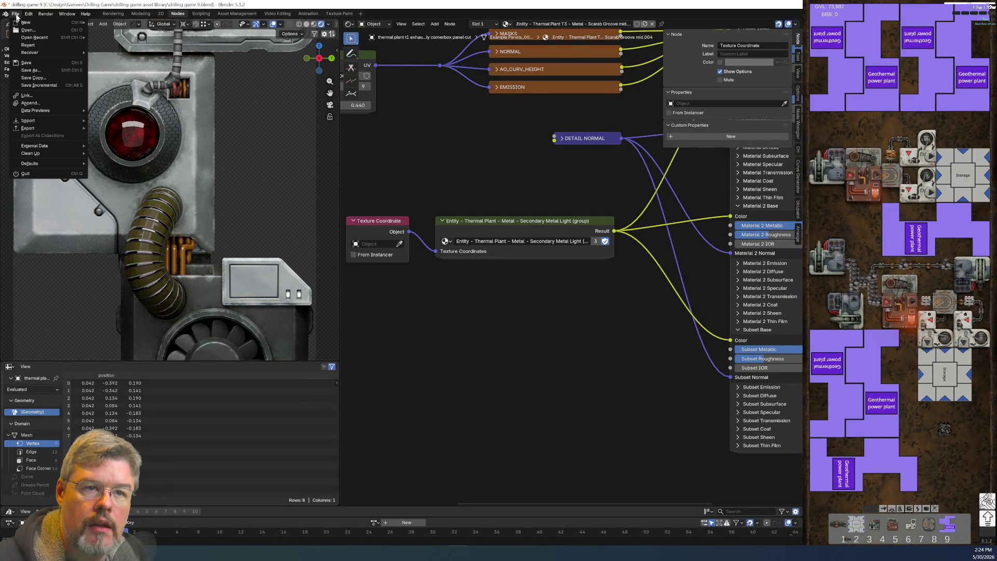
pyautogui.click(50, 63)
pyautogui.click(83, 189)
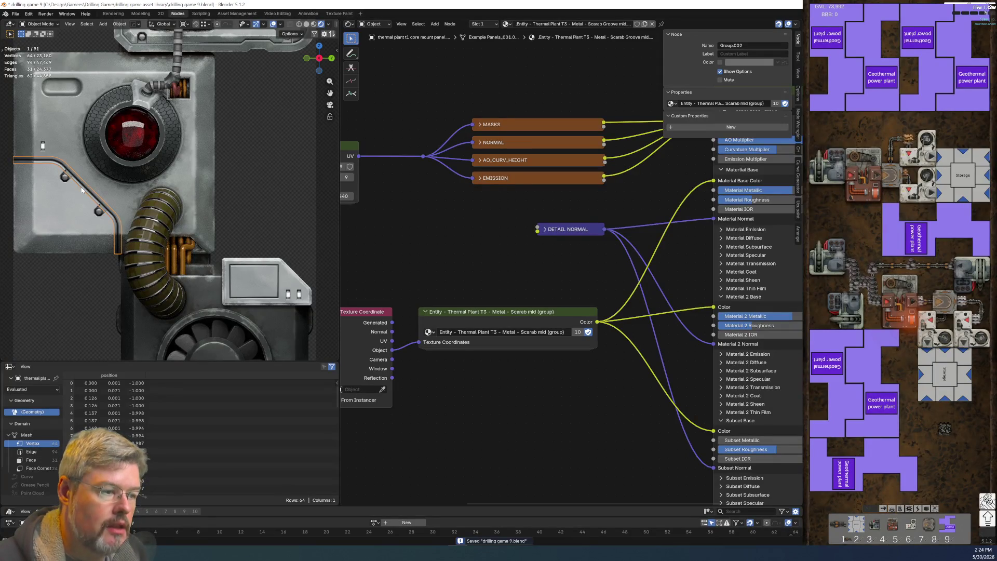
# Step: Disconnect the group's colour links and test a magenta Material Base Color
pyautogui.scroll(-2, 578, 448)
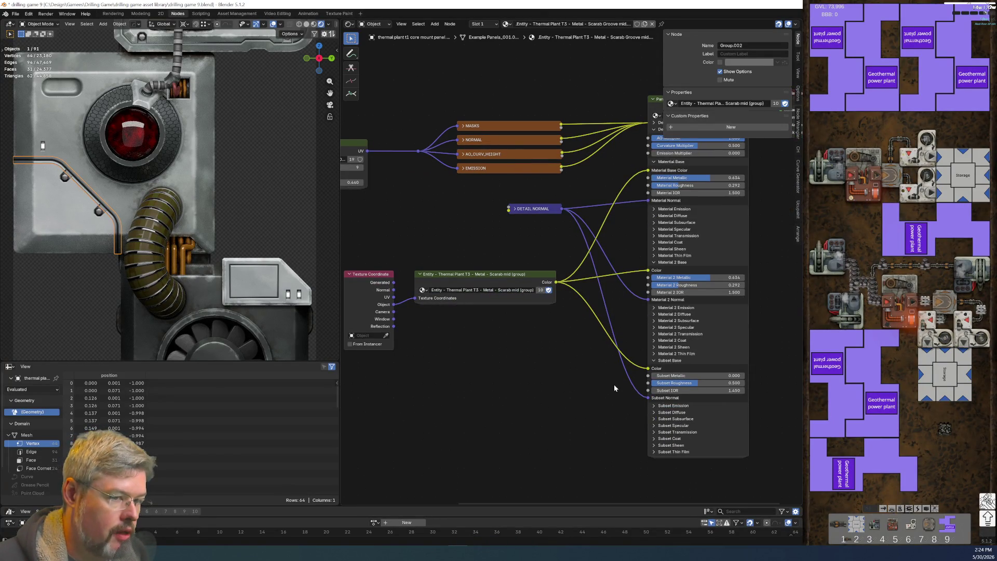
pyautogui.scroll(1, 595, 379)
pyautogui.moveTo(667, 271)
pyautogui.mouseDown()
pyautogui.moveTo(652, 275)
pyautogui.moveTo(669, 398)
pyautogui.moveTo(659, 393)
pyautogui.mouseUp()
pyautogui.moveTo(669, 145); pyautogui.dragTo(597, 250)
pyautogui.moveTo(604, 246)
pyautogui.mouseDown(button='middle')
pyautogui.moveTo(575, 273)
pyautogui.moveTo(480, 308)
pyautogui.mouseUp(button='middle')
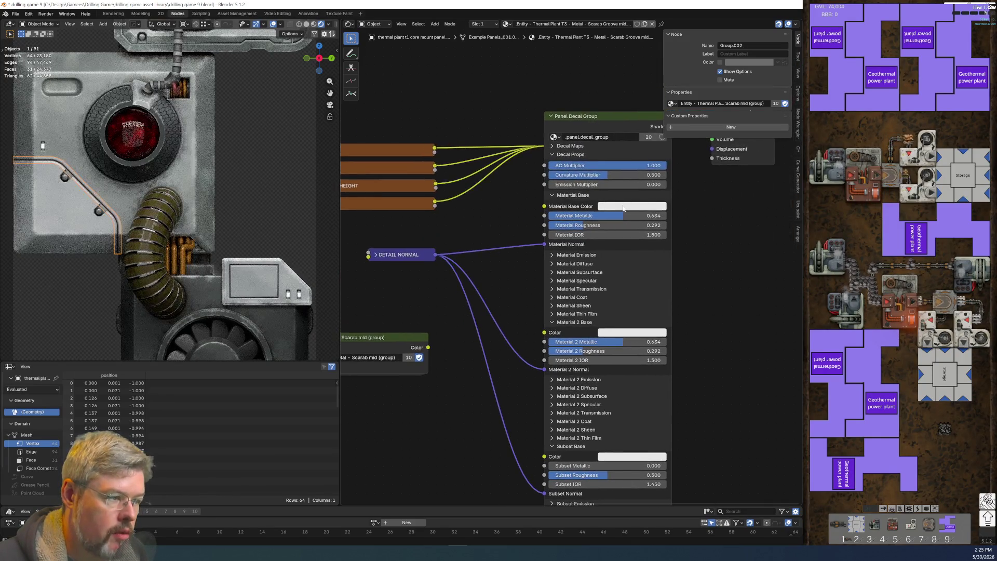
pyautogui.click(639, 207)
pyautogui.click(668, 106)
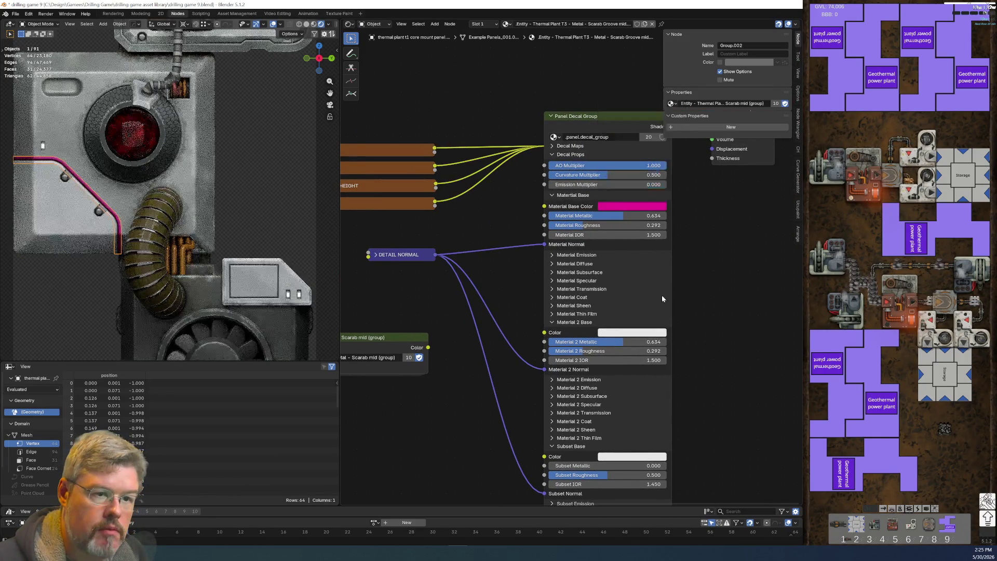
# Step: Undo the magenta colour and link removal, restoring the Scarab mid colour links
pyautogui.hotkey('ctrl', 'z')
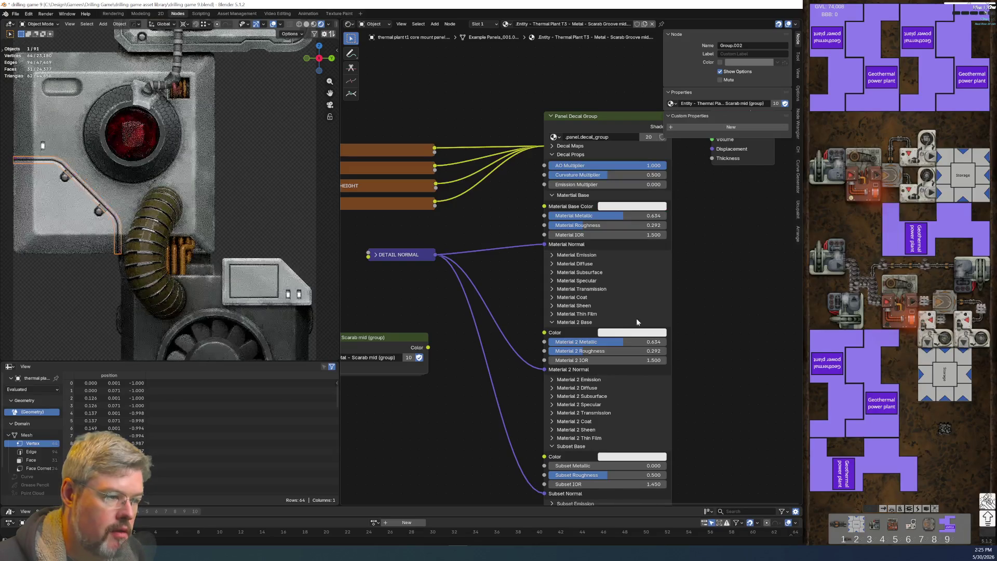
pyautogui.moveTo(422, 329); pyautogui.dragTo(545, 322, button='middle')
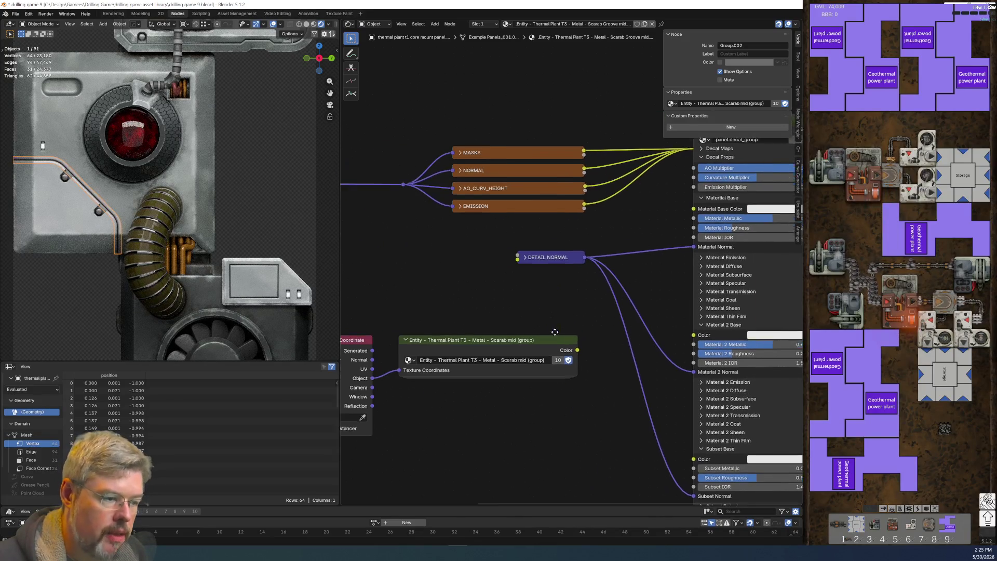
pyautogui.hotkey('ctrl', 'z')
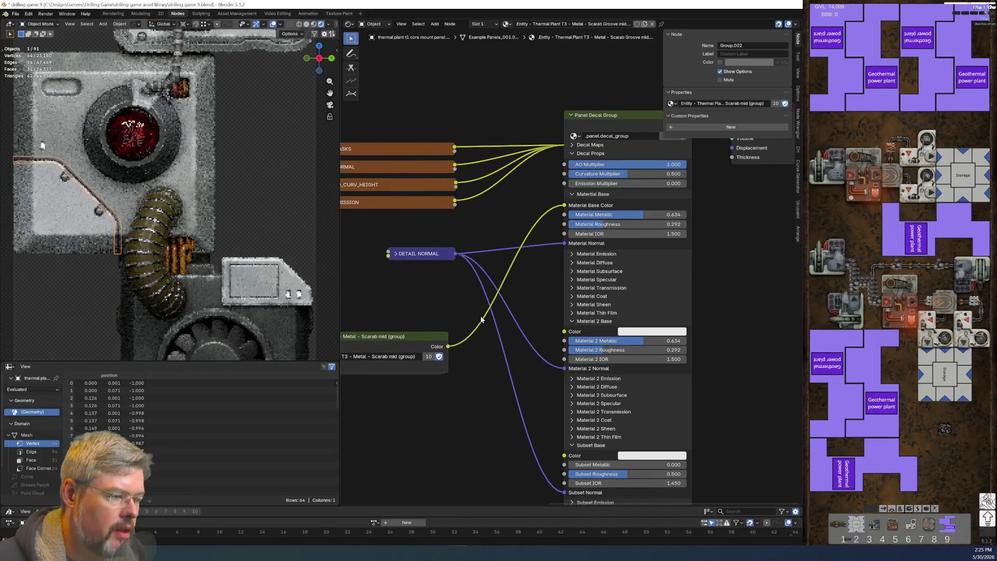
pyautogui.moveTo(513, 242)
pyautogui.mouseDown(button='middle')
pyautogui.moveTo(599, 215)
pyautogui.moveTo(531, 221)
pyautogui.mouseUp(button='middle')
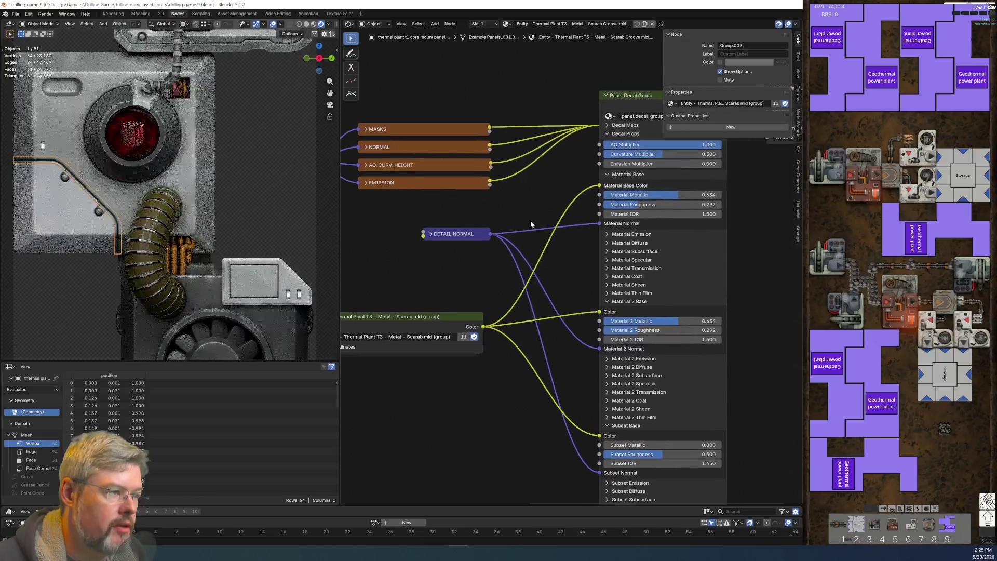
pyautogui.moveTo(538, 81); pyautogui.dragTo(651, 76, button='middle')
# Step: Duplicate the material for this decal as Scarab Groove mid.004
pyautogui.click(507, 24)
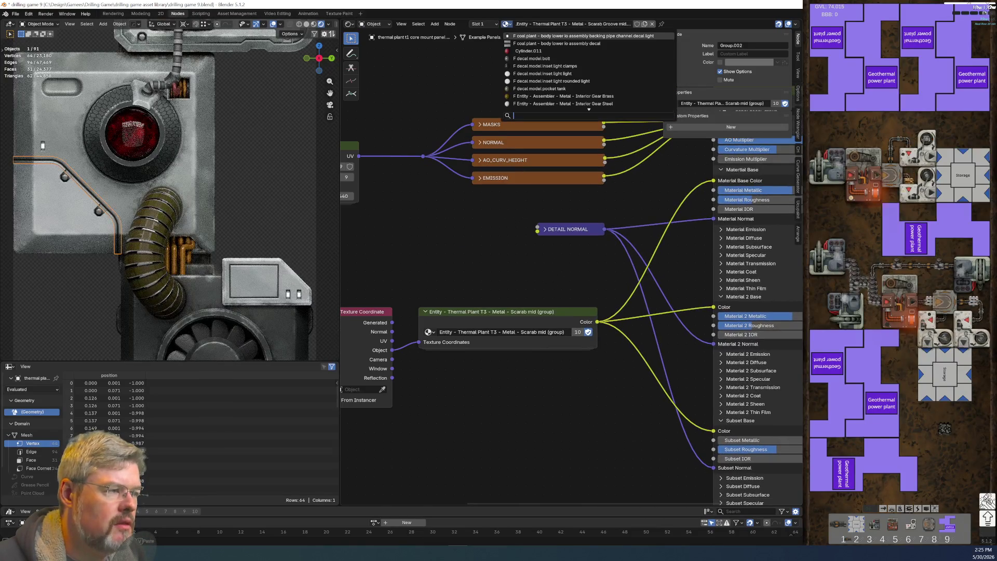
pyautogui.press('Escape')
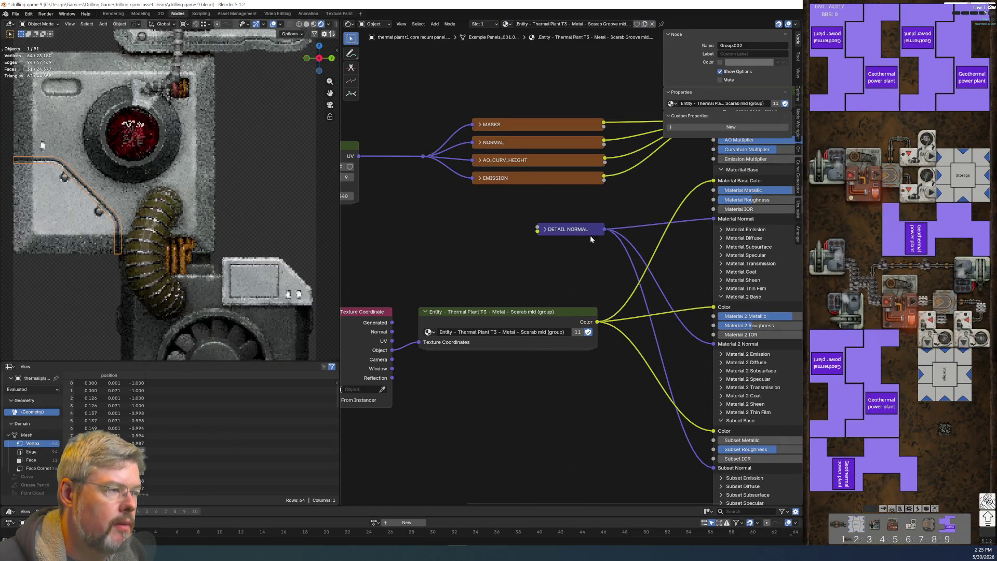
pyautogui.moveTo(590, 235); pyautogui.dragTo(411, 203, button='middle')
pyautogui.click(510, 23)
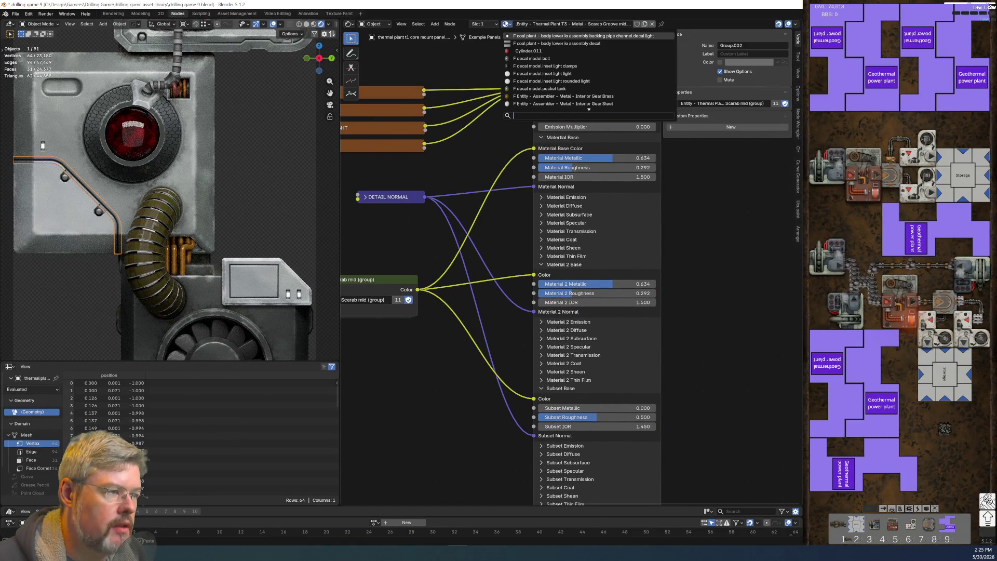
pyautogui.click(647, 25)
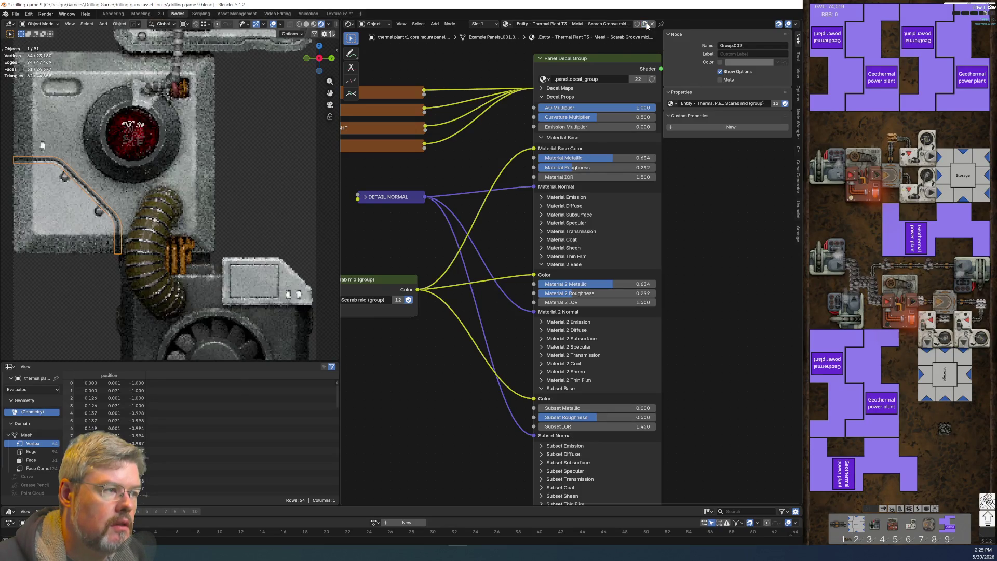
pyautogui.click(506, 24)
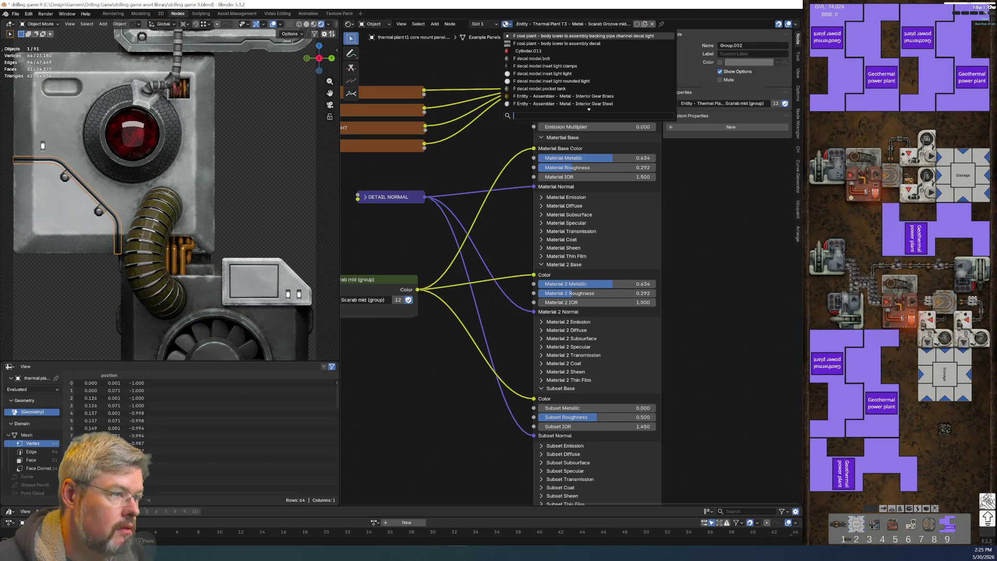
pyautogui.click(534, 20)
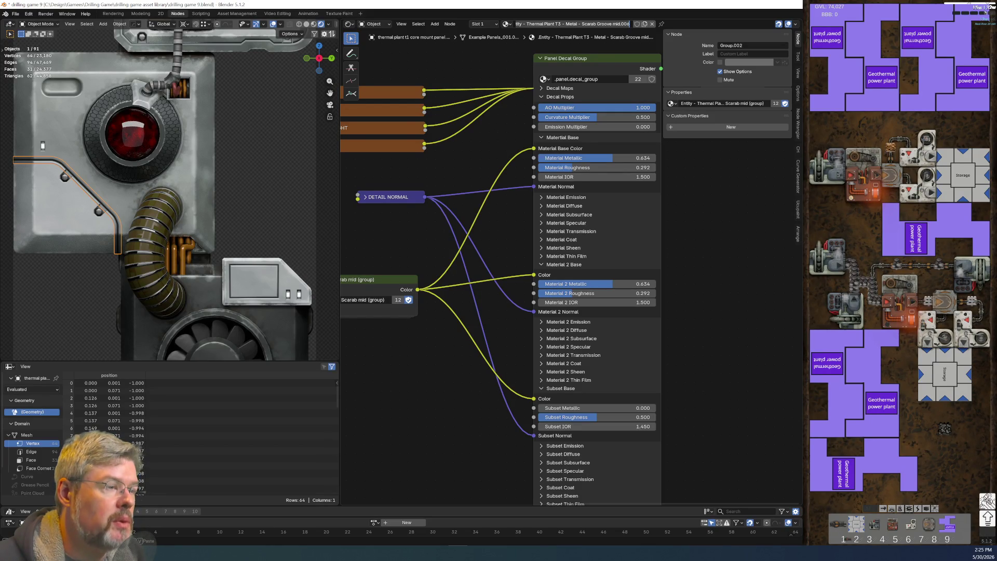
pyautogui.press('Return')
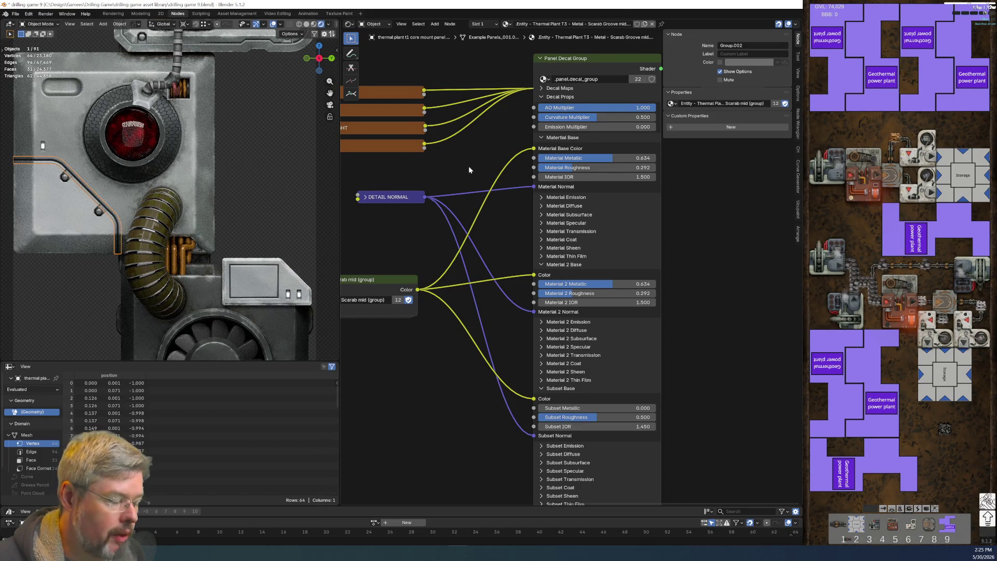
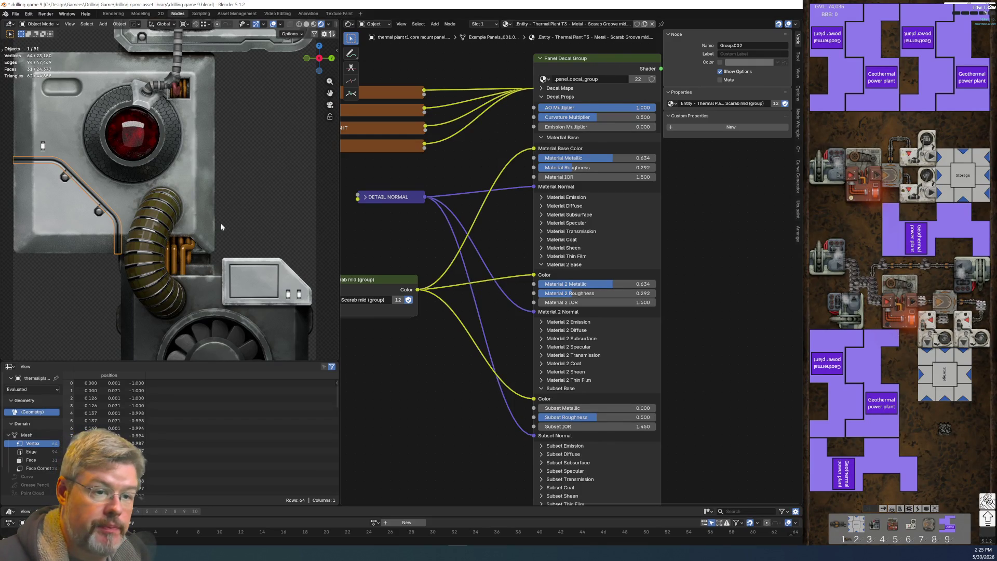
# Step: Rename the L-shaped trim's material so it ends 'Decal Light Dark Panel Line'
pyautogui.click(60, 131)
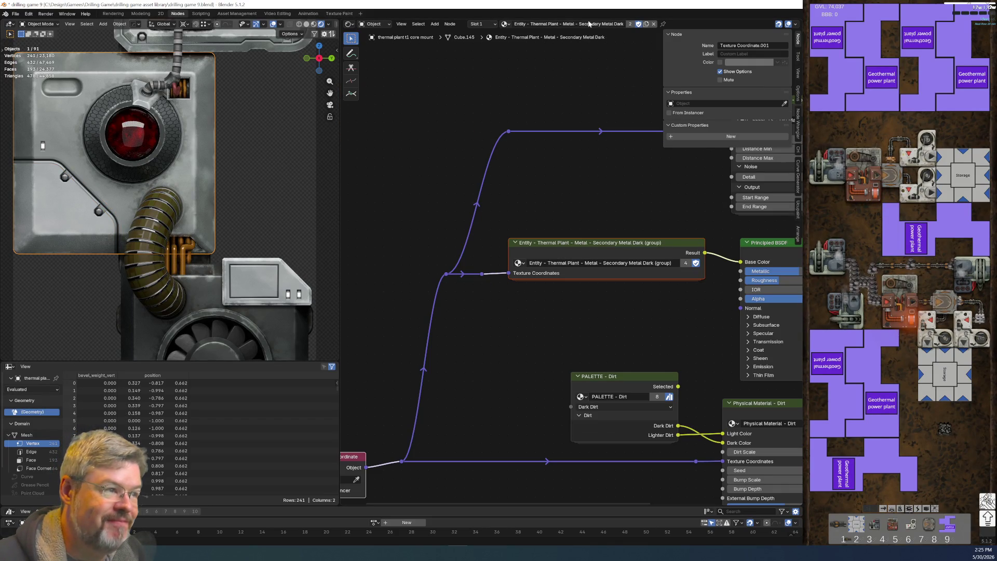
pyautogui.click(79, 186)
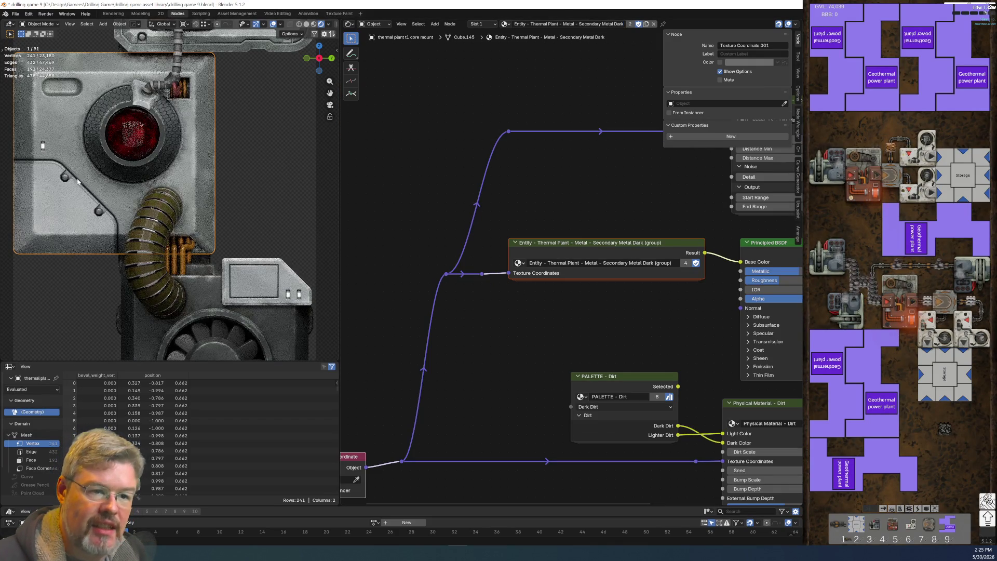
pyautogui.click(553, 26)
pyautogui.write('Entity - Thermal Plant - Metal - Secondary Metal Dark')
pyautogui.click(603, 23)
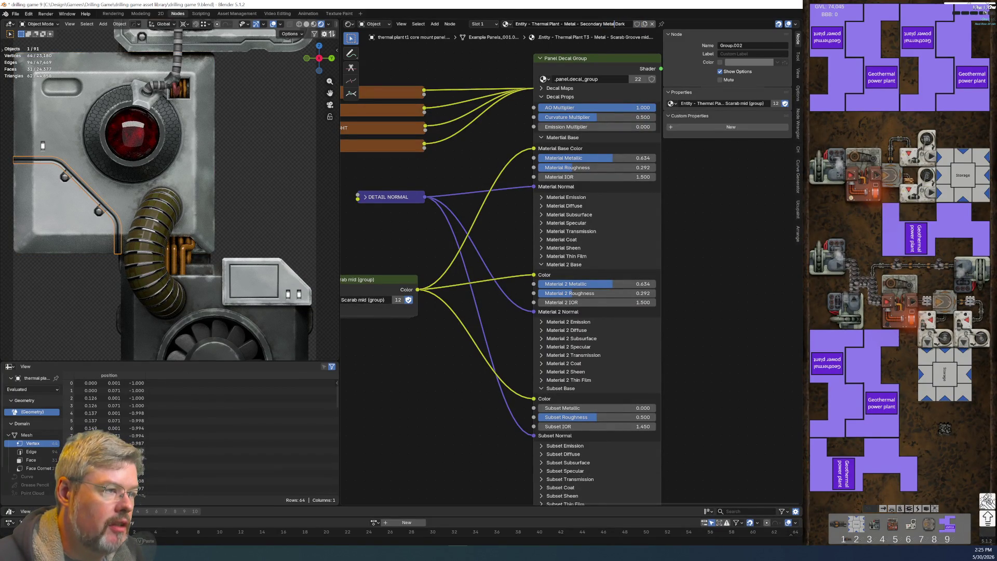
pyautogui.press('End')
pyautogui.write('D')
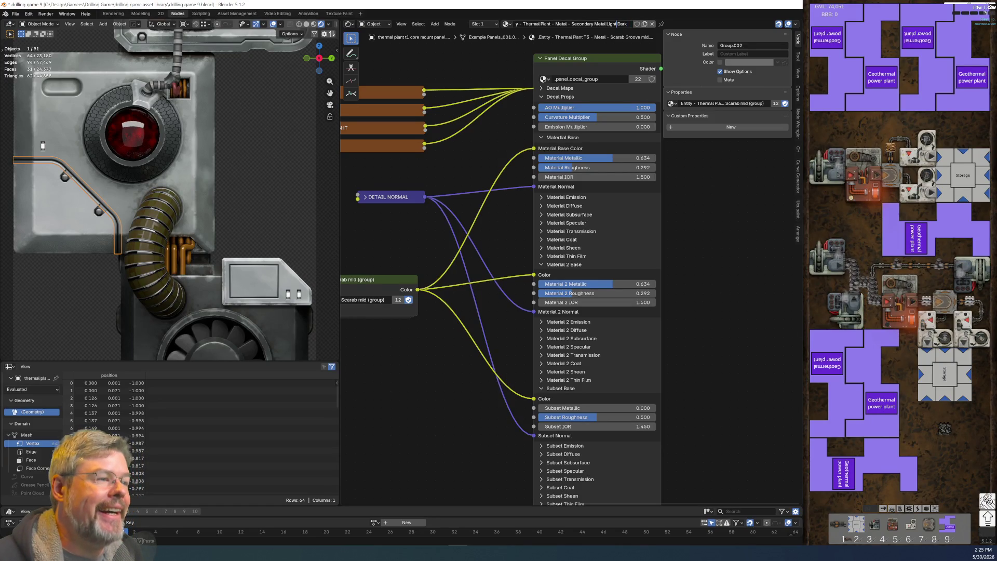
pyautogui.write('Decal ')
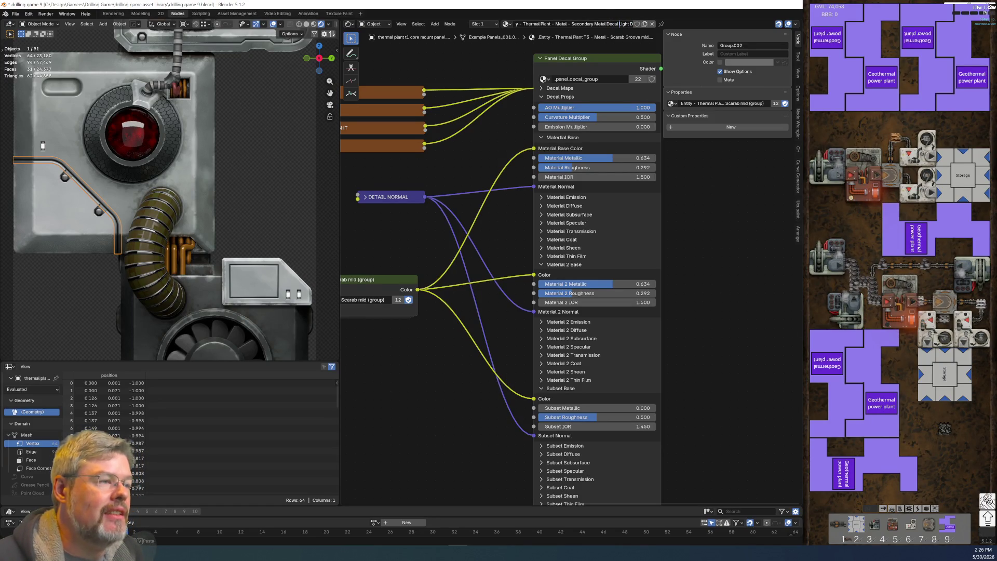
pyautogui.write('ark')
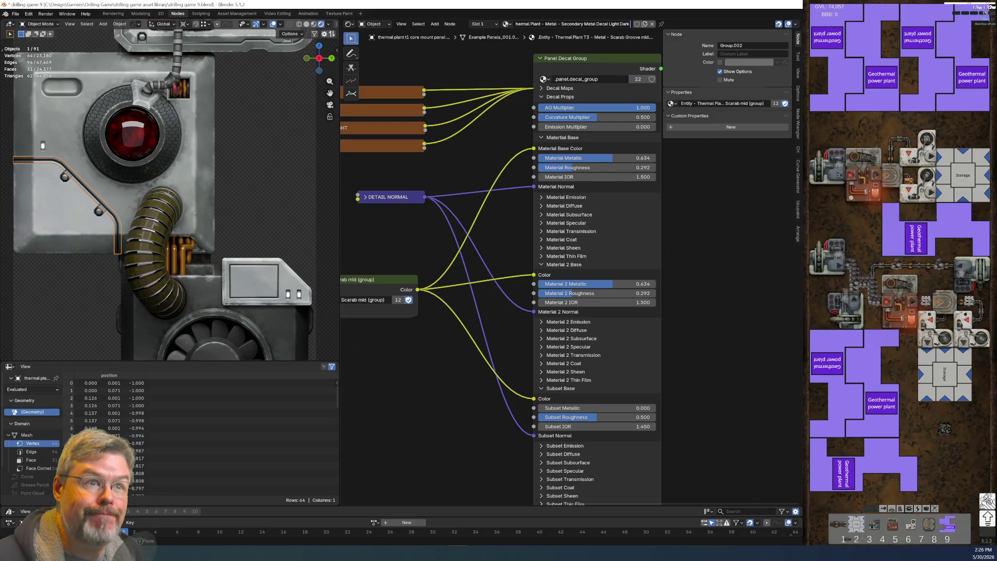
pyautogui.write(' Panel Line')
pyautogui.press('Return')
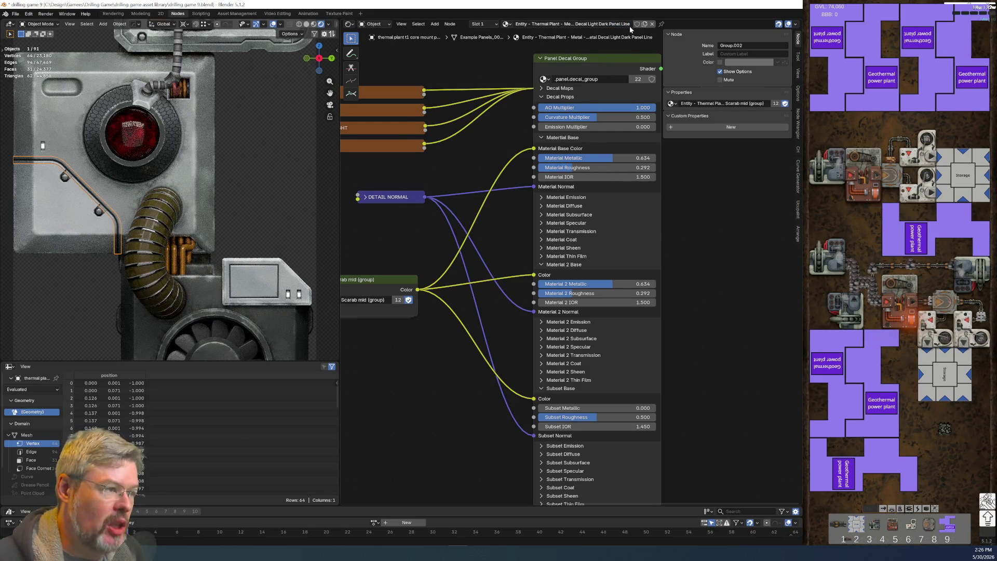
# Step: Give the renamed material a fake user and bring the rest of the node graph into view
pyautogui.click(636, 25)
pyautogui.moveTo(463, 355); pyautogui.dragTo(524, 312, button='middle')
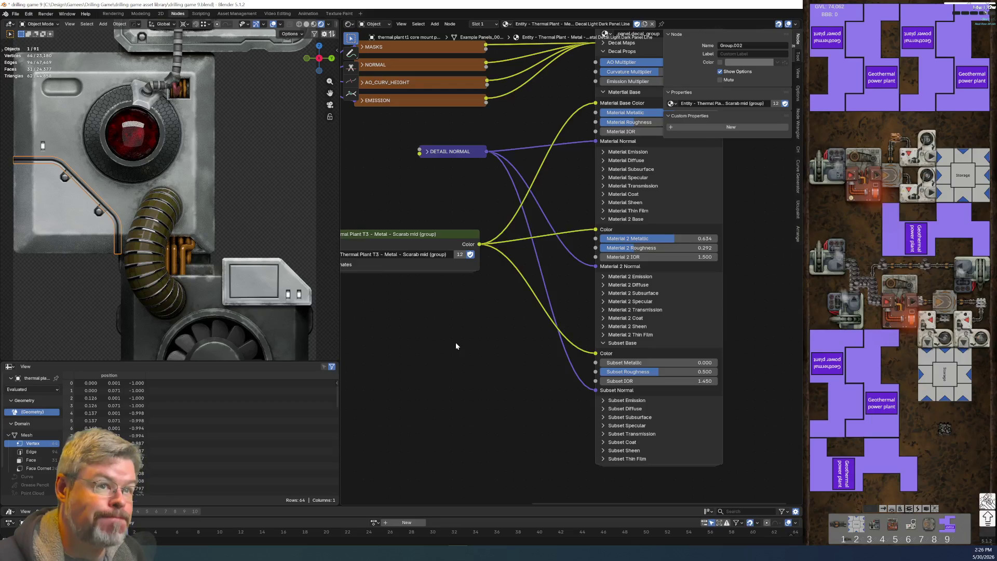
pyautogui.moveTo(456, 342); pyautogui.dragTo(586, 386, button='middle')
pyautogui.scroll(1, 541, 365)
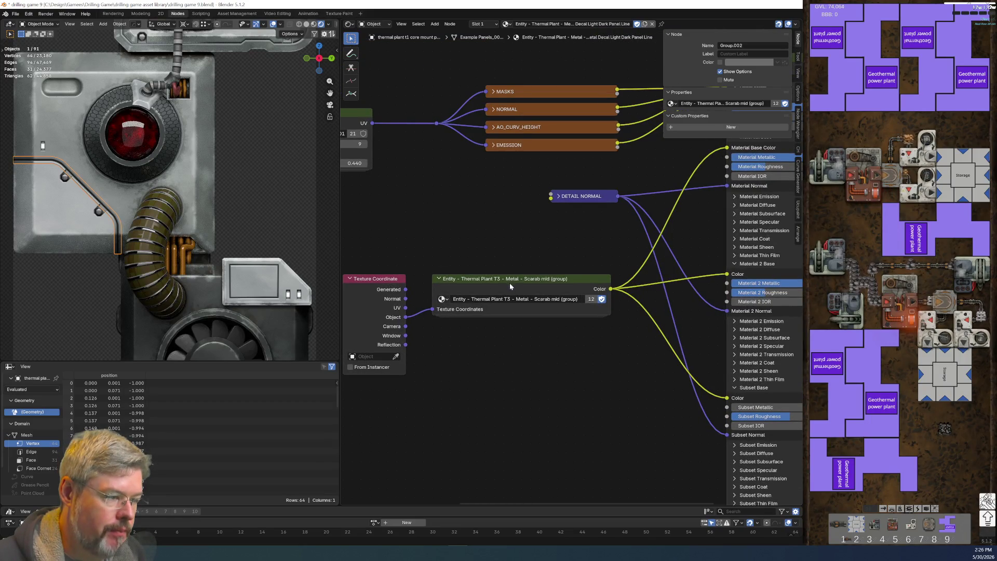
# Step: Duplicate the trim's Scarab mid group node and switch the copy to Secondary Metal Dark (group)
pyautogui.click(441, 299)
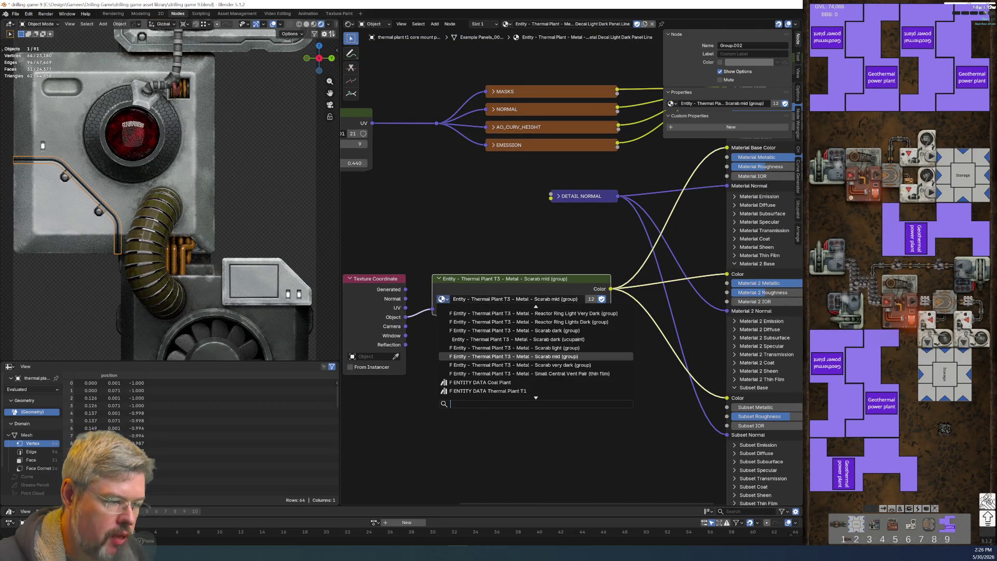
pyautogui.click(442, 300)
pyautogui.click(55, 214)
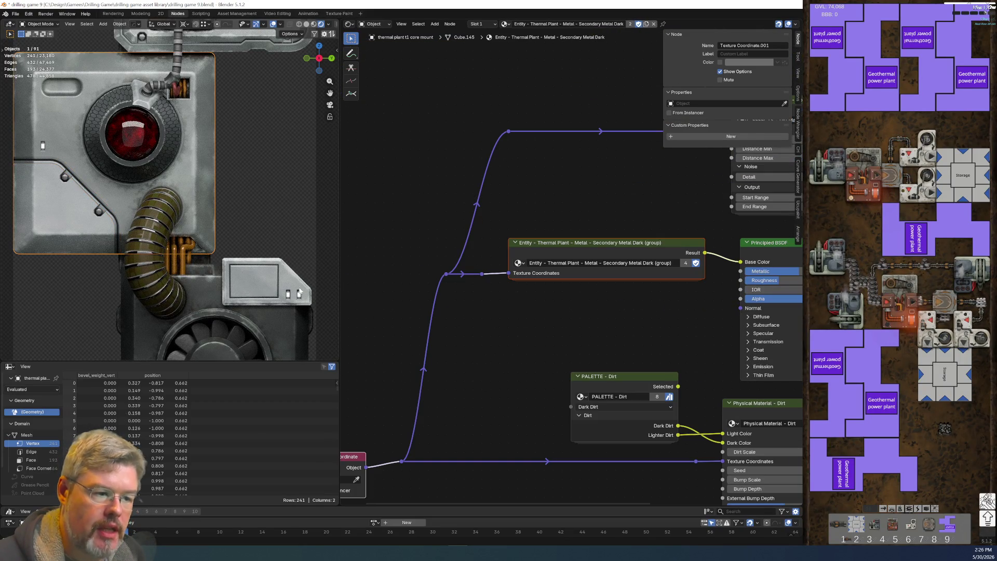
pyautogui.click(547, 342)
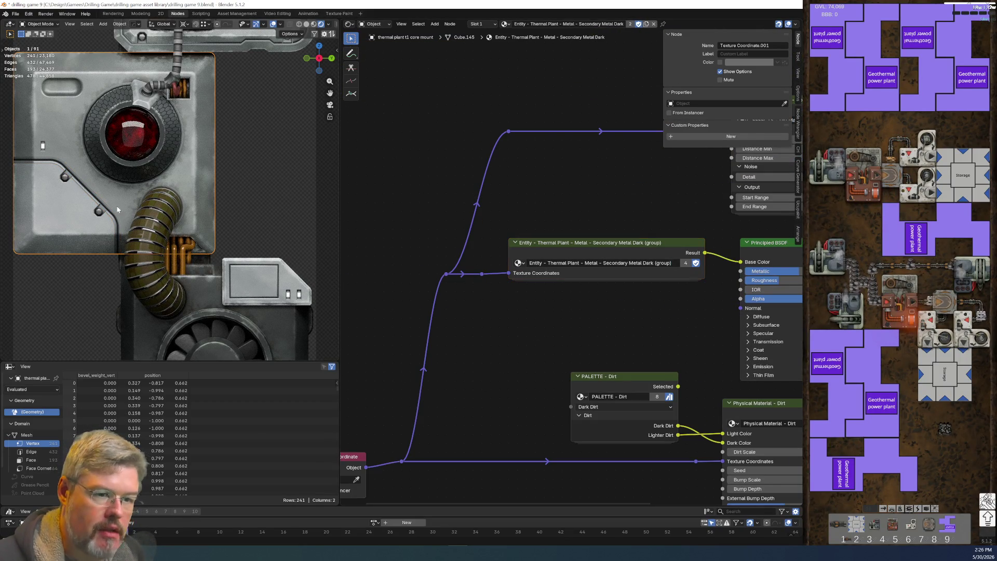
pyautogui.click(92, 195)
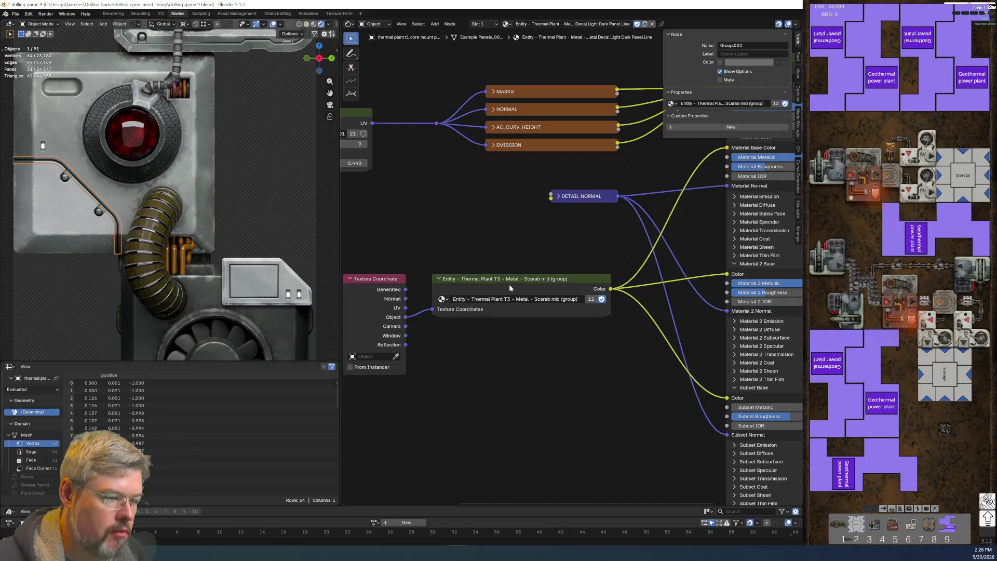
pyautogui.hotkey('shift', 'd')
pyautogui.click(511, 358)
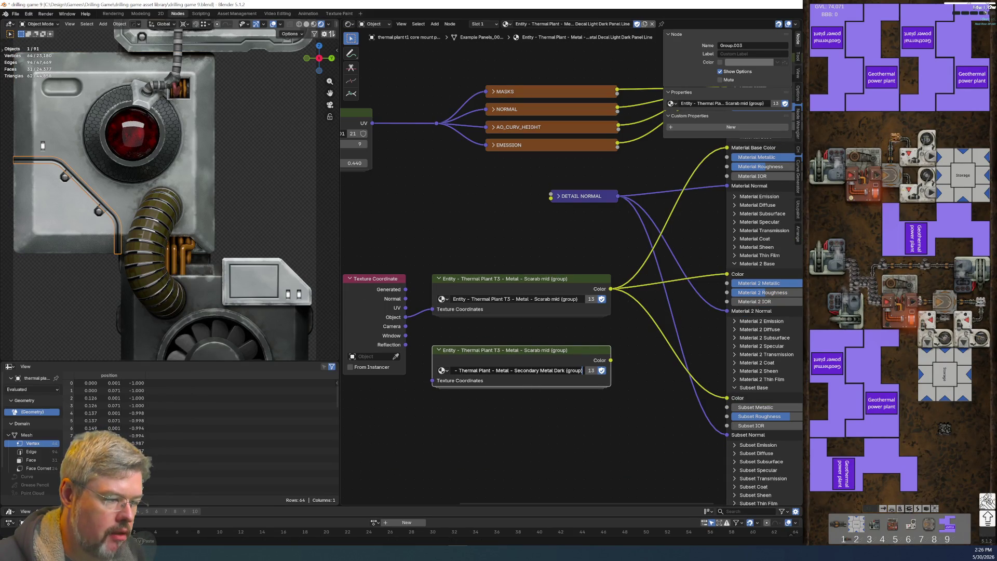
pyautogui.click(442, 370)
pyautogui.click(520, 423)
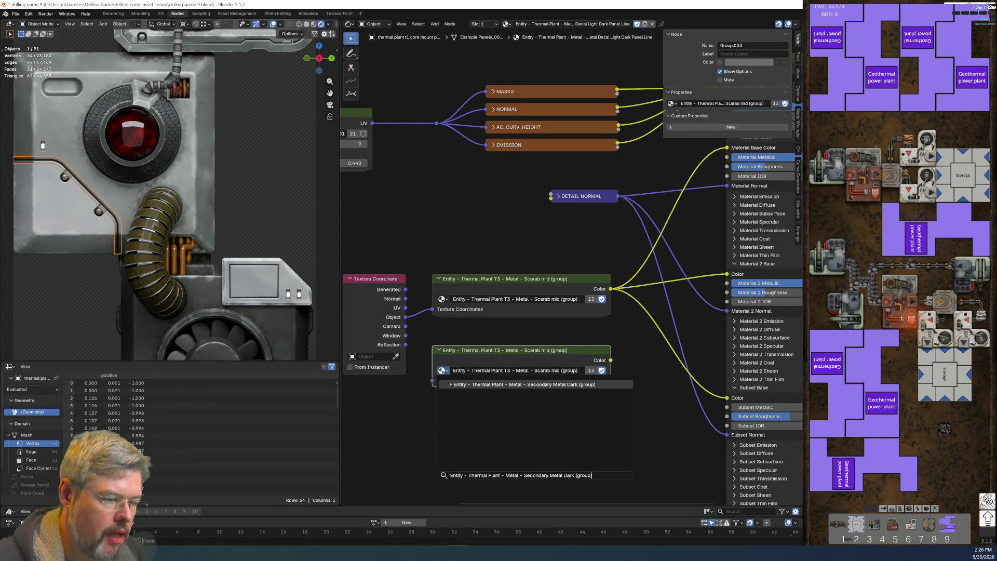
# Step: Set the top group node to Secondary Metal Light and feed Object coordinates into the Dark group
pyautogui.click(442, 299)
pyautogui.write('Entity - Thermal Plant - Metal - Secondary Metal Dark (group)')
pyautogui.click(453, 315)
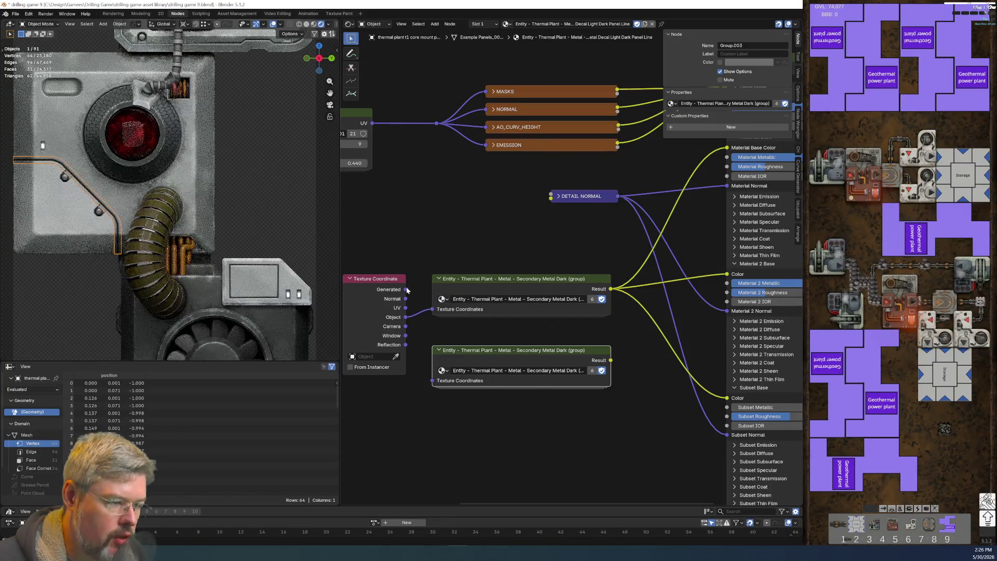
pyautogui.click(442, 300)
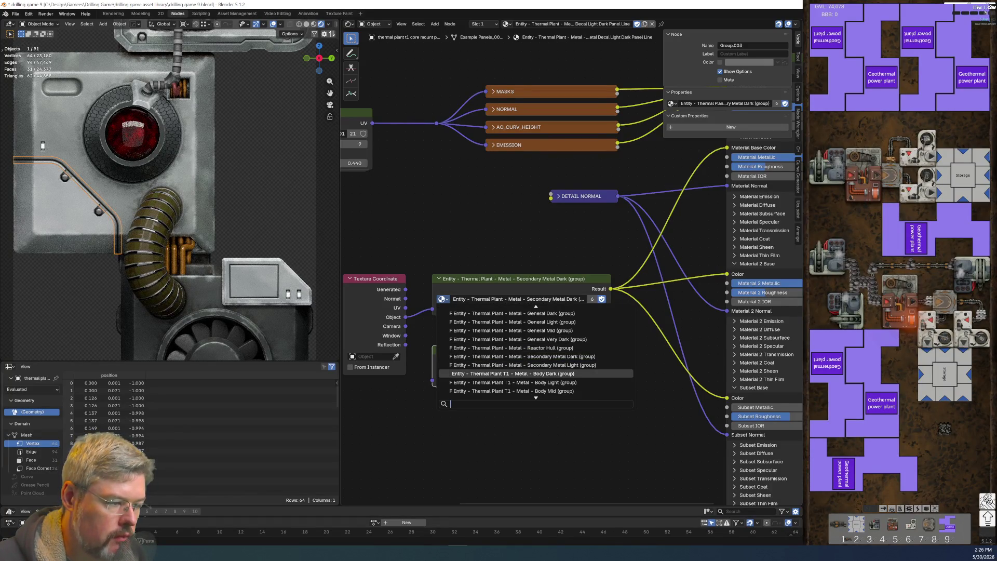
pyautogui.click(511, 364)
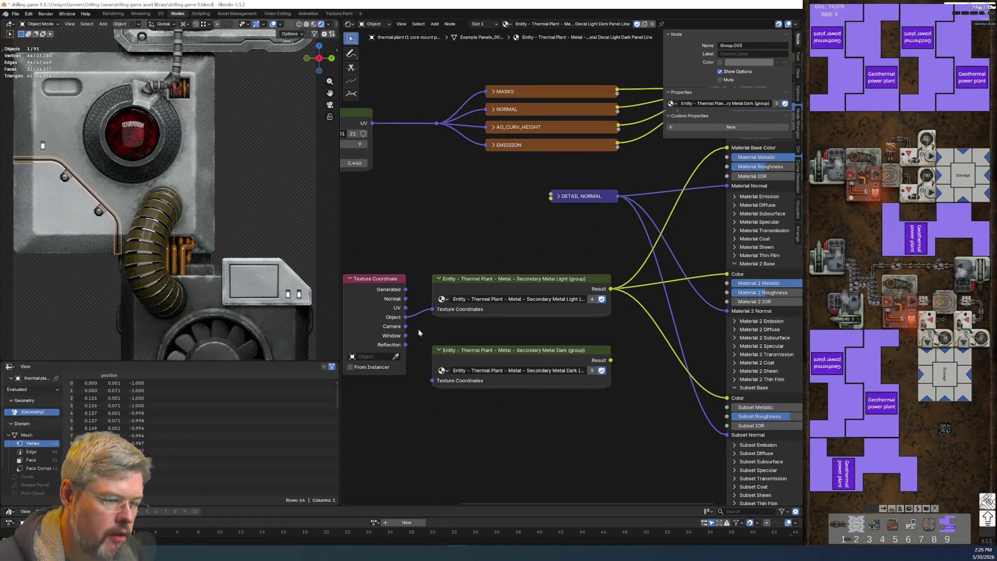
pyautogui.moveTo(405, 316); pyautogui.dragTo(432, 380)
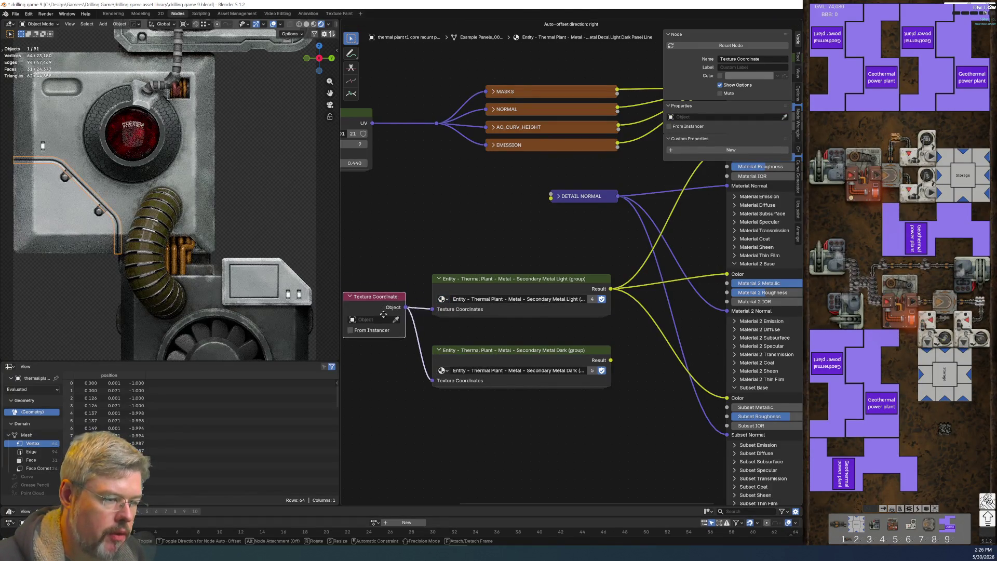
# Step: Cut the Light group's colour links, widen both Secondary Metal nodes, and set Material Base Color to magenta
pyautogui.moveTo(600, 428); pyautogui.dragTo(416, 452, button='middle')
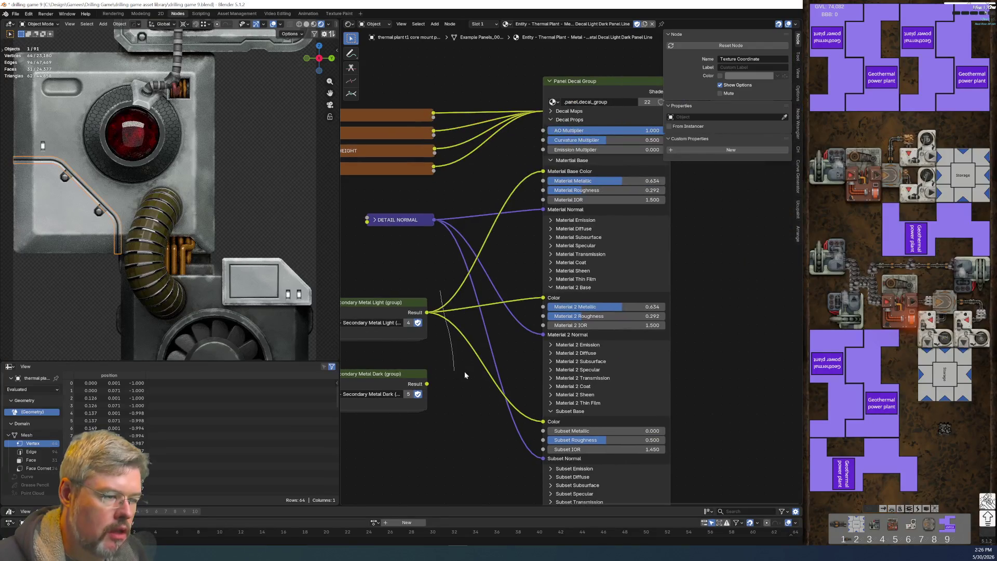
pyautogui.keyDown('ctrl'); pyautogui.moveTo(464, 372); pyautogui.dragTo(469, 401, button='right'); pyautogui.keyUp('ctrl')
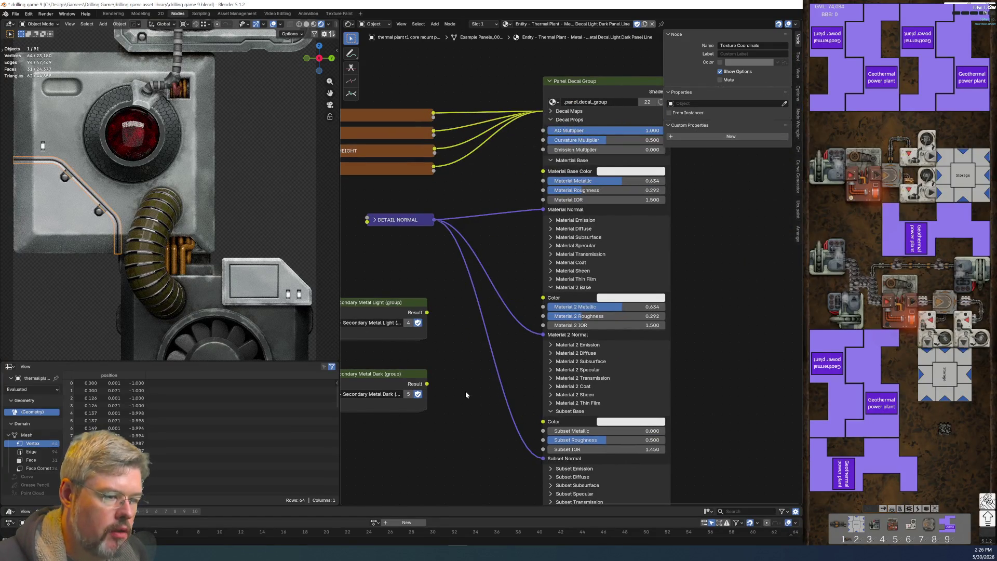
pyautogui.moveTo(465, 395); pyautogui.dragTo(502, 391, button='middle')
pyautogui.moveTo(463, 302)
pyautogui.mouseDown()
pyautogui.moveTo(492, 301)
pyautogui.moveTo(477, 303)
pyautogui.mouseUp()
pyautogui.moveTo(462, 370); pyautogui.dragTo(481, 370)
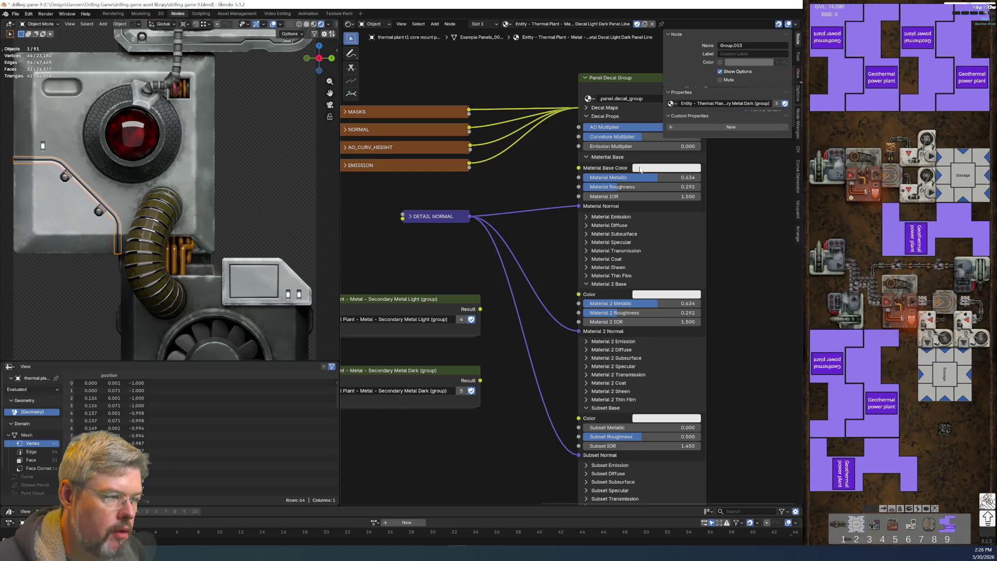
pyautogui.click(640, 169)
pyautogui.click(689, 81)
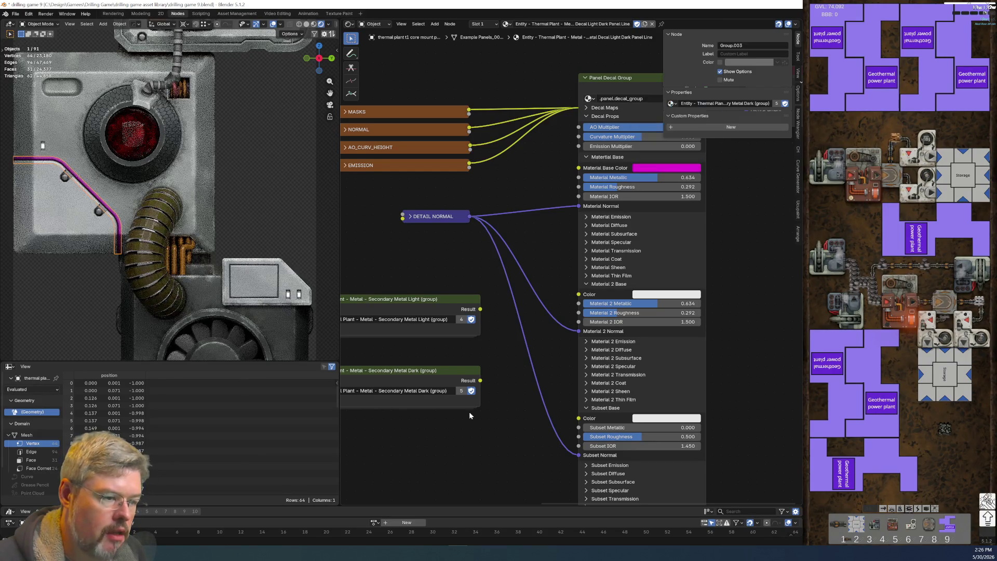
# Step: Undo the magenta base colour and connect Secondary Metal Dark to Material Base Color
pyautogui.keyDown('ctrl'); pyautogui.hscroll(-3, 535, 308); pyautogui.keyUp('ctrl')
pyautogui.hotkey('ctrl', 'z')
pyautogui.keyDown('ctrl'); pyautogui.hscroll(-5, 533, 342); pyautogui.keyUp('ctrl')
pyautogui.moveTo(533, 360); pyautogui.dragTo(533, 235)
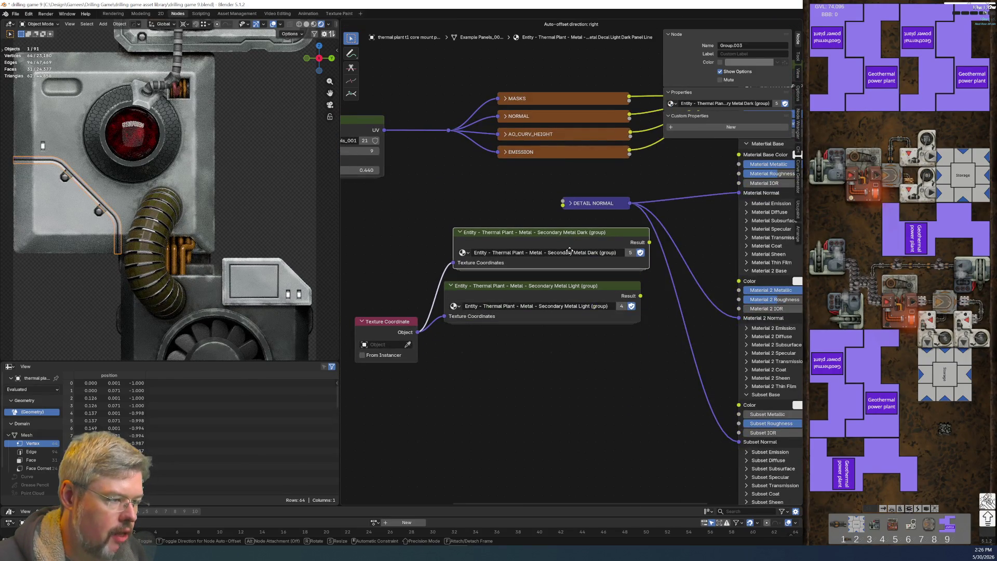
pyautogui.moveTo(634, 271); pyautogui.dragTo(532, 314, button='middle')
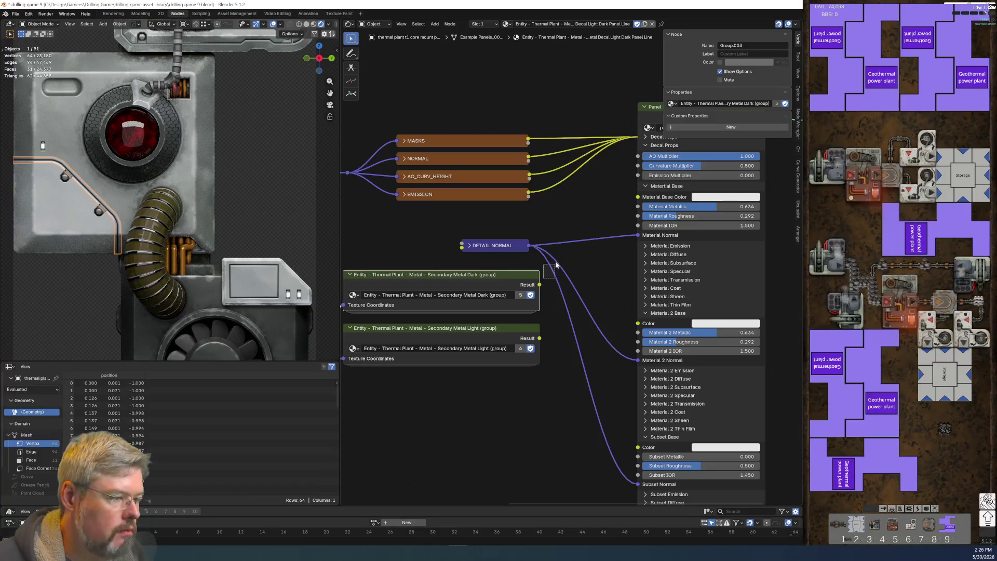
pyautogui.moveTo(539, 285); pyautogui.dragTo(638, 197)
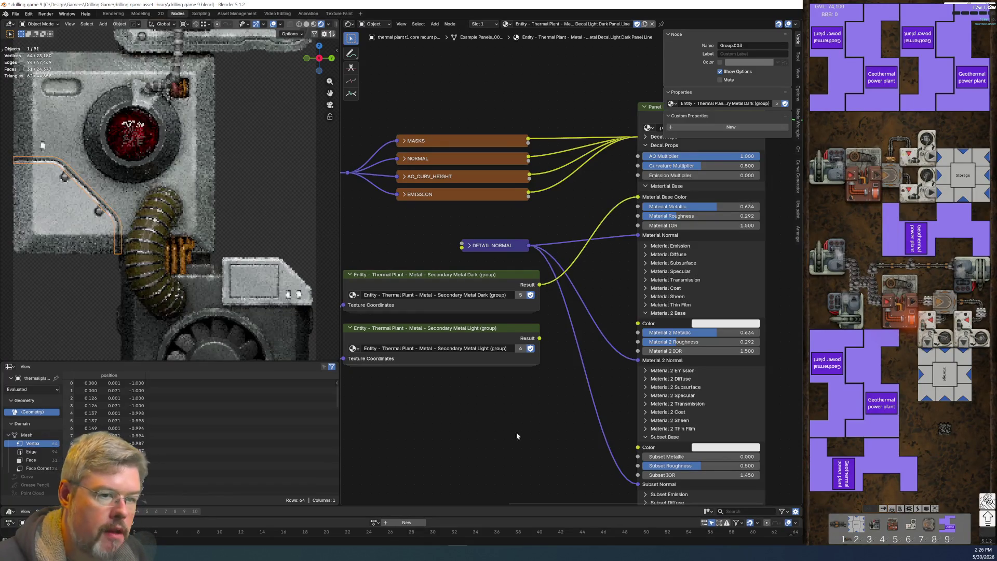
# Step: Try red on Material 2 Base Color, undo it, and connect Secondary Metal Light there instead
pyautogui.moveTo(516, 432)
pyautogui.mouseDown(button='middle')
pyautogui.moveTo(540, 384)
pyautogui.moveTo(697, 279)
pyautogui.mouseUp(button='middle')
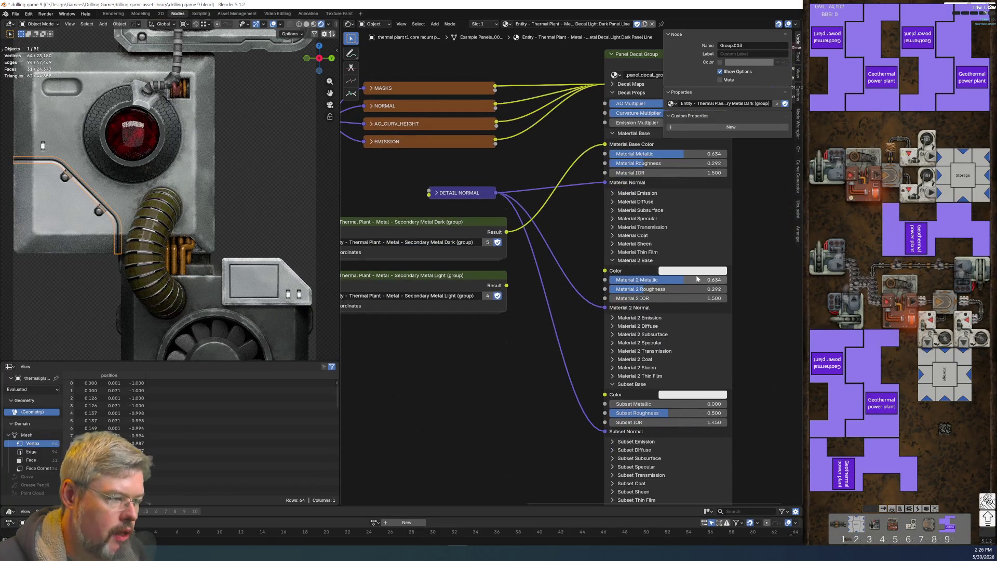
pyautogui.click(693, 271)
pyautogui.moveTo(706, 174); pyautogui.dragTo(736, 174)
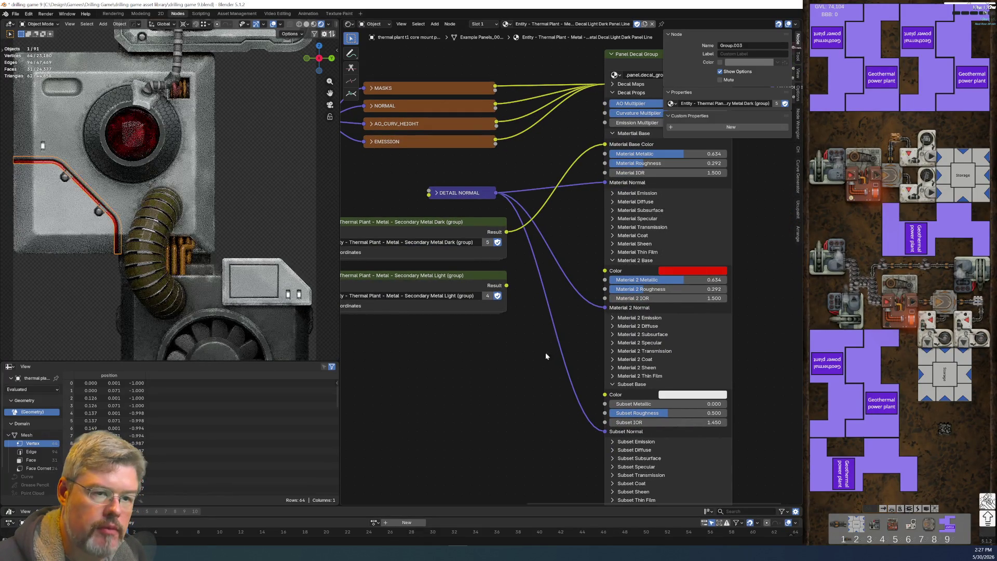
pyautogui.hotkey('ctrl', 'z')
pyautogui.moveTo(506, 286); pyautogui.dragTo(606, 270)
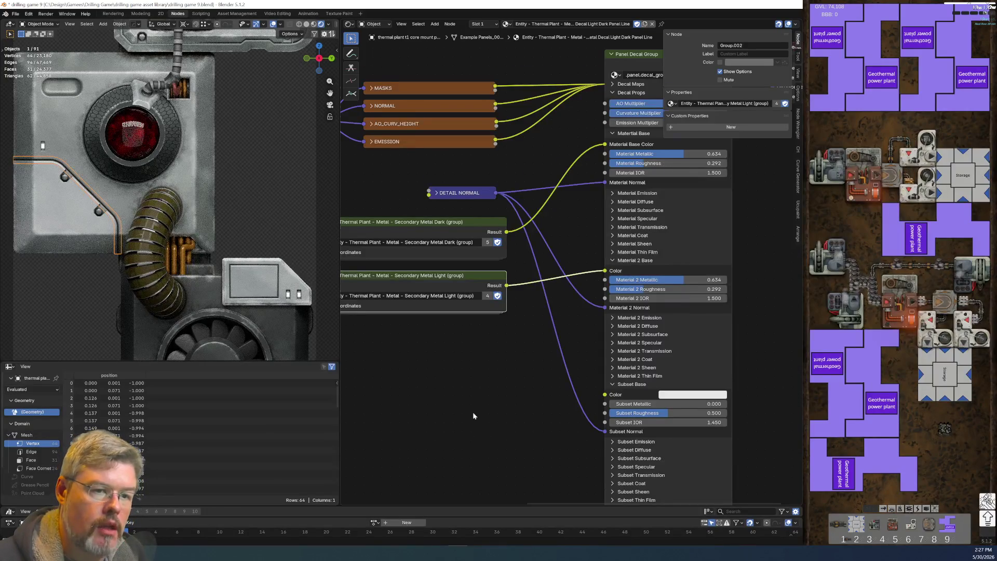
# Step: Try a magenta Subset Base Color, revert it to white, and save drilling game 9.blend
pyautogui.moveTo(472, 416); pyautogui.dragTo(483, 342, button='middle')
pyautogui.click(704, 321)
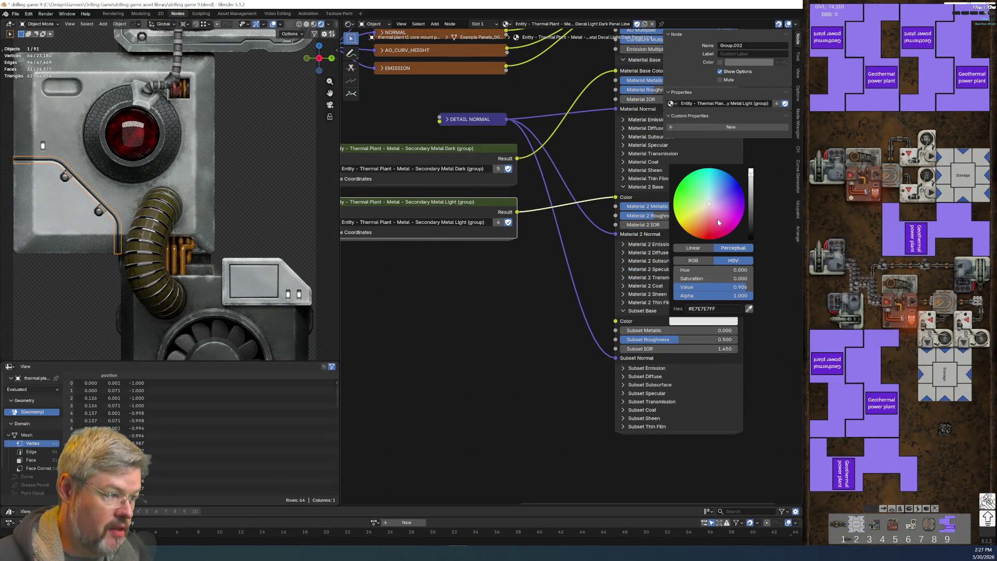
pyautogui.click(718, 221)
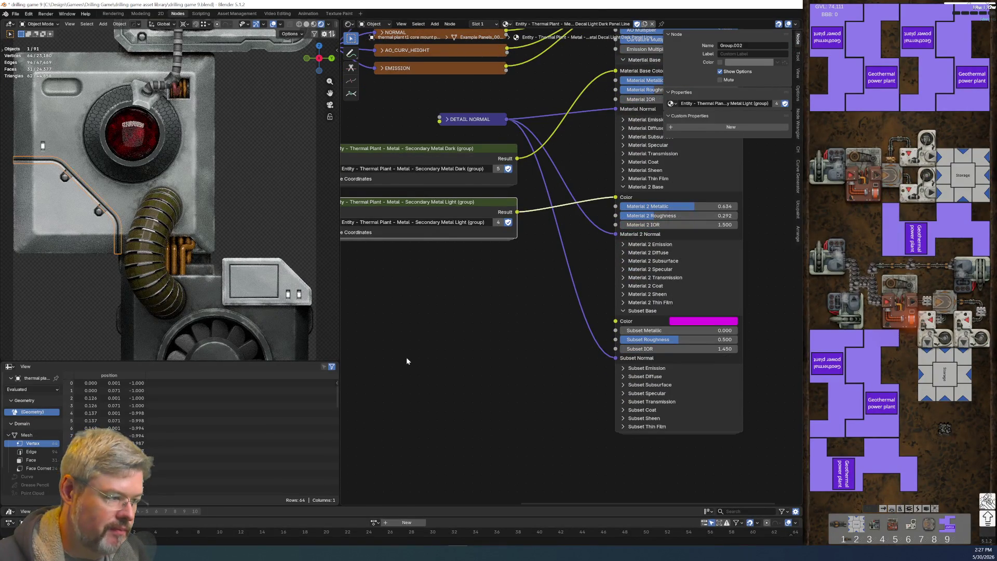
pyautogui.hotkey('ctrl', 'z')
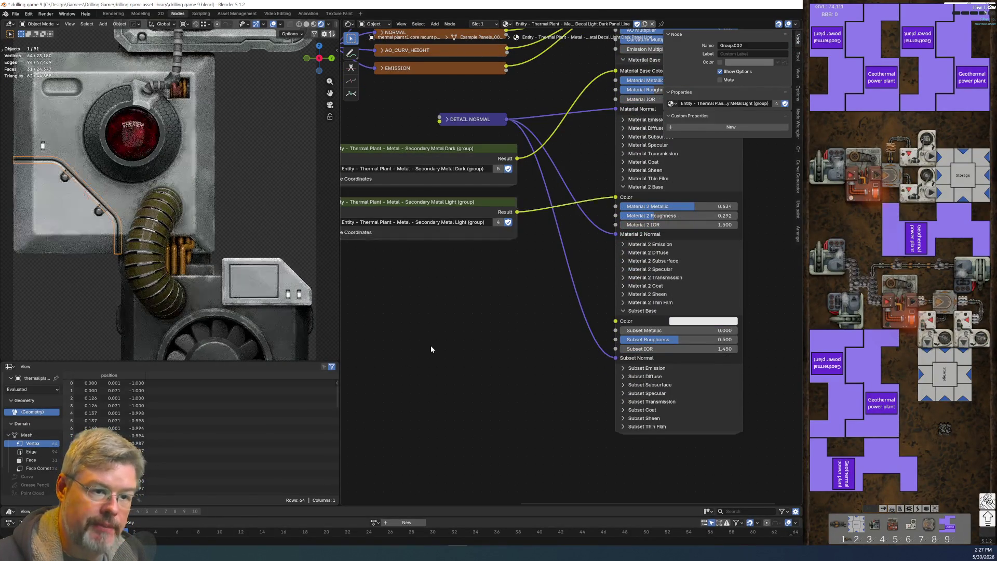
pyautogui.click(21, 13)
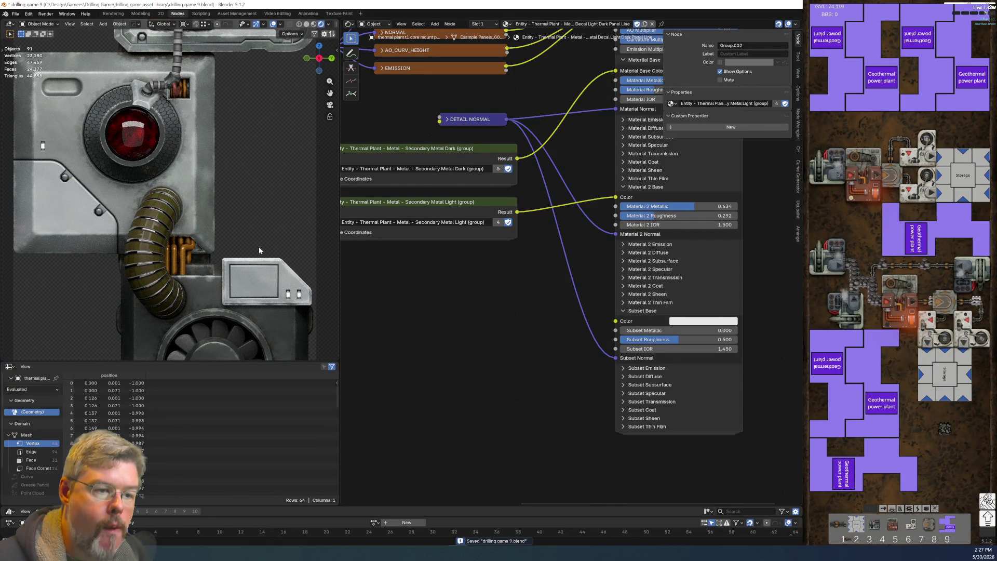
pyautogui.keyDown('shift'); pyautogui.moveTo(259, 251); pyautogui.dragTo(233, 205, button='middle'); pyautogui.keyUp('shift')
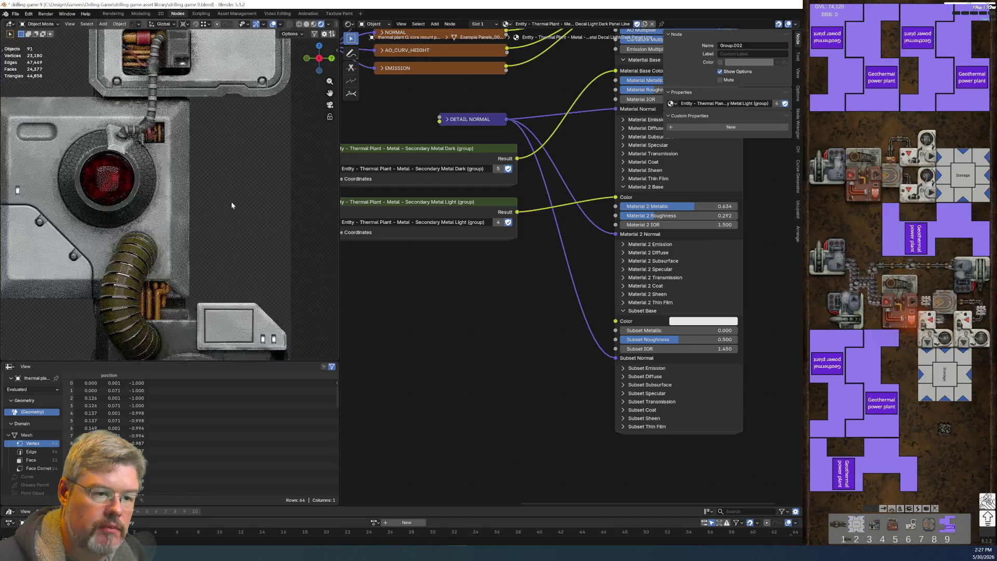
# Step: Make the red-lens ring's material a single-user copy and prefix its name with a dot
pyautogui.scroll(5, 248, 232)
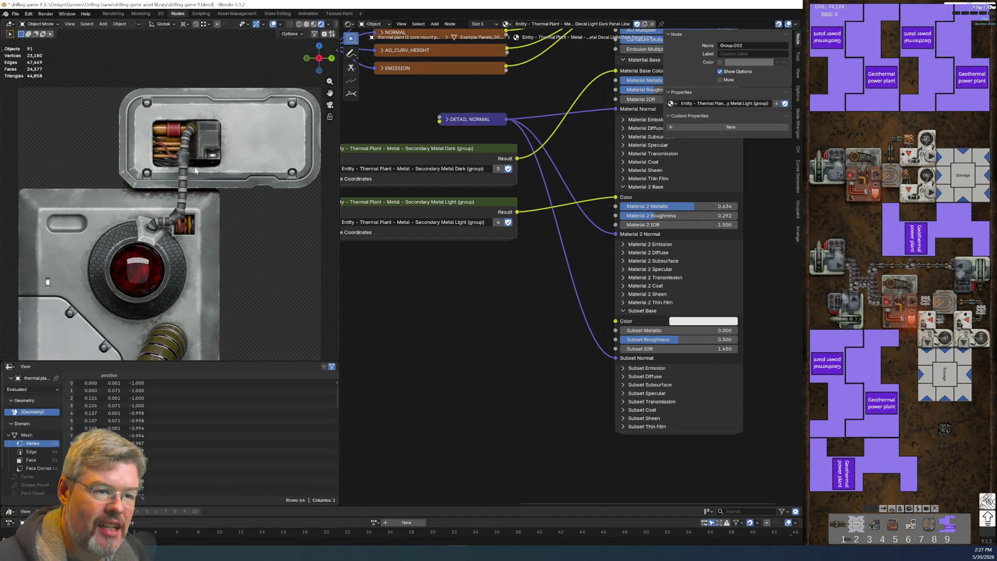
pyautogui.click(115, 226)
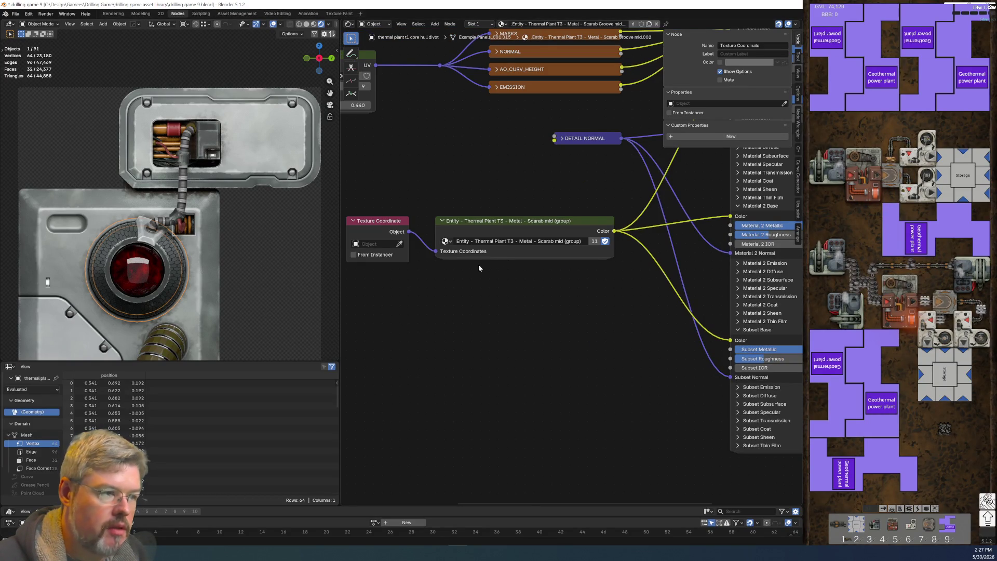
pyautogui.click(649, 24)
pyautogui.doubleClick(597, 24)
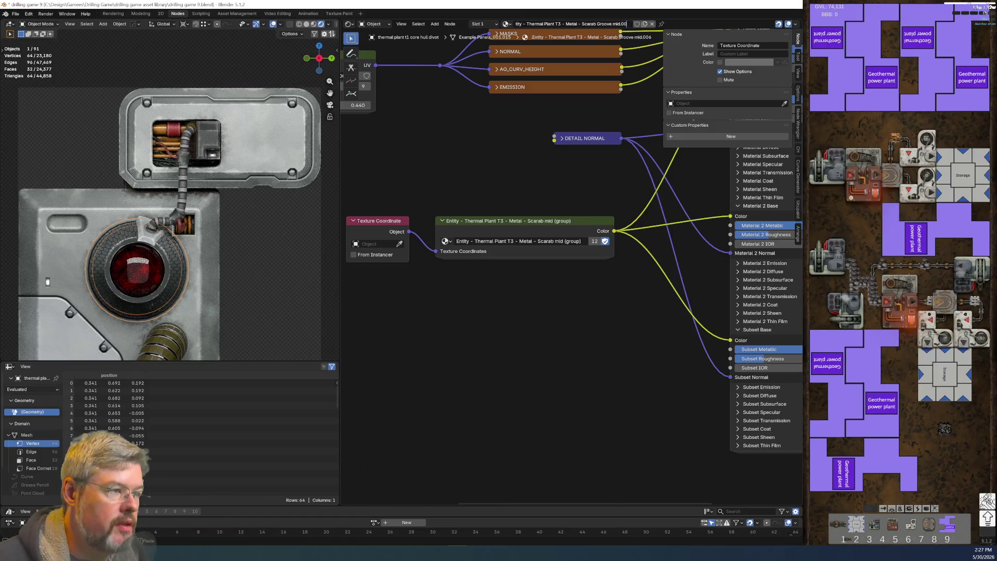
pyautogui.press('Home')
pyautogui.write('.')
pyautogui.press('Return')
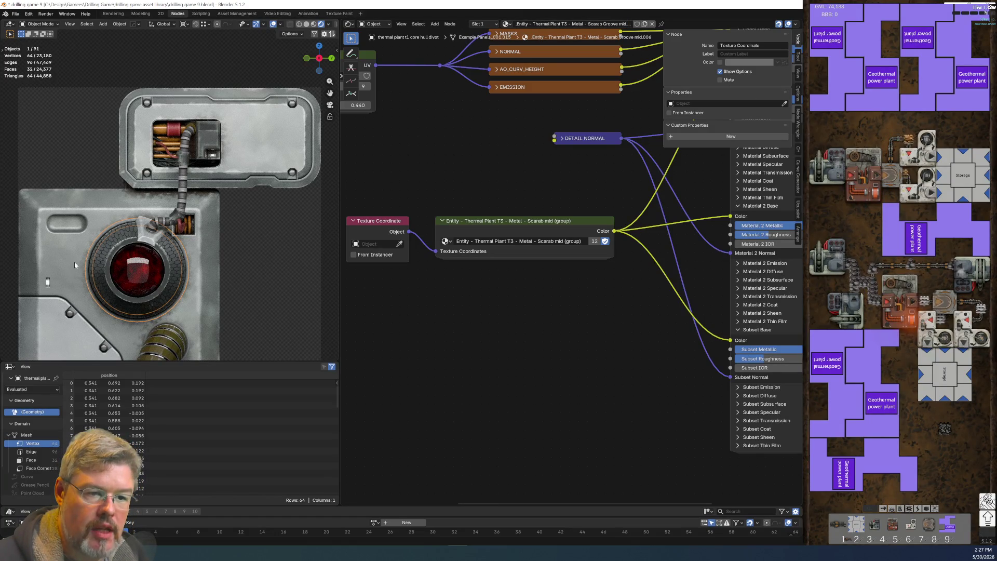
# Step: Rename the core hull divot's material to end 'Secondary Metal Decal Core Divot'
pyautogui.click(73, 264)
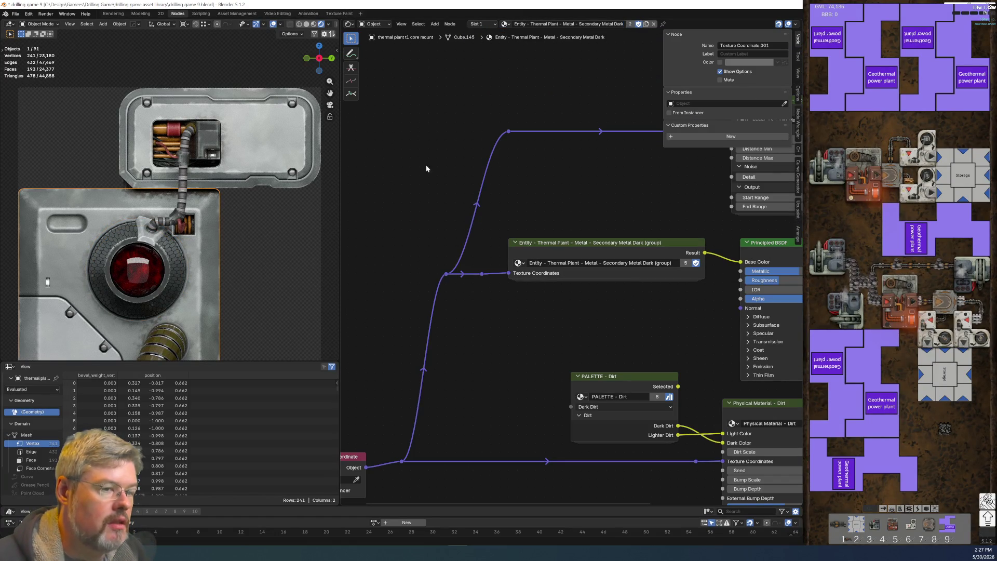
pyautogui.click(117, 226)
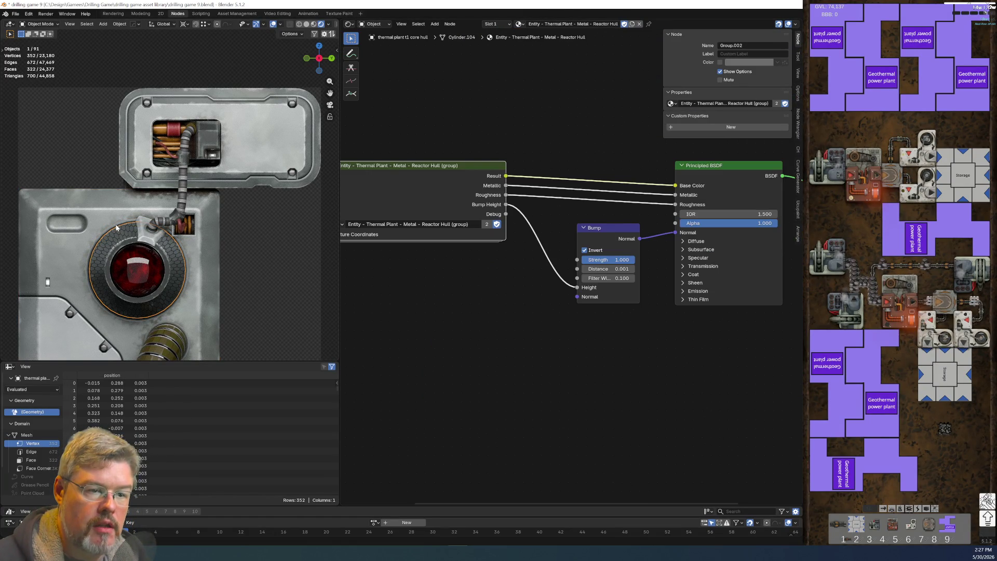
pyautogui.click(258, 153)
pyautogui.doubleClick(560, 24)
pyautogui.write('Entity - Thermal Plant - Metal - Secondary Metal Dark')
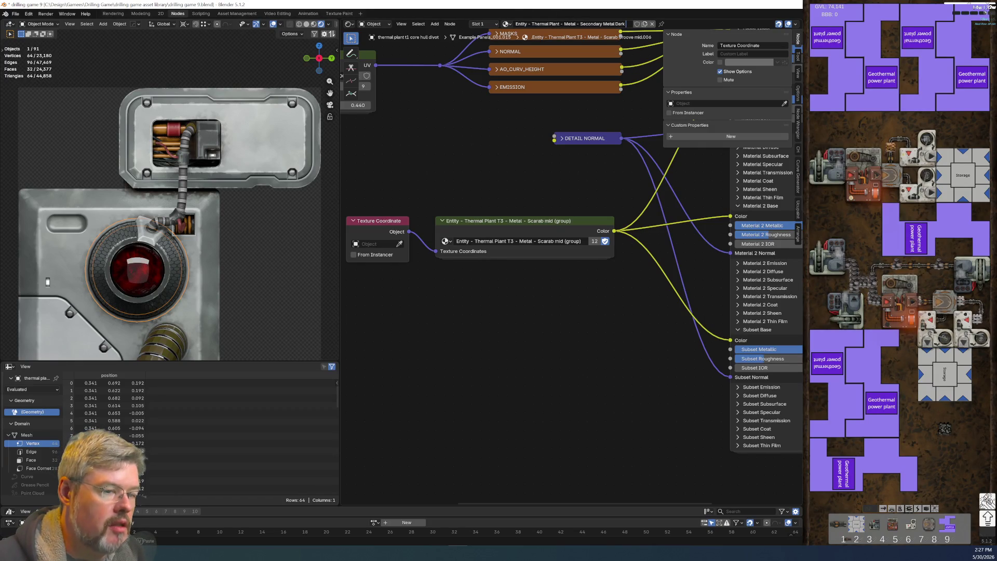
pyautogui.write('Core Divot')
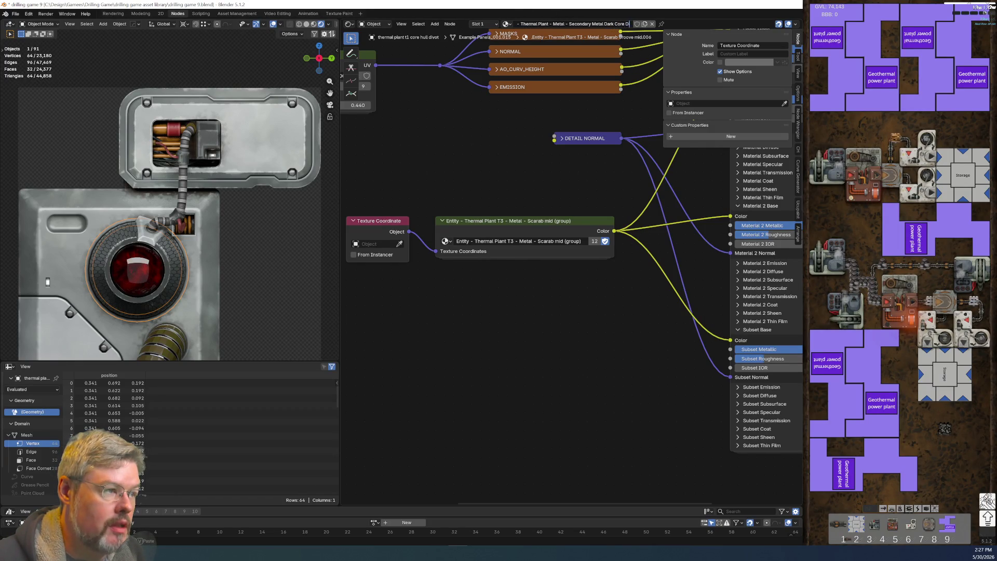
pyautogui.press('BackSpace')
pyautogui.press('BackSpace')
pyautogui.press('BackSpace')
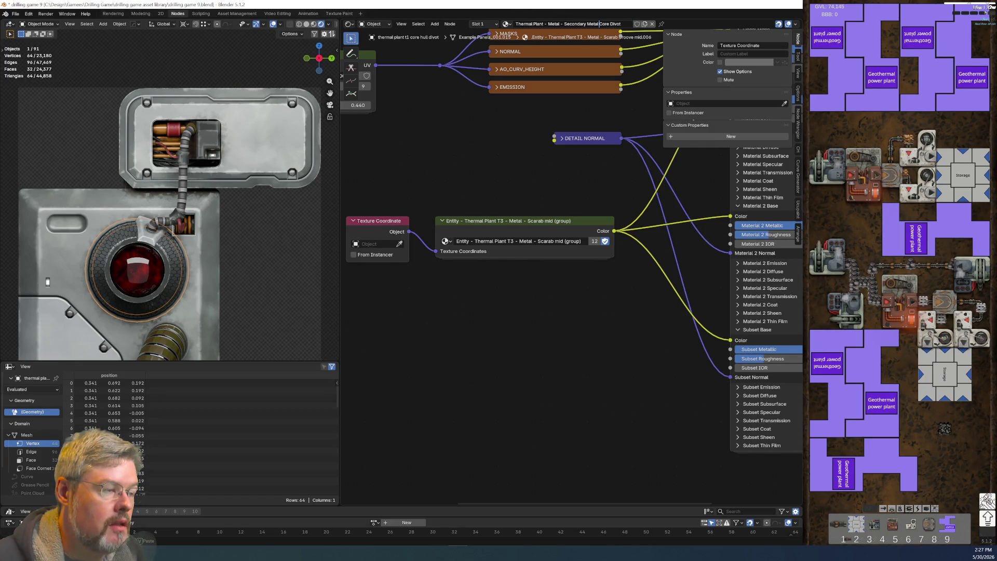
pyautogui.write('Decal')
pyautogui.press('Return')
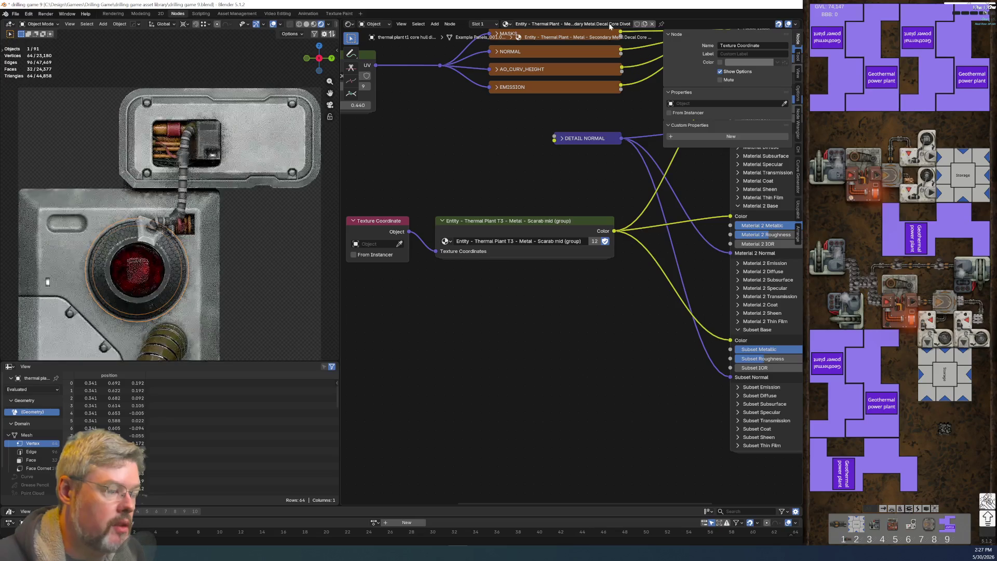
# Step: Give the Core Divot material a fake user and copy the Secondary Metal Dark group name from the panel
pyautogui.click(637, 25)
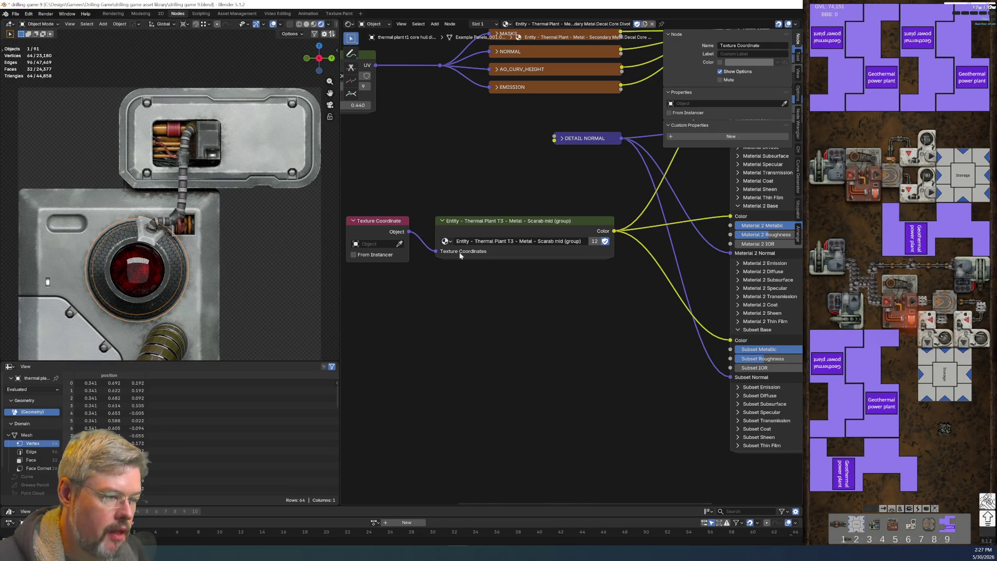
pyautogui.click(79, 236)
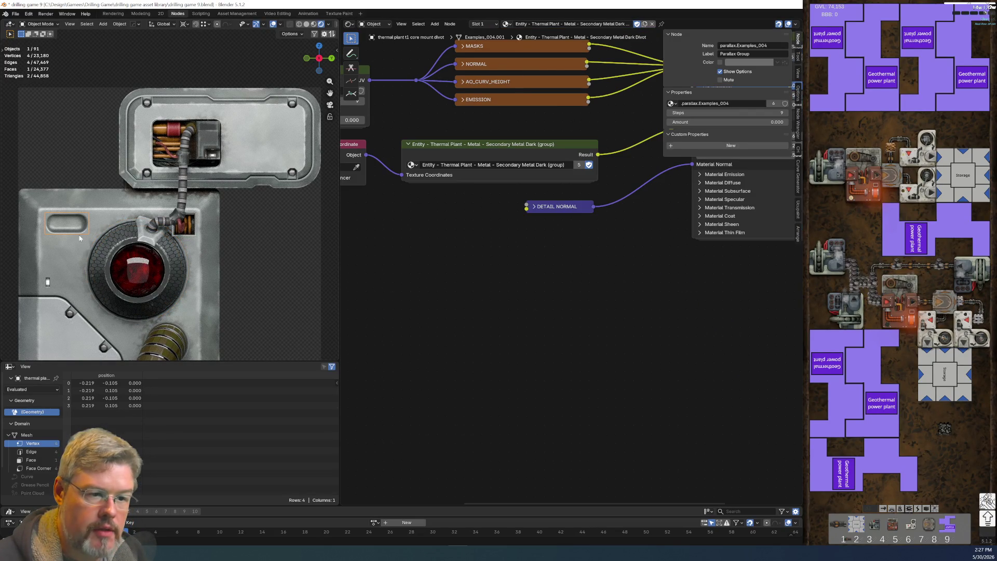
pyautogui.click(47, 255)
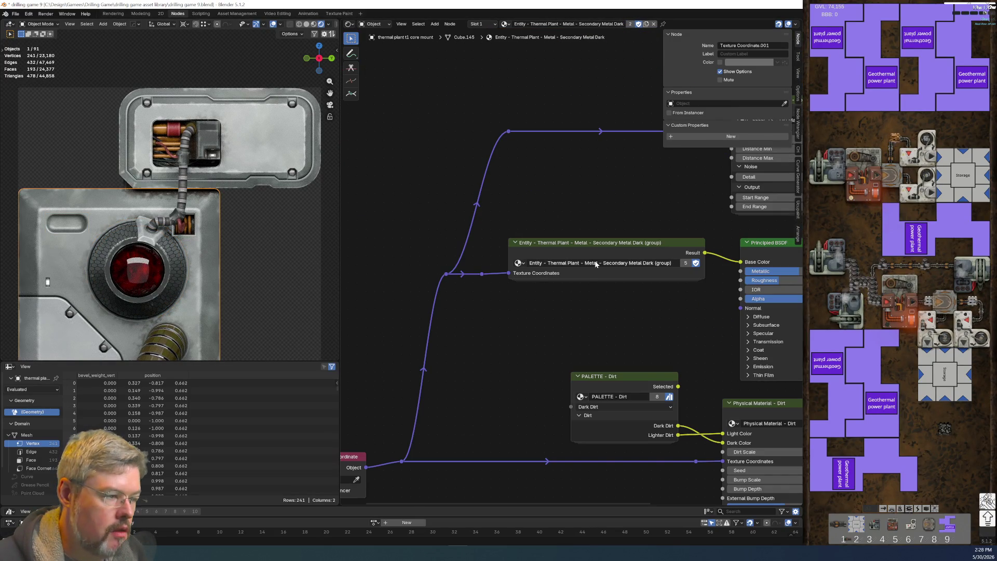
pyautogui.click(631, 269)
pyautogui.hotkey('ctrl', 'c')
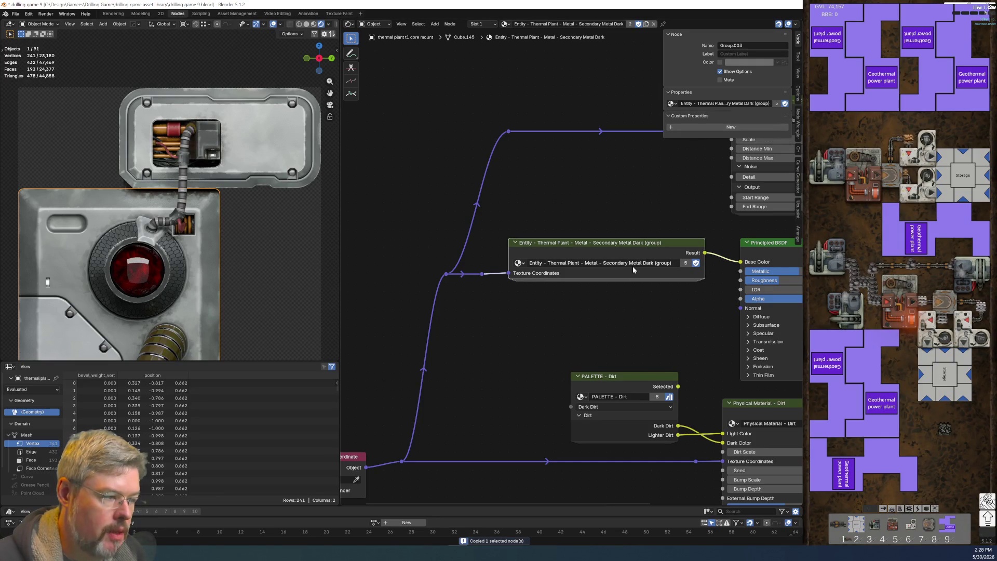
pyautogui.doubleClick(633, 266)
pyautogui.press('Escape')
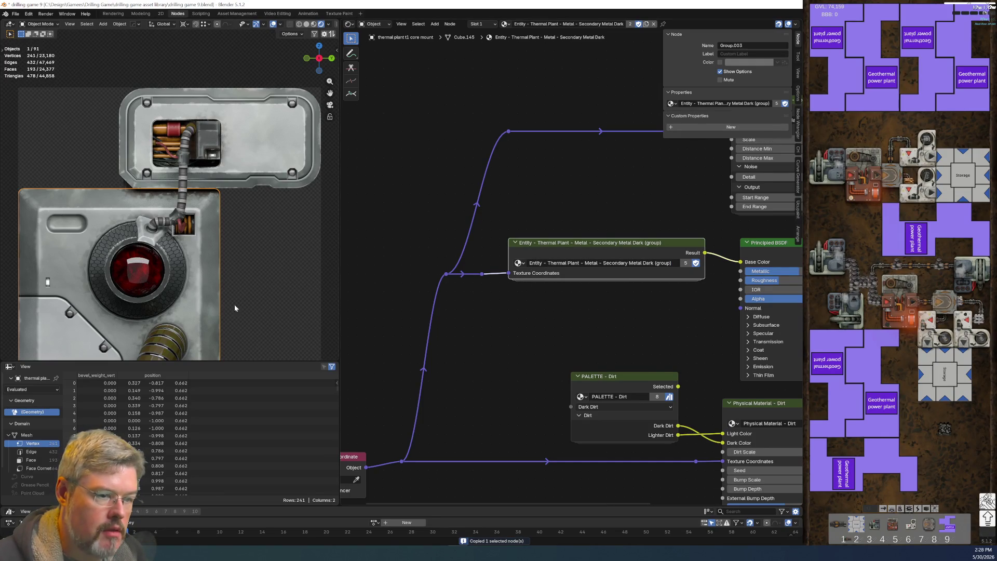
# Step: Switch the red-light housing's group node to Secondary Metal Dark (group)
pyautogui.click(95, 247)
pyautogui.click(552, 251)
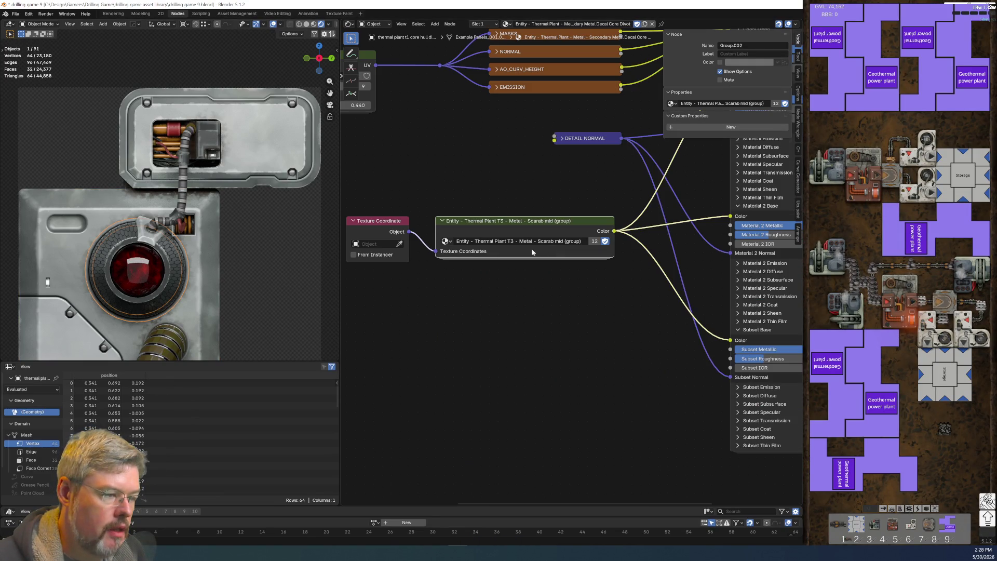
pyautogui.click(445, 241)
pyautogui.hotkey('ctrl', 'v')
pyautogui.press('Return')
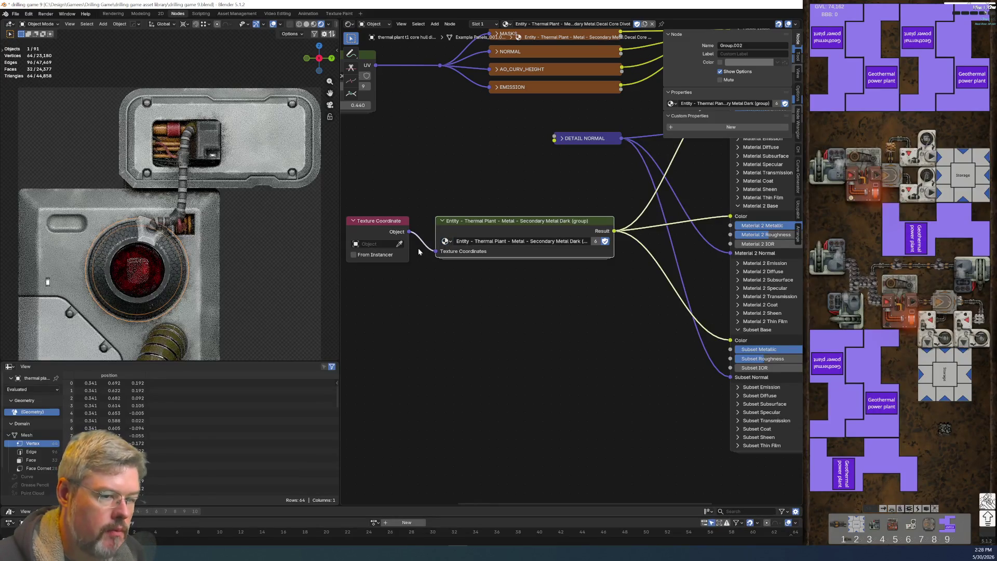
pyautogui.click(89, 180)
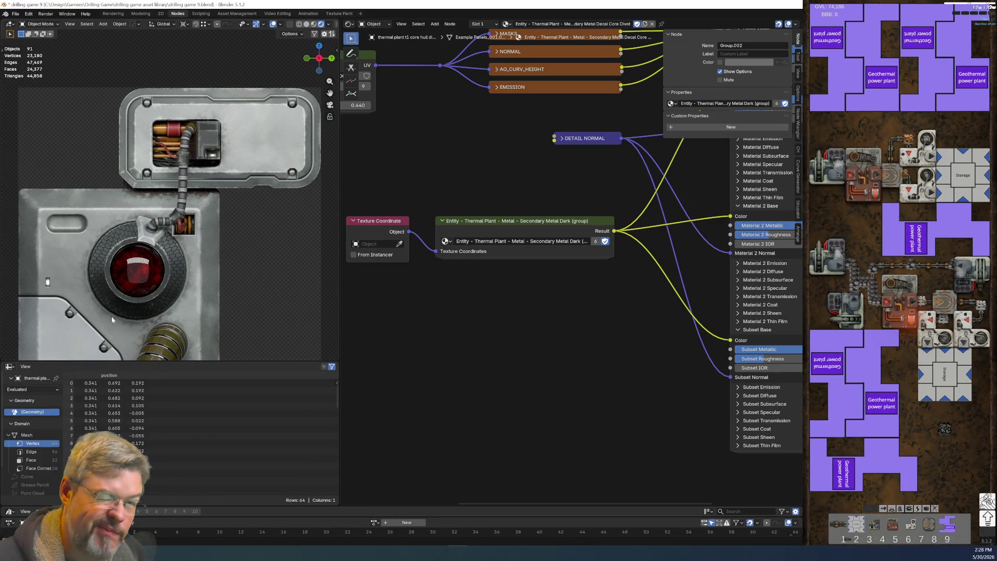
# Step: Cut the Result links, then rewire Secondary Metal Dark into Material and Material 2 Base Color only
pyautogui.moveTo(614, 344); pyautogui.dragTo(501, 414, button='middle')
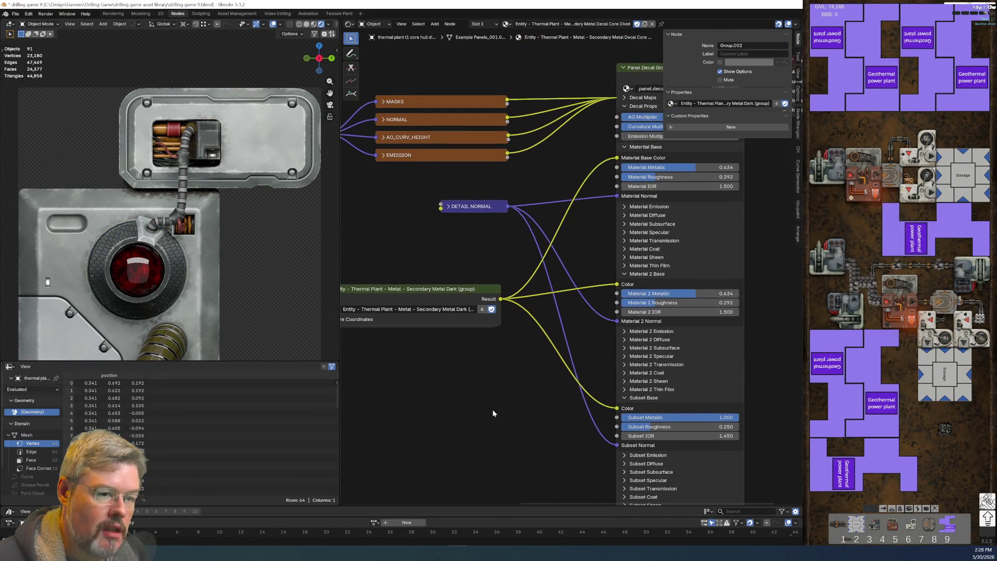
pyautogui.scroll(1, 499, 400)
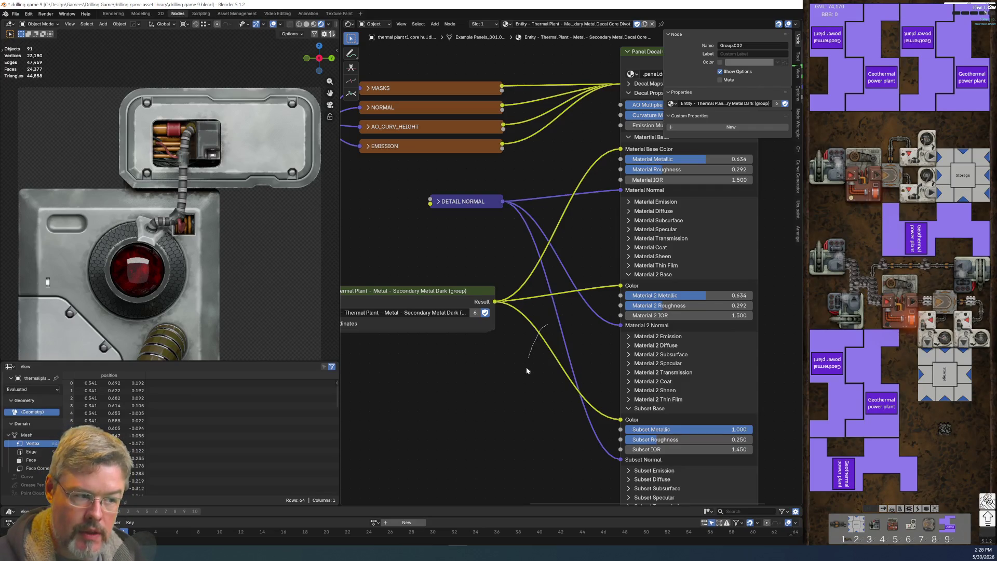
pyautogui.keyDown('ctrl'); pyautogui.moveTo(525, 368); pyautogui.dragTo(526, 368, button='right'); pyautogui.keyUp('ctrl')
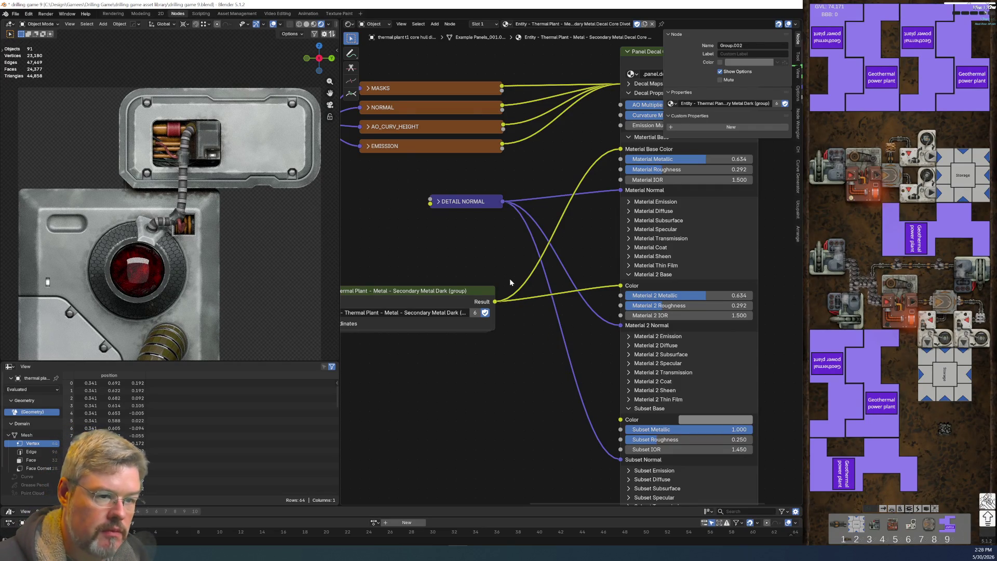
pyautogui.keyDown('ctrl'); pyautogui.moveTo(509, 278); pyautogui.dragTo(527, 361, button='right'); pyautogui.keyUp('ctrl')
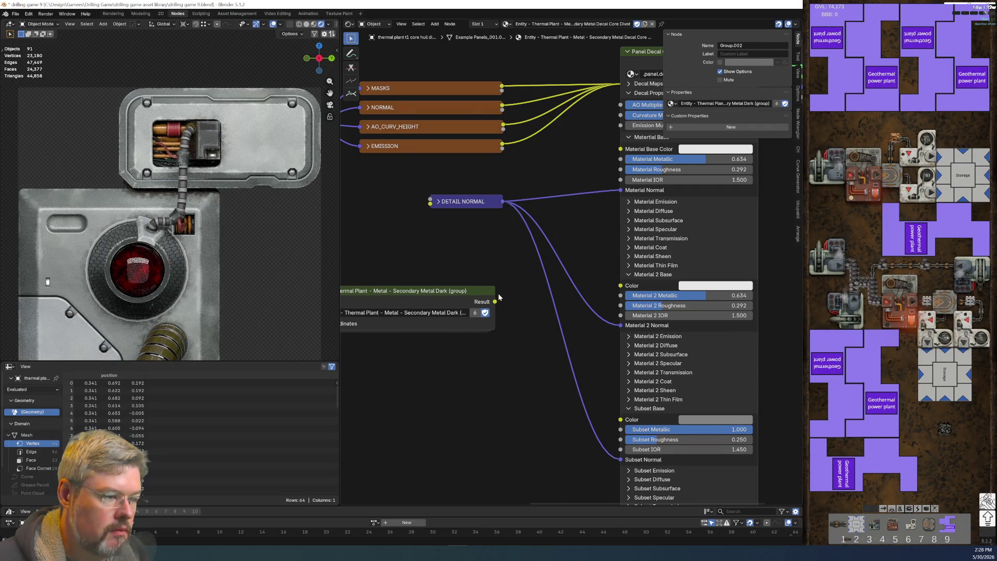
pyautogui.moveTo(495, 301); pyautogui.dragTo(621, 149)
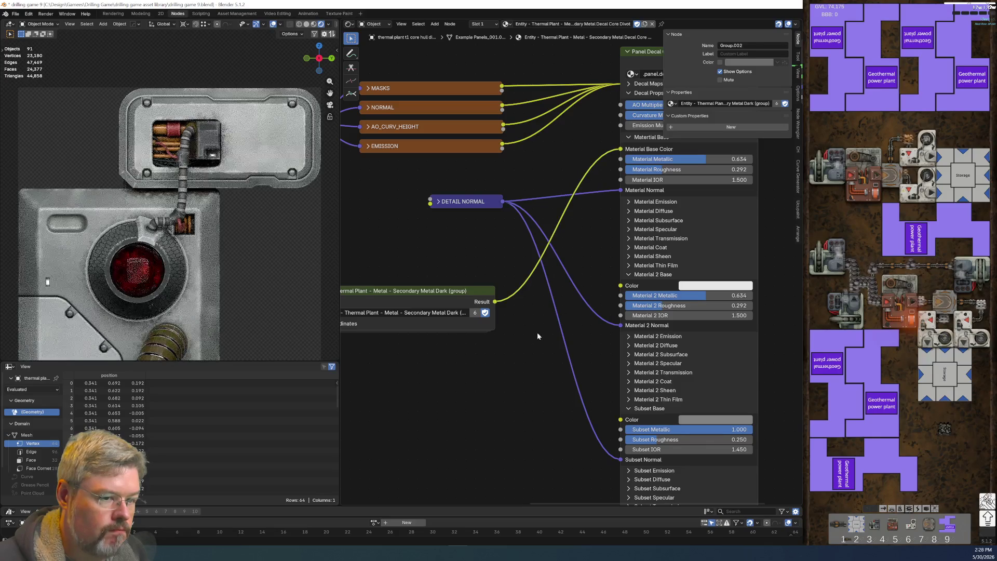
pyautogui.moveTo(495, 302); pyautogui.dragTo(621, 286)
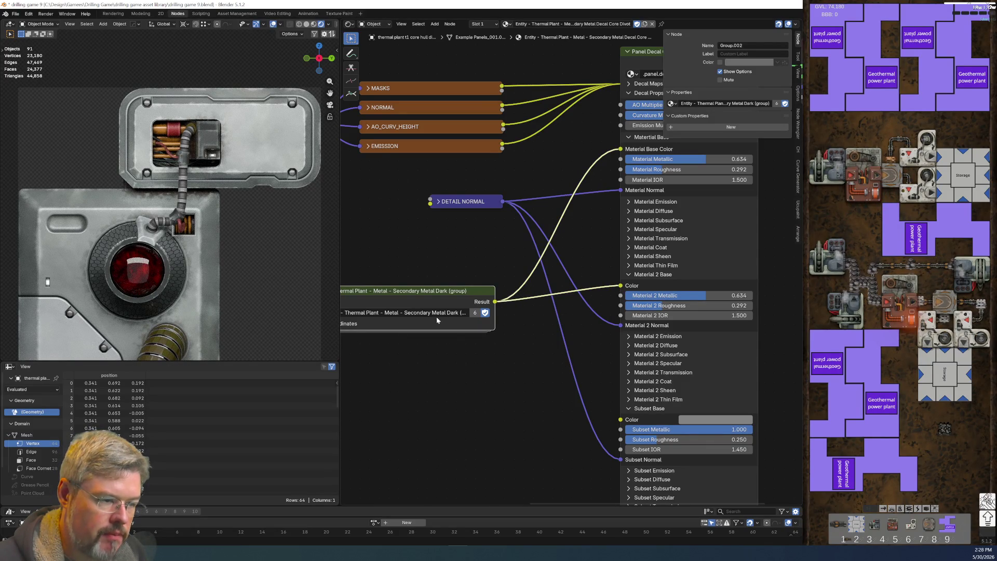
pyautogui.moveTo(436, 319); pyautogui.dragTo(536, 205, button='middle')
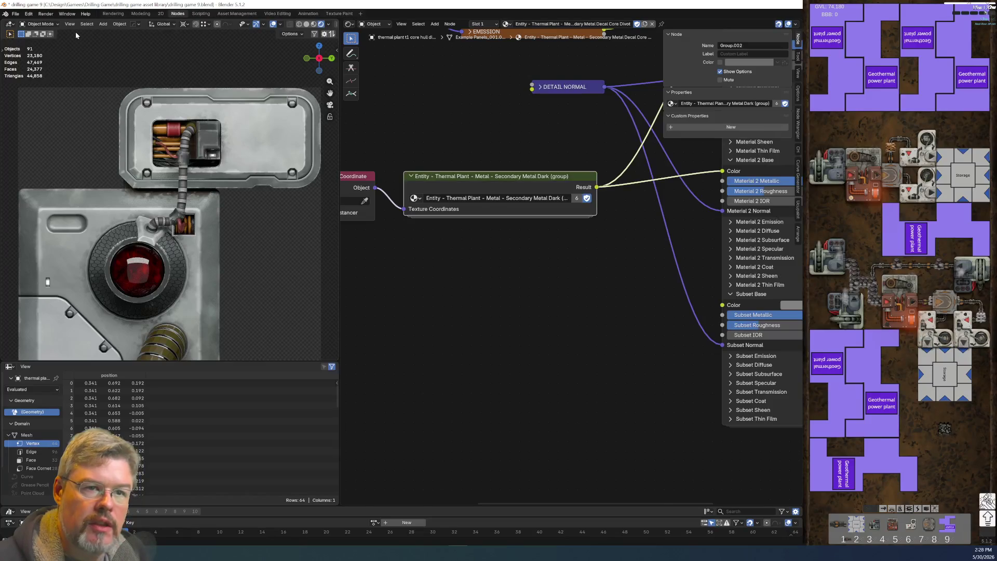
pyautogui.click(15, 13)
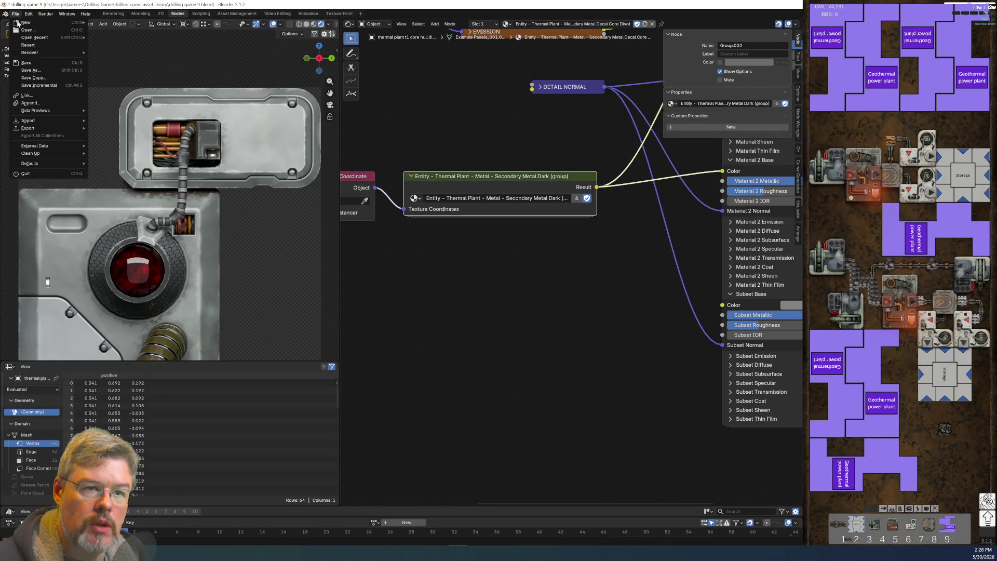
# Step: Save the file and link the red-light housing ring's material onto the duct
pyautogui.click(33, 63)
pyautogui.moveTo(375, 203); pyautogui.dragTo(510, 202, button='middle')
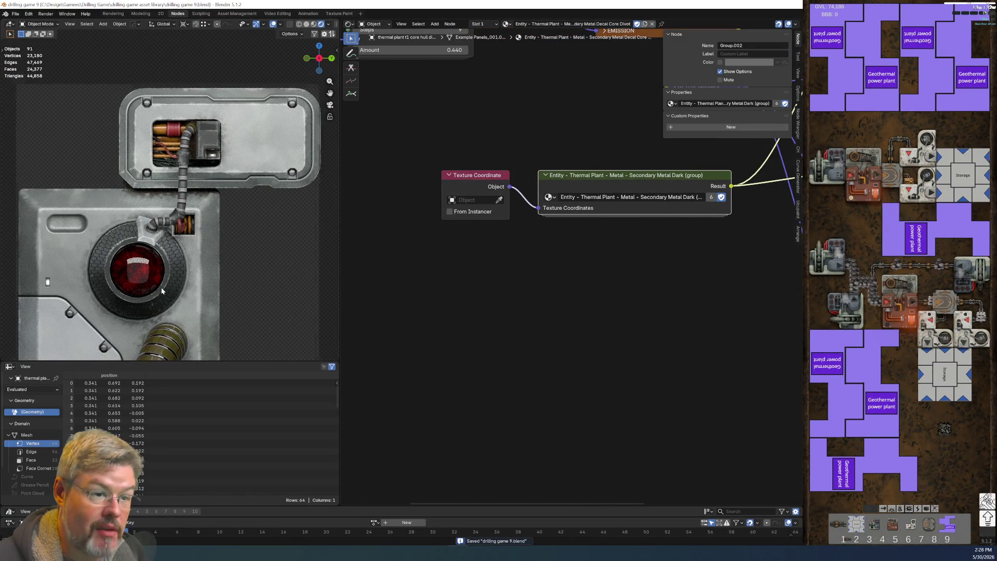
pyautogui.keyDown('shift'); pyautogui.moveTo(199, 262); pyautogui.dragTo(165, 155, button='middle'); pyautogui.keyUp('shift')
pyautogui.scroll(3, 165, 155)
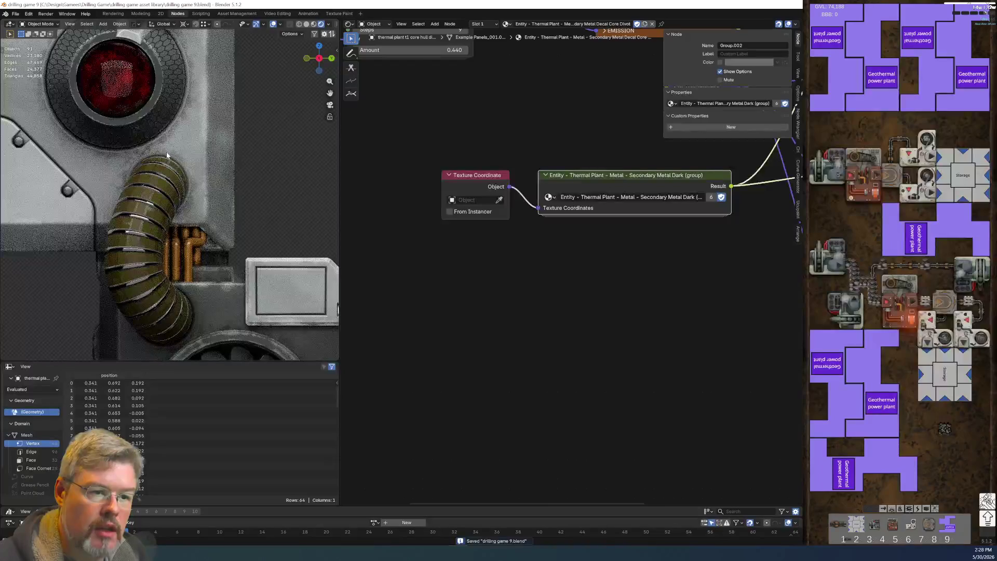
pyautogui.click(166, 155)
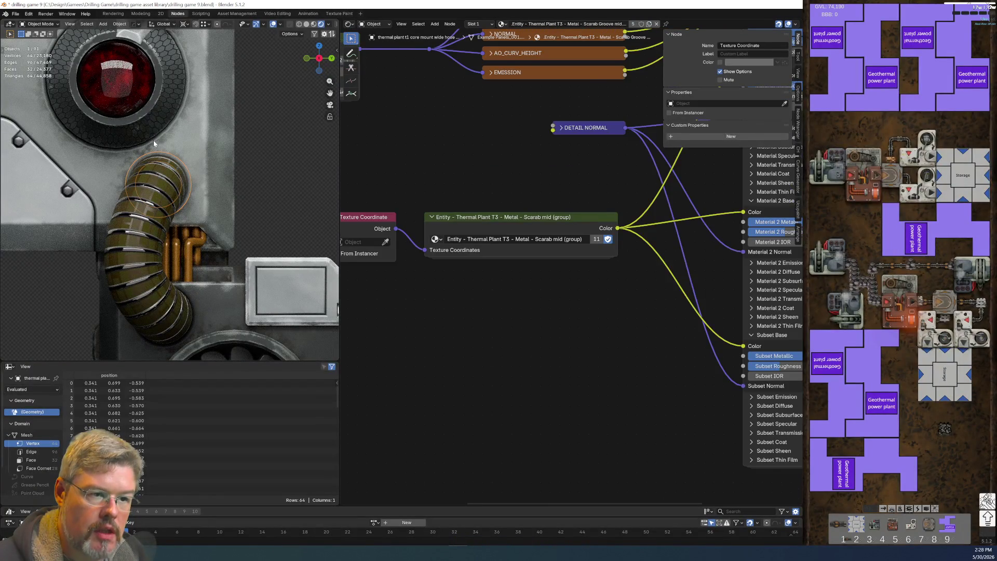
pyautogui.keyDown('shift'); pyautogui.click(153, 141); pyautogui.keyUp('shift')
pyautogui.hotkey('ctrl', 'l')
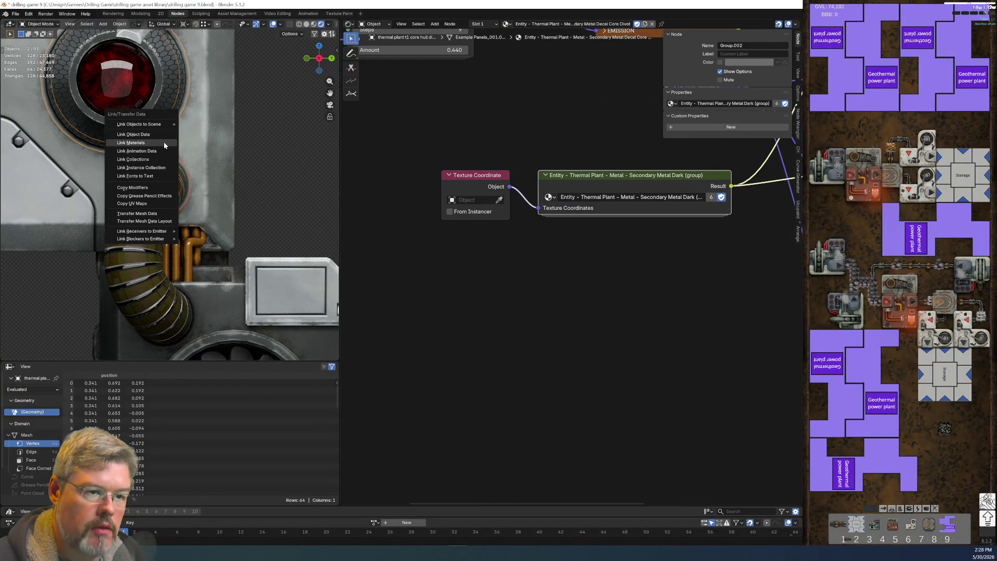
pyautogui.click(163, 141)
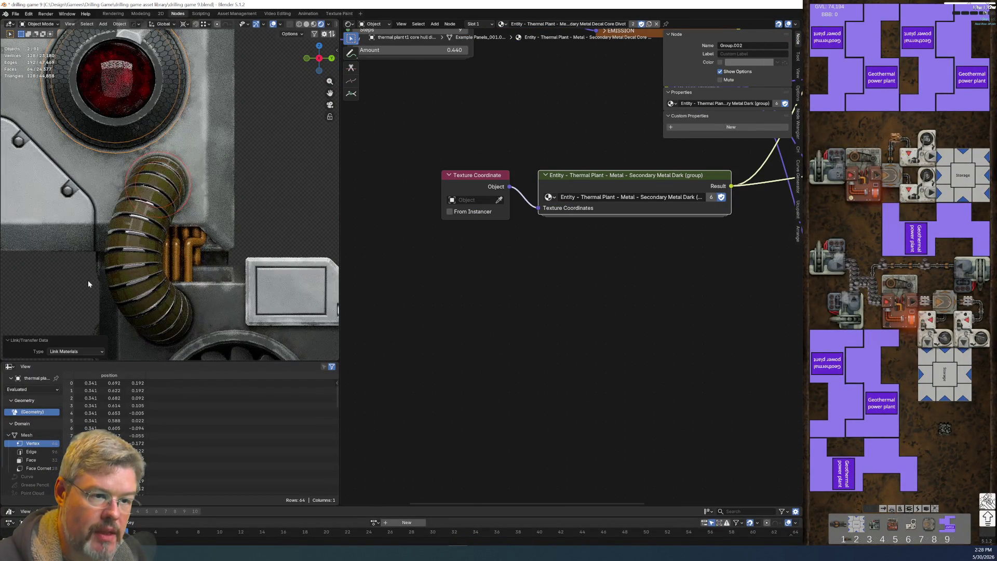
# Step: Link the same material across the lower and upper hose divot rings
pyautogui.hotkey('alt', 'a')
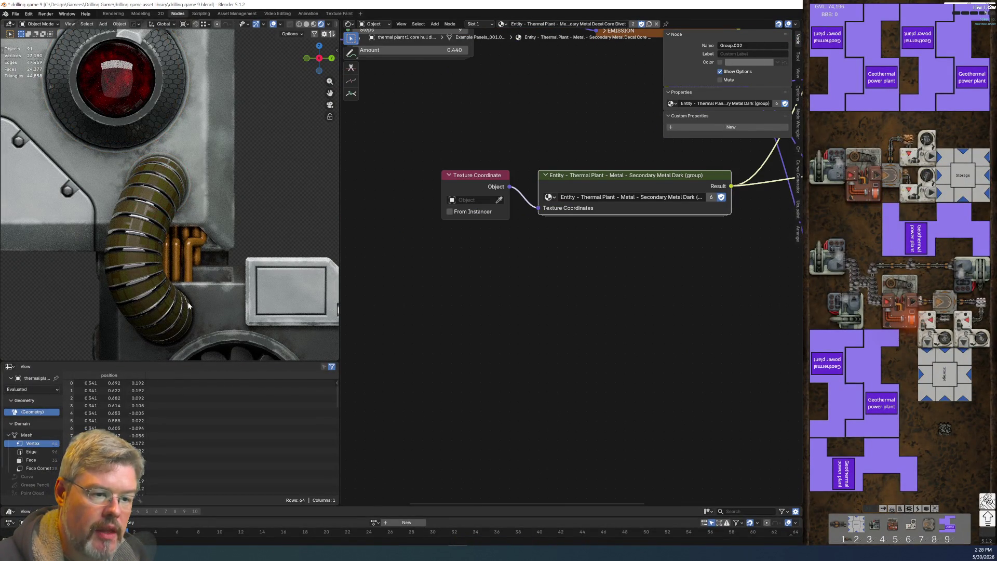
pyautogui.click(192, 307)
pyautogui.click(196, 314)
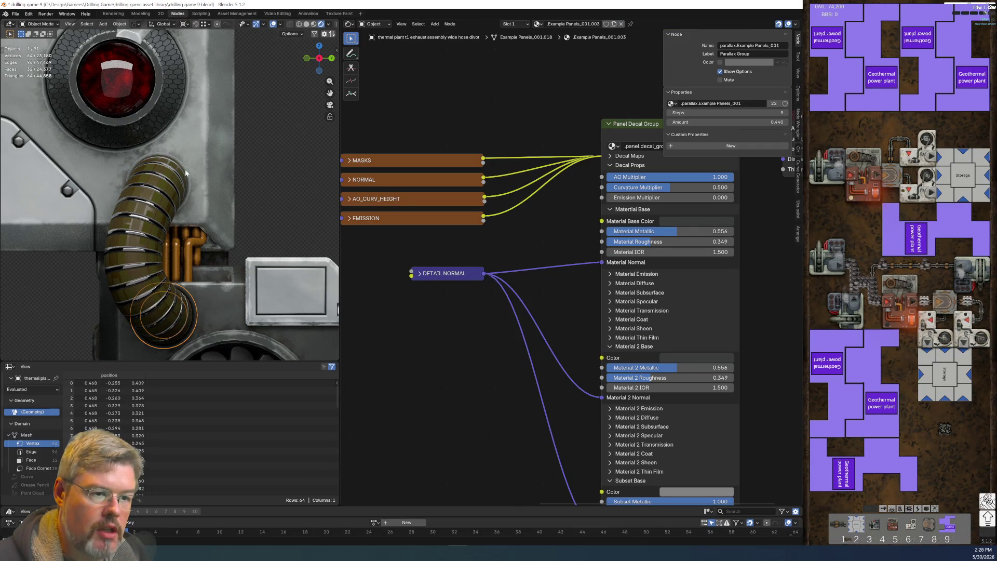
pyautogui.keyDown('shift'); pyautogui.click(189, 191); pyautogui.keyUp('shift')
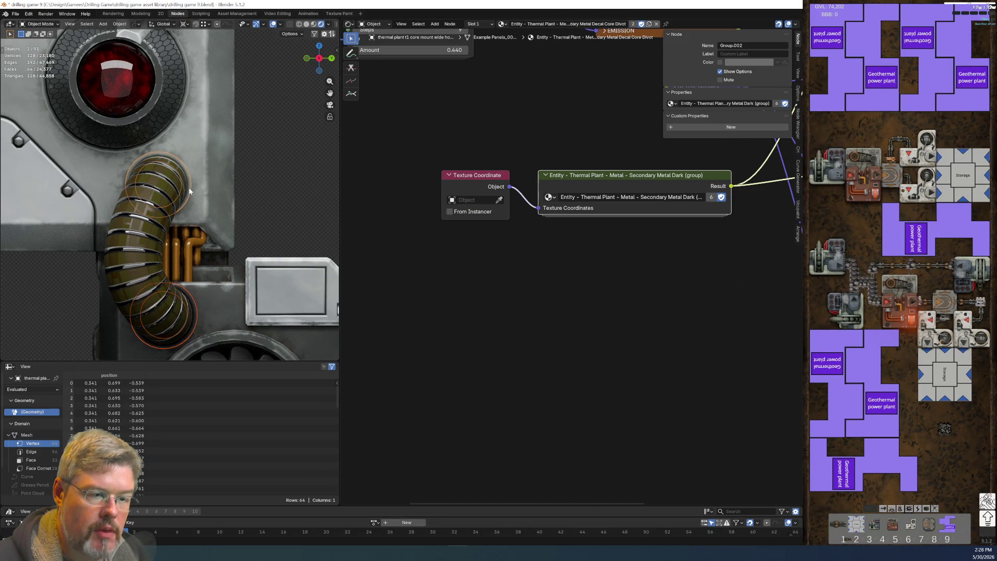
pyautogui.hotkey('ctrl', 'l')
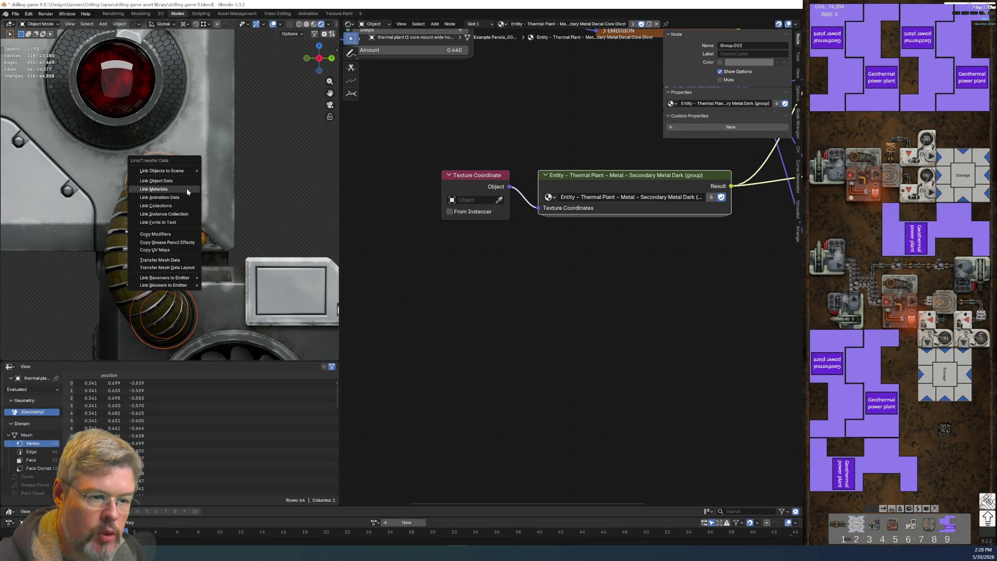
pyautogui.click(187, 190)
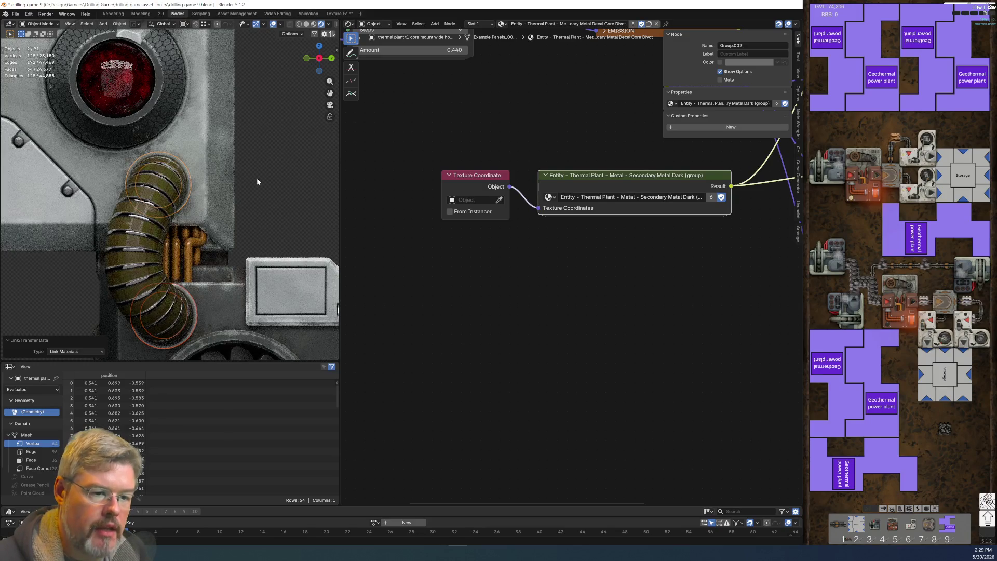
# Step: Check the fan box's object name, then select the hose-end ring
pyautogui.click(252, 195)
pyautogui.keyDown('shift'); pyautogui.moveTo(333, 344); pyautogui.dragTo(291, 249, button='middle'); pyautogui.keyUp('shift')
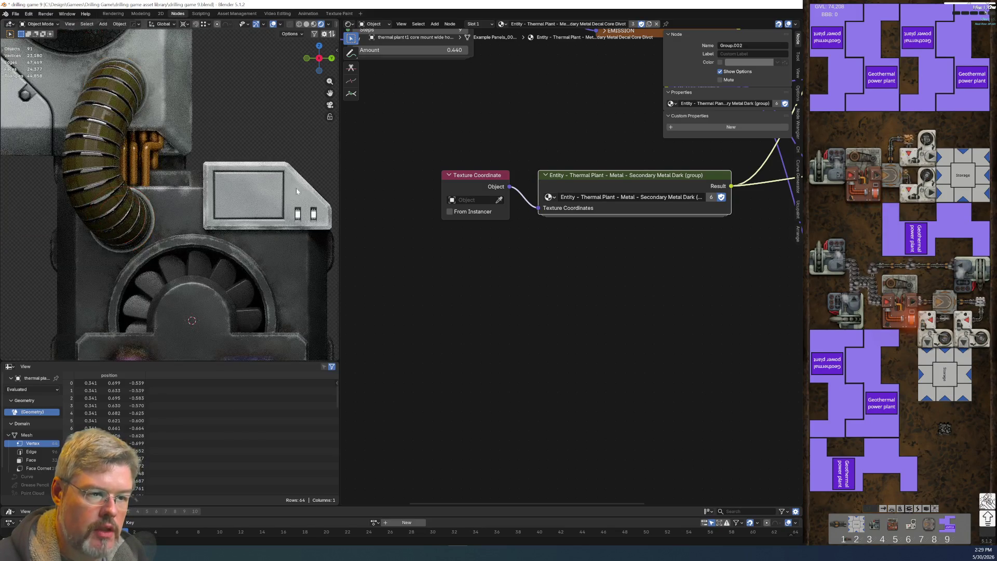
pyautogui.click(301, 250)
pyautogui.press('F2')
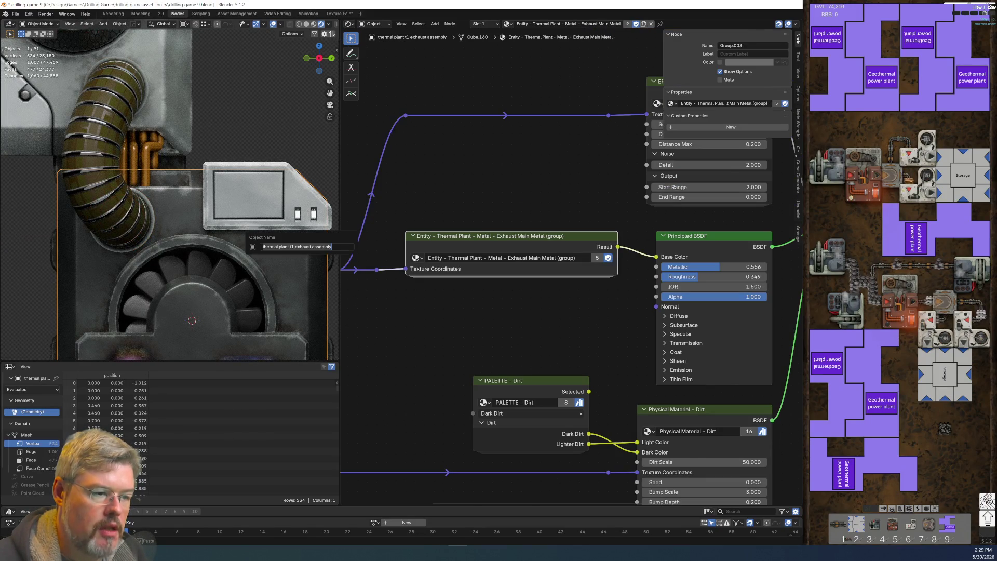
pyautogui.press('Escape')
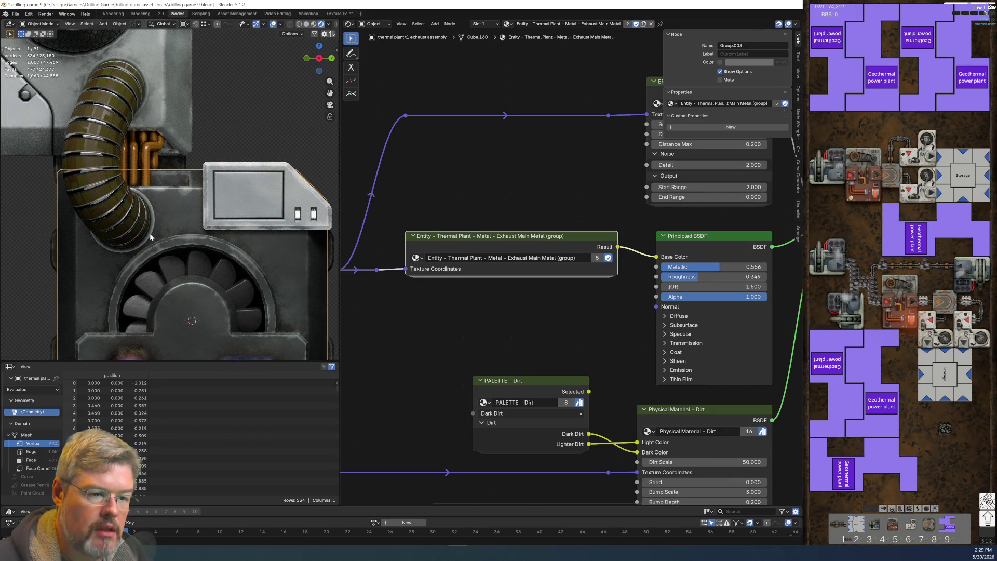
pyautogui.click(150, 235)
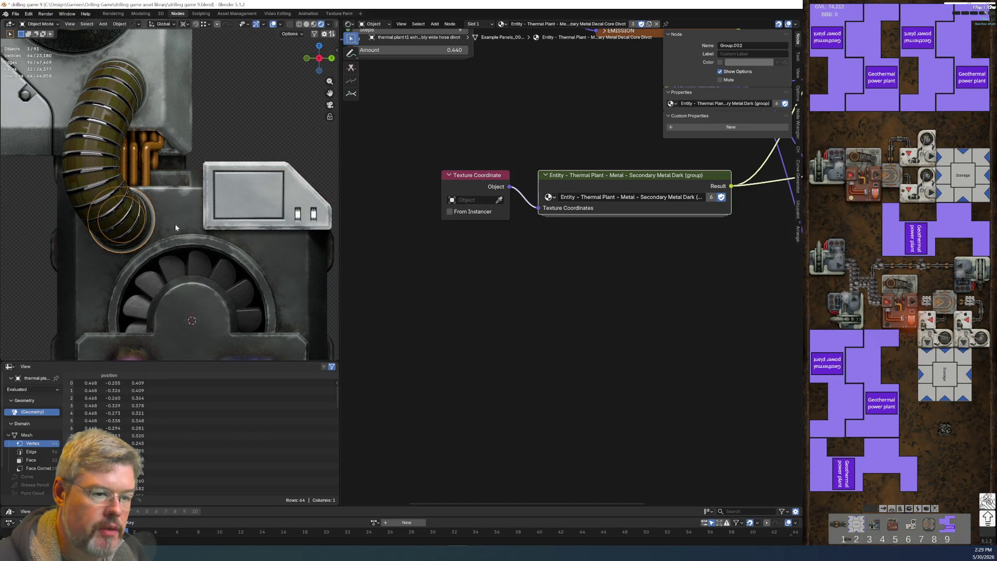
# Step: Duplicate the hose-end ring's material and rename it 'Exhaust Assembly Wide Hose Divot'
pyautogui.click(648, 25)
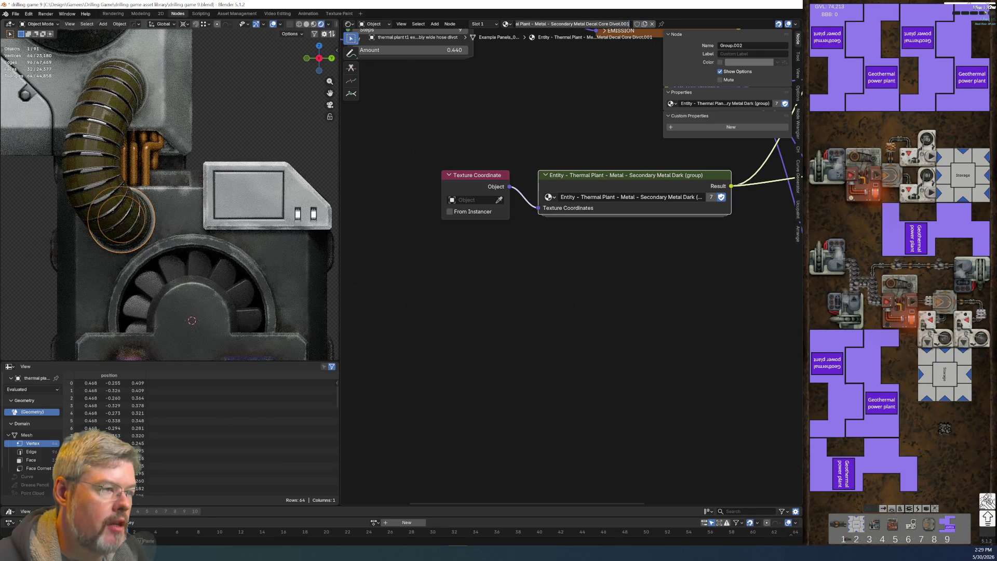
pyautogui.press('Home')
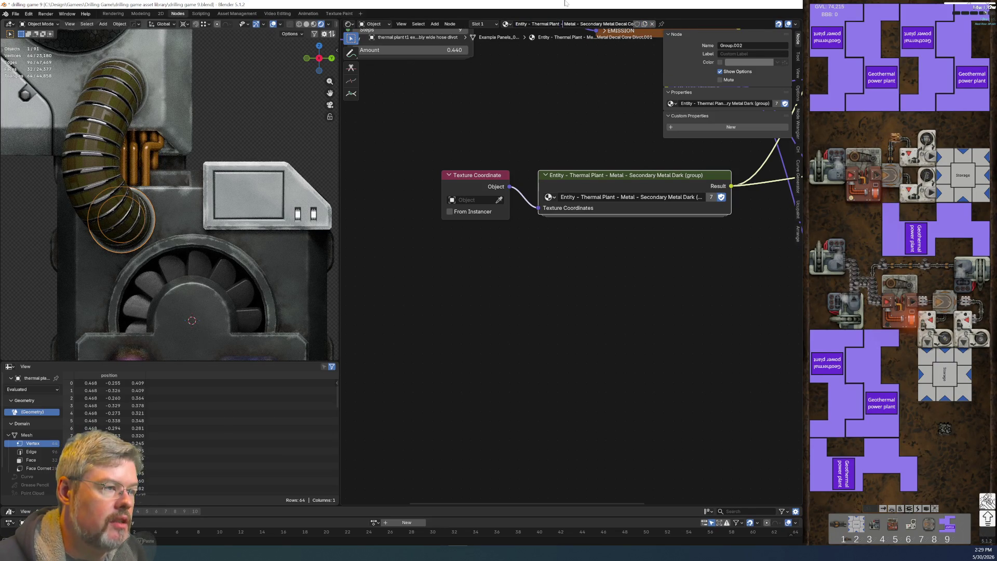
pyautogui.hotkey('shift', 'End')
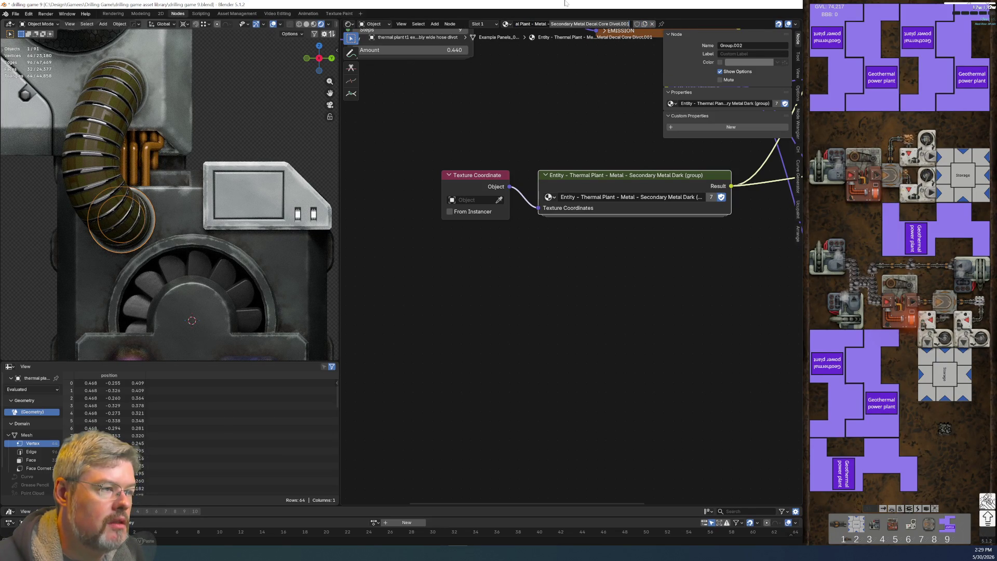
pyautogui.write('Exhaus')
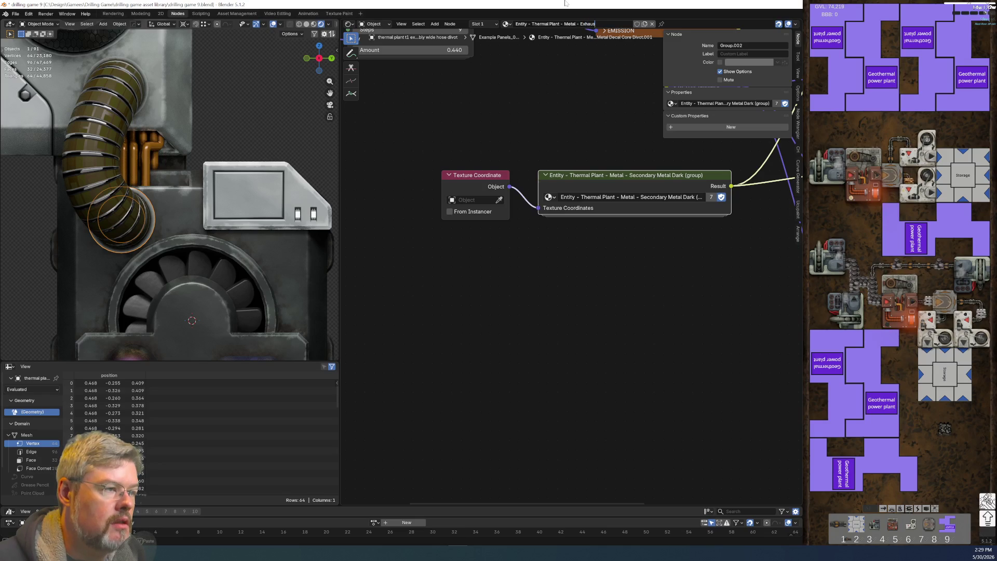
pyautogui.write('t Assembly Wide Hose Divot')
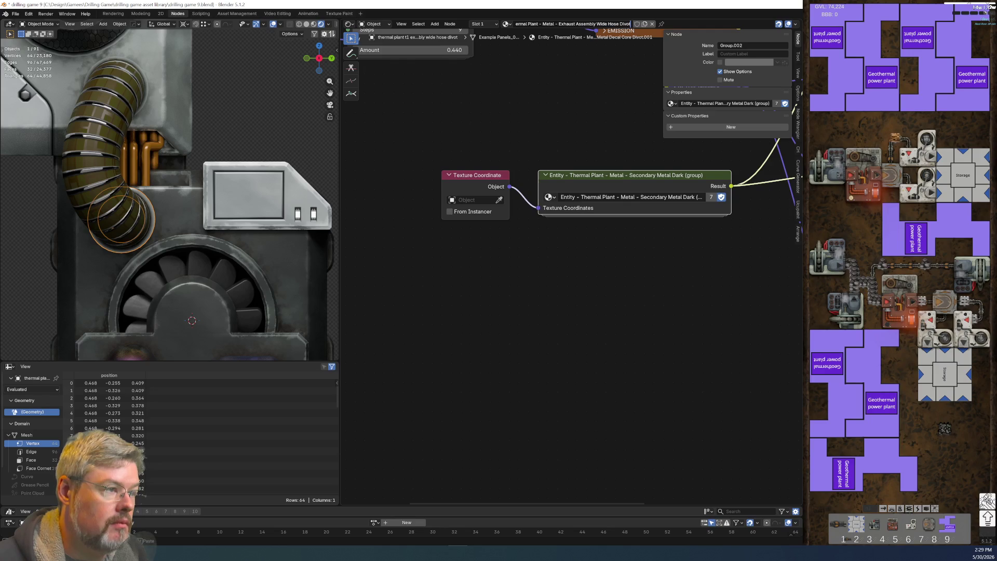
pyautogui.press('Return')
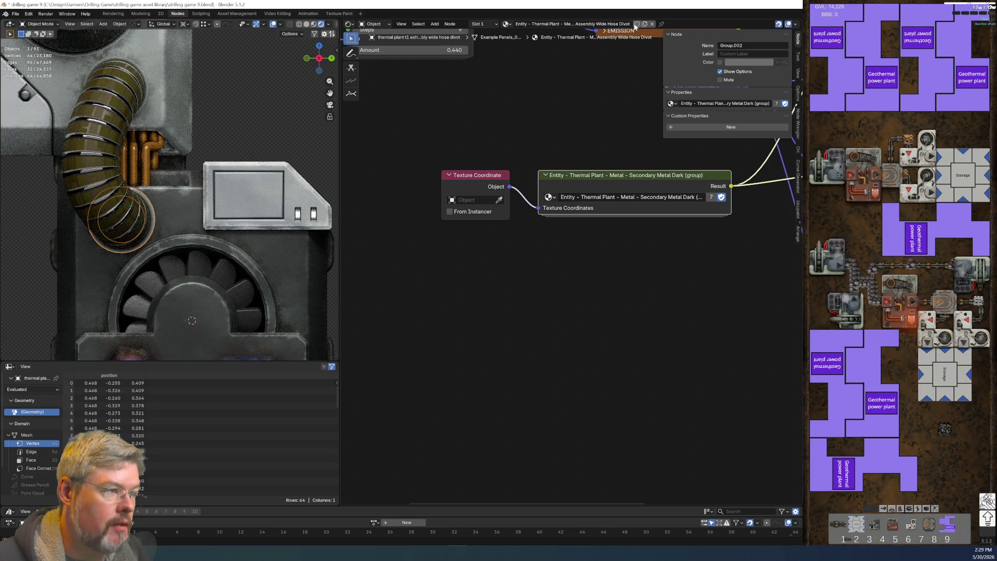
# Step: Scroll through the group node's list of node groups and close it unchanged
pyautogui.moveTo(607, 292); pyautogui.dragTo(539, 292, button='middle')
pyautogui.click(480, 198)
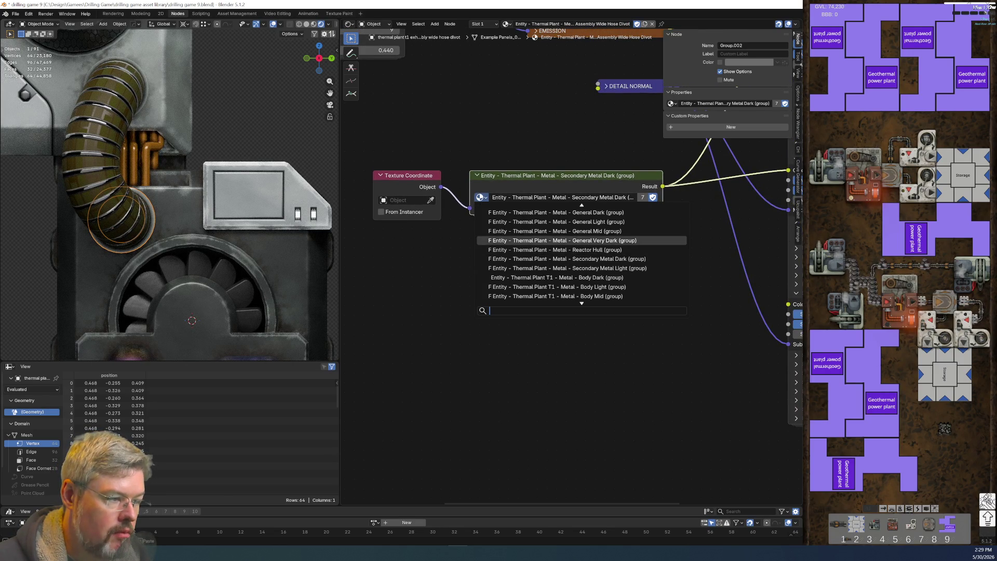
pyautogui.scroll(2, 582, 255)
pyautogui.scroll(2, 581, 255)
pyautogui.scroll(-3, 582, 254)
pyautogui.scroll(-3, 582, 254)
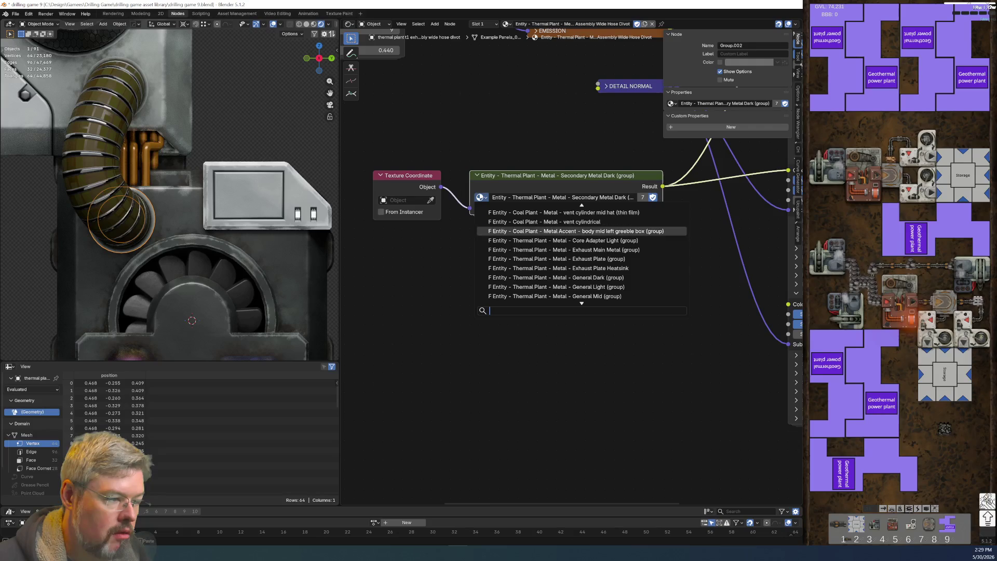
pyautogui.scroll(-3, 582, 255)
pyautogui.scroll(-2, 581, 255)
pyautogui.scroll(-1, 582, 255)
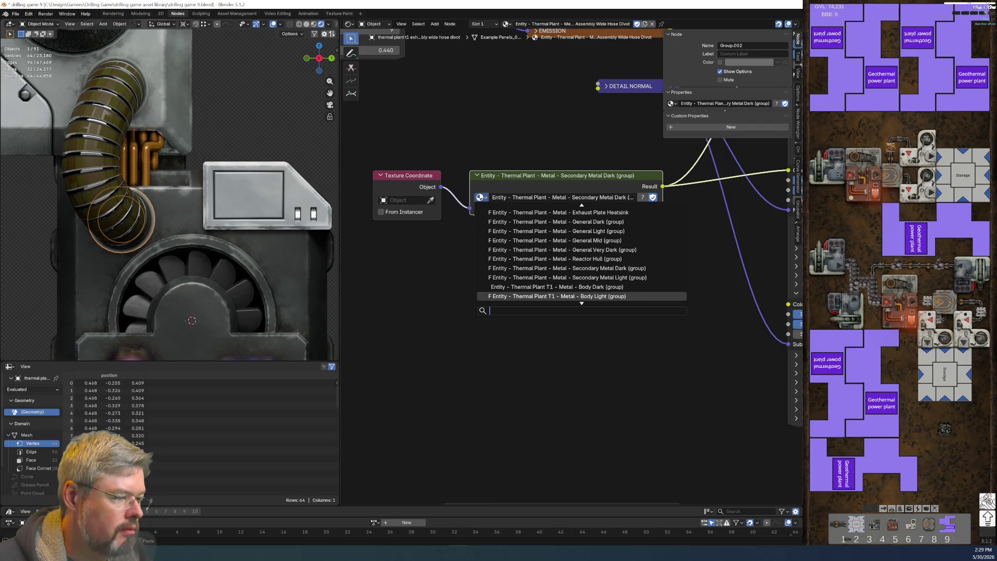
pyautogui.scroll(-2, 582, 255)
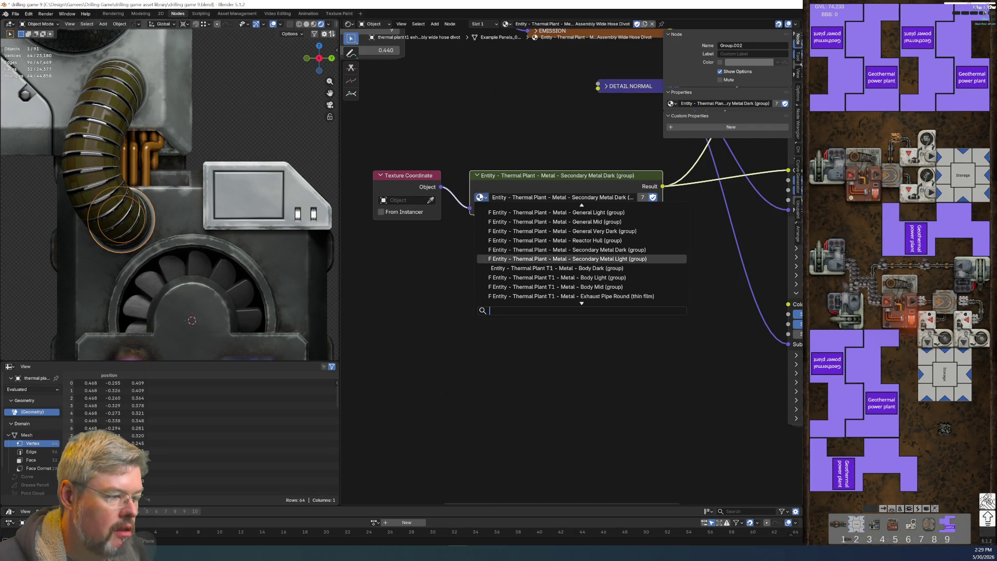
pyautogui.press('Escape')
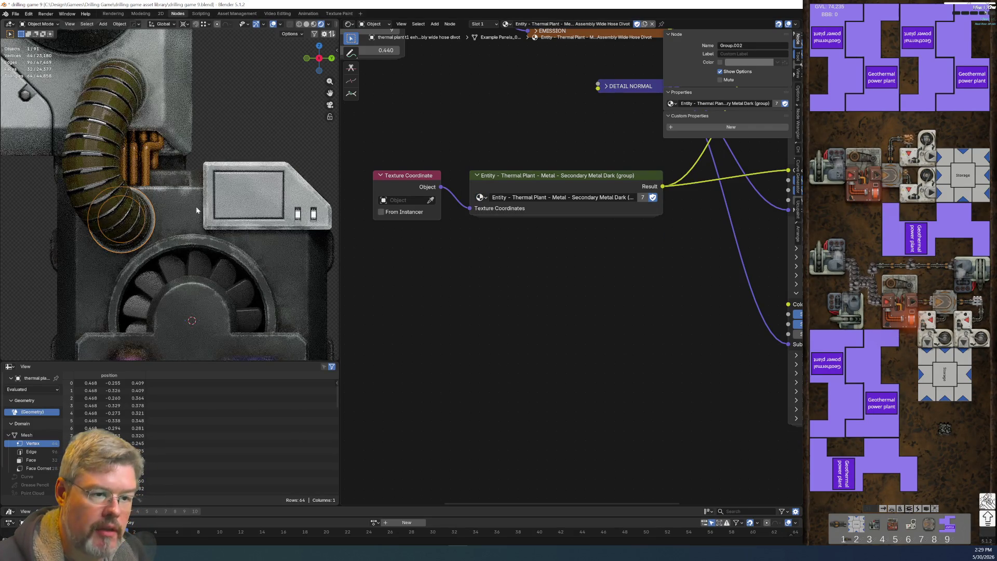
# Step: Copy the Exhaust Main Metal group name from the exhaust body and assign it to the ring's group node
pyautogui.click(188, 213)
pyautogui.doubleClick(502, 257)
pyautogui.hotkey('ctrl', 'c')
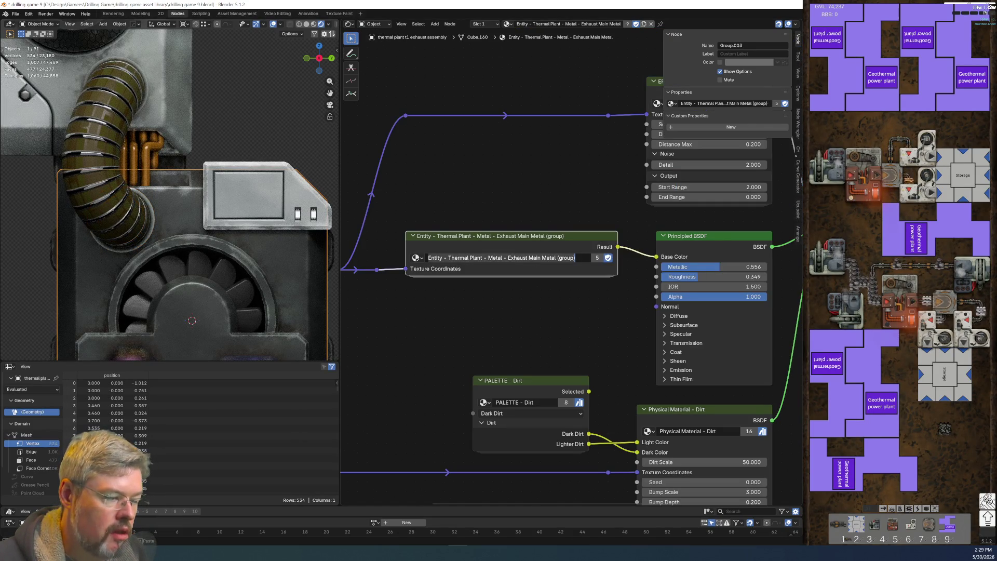
pyautogui.press('Escape')
pyautogui.click(152, 225)
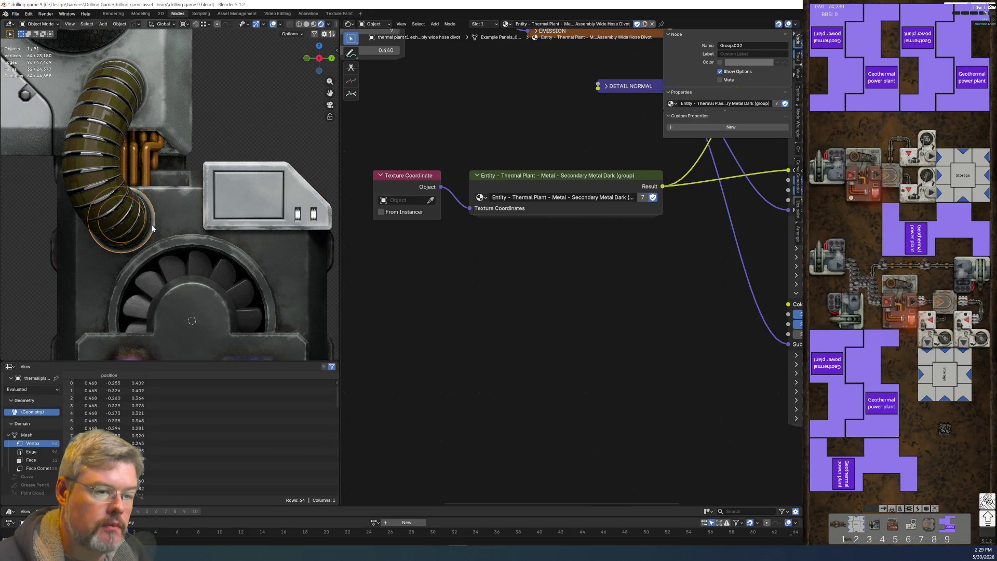
pyautogui.click(481, 197)
pyautogui.hotkey('ctrl', 'v')
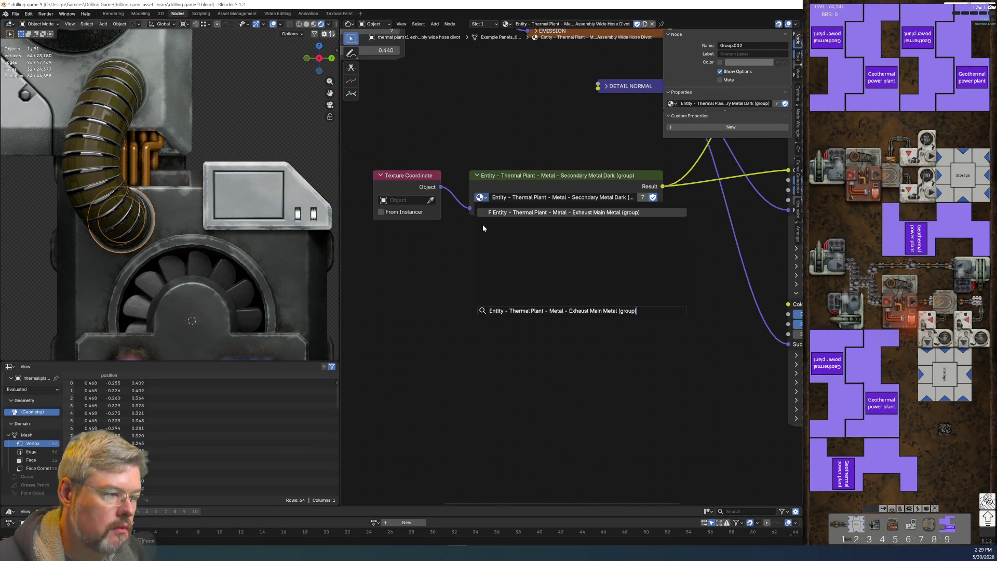
pyautogui.press('Return')
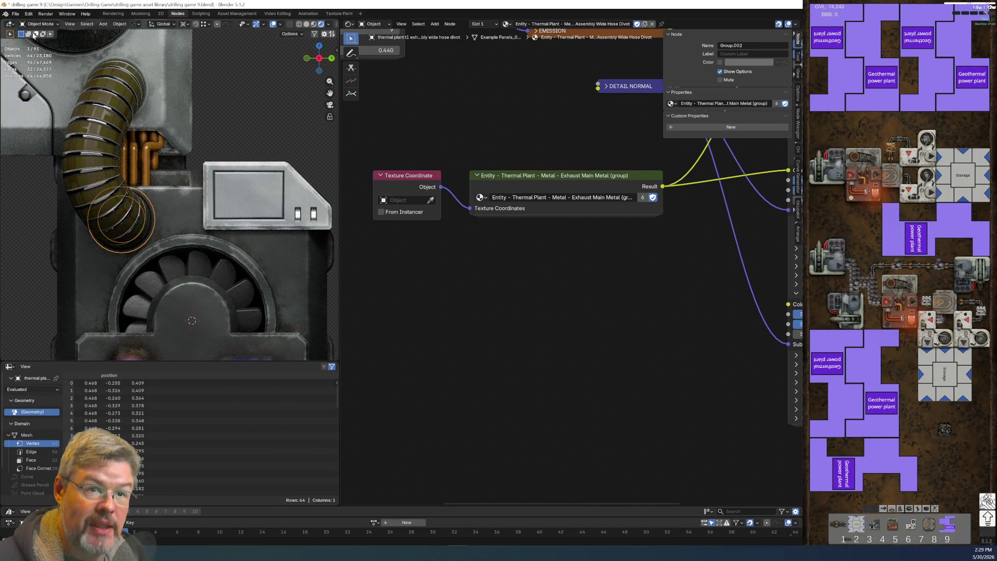
pyautogui.click(15, 14)
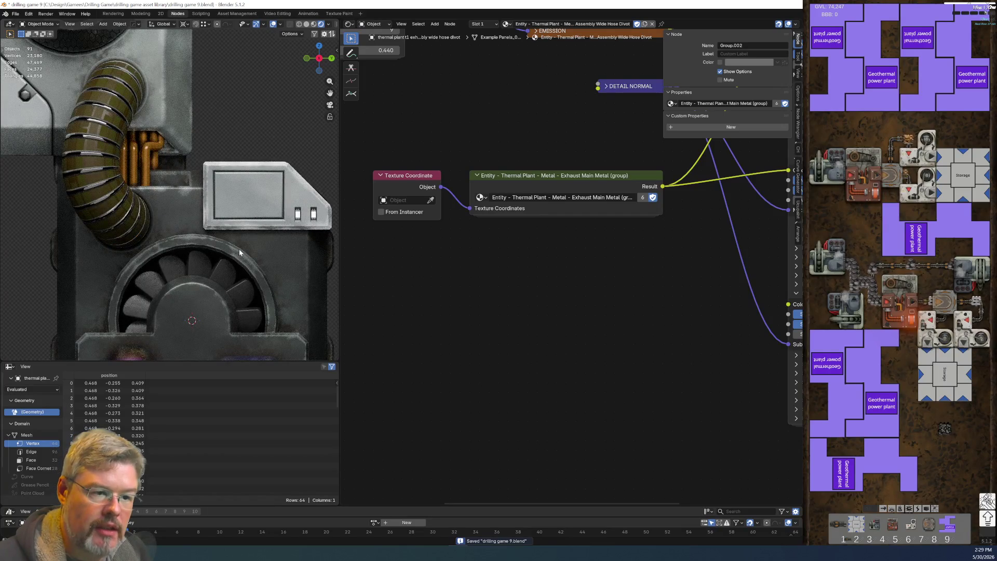
# Step: Select the wire-box panel above the red light
pyautogui.keyDown('shift'); pyautogui.moveTo(238, 256); pyautogui.dragTo(169, 102, button='middle'); pyautogui.keyUp('shift')
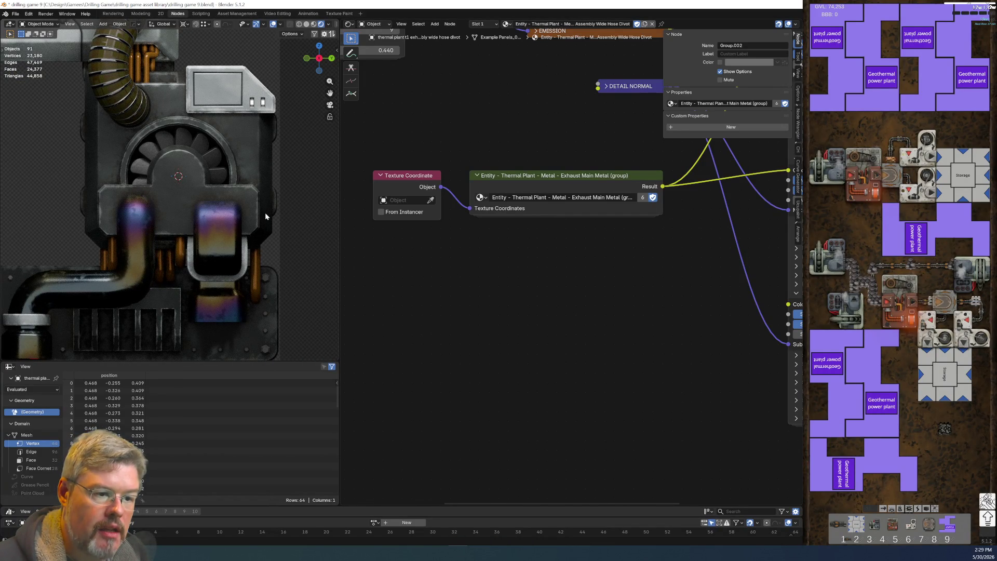
pyautogui.keyDown('shift'); pyautogui.moveTo(266, 216); pyautogui.dragTo(163, 232, button='middle'); pyautogui.keyUp('shift')
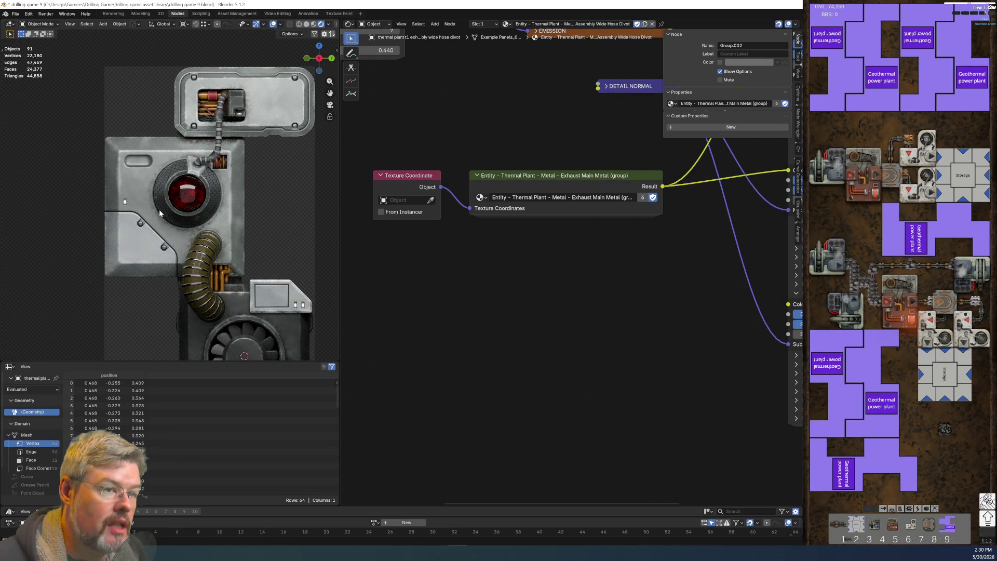
pyautogui.scroll(4, 159, 210)
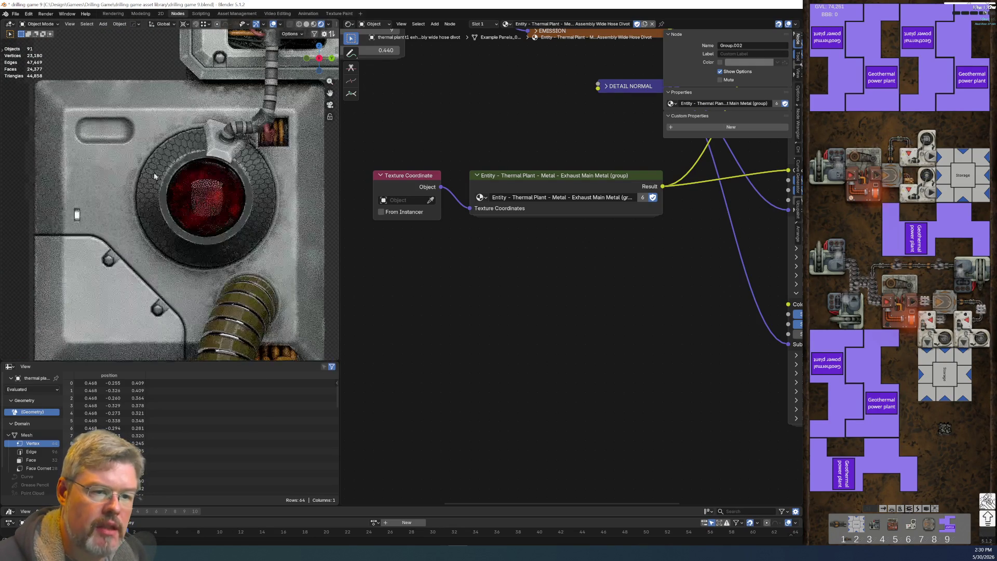
pyautogui.keyDown('shift'); pyautogui.moveTo(154, 177); pyautogui.dragTo(130, 307, button='middle'); pyautogui.keyUp('shift')
pyautogui.scroll(2, 90, 185)
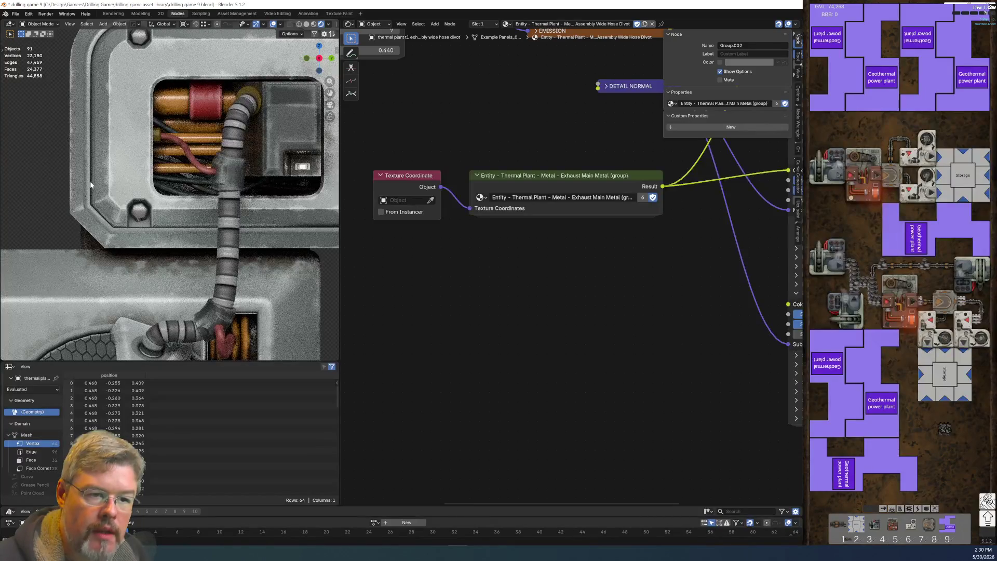
pyautogui.click(91, 185)
# Step: Link the lower corner-box panel's Secondary Metal Light material to the wire-box panel
pyautogui.scroll(-3, 110, 209)
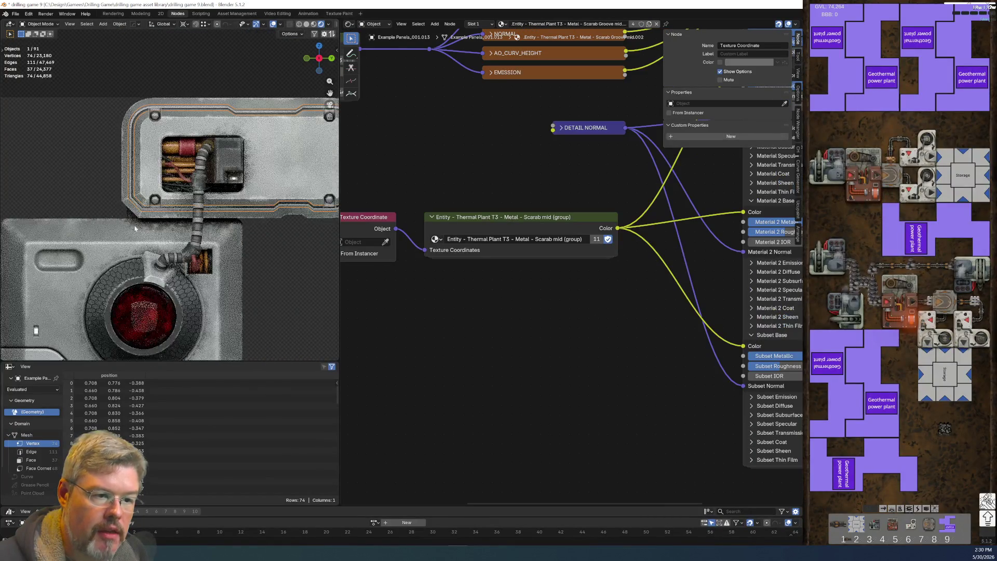
pyautogui.keyDown('shift'); pyautogui.moveTo(292, 279); pyautogui.dragTo(216, 129, button='middle'); pyautogui.keyUp('shift')
pyautogui.scroll(1, 216, 130)
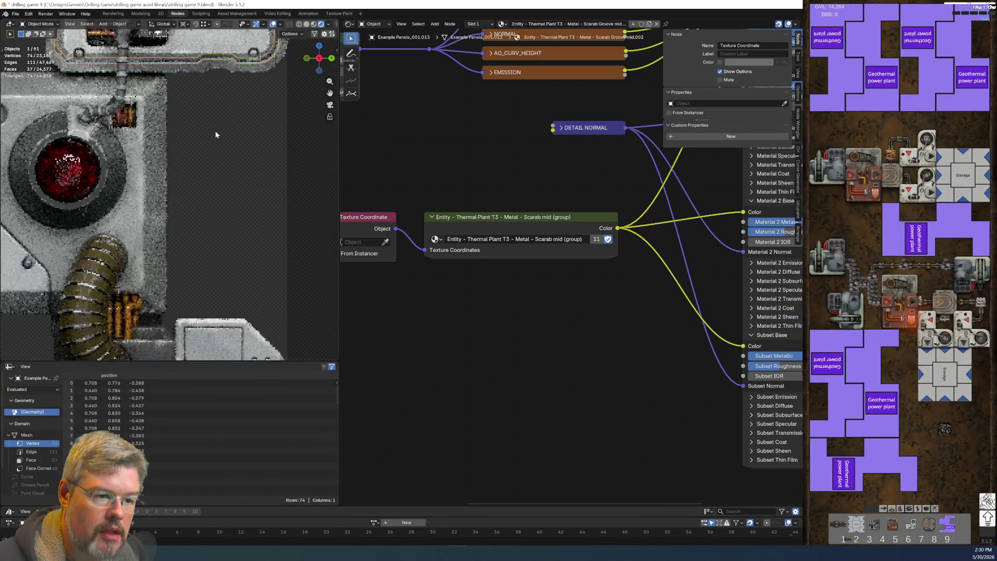
pyautogui.keyDown('shift'); pyautogui.click(221, 329); pyautogui.keyUp('shift')
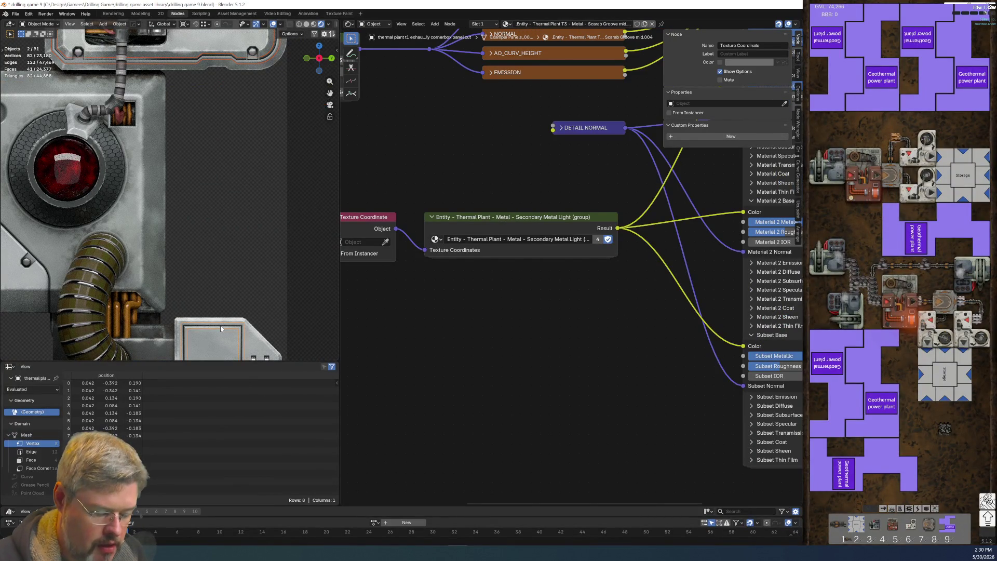
pyautogui.hotkey('ctrl', 'l')
pyautogui.click(220, 326)
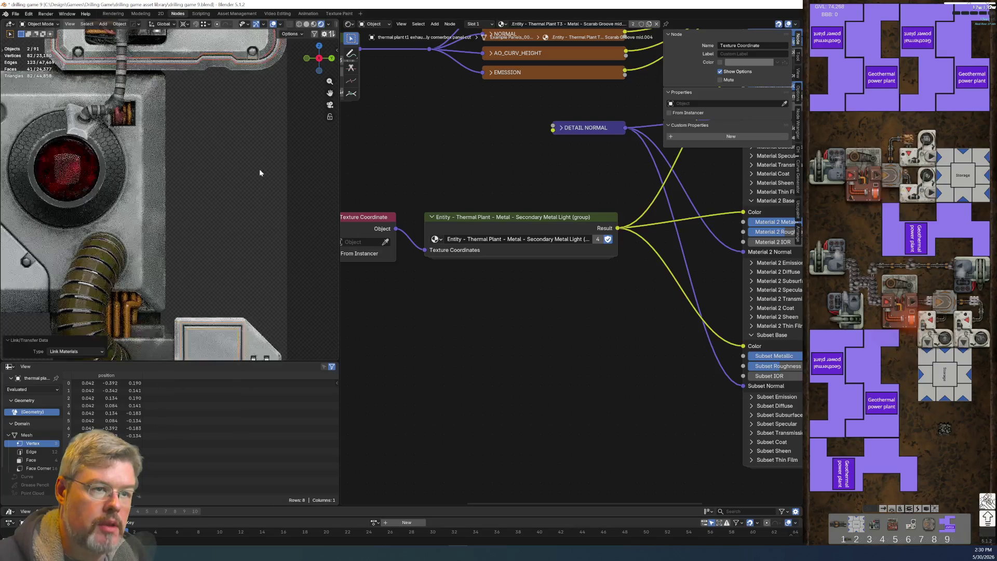
# Step: Select the small inset light box
pyautogui.scroll(-3, 217, 273)
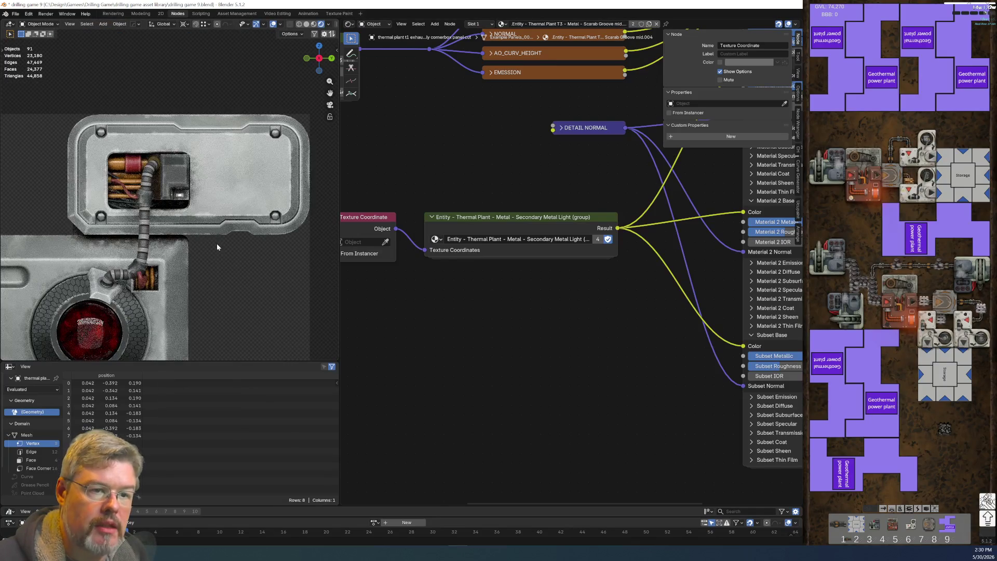
pyautogui.scroll(-1, 217, 245)
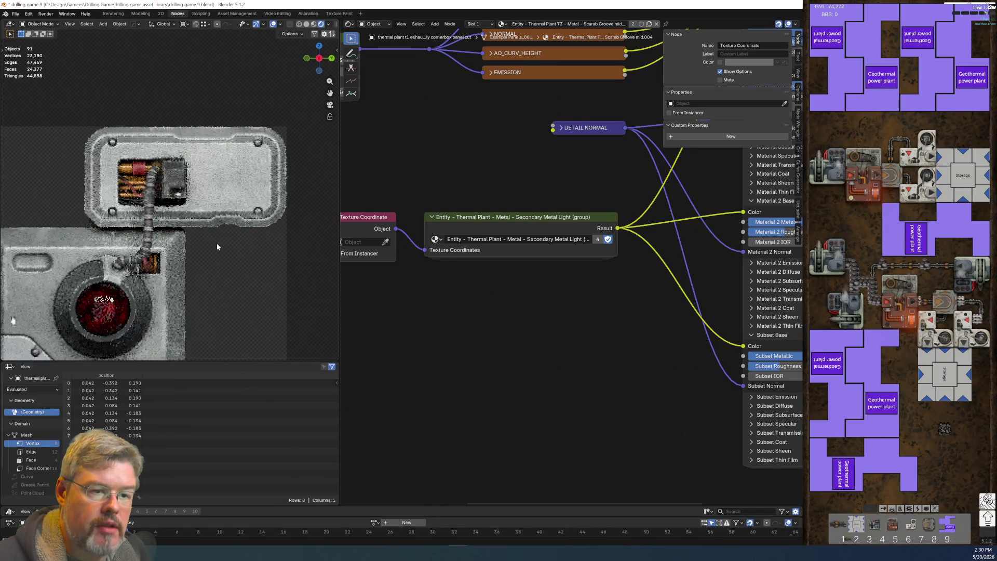
pyautogui.scroll(4, 188, 197)
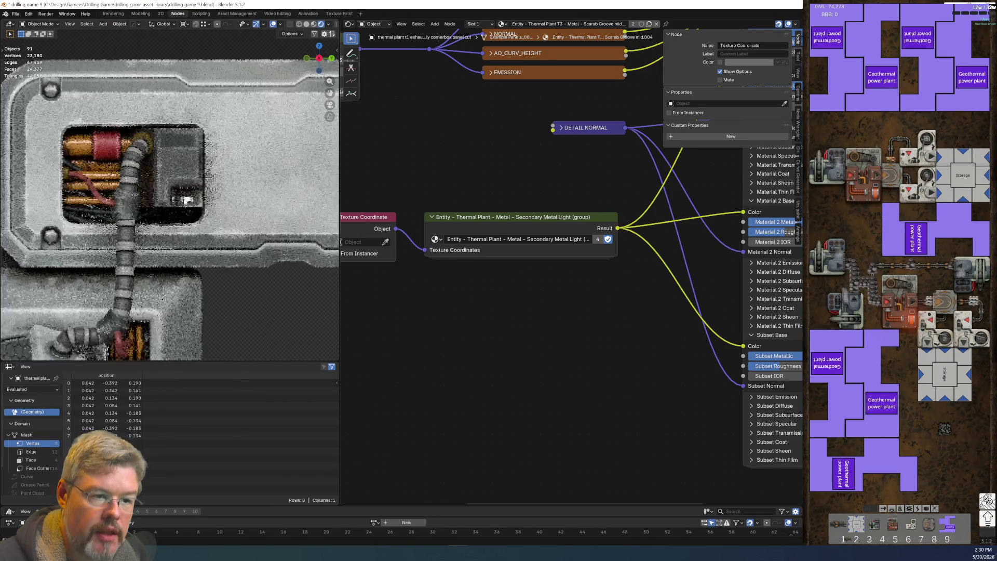
pyautogui.scroll(5, 254, 240)
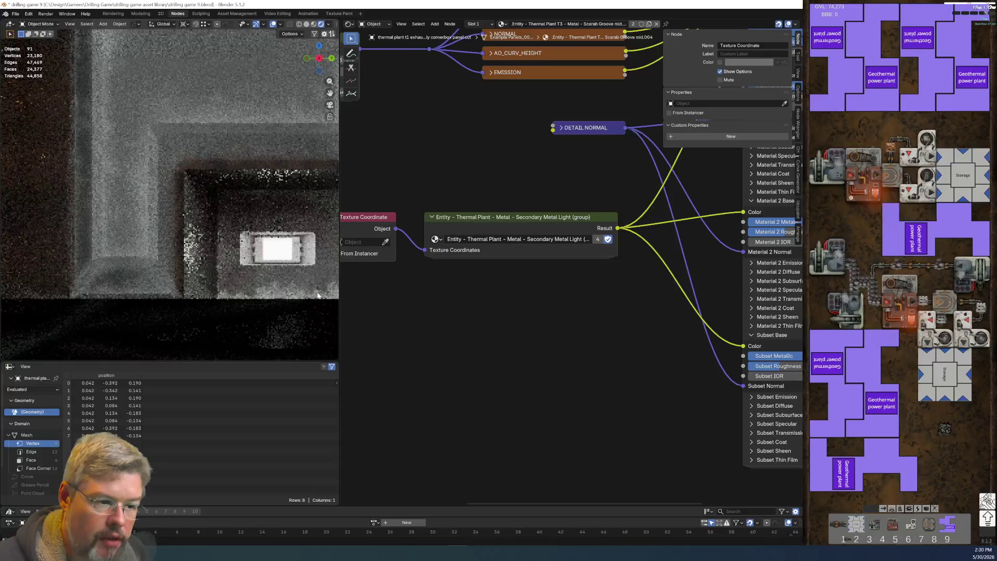
pyautogui.click(296, 253)
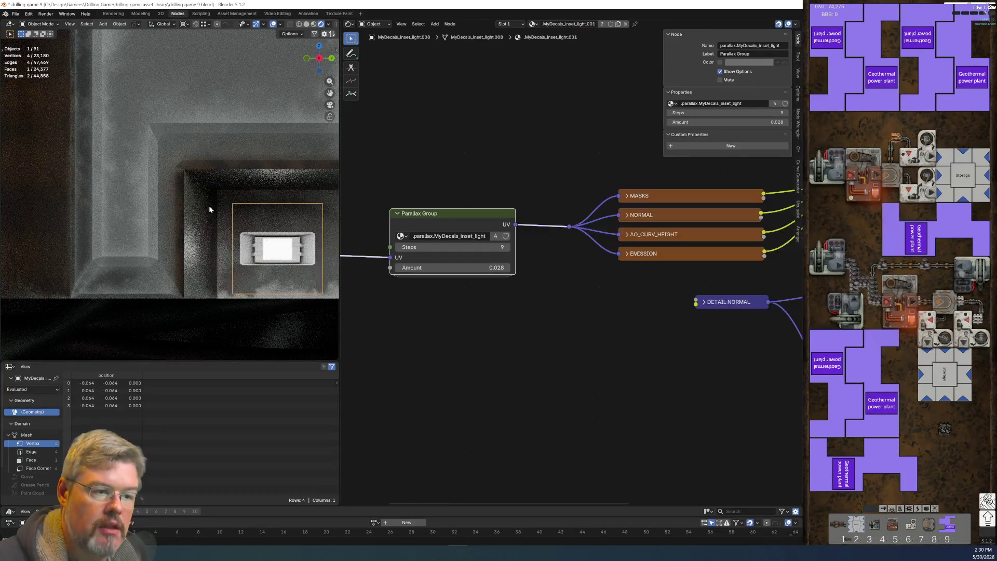
# Step: Save the scene as drilling game 9.blend
pyautogui.click(16, 14)
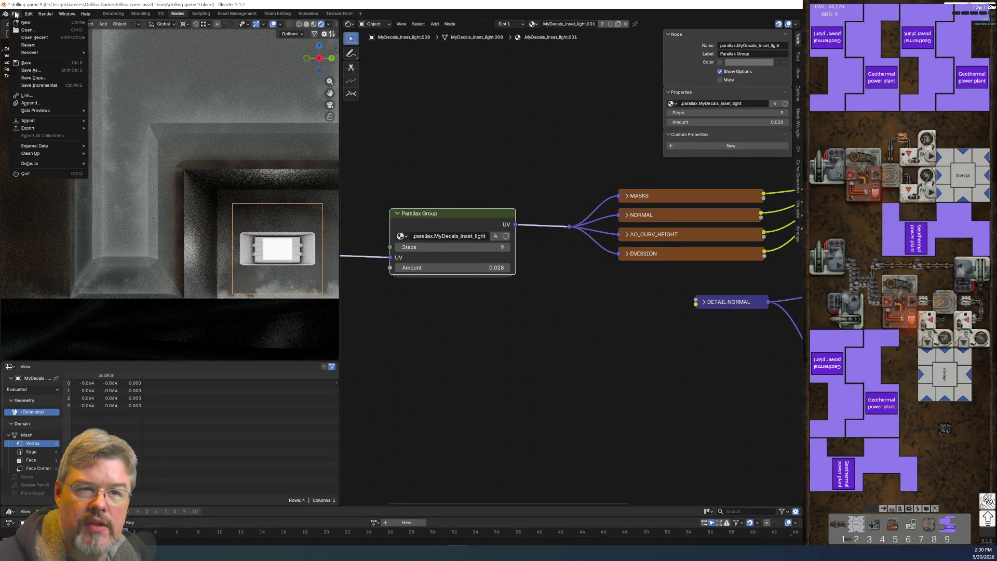
pyautogui.click(30, 62)
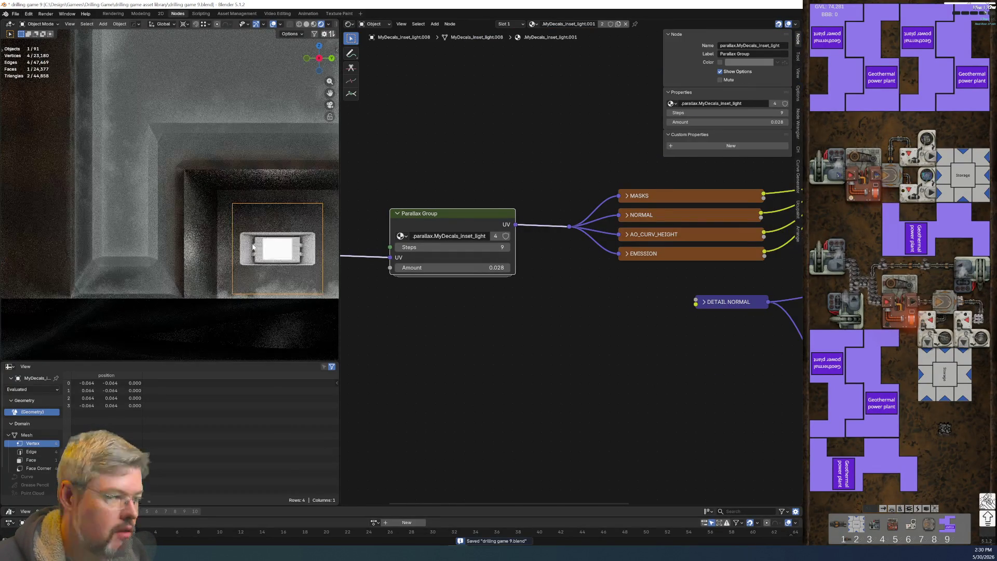
pyautogui.scroll(-3, 253, 247)
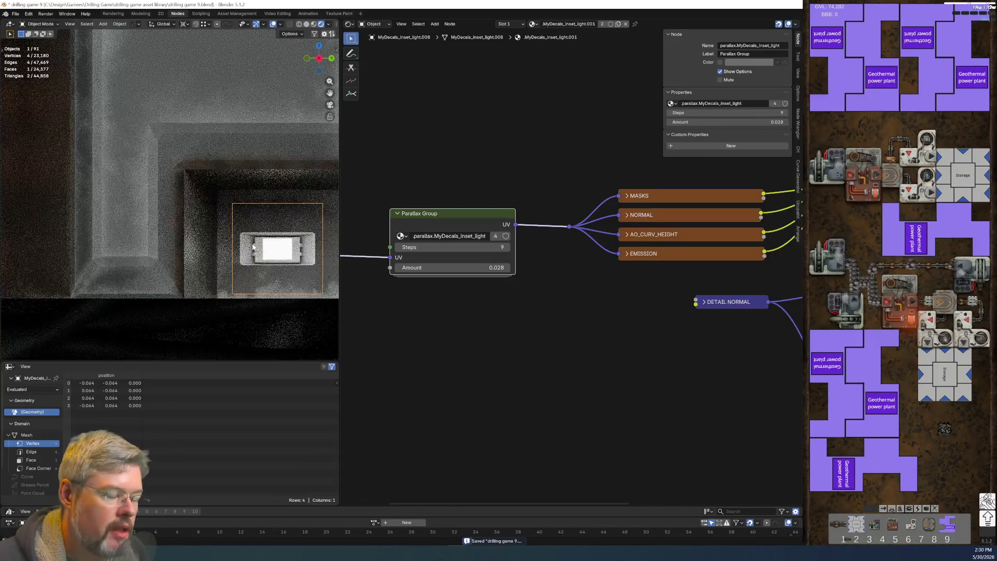
pyautogui.keyDown('shift'); pyautogui.moveTo(302, 272); pyautogui.dragTo(263, 255, button='middle'); pyautogui.keyUp('shift')
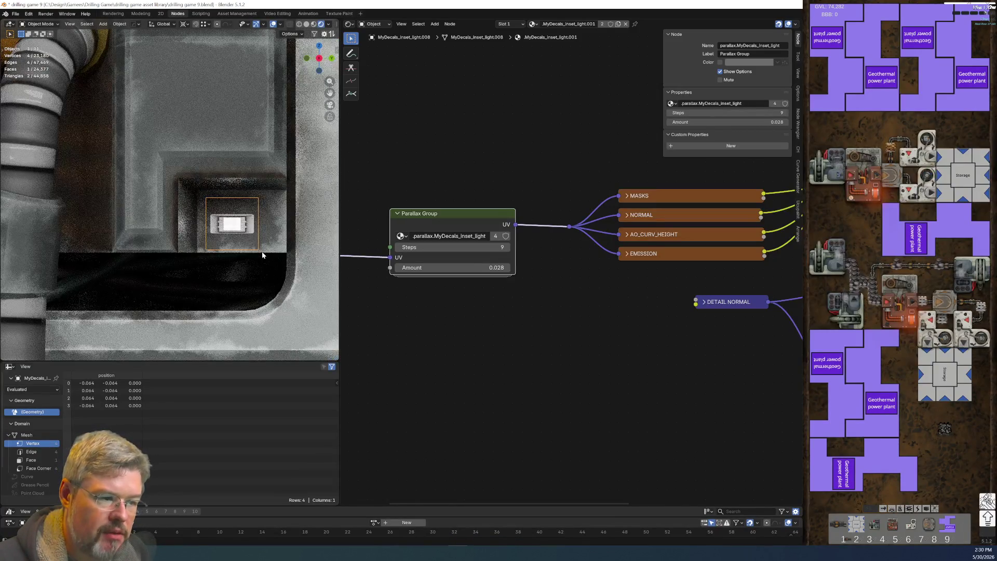
pyautogui.scroll(-4, 248, 256)
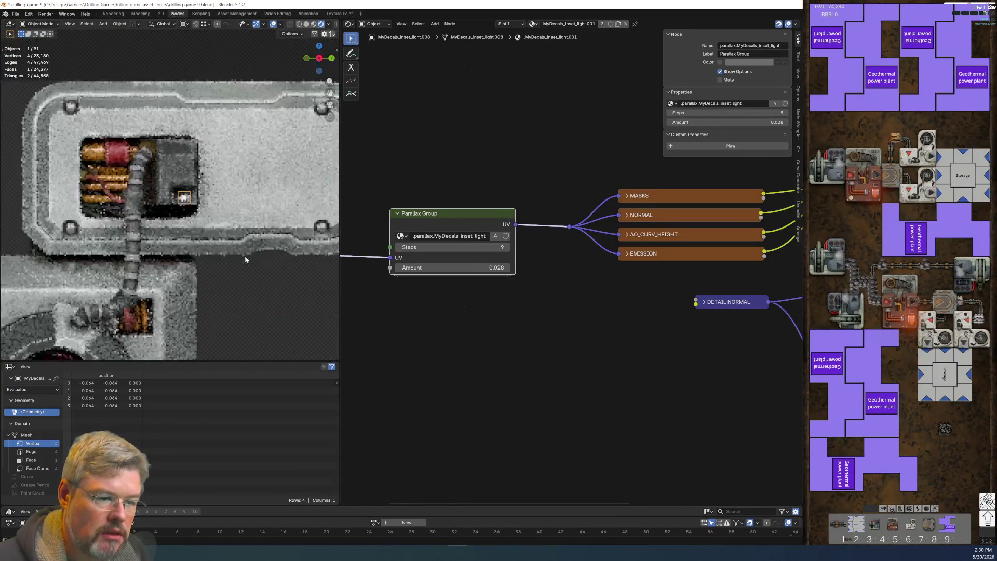
pyautogui.scroll(-3, 245, 256)
pyautogui.keyDown('shift'); pyautogui.moveTo(205, 229); pyautogui.dragTo(215, 121, button='middle'); pyautogui.keyUp('shift')
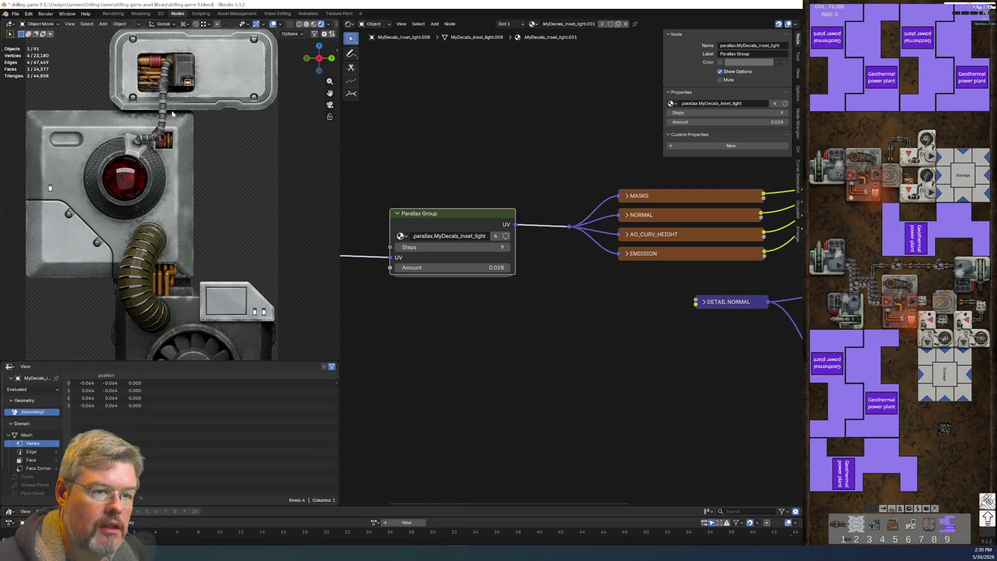
# Step: Check the cable box's object name without renaming it, then select the small white light decal
pyautogui.click(183, 73)
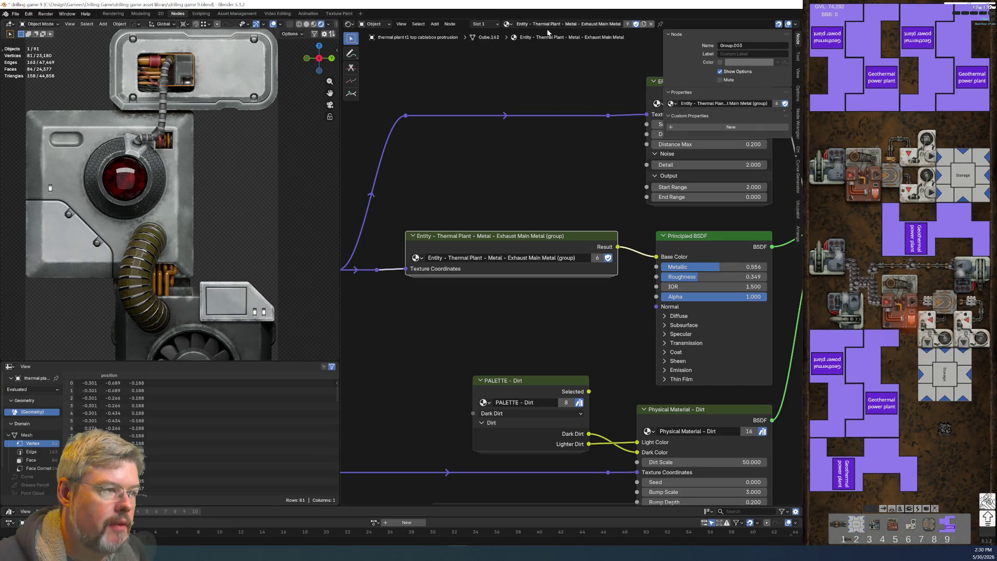
pyautogui.scroll(5, 199, 82)
pyautogui.press('F2')
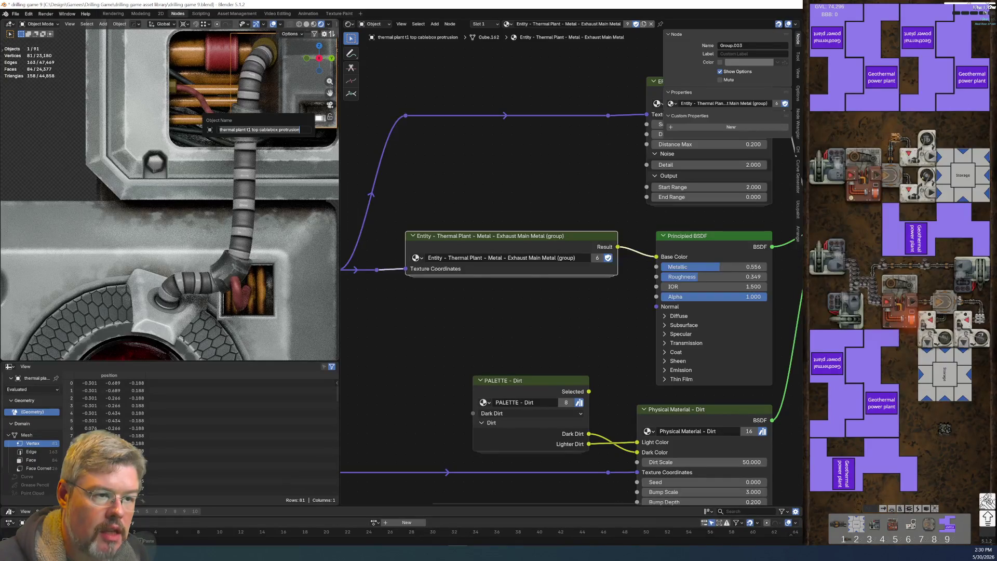
pyautogui.press('Return')
pyautogui.keyDown('shift'); pyautogui.moveTo(263, 155); pyautogui.dragTo(205, 207, button='middle'); pyautogui.keyUp('shift')
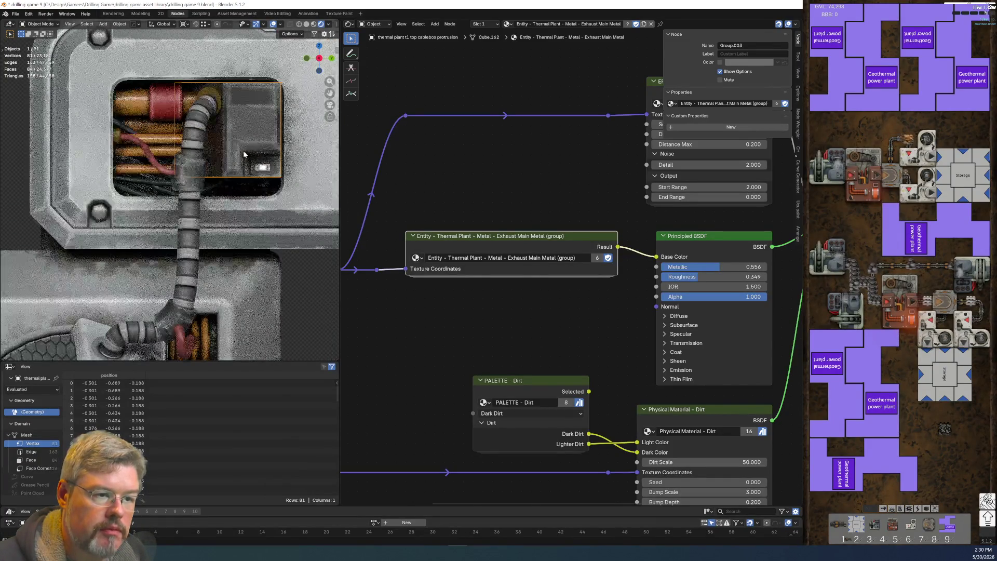
pyautogui.press('F2')
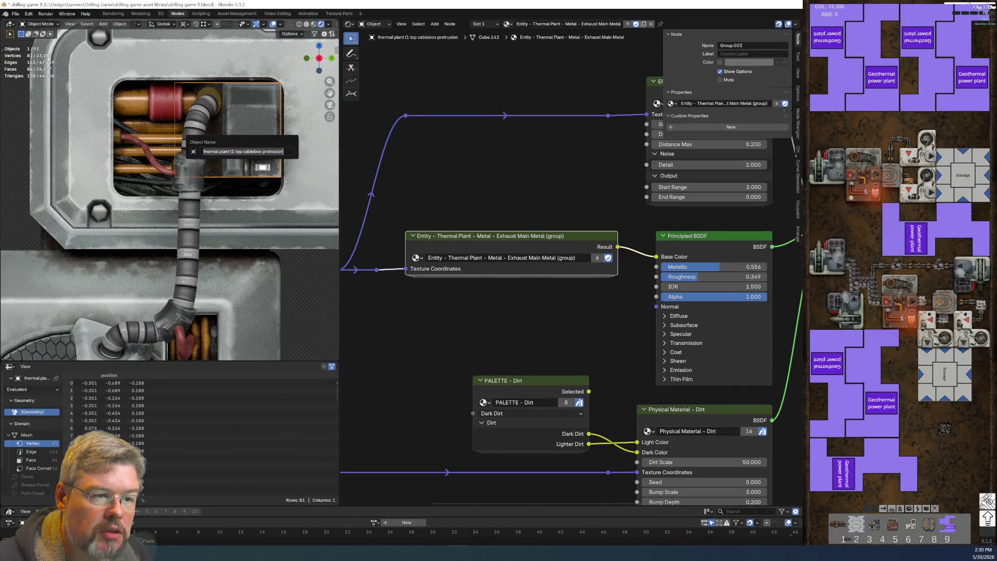
pyautogui.press('Return')
pyautogui.click(264, 169)
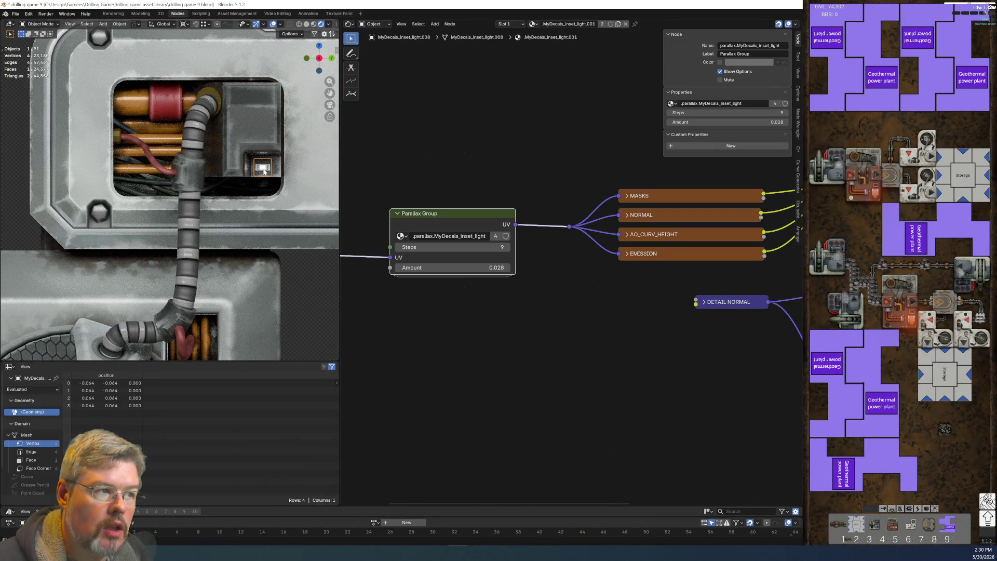
pyautogui.click(618, 24)
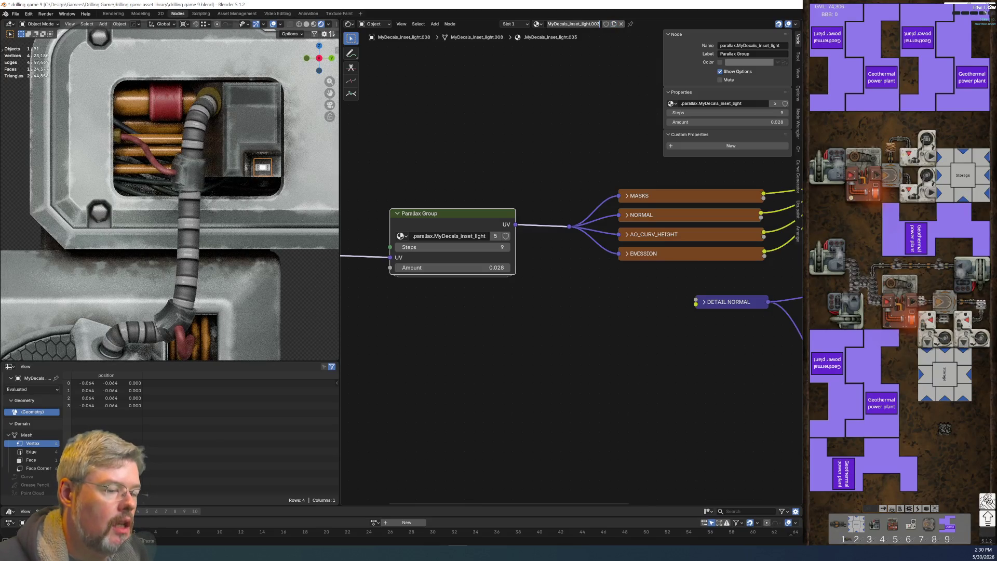
pyautogui.write('thermal plant t1 -')
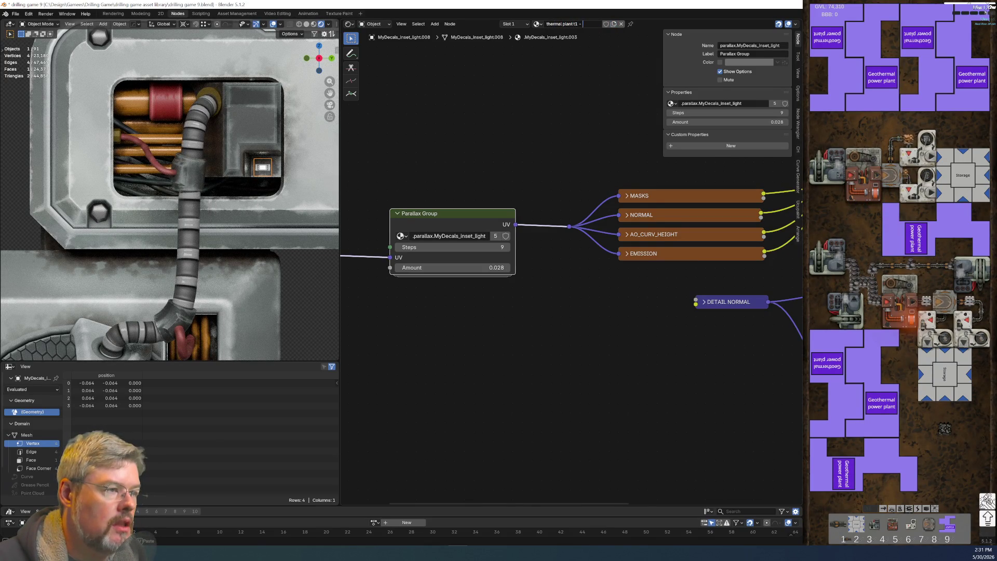
pyautogui.write(' metal -')
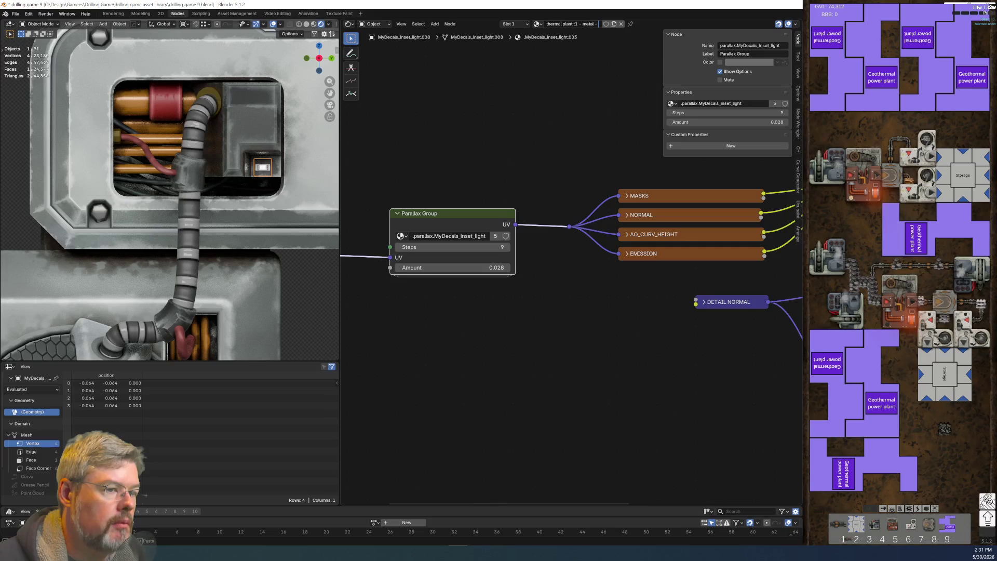
pyautogui.write('trusion')
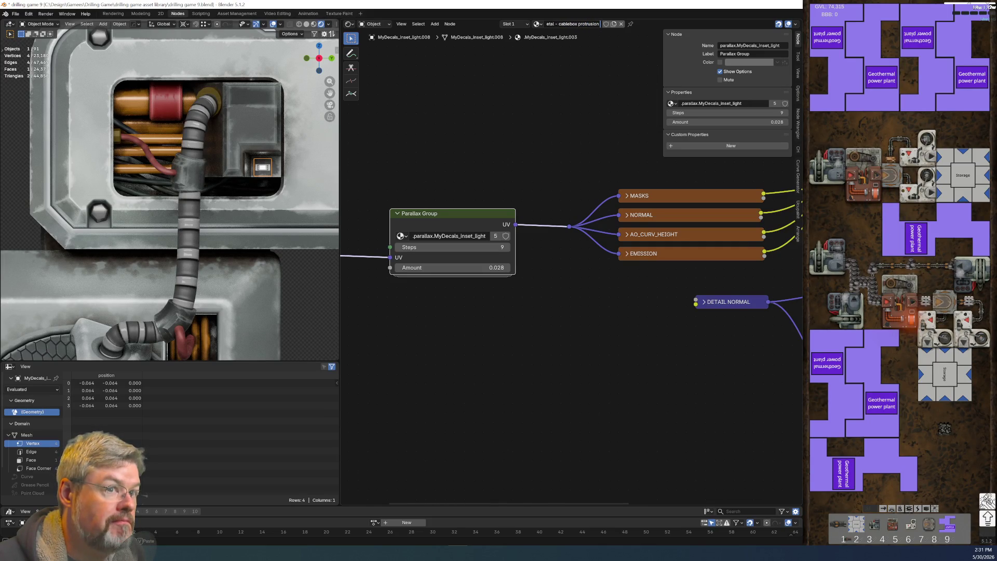
pyautogui.write('al light')
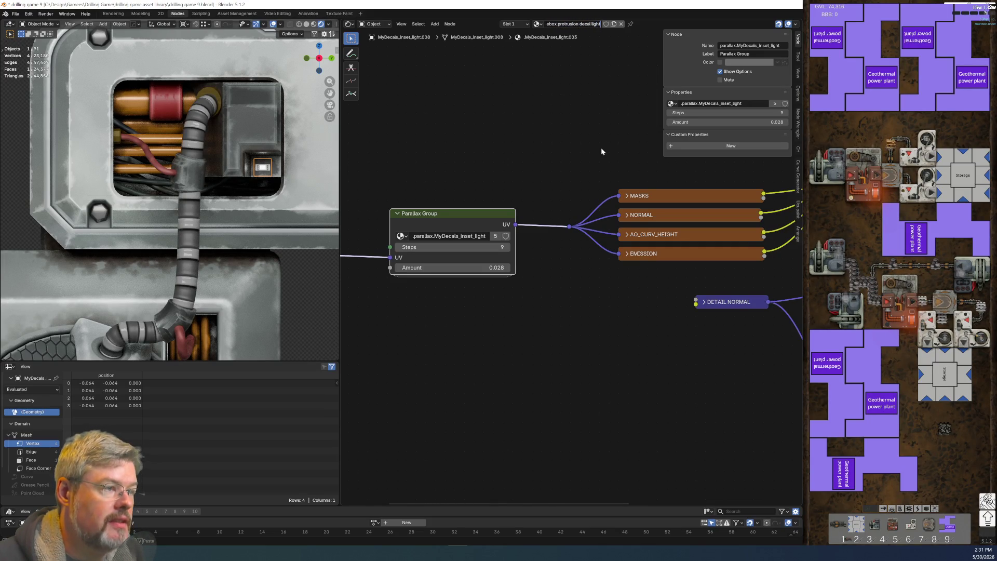
pyautogui.press('Return')
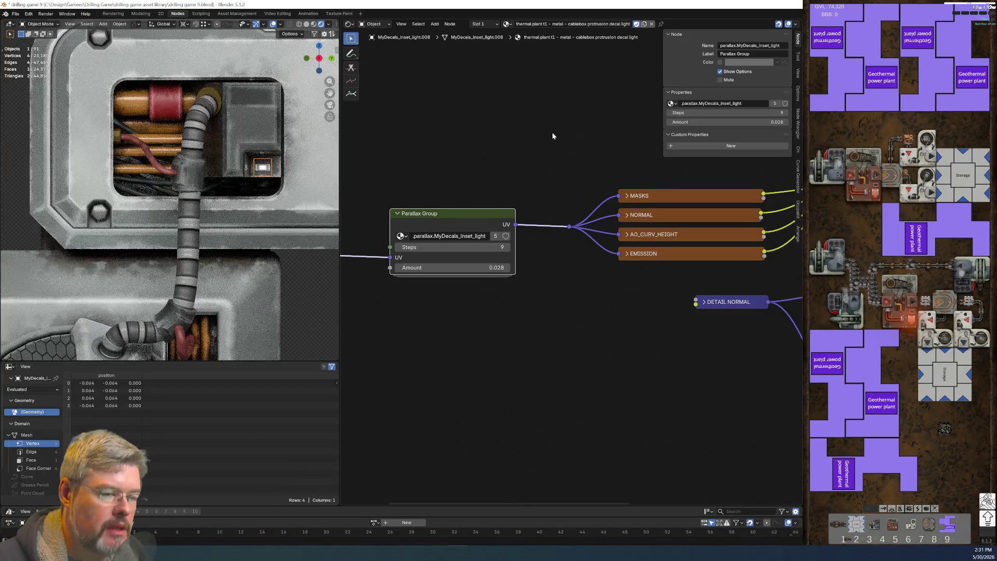
pyautogui.moveTo(575, 361); pyautogui.dragTo(381, 345, button='middle')
pyautogui.scroll(-2, 455, 318)
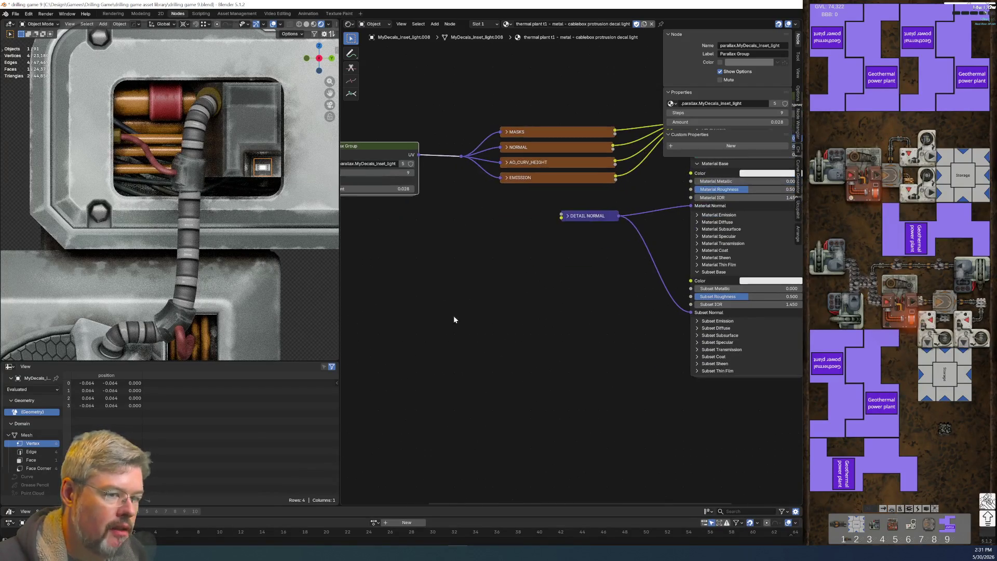
# Step: Select the cable box and inspect its Exhaust Main Metal node group
pyautogui.click(237, 145)
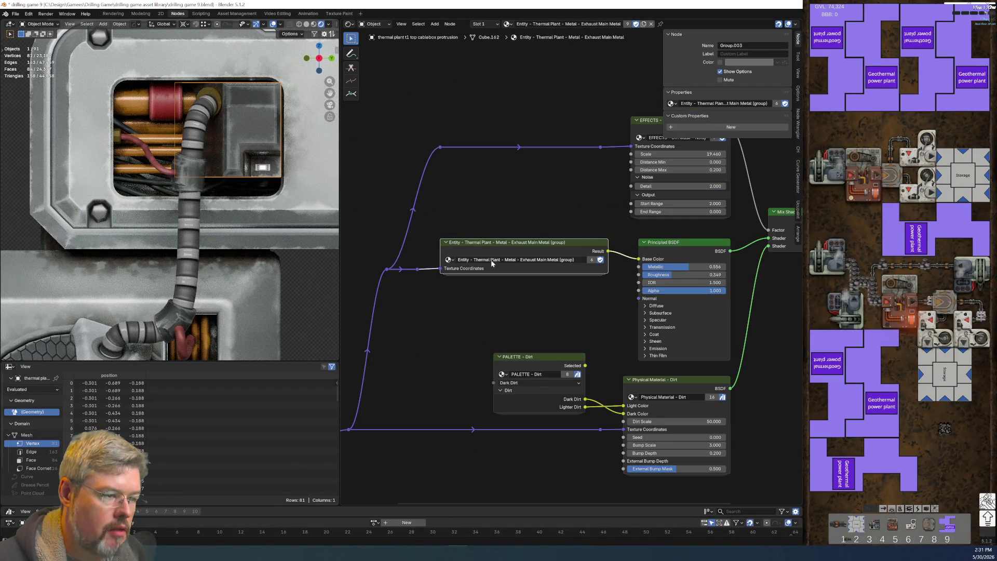
pyautogui.scroll(-5, 398, 275)
pyautogui.press('Tab')
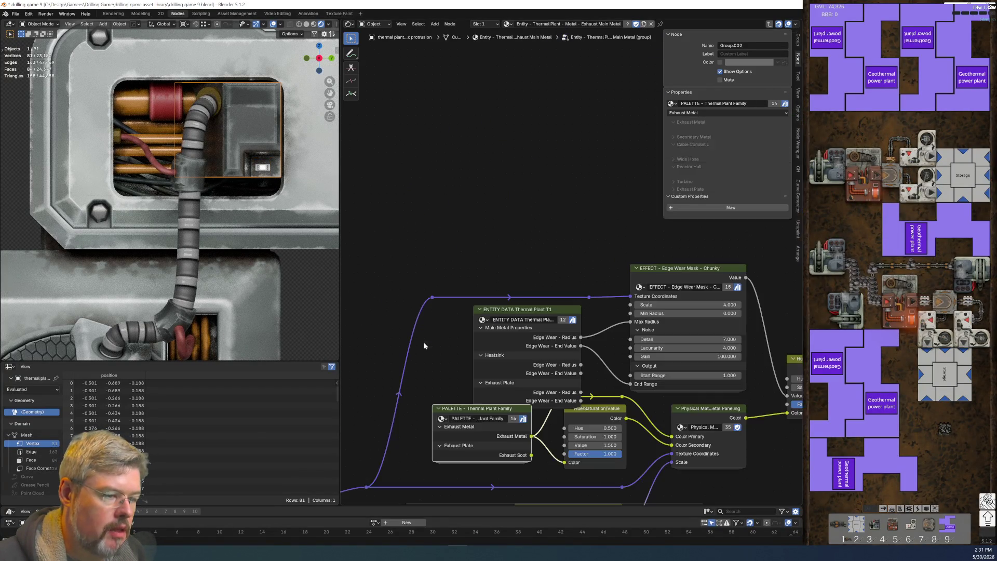
pyautogui.hotkey('ctrl', 'Tab')
pyautogui.press('Tab')
pyautogui.hotkey('ctrl', 'Tab')
pyautogui.click(267, 179)
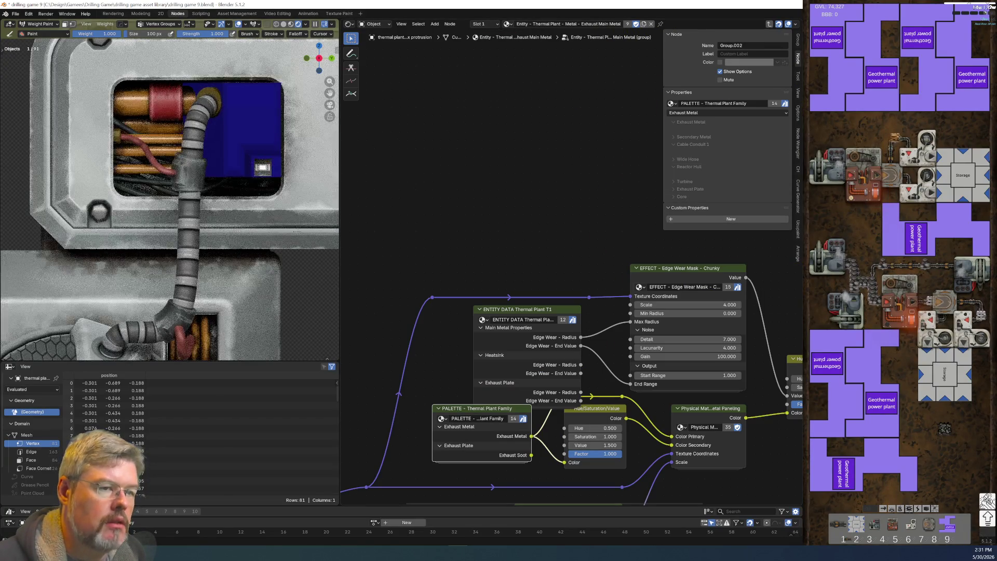
pyautogui.hotkey('ctrl', 'Tab')
pyautogui.hotkey('ctrl', 'Tab')
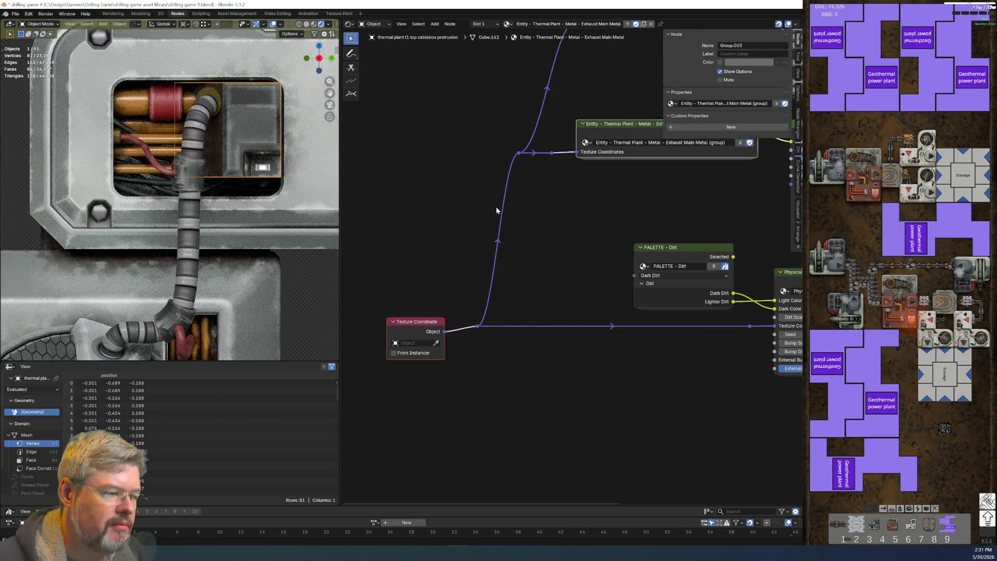
# Step: Paste the Secondary Metal Dark group node into the protrusion decal's material
pyautogui.moveTo(493, 207); pyautogui.dragTo(394, 259, button='middle')
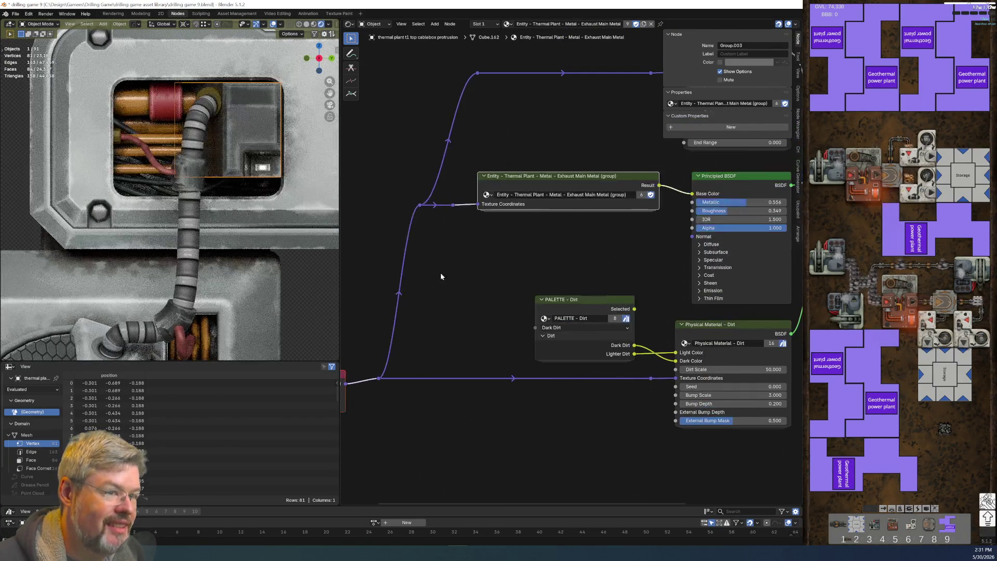
pyautogui.click(263, 167)
pyautogui.hotkey('ctrl', 'v')
pyautogui.scroll(-2, 519, 318)
pyautogui.moveTo(518, 317)
pyautogui.mouseDown(button='middle')
pyautogui.moveTo(633, 312)
pyautogui.moveTo(465, 327)
pyautogui.mouseUp(button='middle')
pyautogui.scroll(-1, 633, 312)
pyautogui.scroll(-1, 616, 295)
pyautogui.scroll(2, 541, 322)
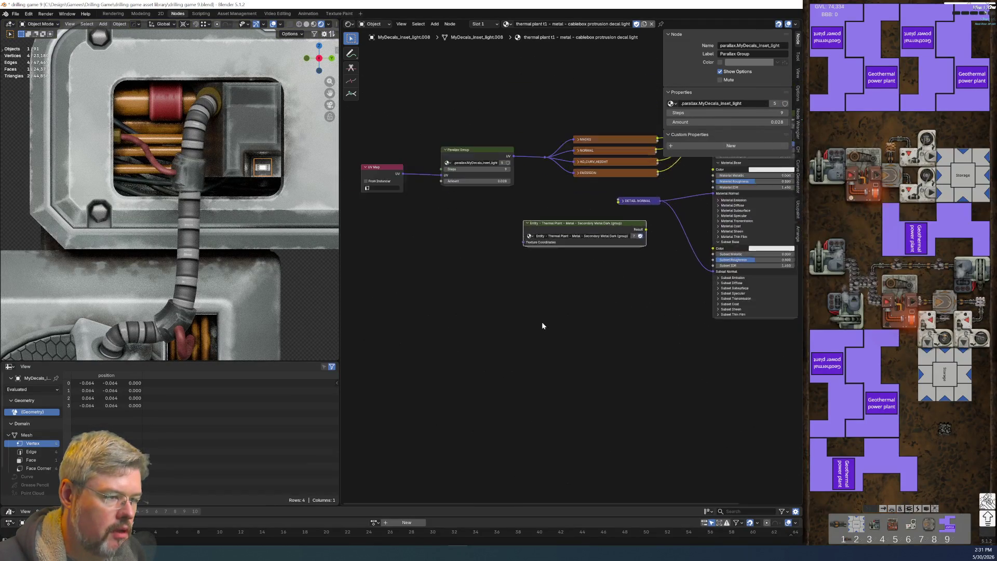
# Step: Feed a Texture Coordinate node's Object output into the group, and its Result into Material Base Color
pyautogui.hotkey('shift', 'a')
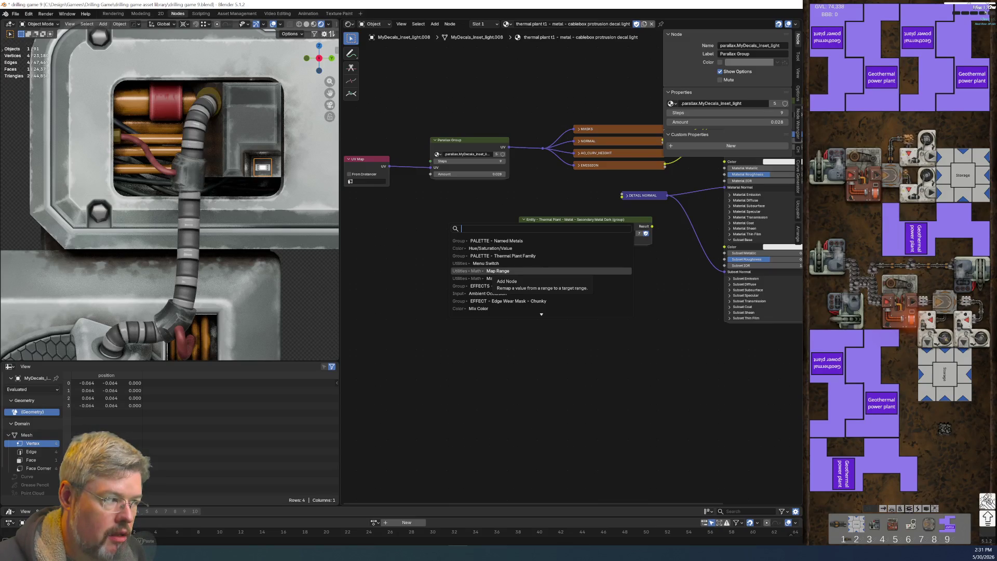
pyautogui.write('te')
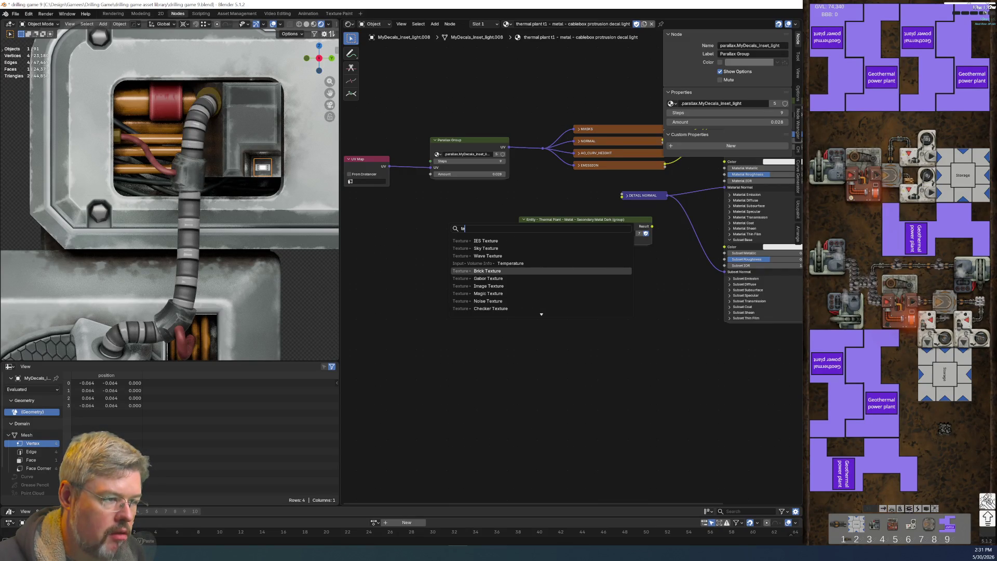
pyautogui.write('xt coo')
pyautogui.press('Return')
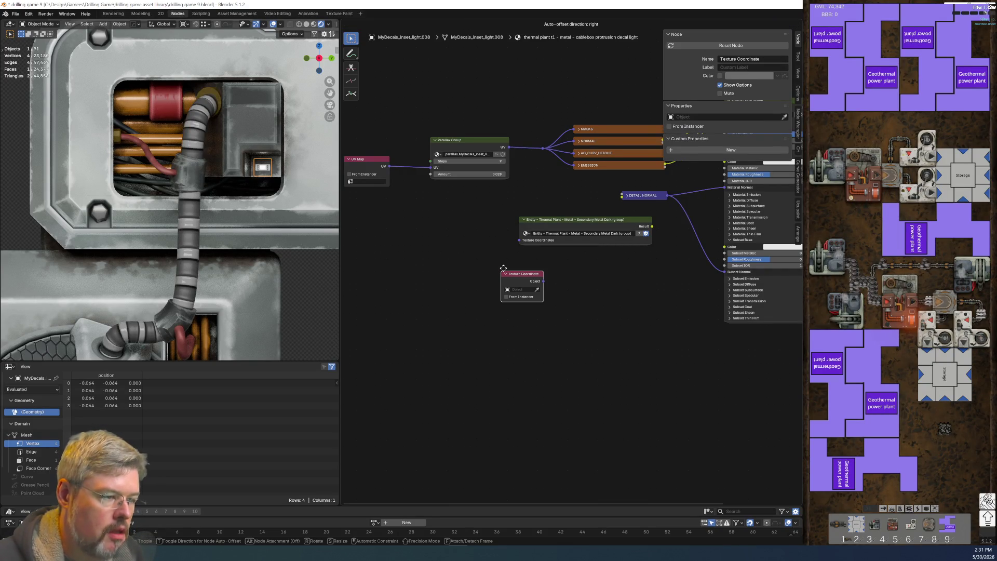
pyautogui.scroll(2, 504, 271)
pyautogui.click(439, 227)
pyautogui.moveTo(501, 236); pyautogui.dragTo(497, 231)
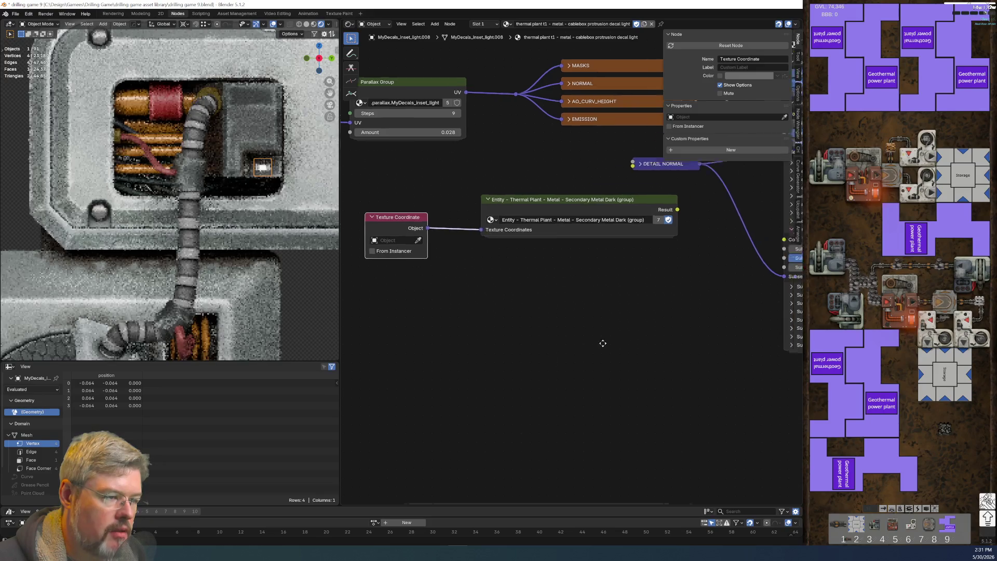
pyautogui.scroll(-2, 504, 334)
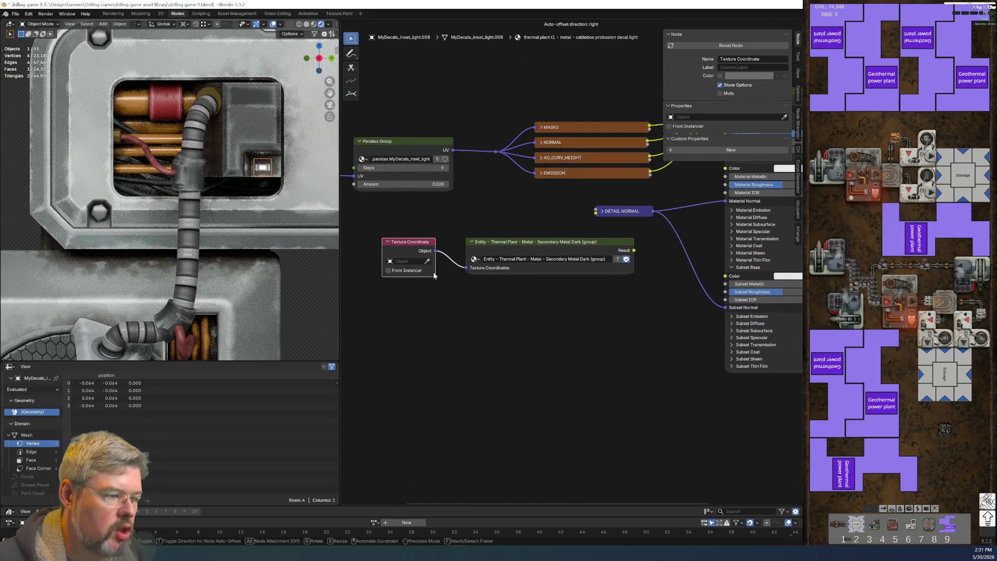
pyautogui.scroll(2, 433, 272)
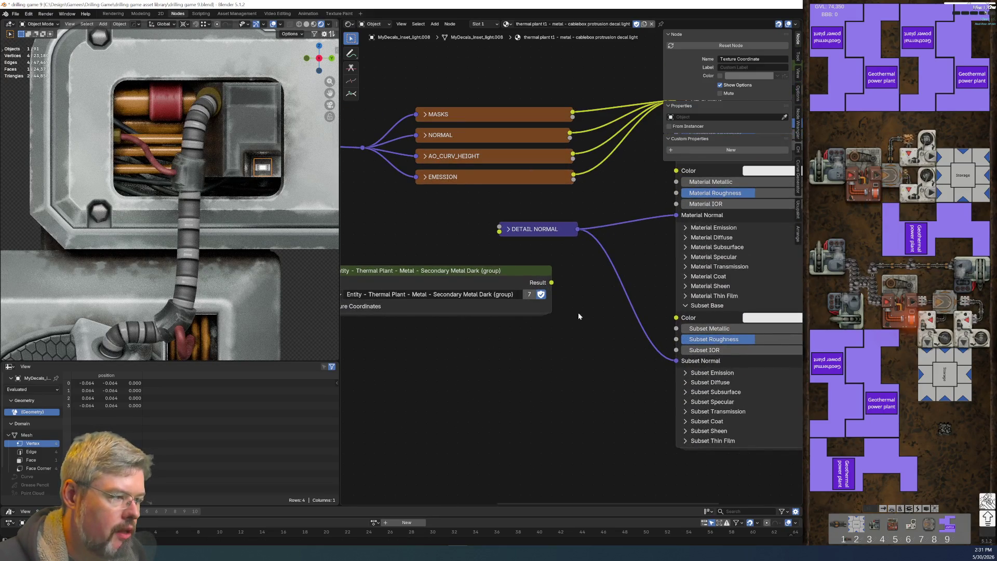
pyautogui.moveTo(557, 282); pyautogui.dragTo(676, 171)
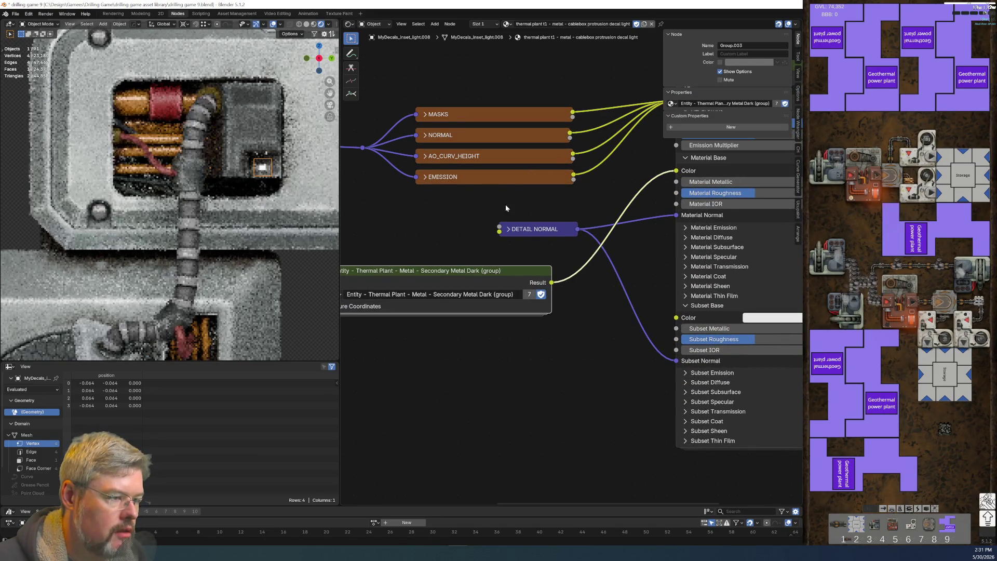
# Step: Tidy the tree: DETAIL NORMAL below the group, then shift all three nodes up-right
pyautogui.moveTo(507, 208); pyautogui.dragTo(534, 241)
pyautogui.press('g')
pyautogui.click(509, 353)
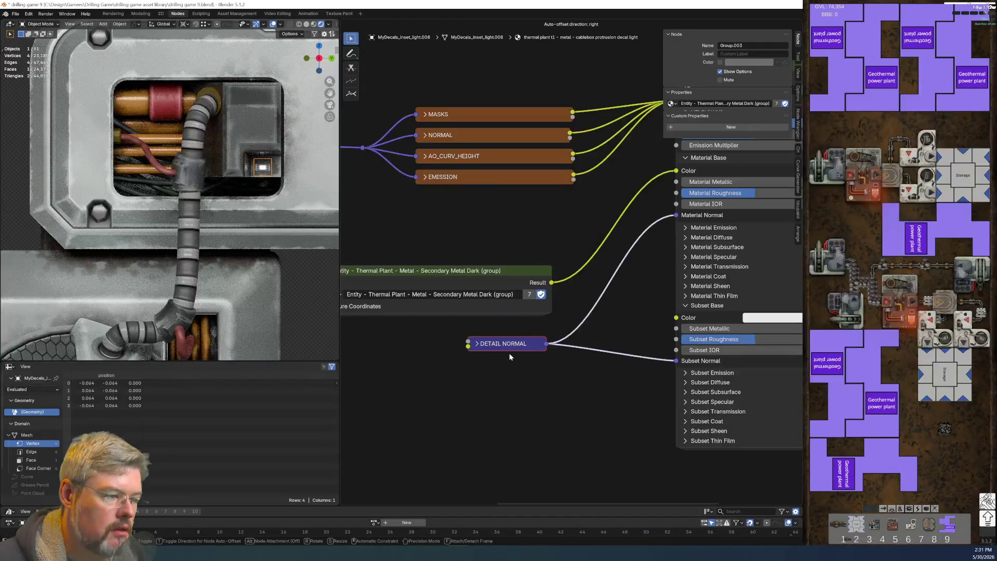
pyautogui.moveTo(509, 353); pyautogui.dragTo(616, 354, button='middle')
pyautogui.moveTo(368, 250); pyautogui.dragTo(677, 421)
pyautogui.press('g')
pyautogui.click(698, 400)
pyautogui.hotkey('alt', 'a')
# Step: Save drilling game 9.blend
pyautogui.click(16, 13)
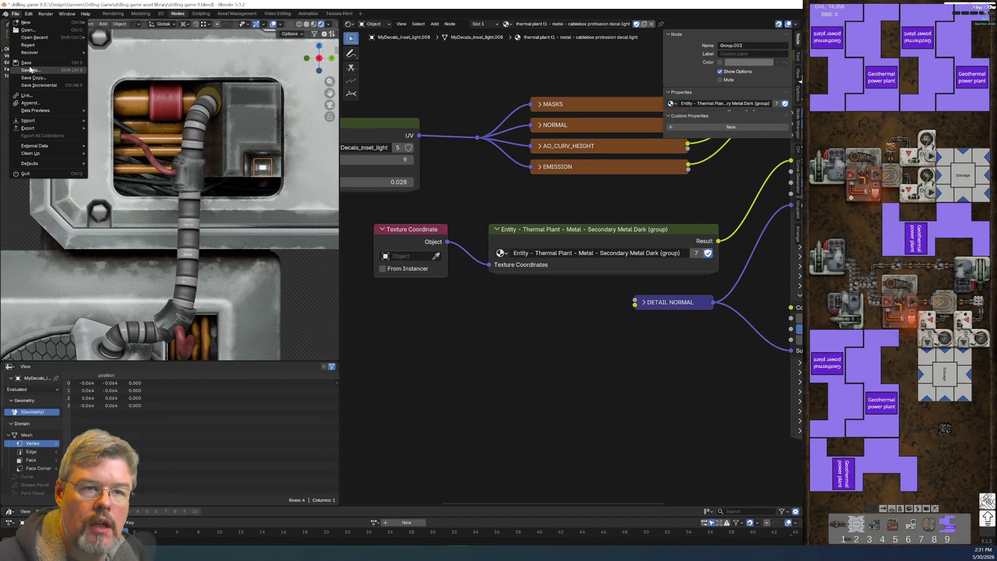
pyautogui.click(26, 62)
pyautogui.click(173, 116)
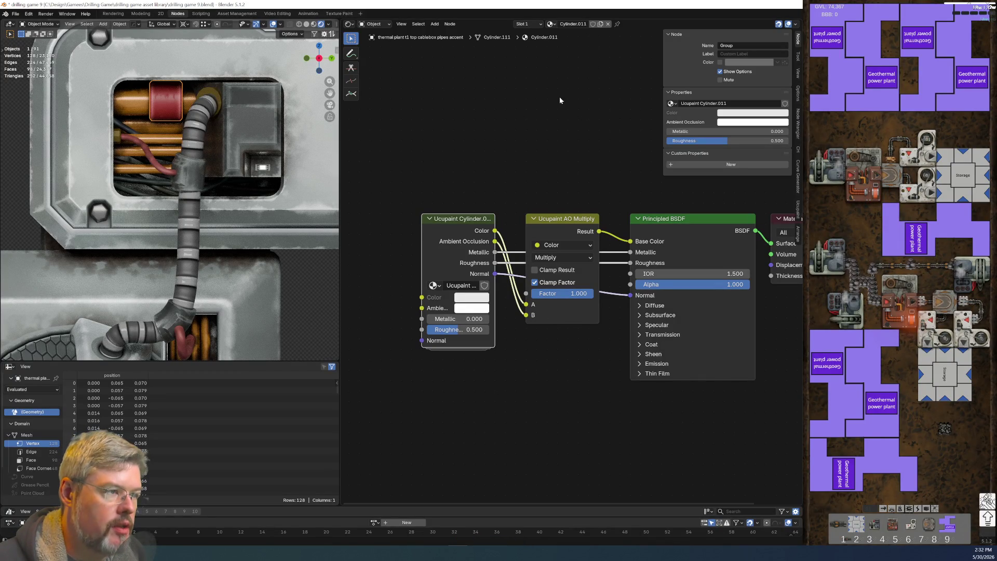
# Step: Clear the red sleeve's material and link the copper pipe's material to it
pyautogui.click(607, 25)
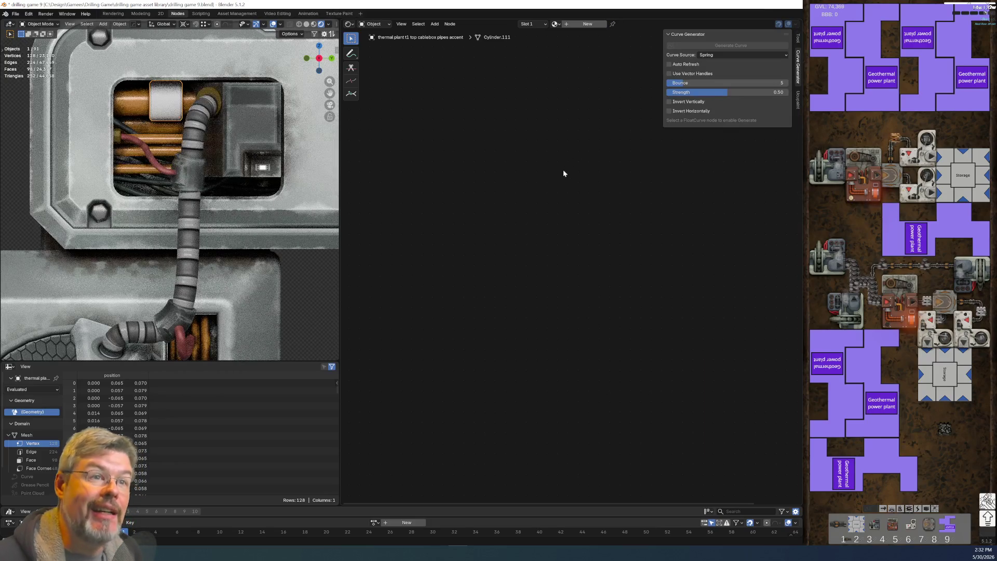
pyautogui.keyDown('shift'); pyautogui.click(132, 109); pyautogui.keyUp('shift')
pyautogui.hotkey('ctrl', 'l')
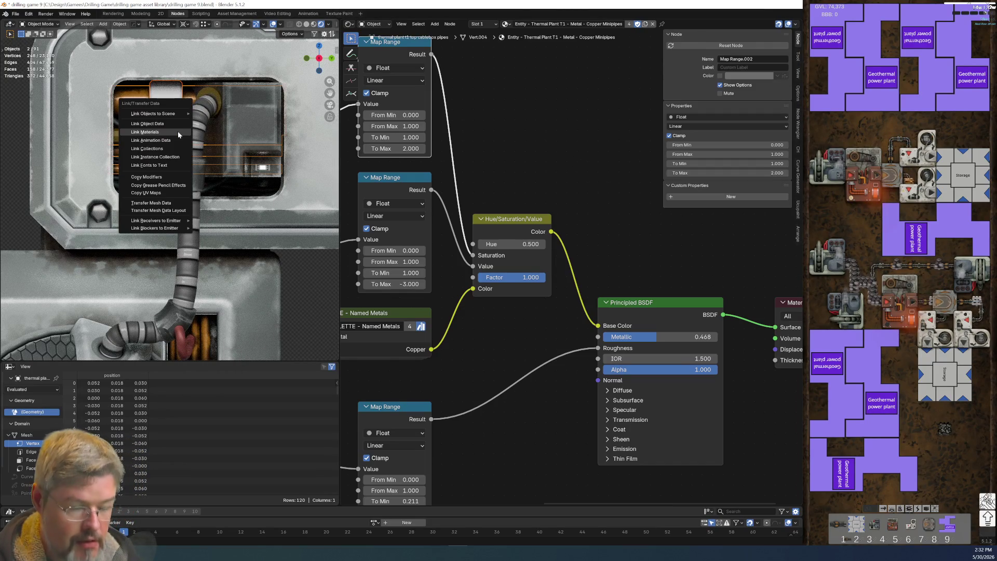
pyautogui.click(178, 130)
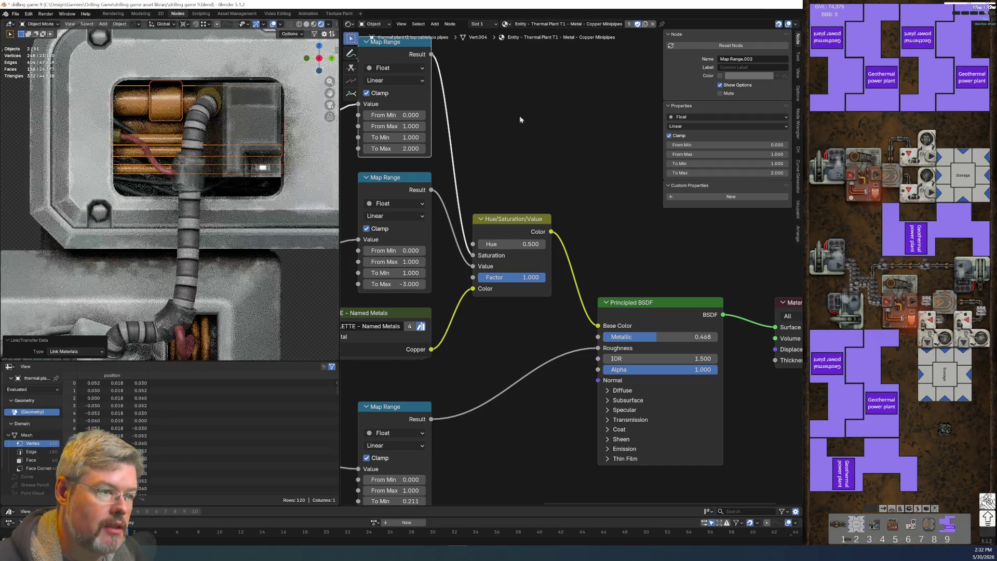
pyautogui.click(157, 108)
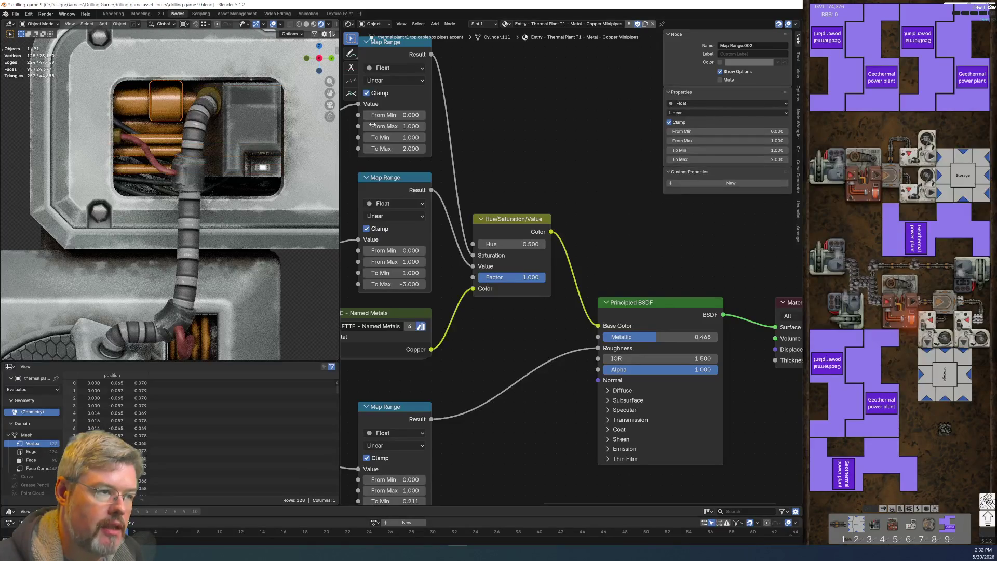
# Step: Make the copper material single-user and rename it Copper Minipipe Accent
pyautogui.click(646, 24)
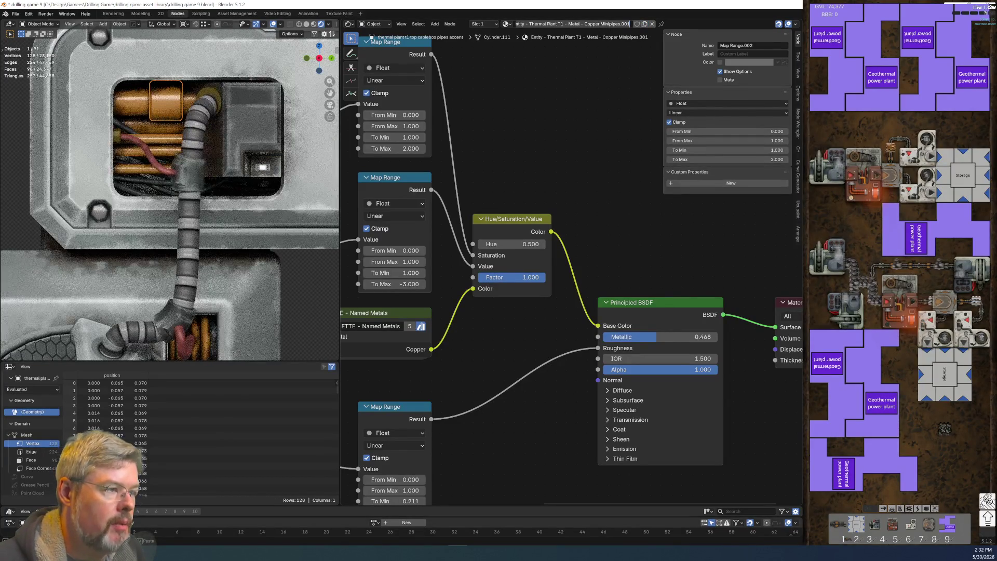
pyautogui.press('BackSpace')
pyautogui.press('BackSpace')
pyautogui.press('BackSpace')
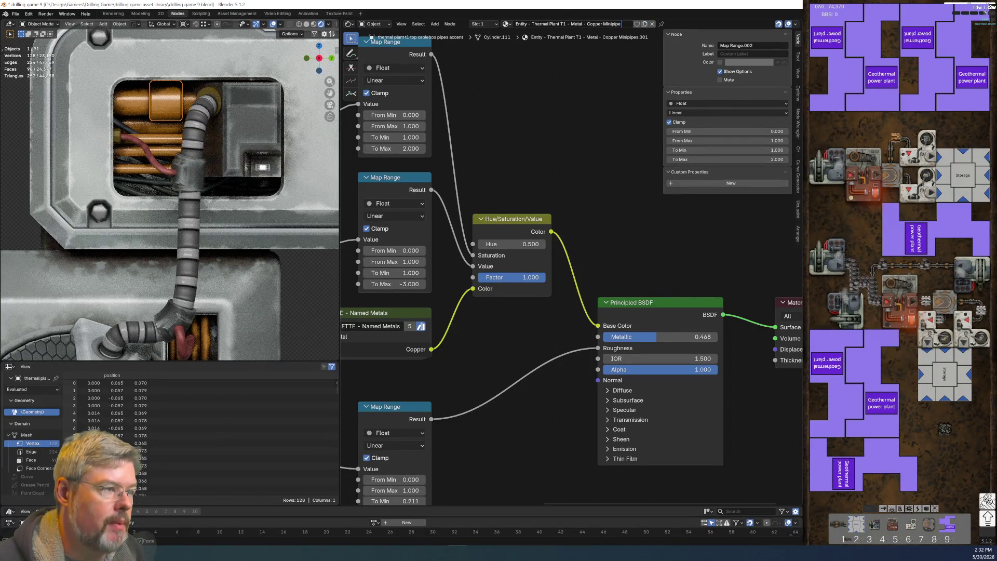
pyautogui.write('cent')
pyautogui.press('Return')
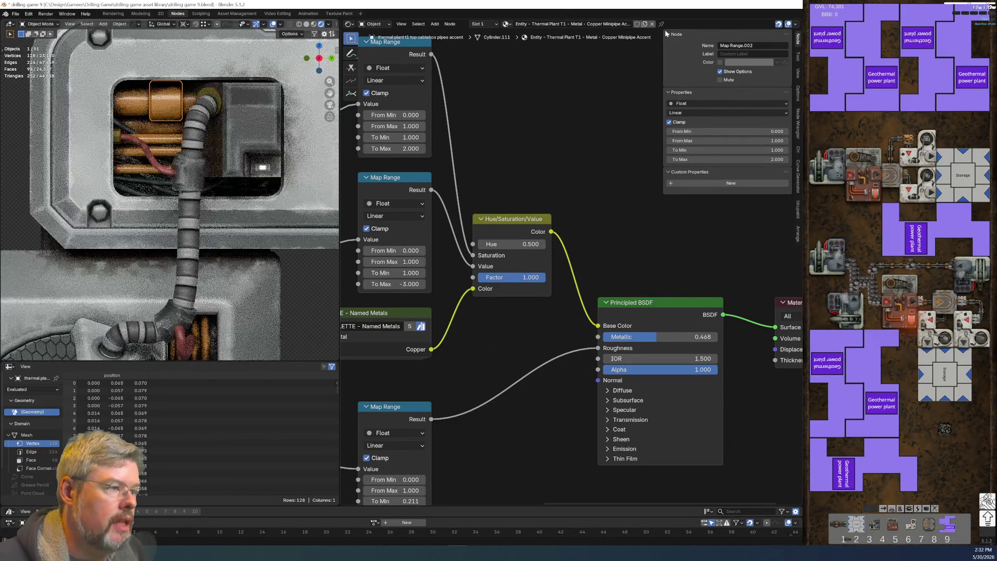
pyautogui.scroll(-2, 527, 191)
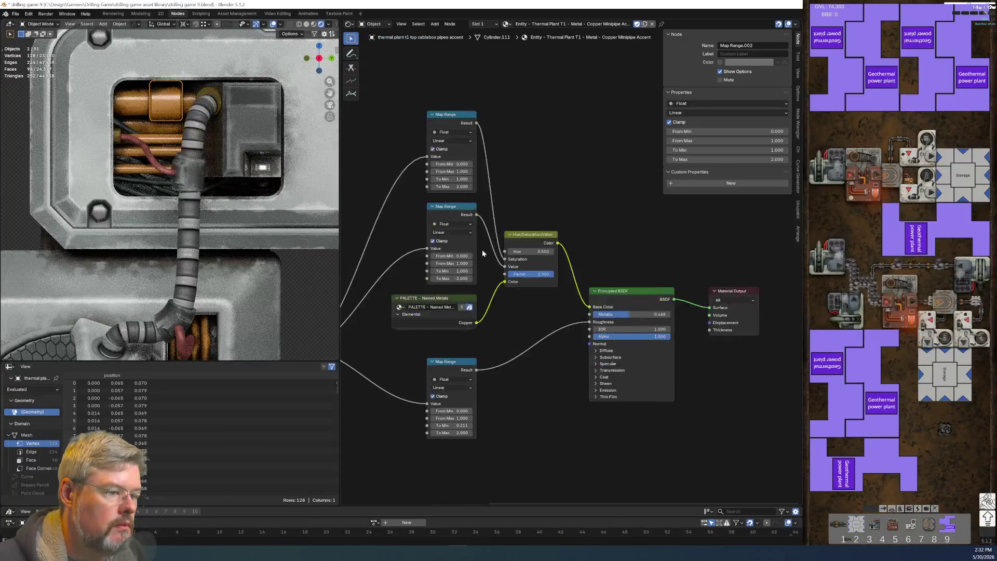
# Step: Switch the Named Metals palette node to the Thermal Plant Family group
pyautogui.moveTo(482, 249); pyautogui.dragTo(625, 254, button='middle')
pyautogui.scroll(2, 627, 258)
pyautogui.moveTo(425, 224); pyautogui.dragTo(576, 238, button='middle')
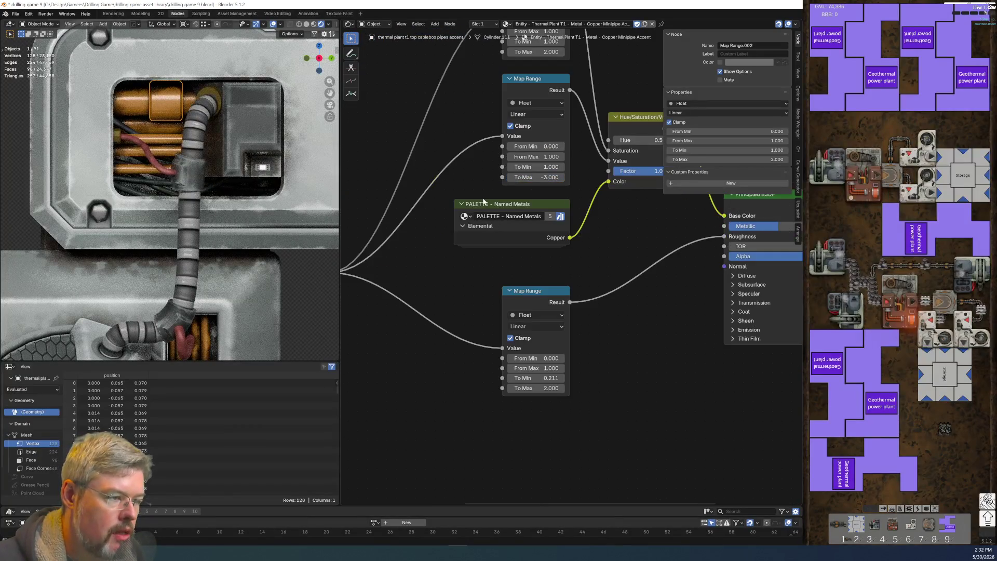
pyautogui.click(482, 204)
pyautogui.press('x')
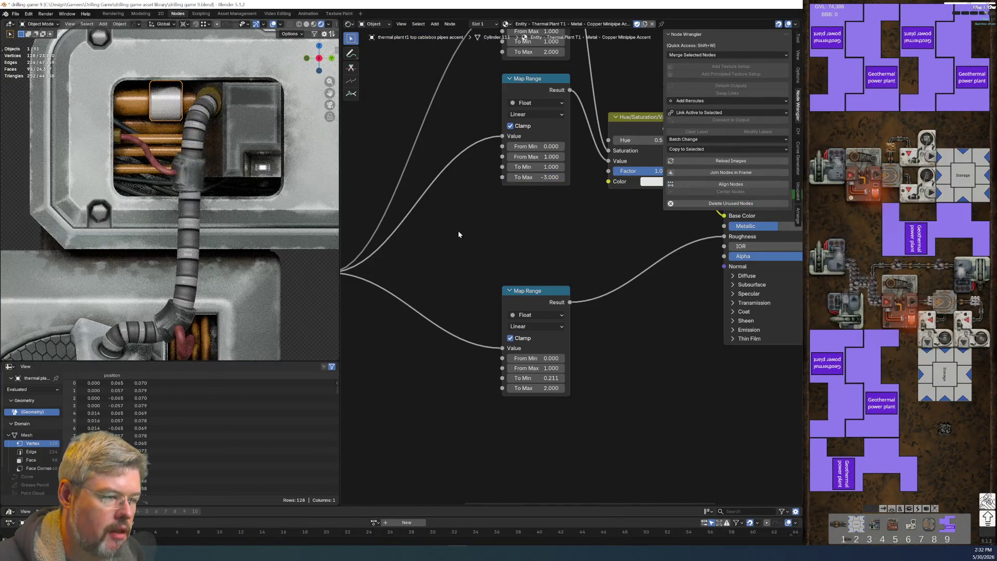
pyautogui.hotkey('ctrl', 'z')
pyautogui.click(465, 216)
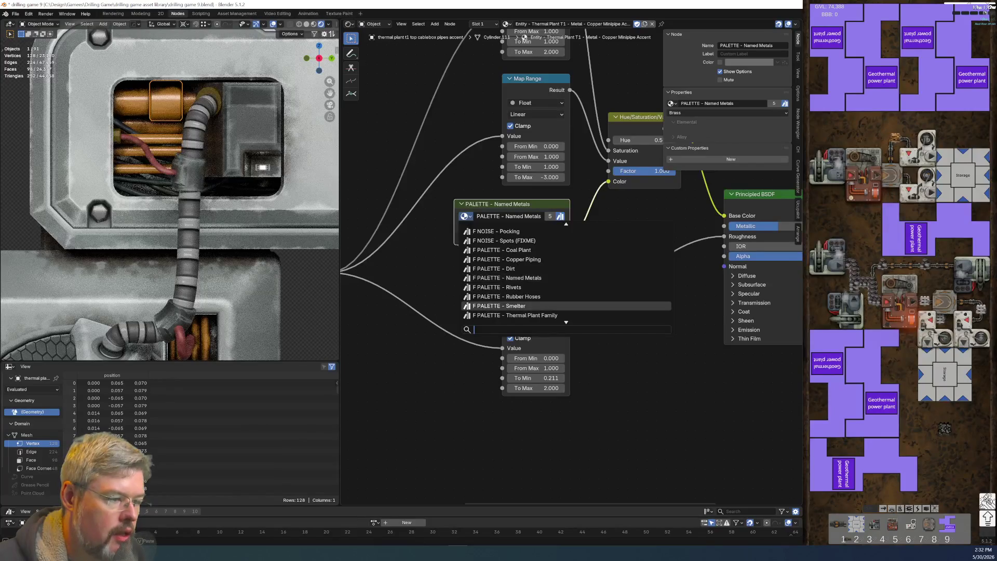
pyautogui.click(516, 316)
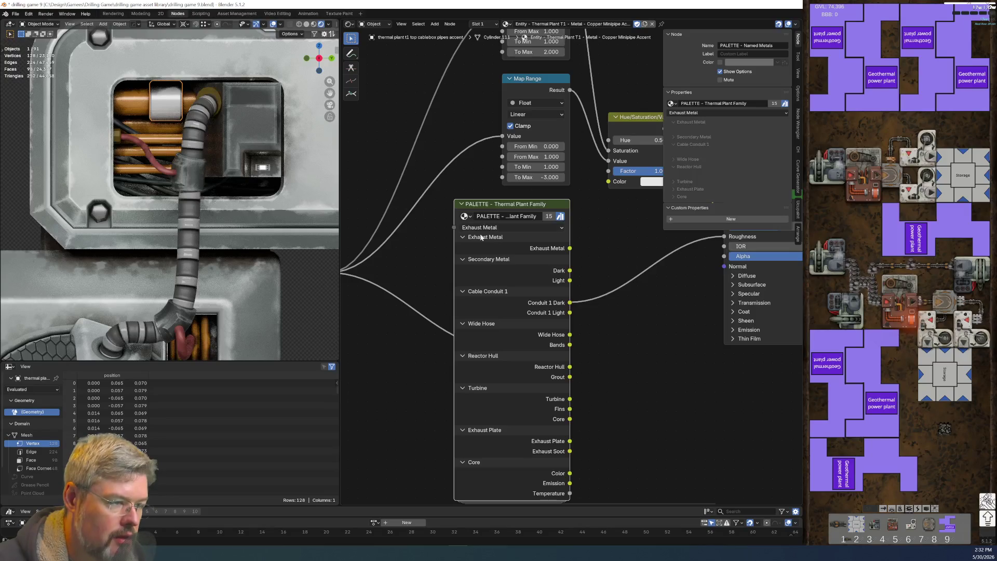
# Step: Inspect the Thermal Plant Family group's Turbine, Exhaust Plate and Core nodes, then delete that palette node
pyautogui.press('Tab')
pyautogui.moveTo(481, 302)
pyautogui.mouseDown(button='middle')
pyautogui.moveTo(461, 47)
pyautogui.moveTo(464, 498)
pyautogui.moveTo(421, 220)
pyautogui.mouseUp(button='middle')
pyautogui.press('Tab')
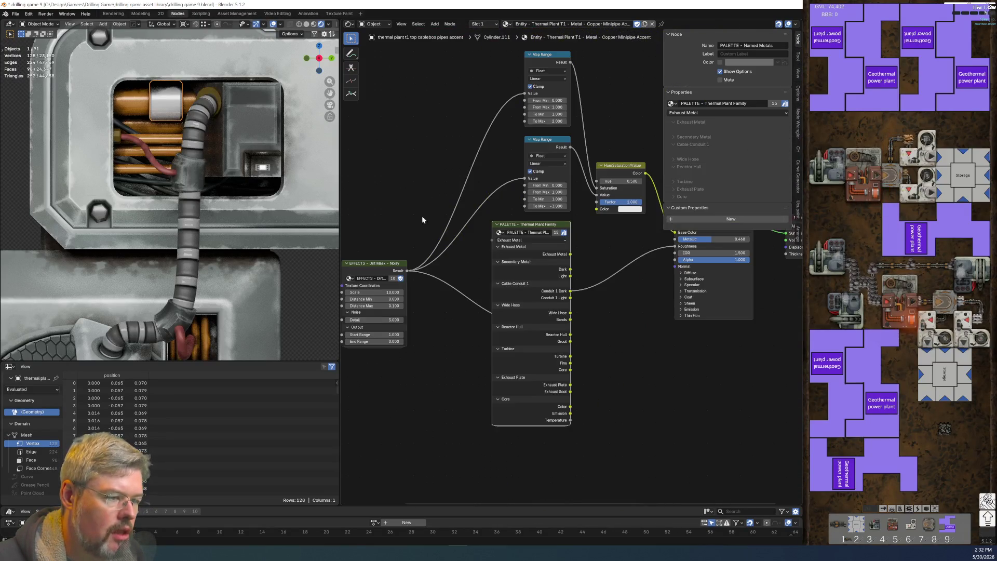
pyautogui.moveTo(421, 216); pyautogui.dragTo(501, 381)
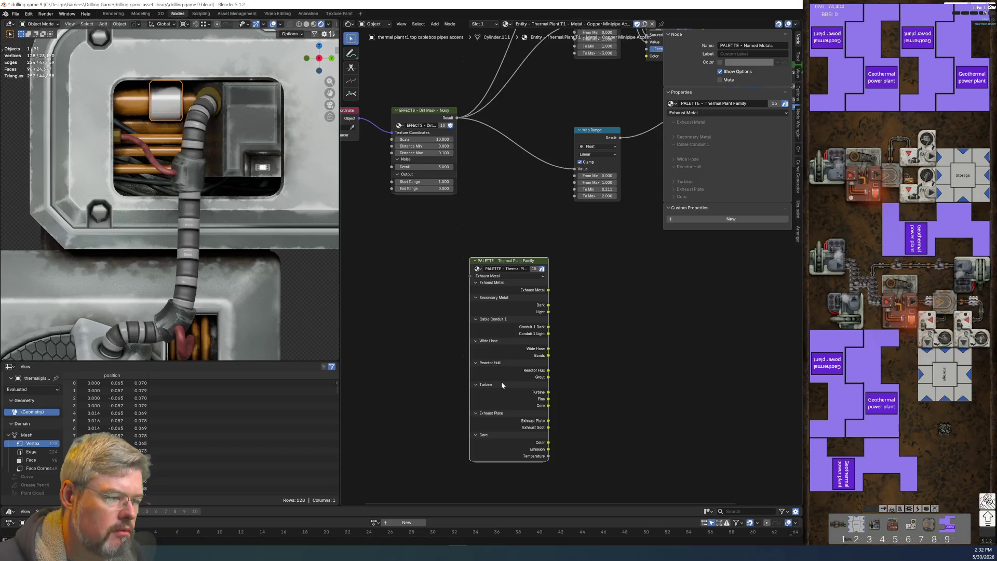
pyautogui.scroll(-3, 572, 270)
pyautogui.scroll(4, 576, 275)
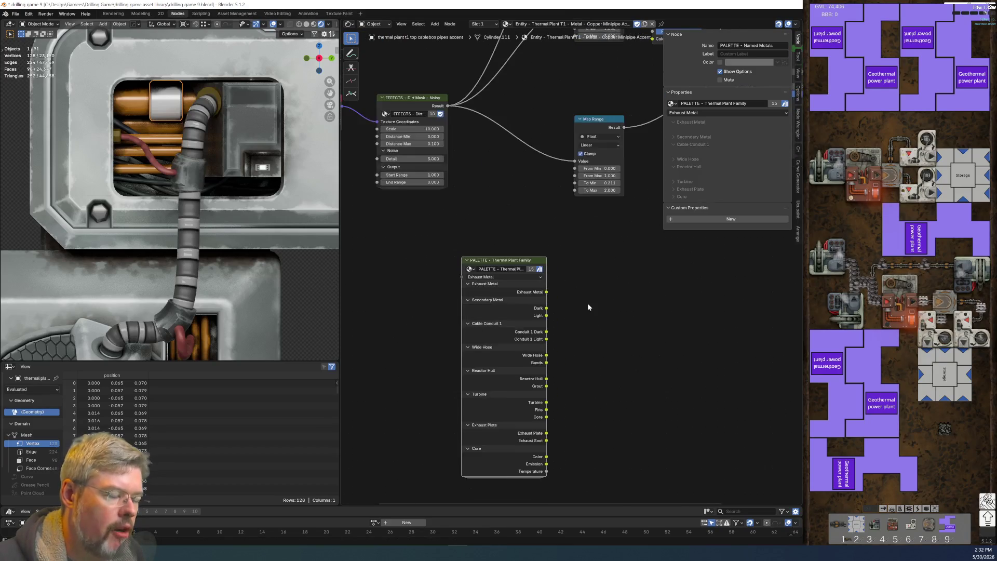
pyautogui.scroll(2, 588, 307)
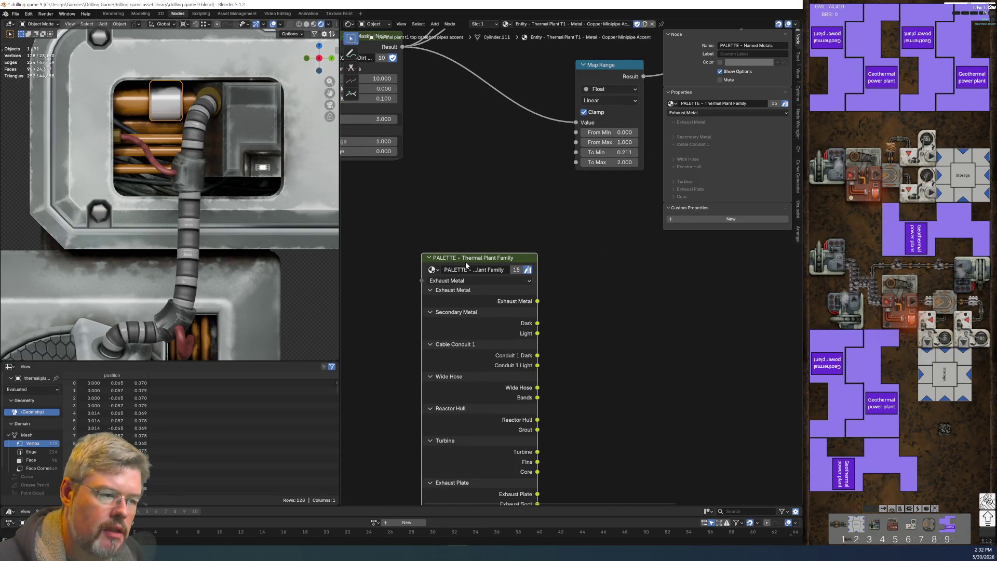
pyautogui.press('x')
# Step: Select the copper pipes and inspect their Named Metals palette group
pyautogui.click(156, 146)
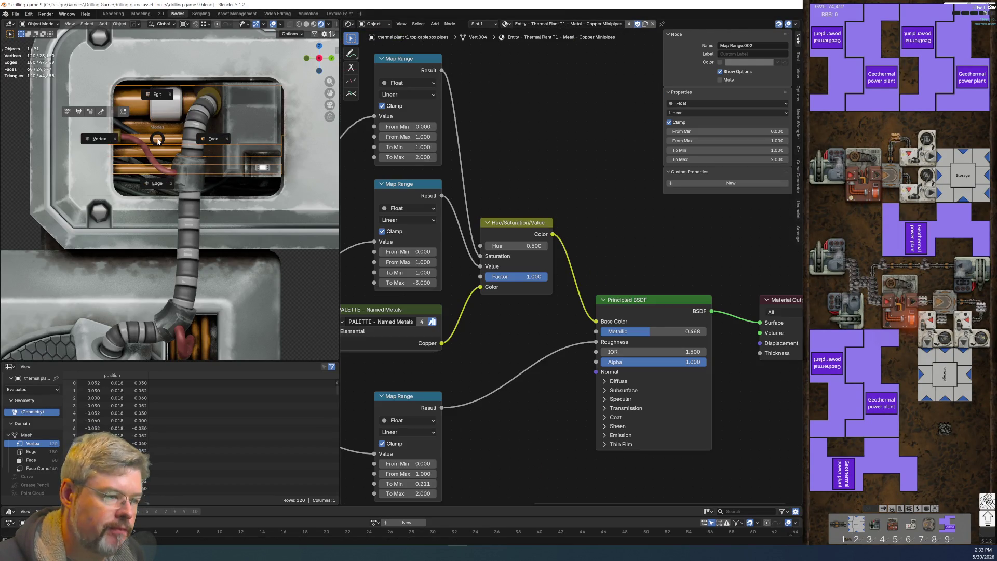
pyautogui.scroll(-3, 538, 227)
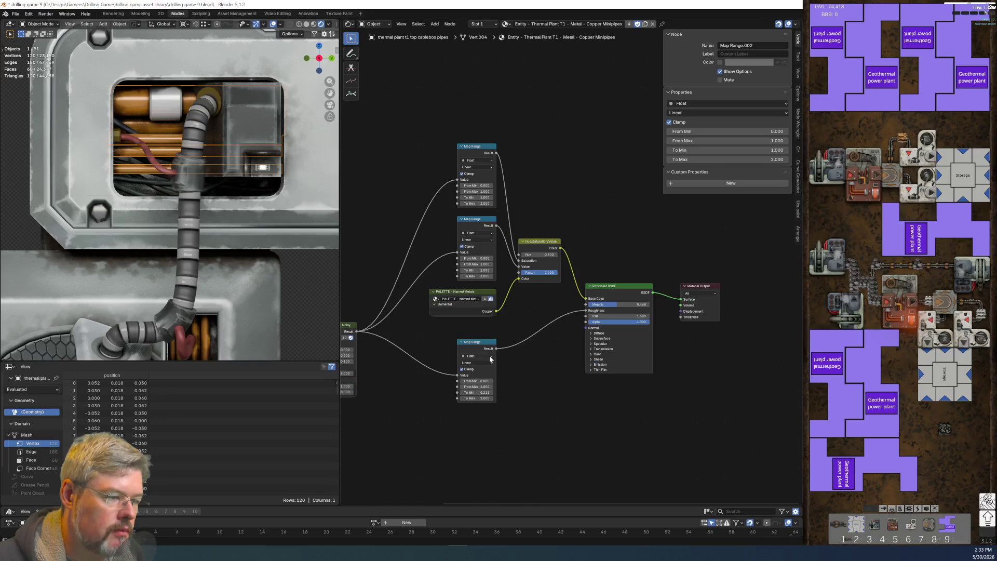
pyautogui.click(459, 295)
pyautogui.press('Tab')
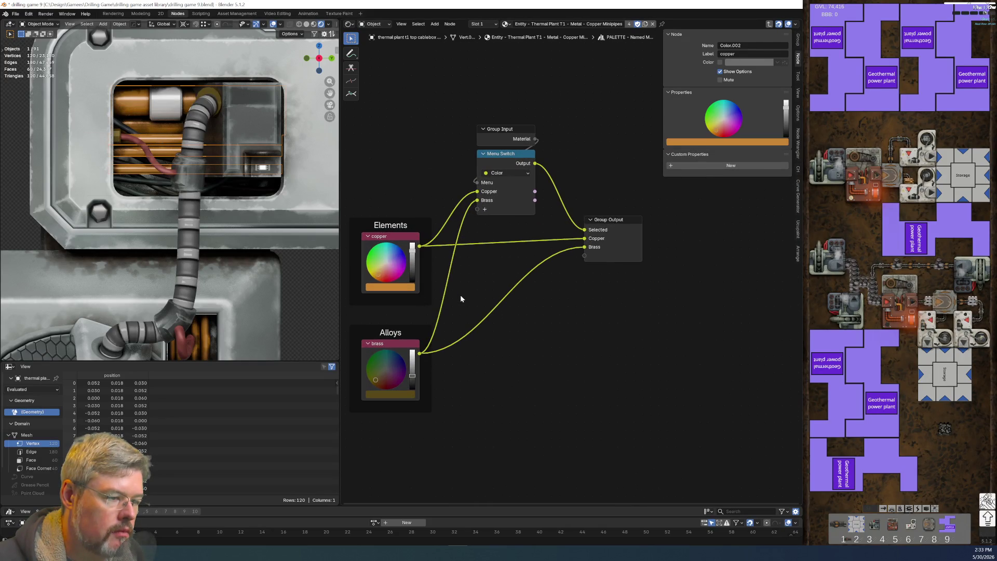
pyautogui.press('Tab')
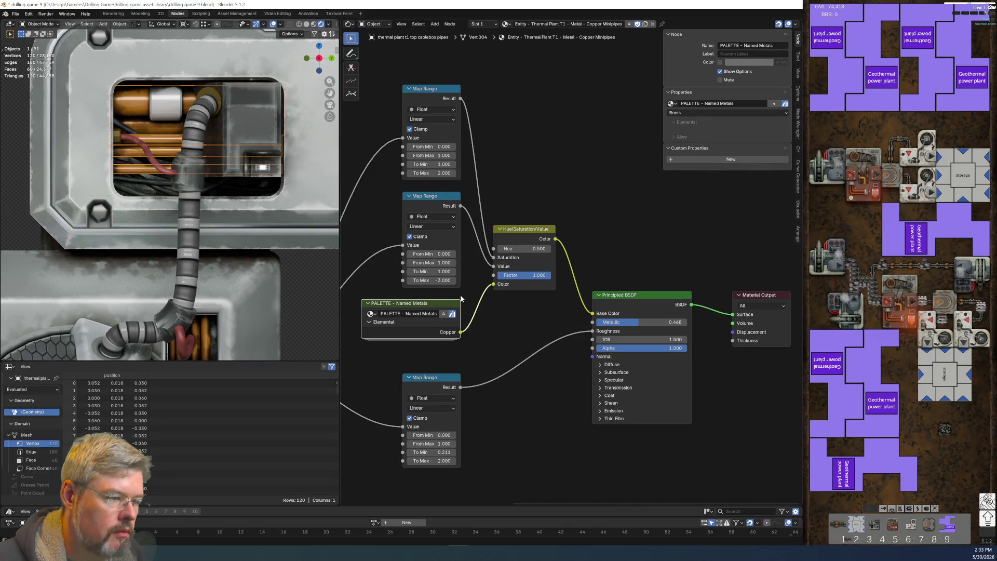
# Step: Add a PALETTE - Copper Piping node to the white accent cylinder's material
pyautogui.click(176, 116)
pyautogui.press('Home')
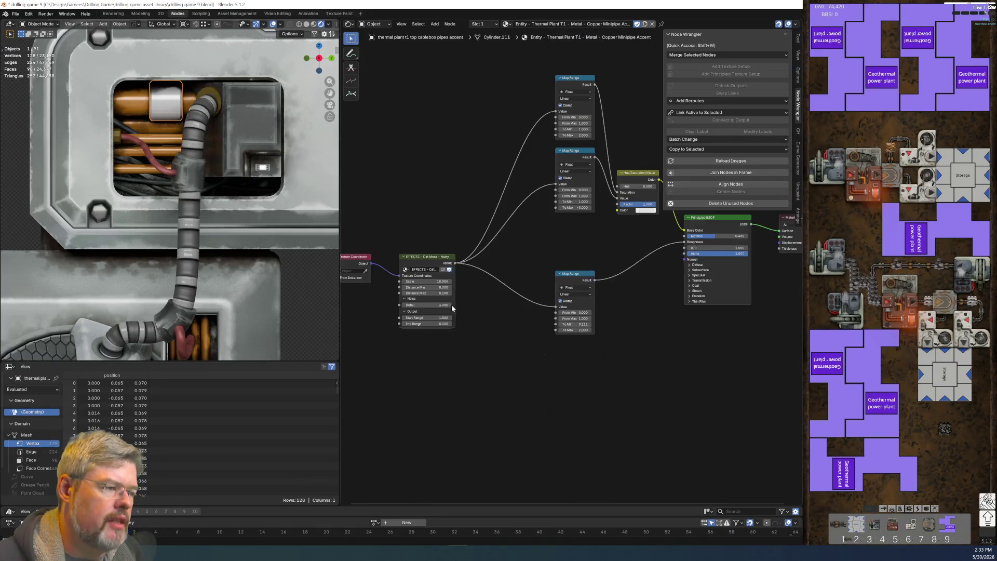
pyautogui.hotkey('shift', 'a')
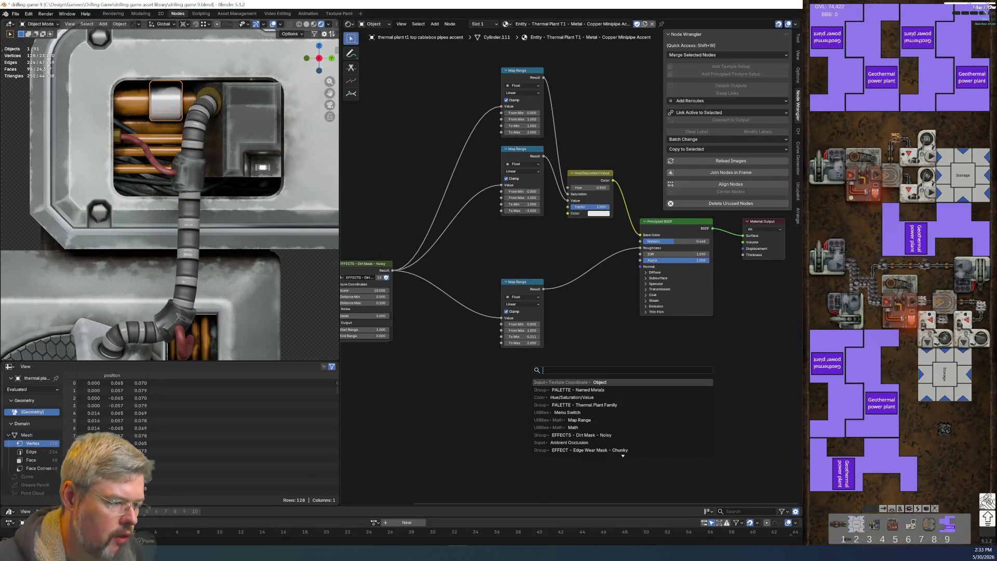
pyautogui.write('palette')
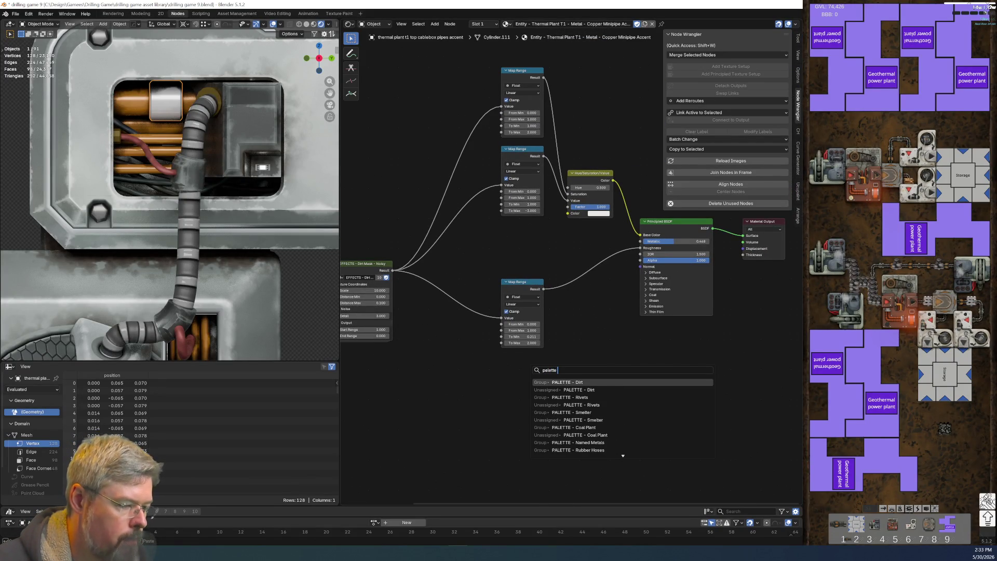
pyautogui.press('Down')
pyautogui.press('Down')
pyautogui.press('Down')
pyautogui.press('Up')
pyautogui.press('Down')
pyautogui.press('Down')
pyautogui.press('Down')
pyautogui.press('Down')
pyautogui.press('Down')
pyautogui.press('Down')
pyautogui.press('Down')
pyautogui.press('Down')
pyautogui.press('Down')
pyautogui.press('Down')
pyautogui.press('Down')
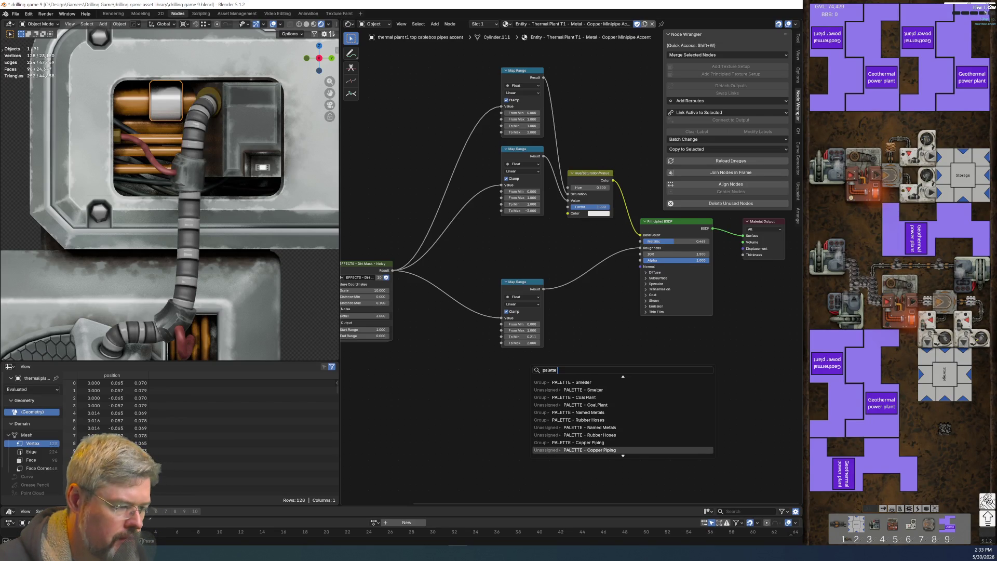
pyautogui.press('Down')
pyautogui.press('Down')
pyautogui.press('Up')
pyautogui.press('Up')
pyautogui.press('Up')
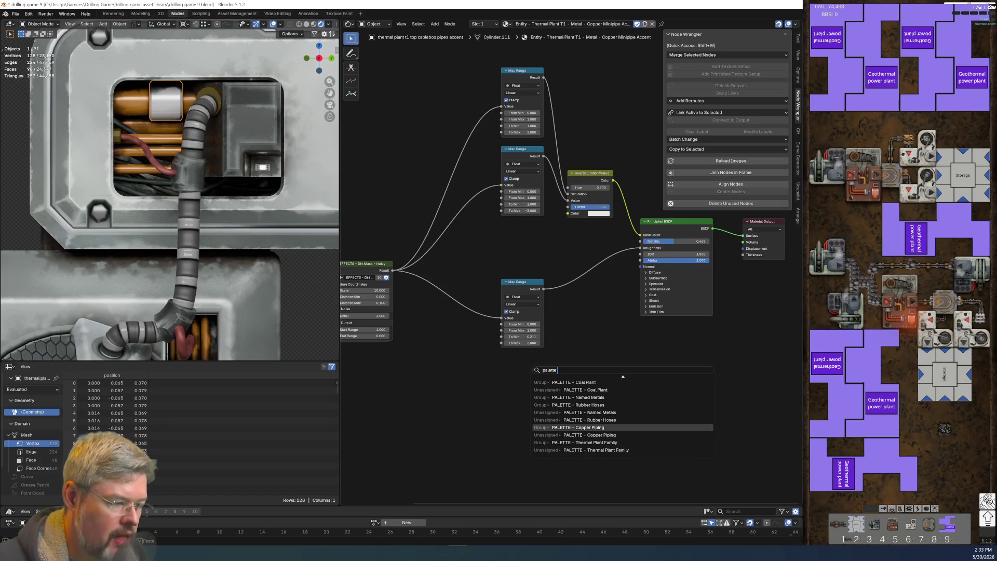
pyautogui.press('Return')
pyautogui.click(548, 395)
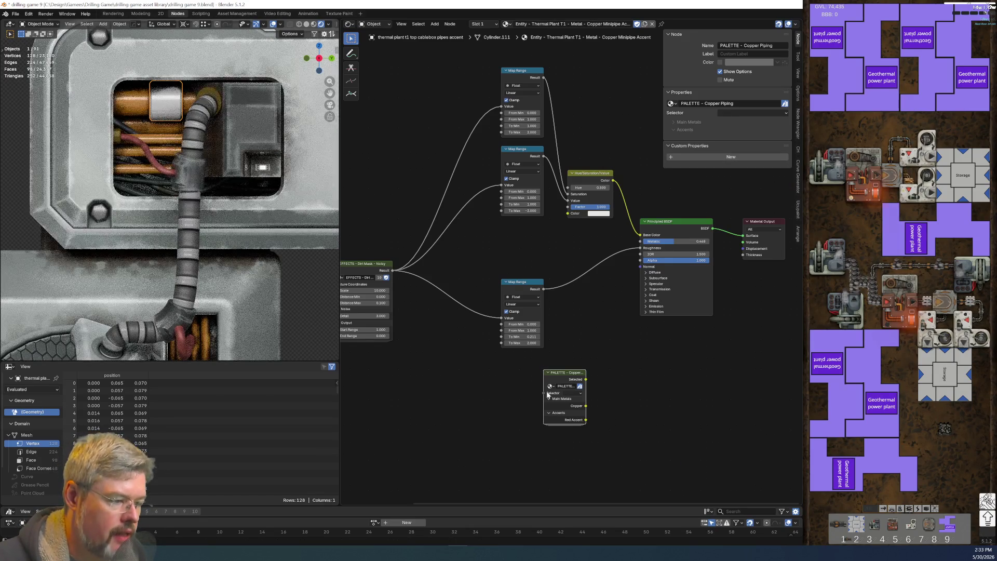
# Step: Link Red Accent into the Hue/Saturation colour and hide the palette's unused sockets
pyautogui.moveTo(594, 277); pyautogui.dragTo(568, 213)
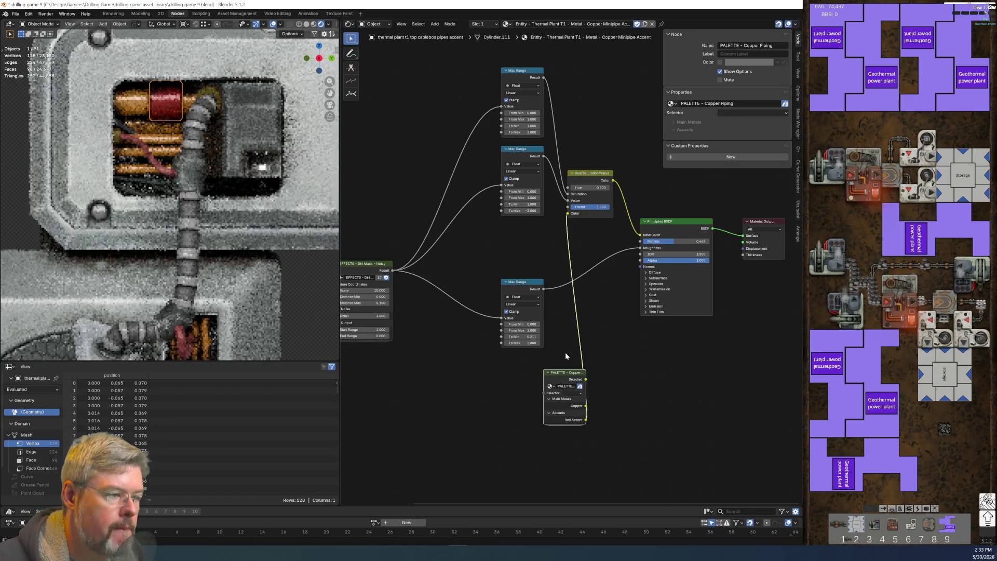
pyautogui.moveTo(574, 414); pyautogui.dragTo(541, 286)
pyautogui.hotkey('ctrl', 'h')
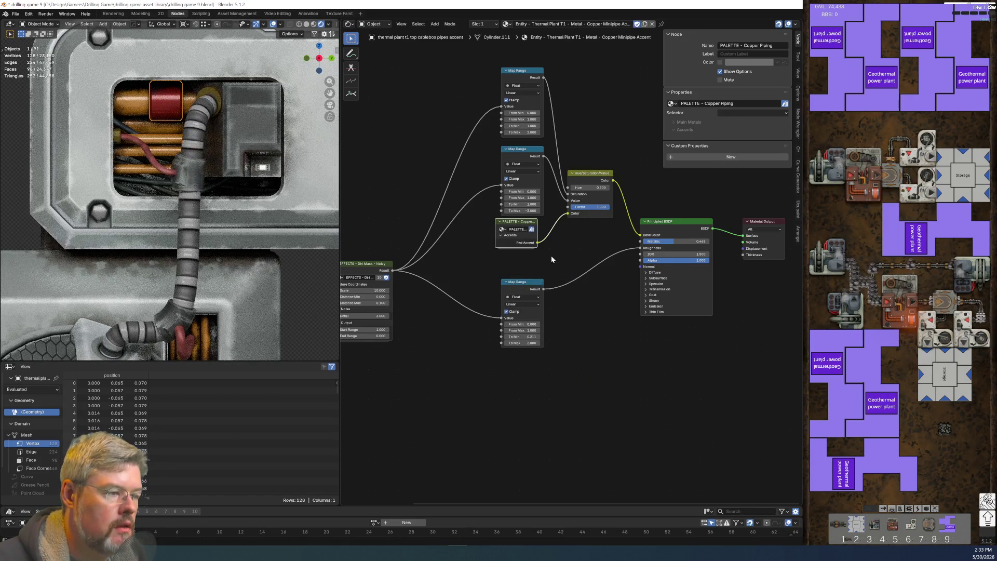
pyautogui.scroll(4, 551, 256)
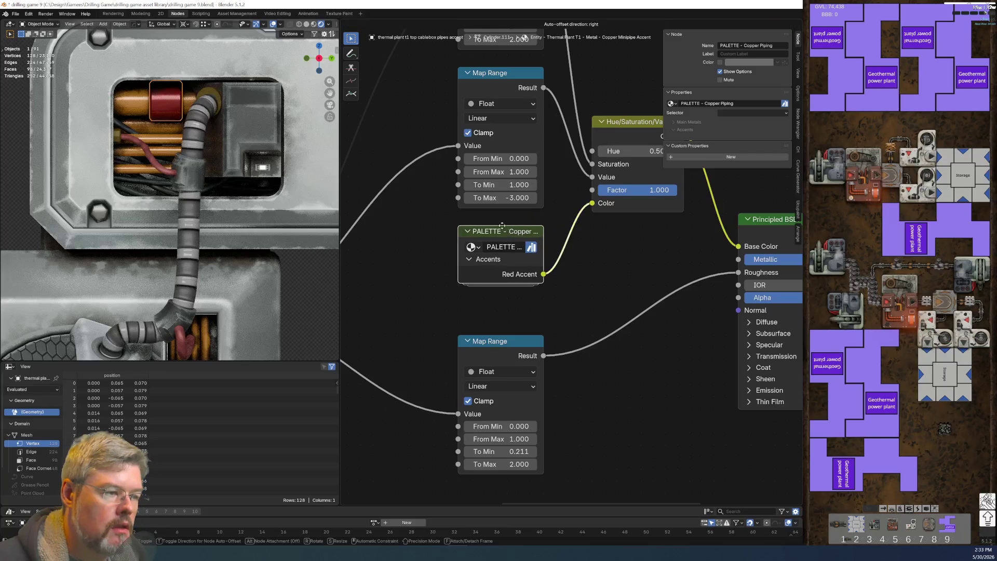
# Step: Frame the Dirt Mask - Noisy node, try raising End Range to 0.240, then undo it
pyautogui.scroll(-2, 608, 306)
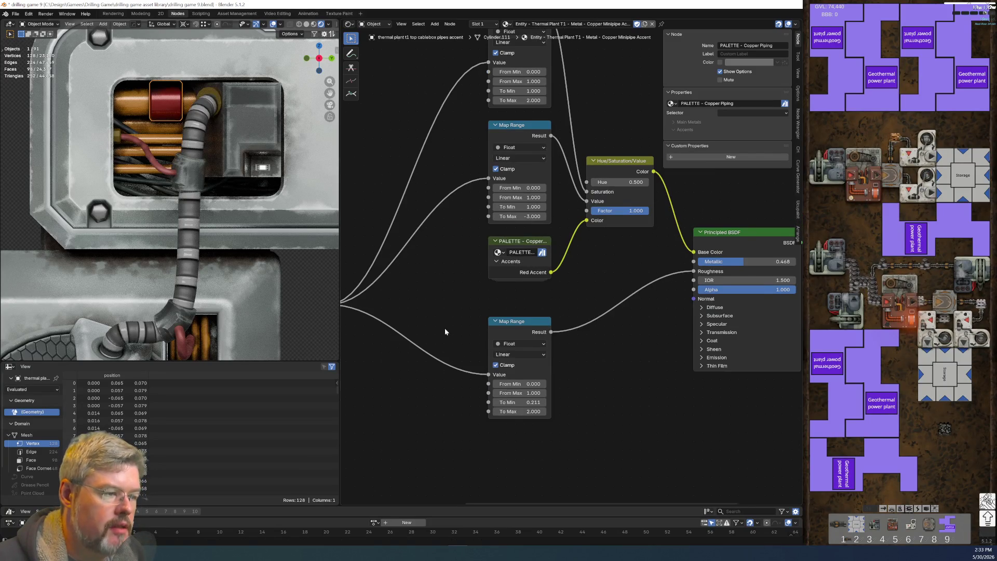
pyautogui.press('Home')
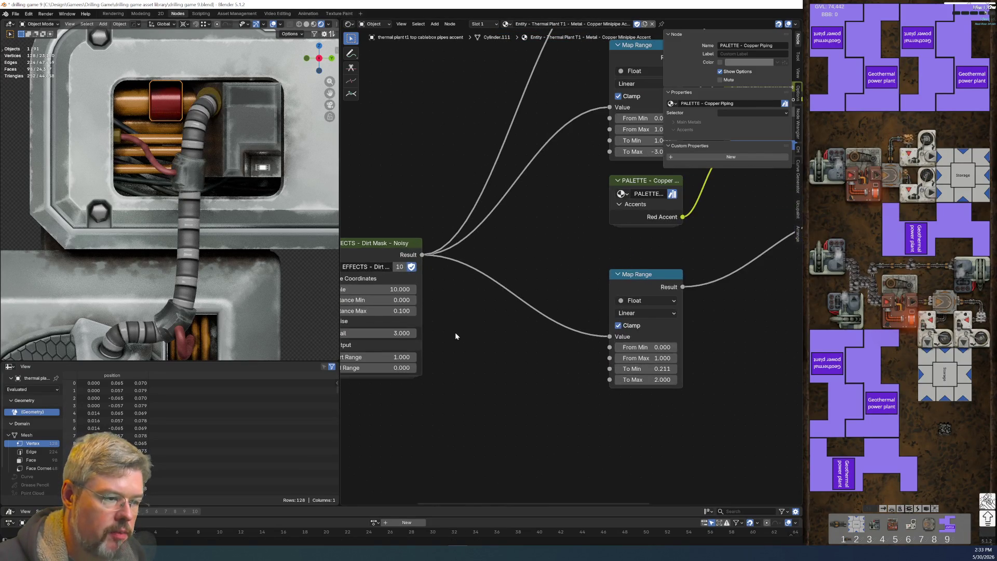
pyautogui.scroll(2, 456, 332)
pyautogui.moveTo(456, 333); pyautogui.dragTo(601, 320, button='middle')
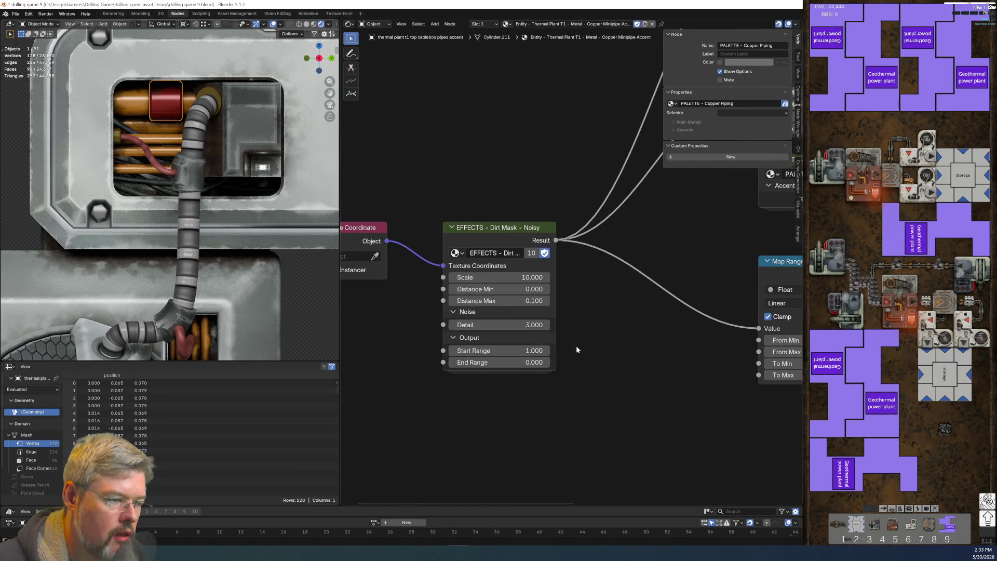
pyautogui.scroll(1, 568, 335)
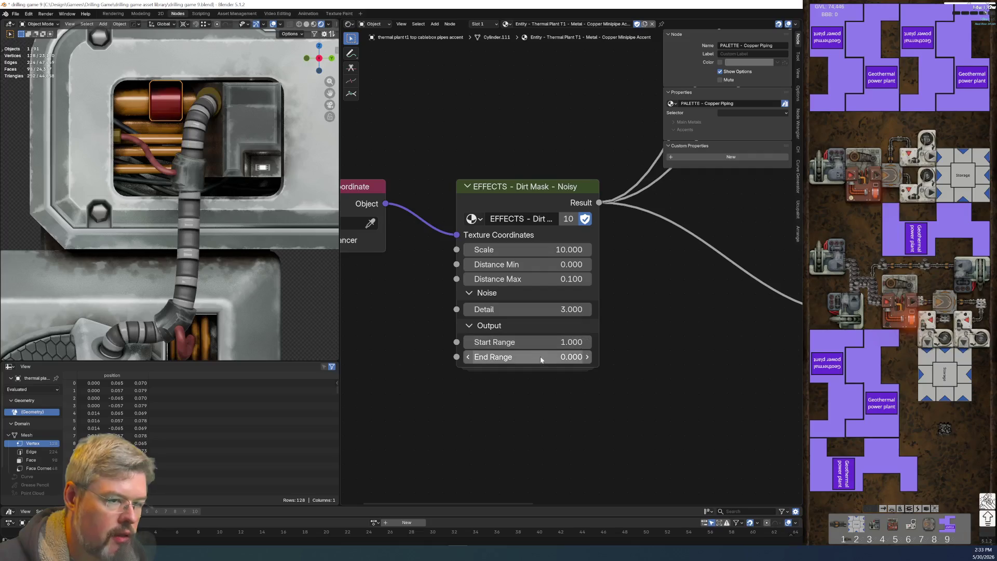
pyautogui.moveTo(538, 363); pyautogui.dragTo(561, 363)
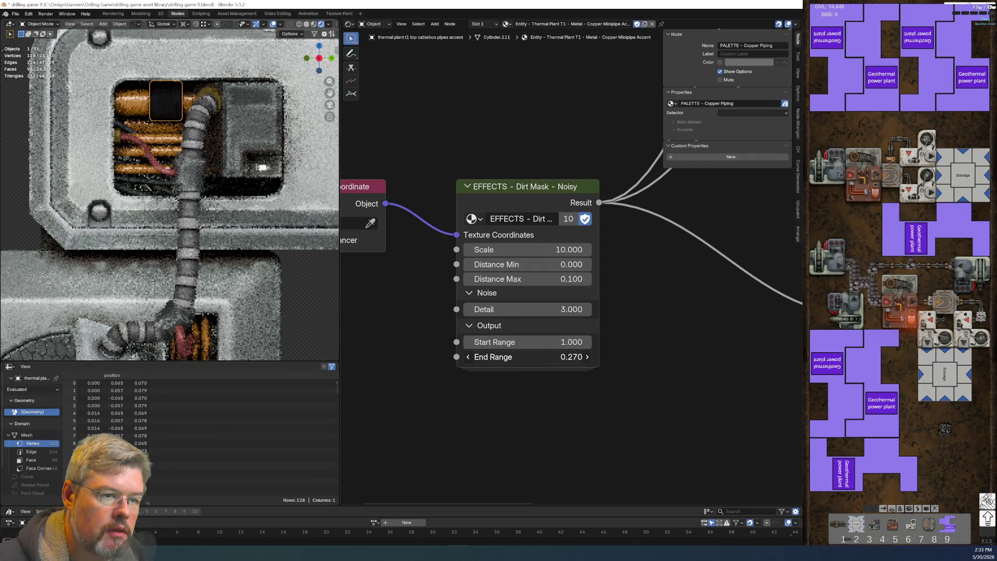
pyautogui.hotkey('ctrl', 'z')
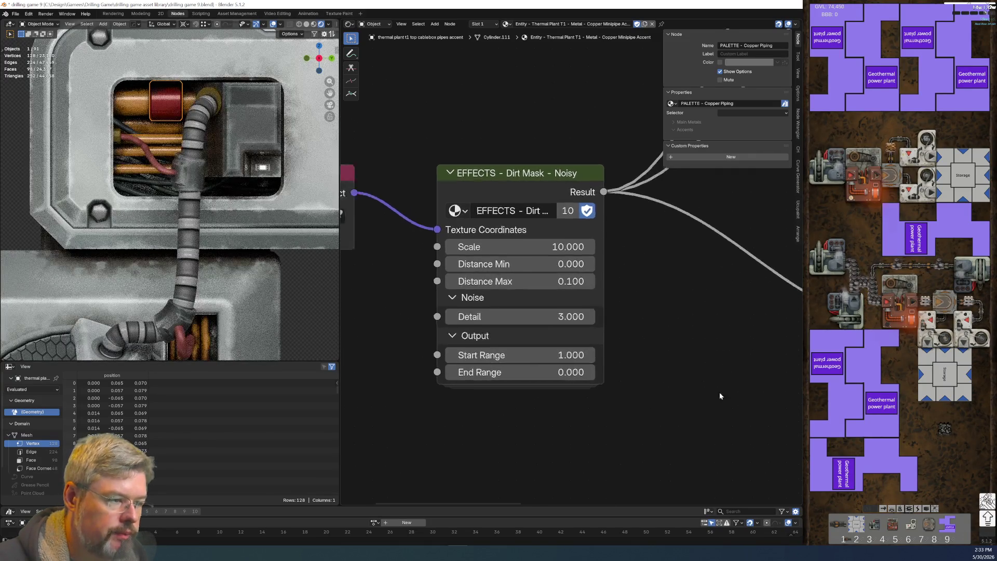
# Step: Raise the Principled BSDF Metallic slightly above 0.468
pyautogui.scroll(-2, 629, 364)
pyautogui.scroll(-2, 629, 364)
pyautogui.moveTo(733, 385); pyautogui.dragTo(522, 401, button='middle')
pyautogui.scroll(3, 488, 247)
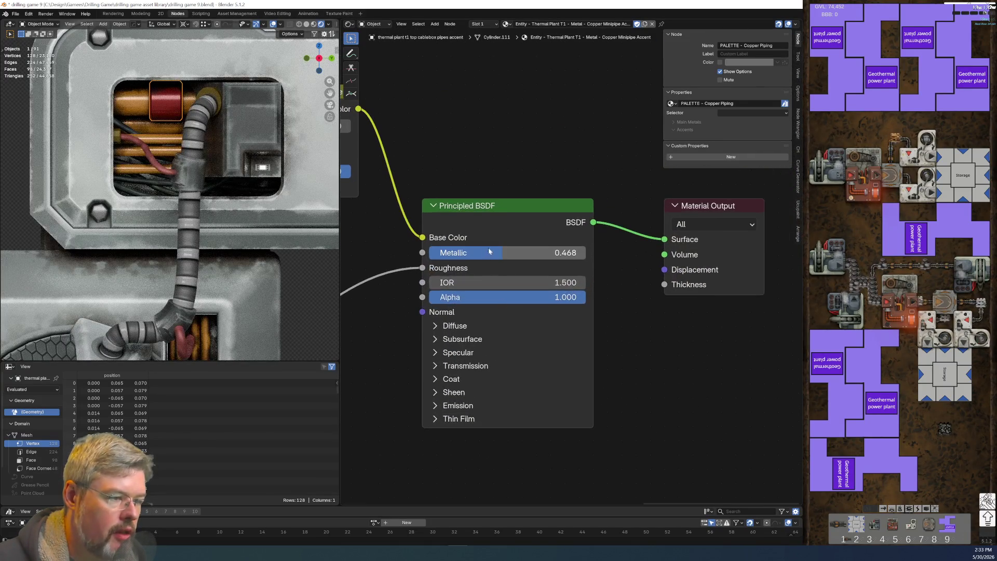
pyautogui.moveTo(498, 251); pyautogui.dragTo(533, 252)
# Step: Lower the Map Range To Max from 2.000 to 1.130
pyautogui.scroll(-1, 350, 420)
pyautogui.keyDown('shift'); pyautogui.moveTo(350, 420); pyautogui.dragTo(610, 339, button='middle'); pyautogui.keyUp('shift')
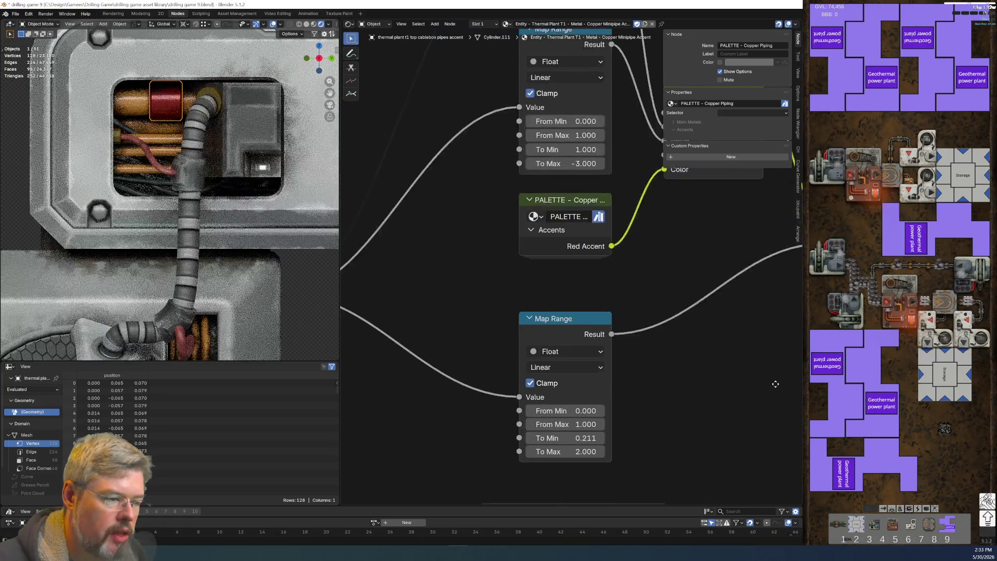
pyautogui.scroll(2, 610, 338)
pyautogui.moveTo(519, 377)
pyautogui.mouseDown()
pyautogui.moveTo(499, 377)
pyautogui.moveTo(514, 377)
pyautogui.mouseUp()
pyautogui.press('Return')
# Step: Set the Dirt Mask - Noisy node's Distance Min to 0.010 and Distance Max to 0.030
pyautogui.scroll(-3, 503, 426)
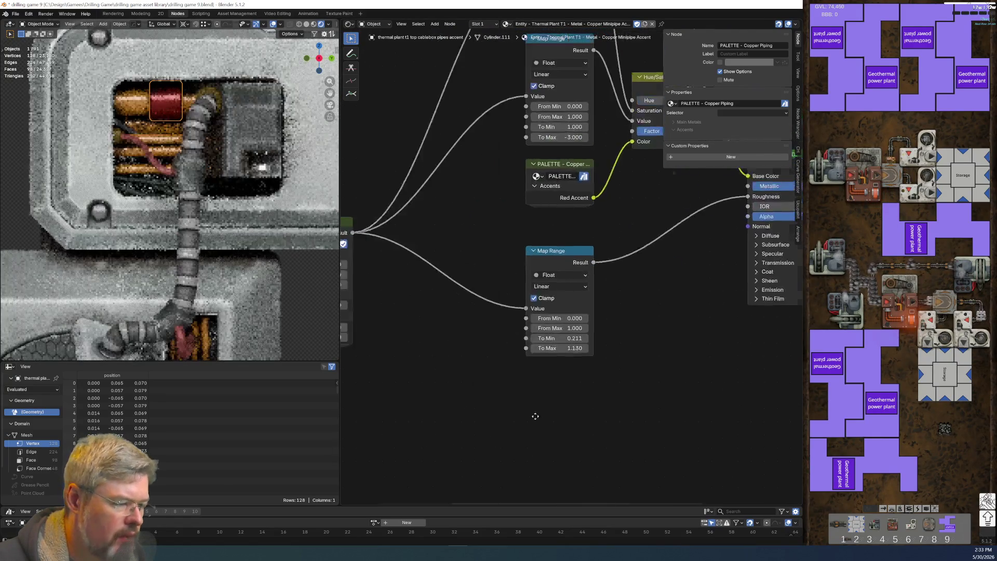
pyautogui.click(479, 251)
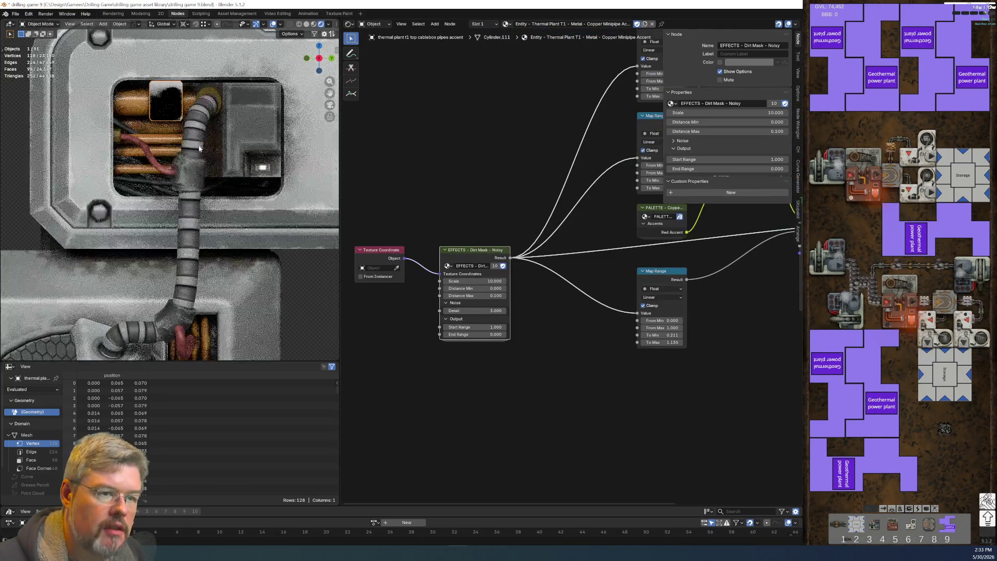
pyautogui.scroll(4, 560, 326)
pyautogui.scroll(-5, 559, 326)
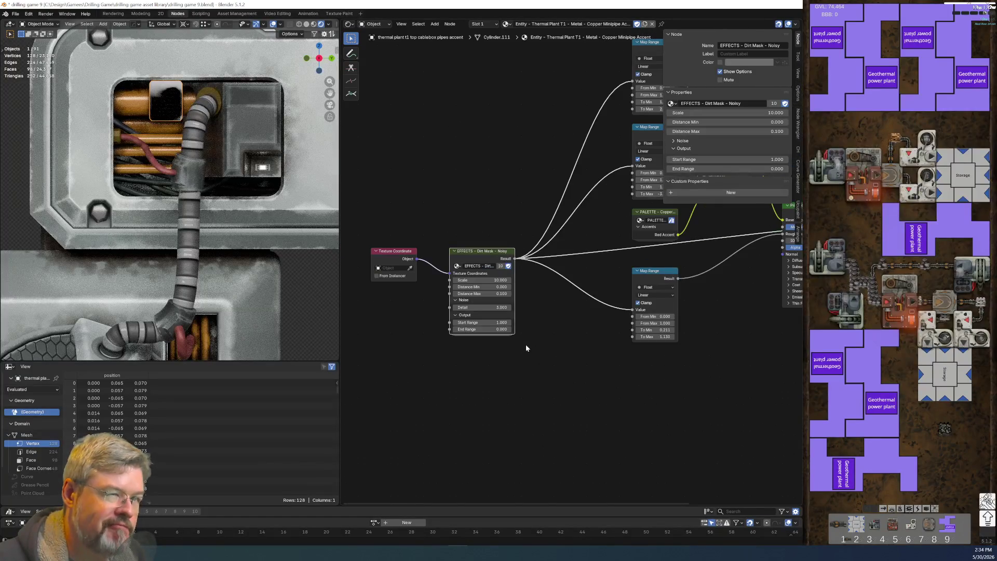
pyautogui.scroll(4, 461, 348)
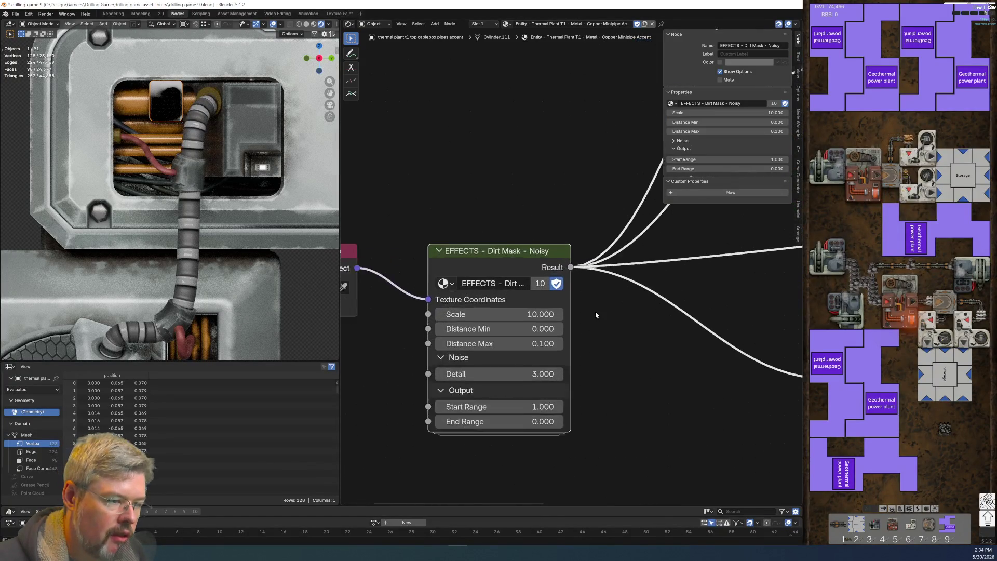
pyautogui.click(545, 334)
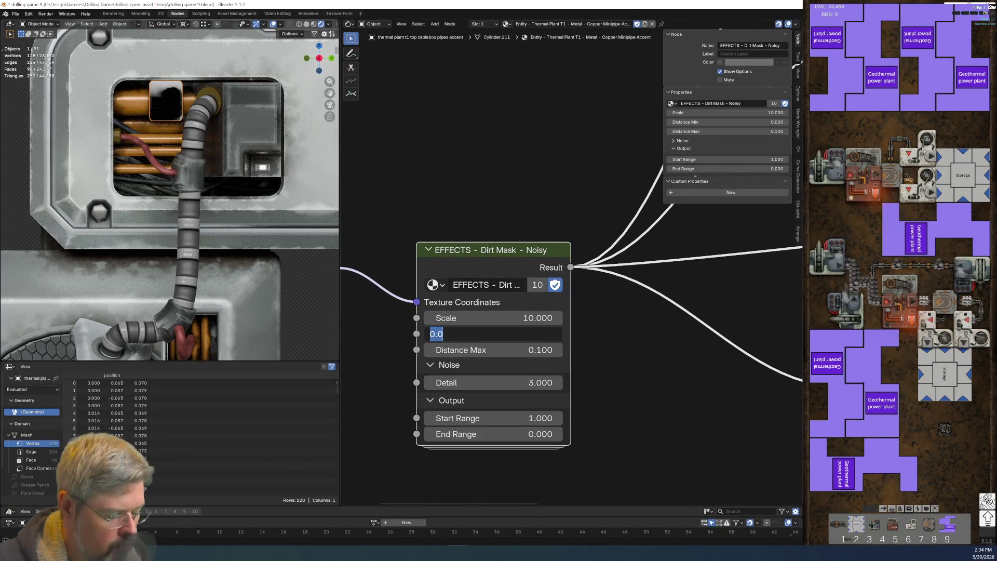
pyautogui.write('0.01')
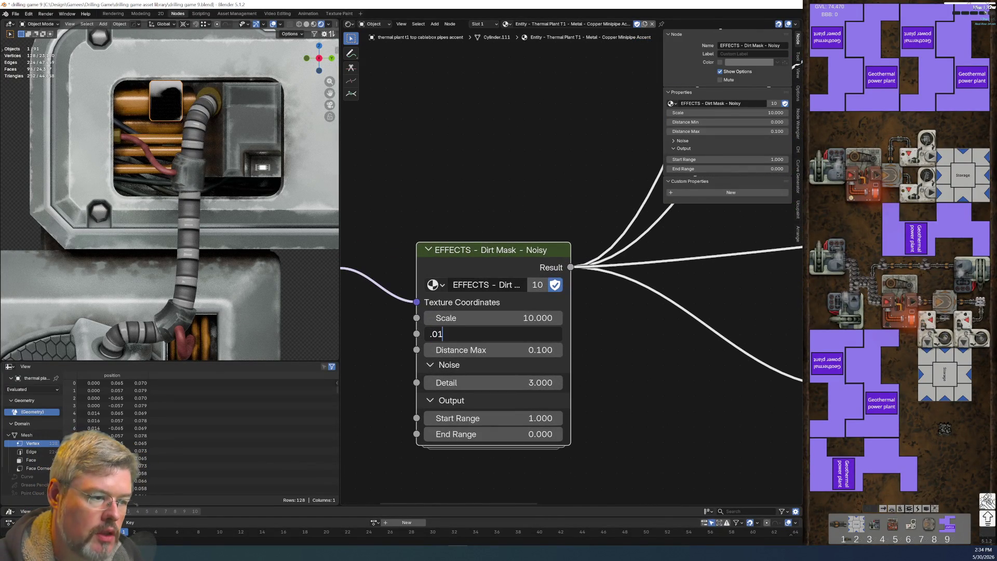
pyautogui.press('Tab')
pyautogui.press('BackSpace')
pyautogui.write('.03')
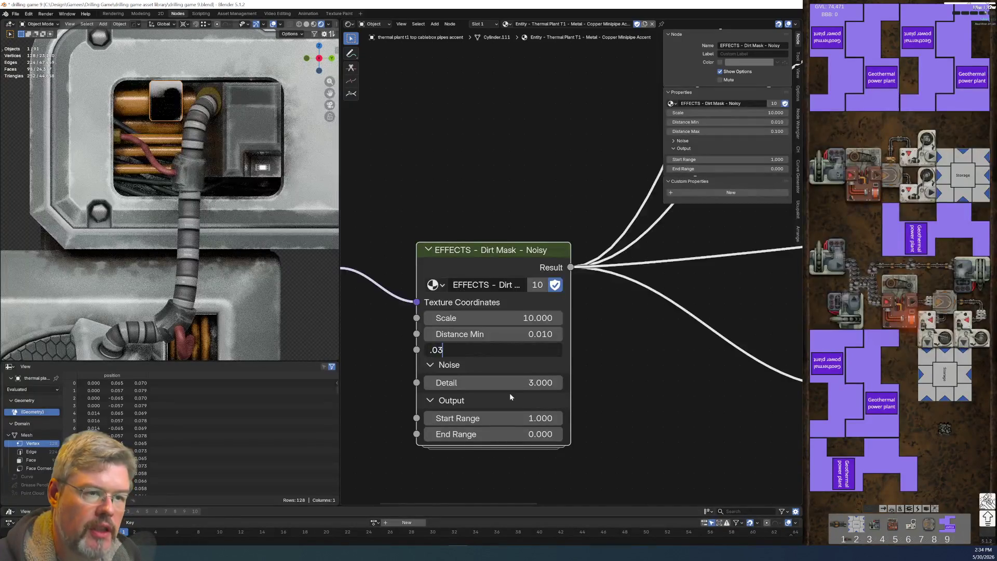
pyautogui.press('Return')
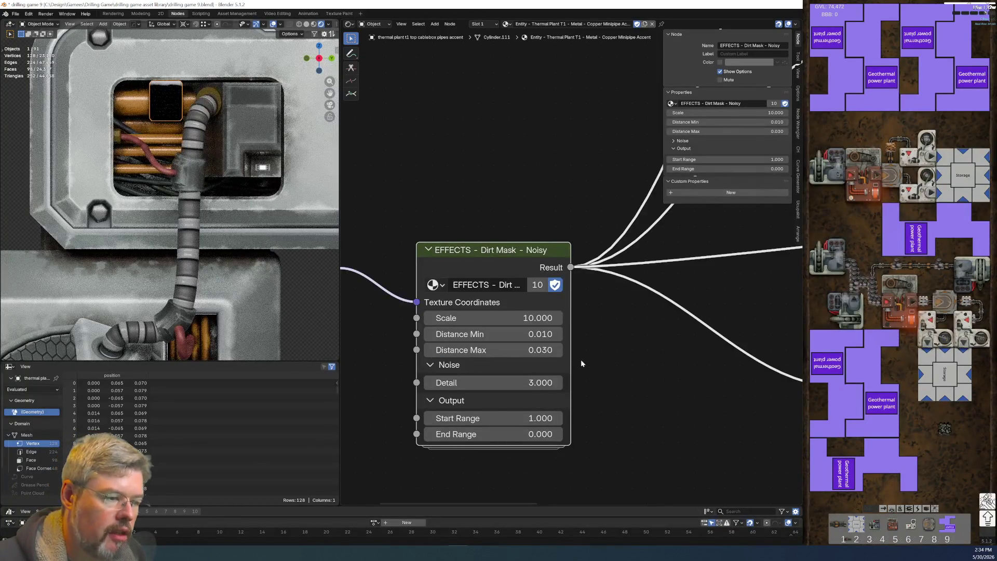
pyautogui.scroll(1, 580, 364)
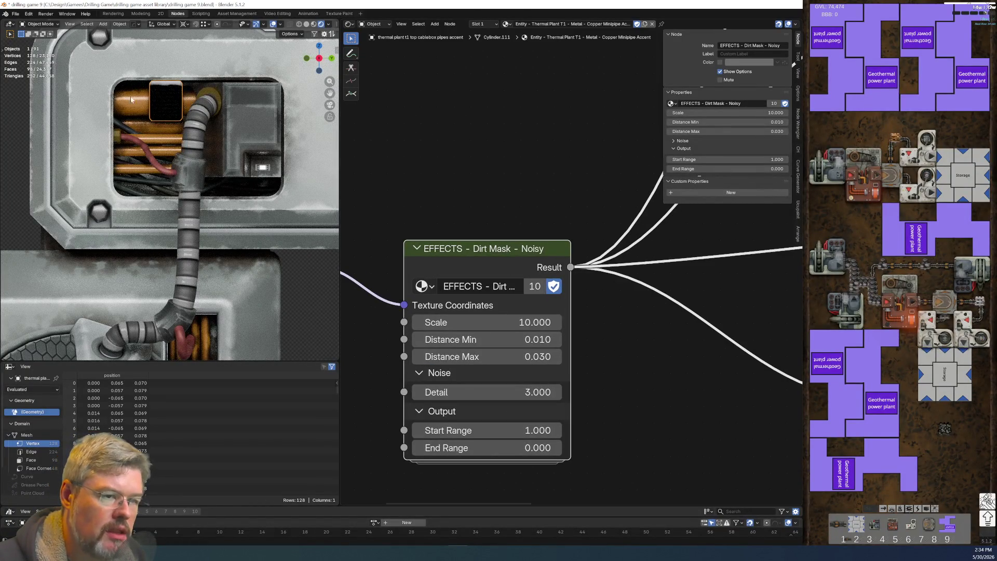
pyautogui.scroll(-5, 131, 100)
pyautogui.moveTo(131, 100)
pyautogui.mouseDown(button='middle')
pyautogui.moveTo(201, 204)
pyautogui.moveTo(133, 247)
pyautogui.mouseUp(button='middle')
pyautogui.scroll(8, 201, 204)
pyautogui.scroll(-5, 201, 203)
pyautogui.scroll(3, 116, 241)
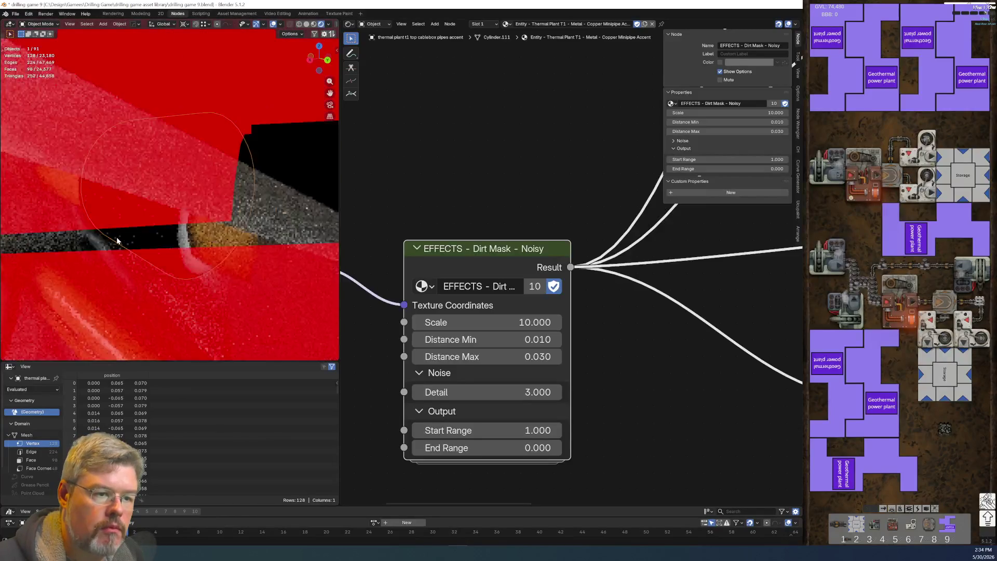
pyautogui.scroll(2, 117, 241)
pyautogui.scroll(-2, 483, 241)
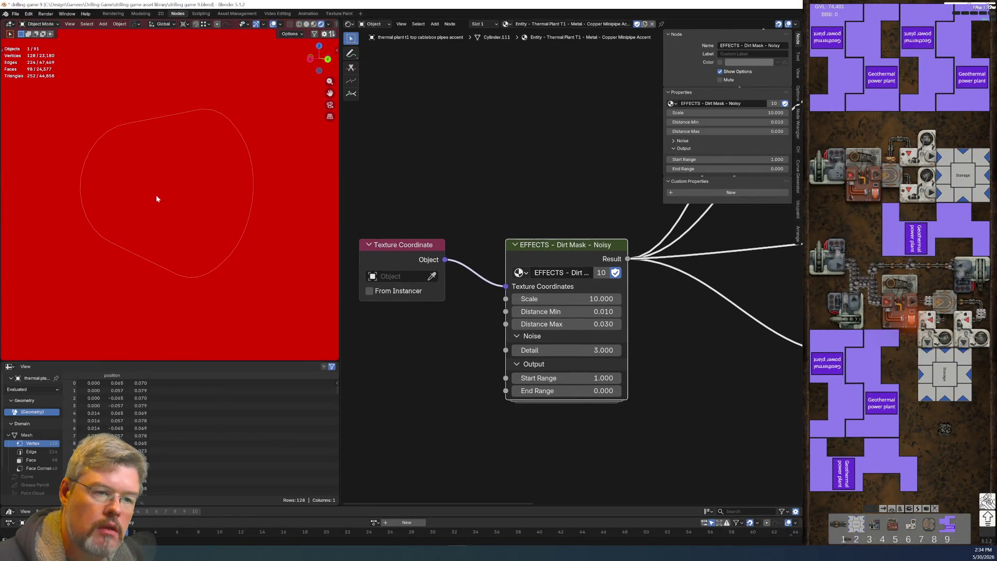
pyautogui.scroll(-1, 156, 194)
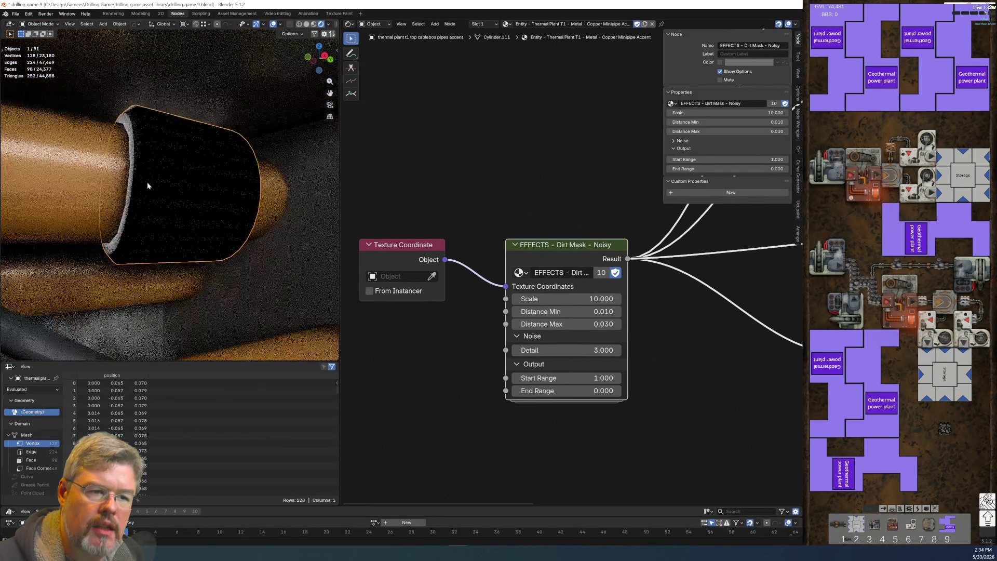
pyautogui.scroll(-3, 416, 370)
pyautogui.scroll(-1, 437, 381)
pyautogui.scroll(1, 479, 367)
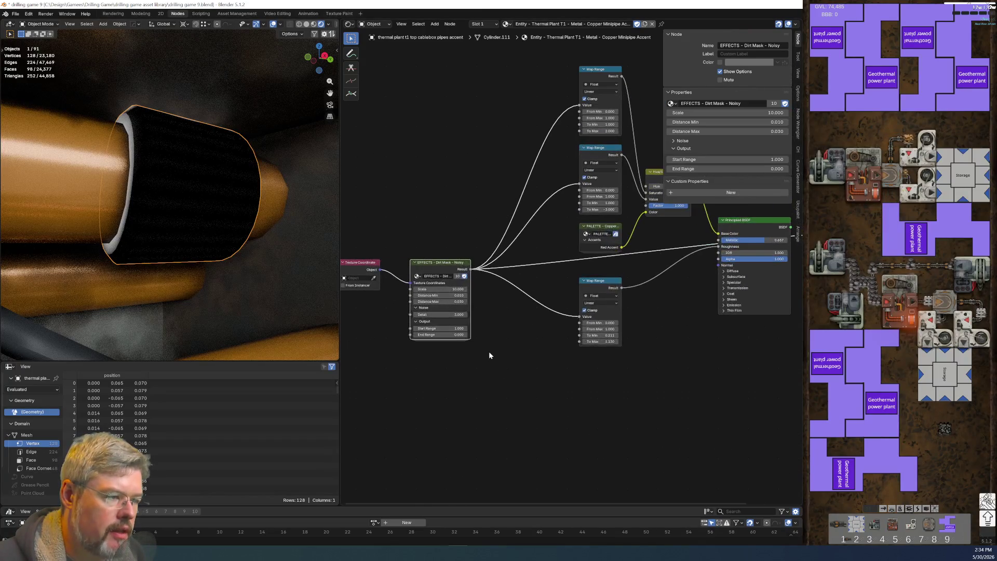
pyautogui.scroll(1, 481, 402)
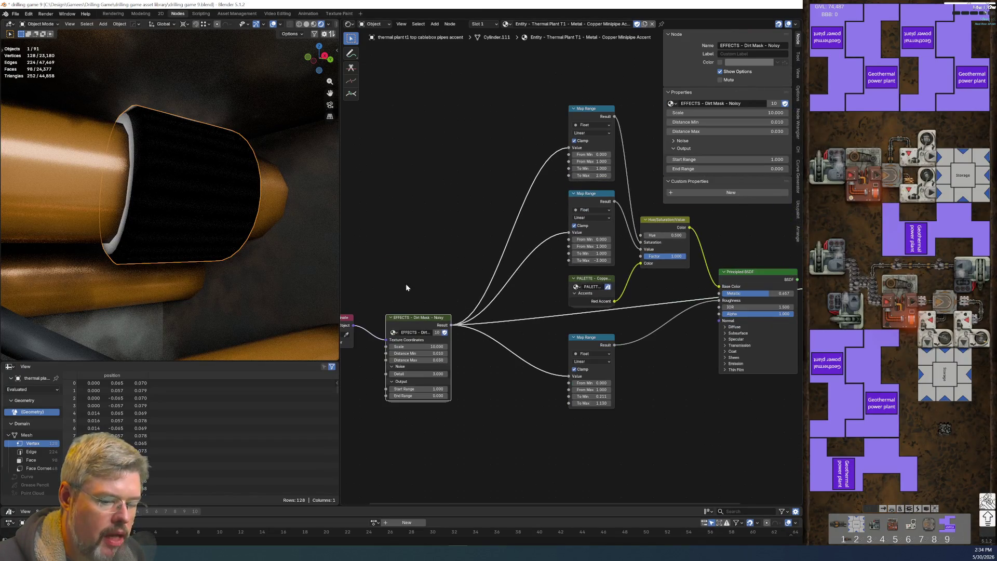
pyautogui.scroll(1, 409, 273)
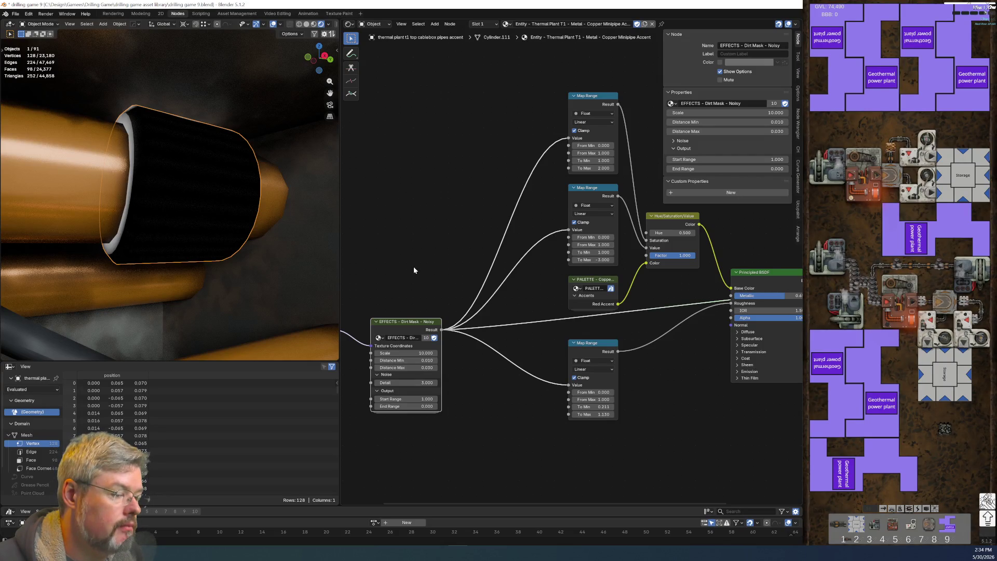
pyautogui.click(379, 338)
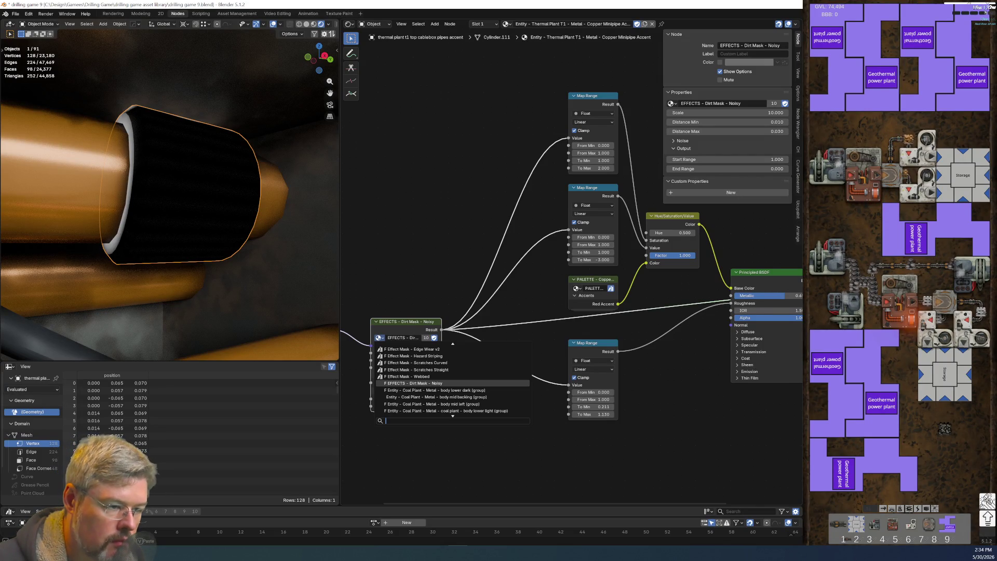
# Step: Swap the mask node's group to EFFECT - Edge Wear Mask - Chunky and frame it
pyautogui.write('EF')
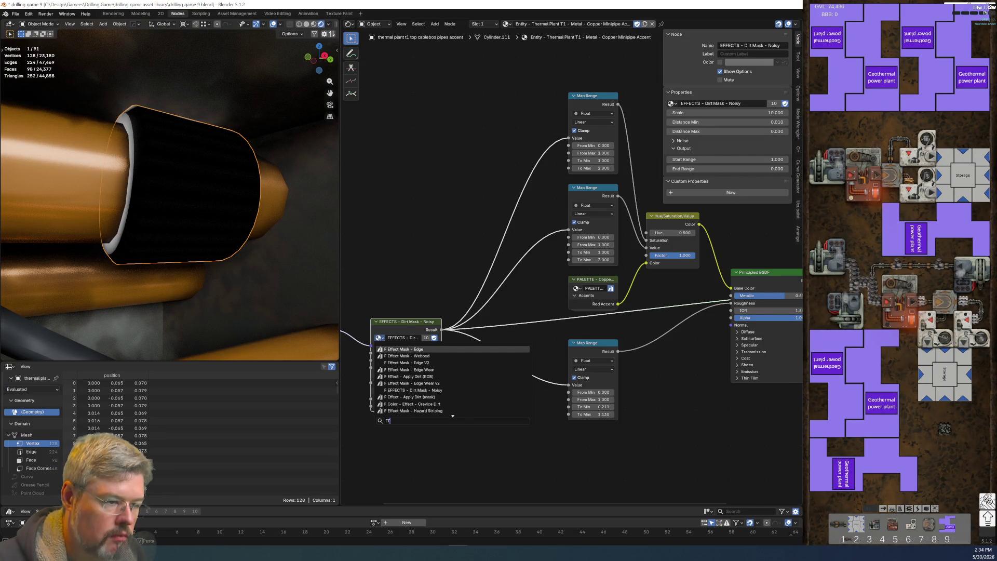
pyautogui.write('FECTS ')
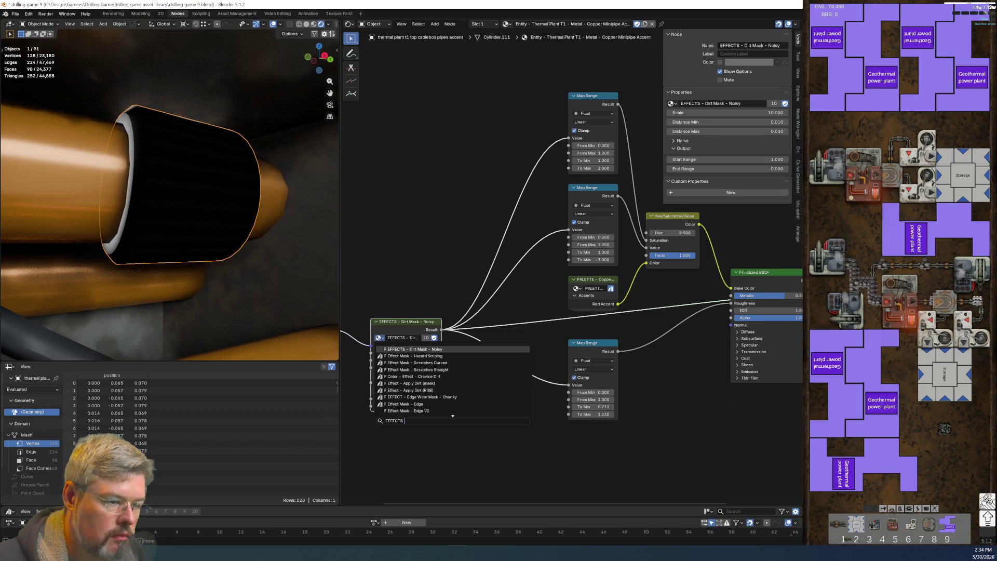
pyautogui.write('e')
pyautogui.press('Down')
pyautogui.press('Down')
pyautogui.press('Down')
pyautogui.press('Down')
pyautogui.press('Return')
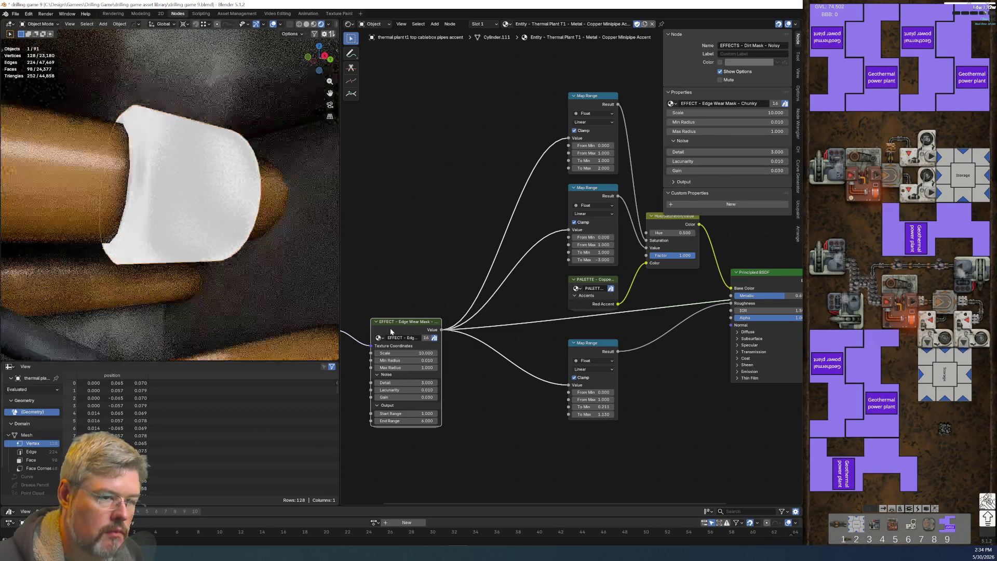
pyautogui.press('KP_Decimal')
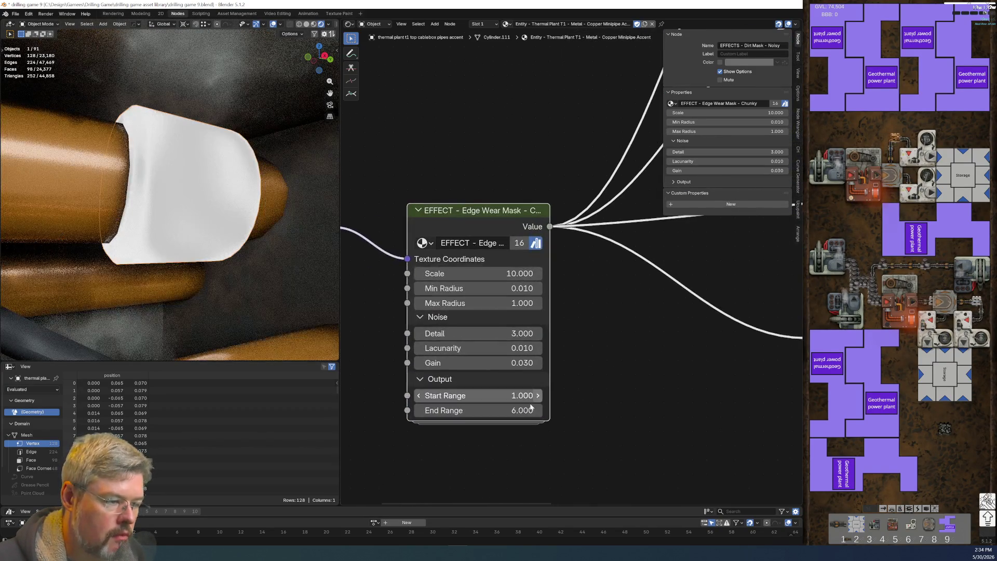
# Step: Set the Edge Wear Mask's Start Range to 0 and End Range to 1
pyautogui.doubleClick(498, 402)
pyautogui.write('0')
pyautogui.press('Tab')
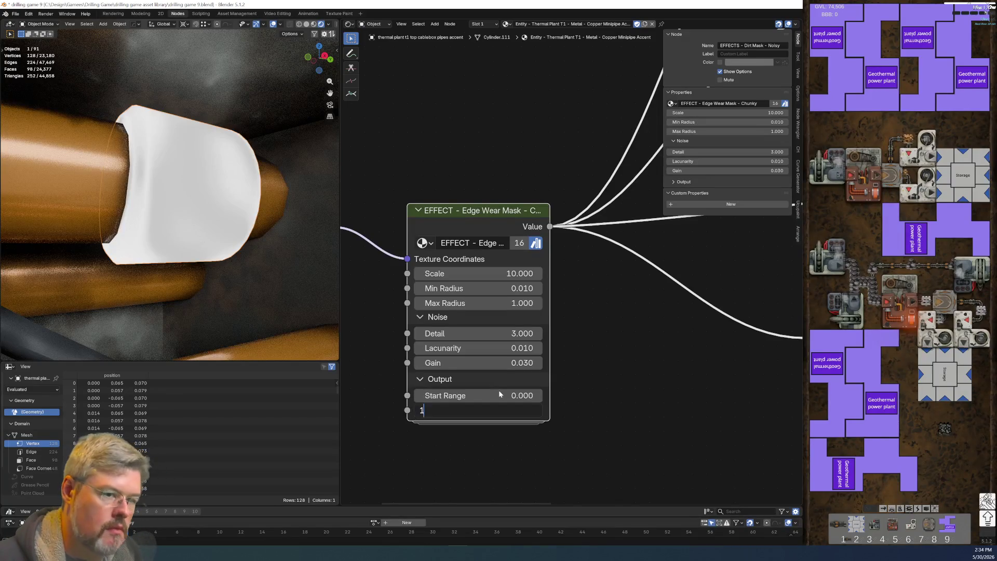
pyautogui.write('1')
pyautogui.press('Return')
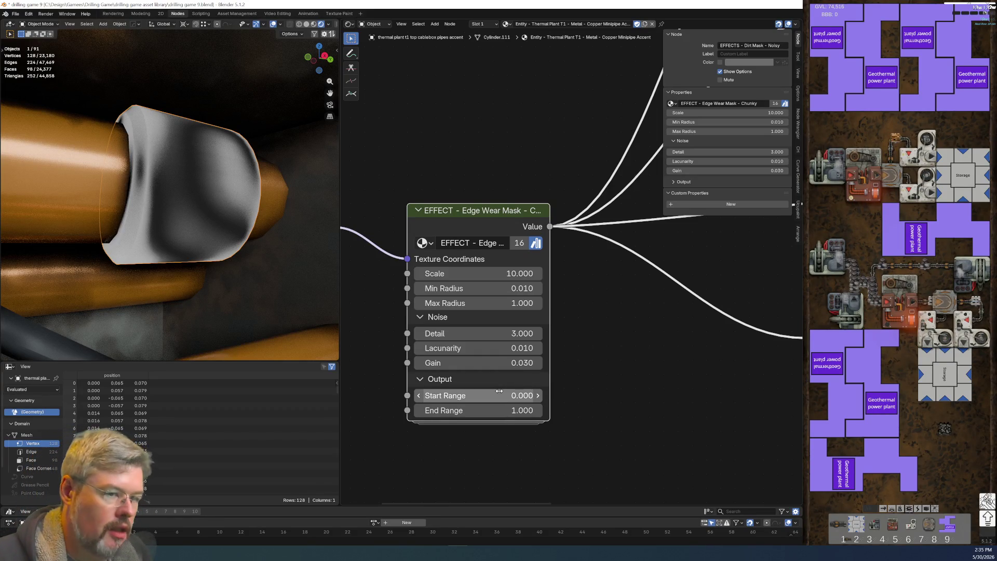
# Step: Save drilling game 9.blend from the File menu and return focus to Blender
pyautogui.click(18, 16)
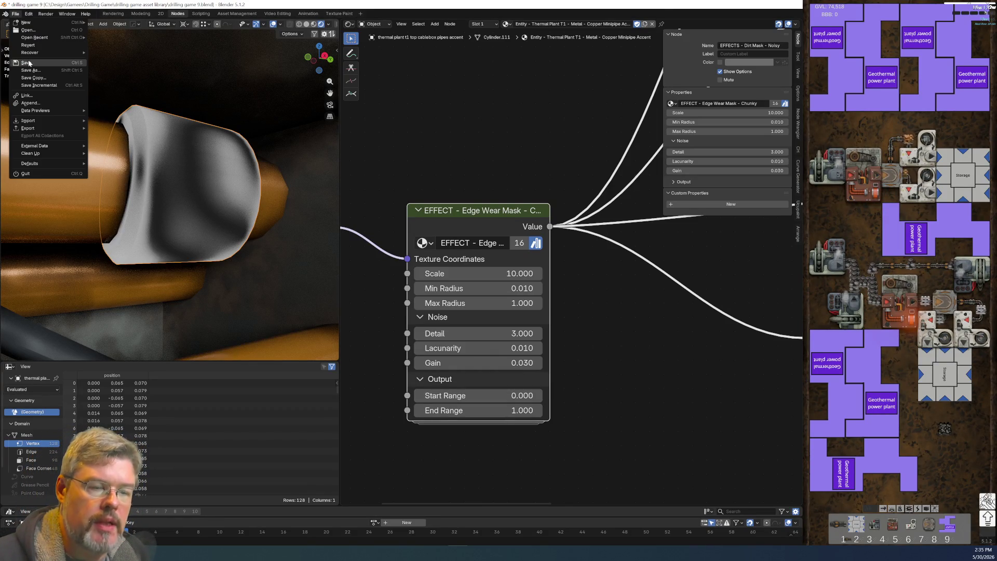
pyautogui.click(30, 64)
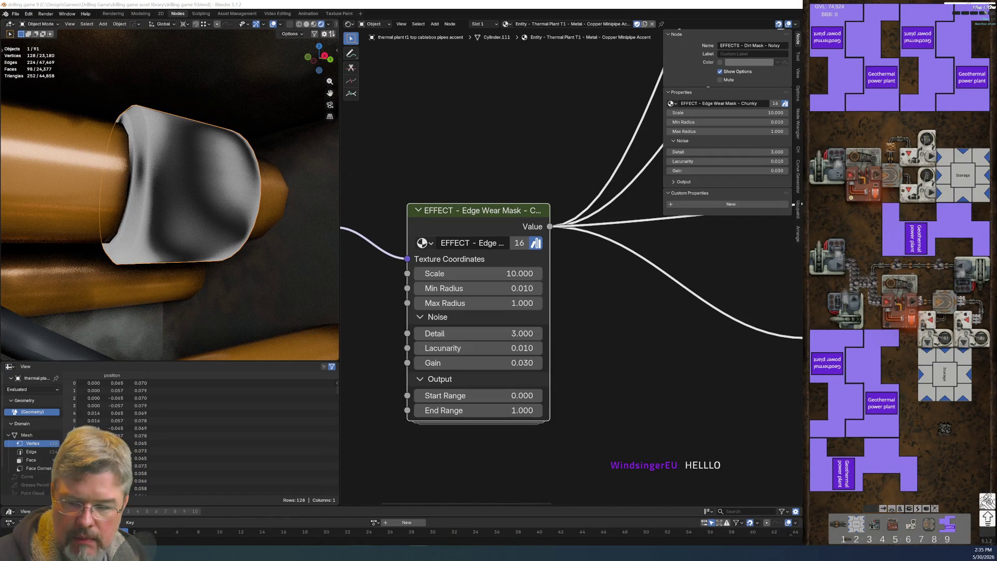
pyautogui.moveTo(340, 553)
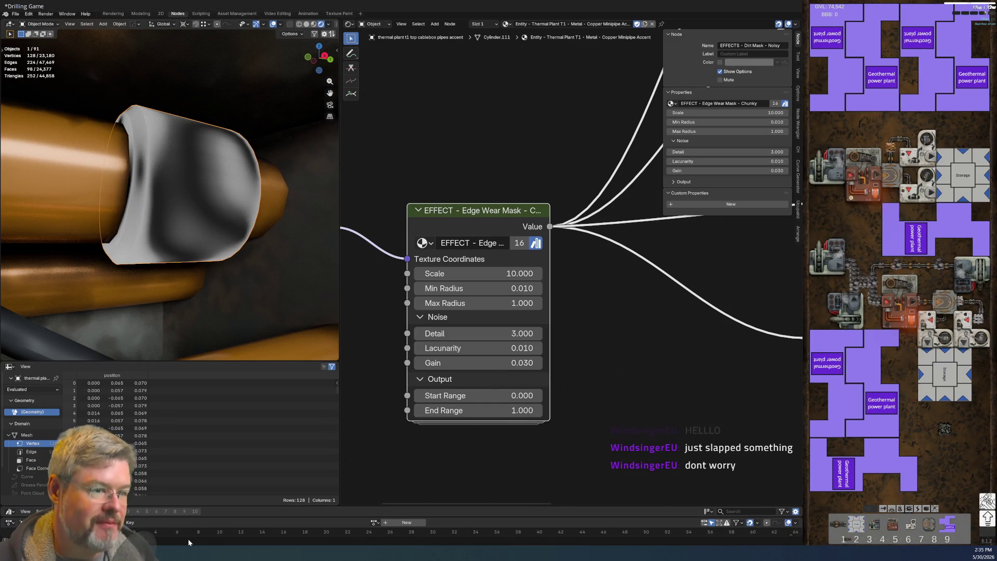
pyautogui.click(175, 490)
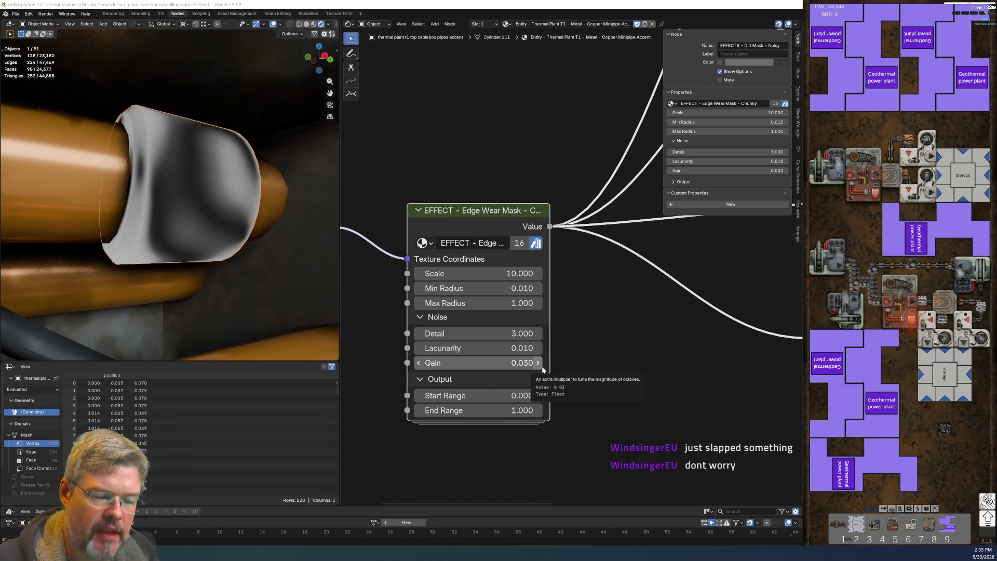
pyautogui.scroll(1, 601, 341)
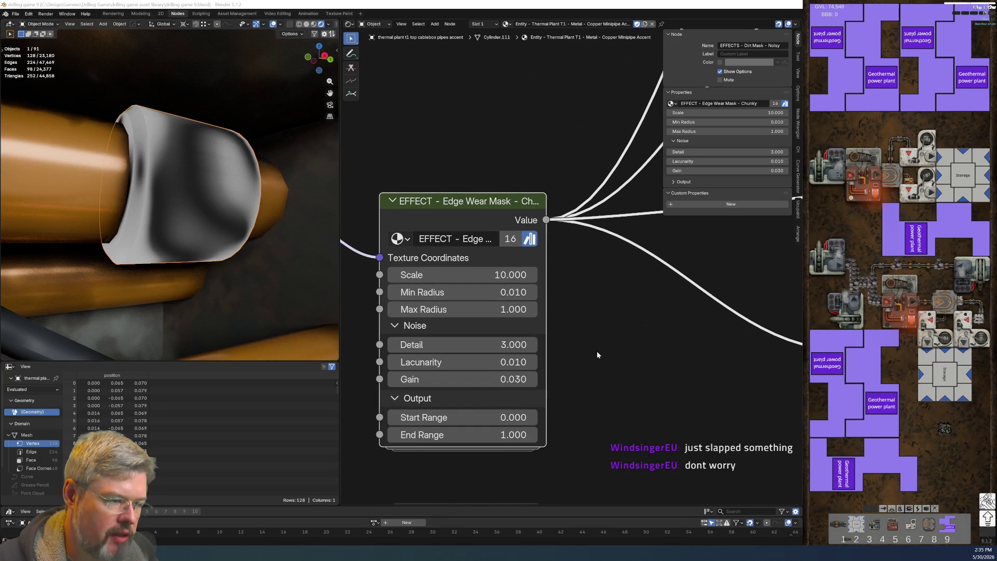
# Step: Set the Edge Wear Mask's Max Radius to 0.300 and Scale to 30
pyautogui.click(462, 309)
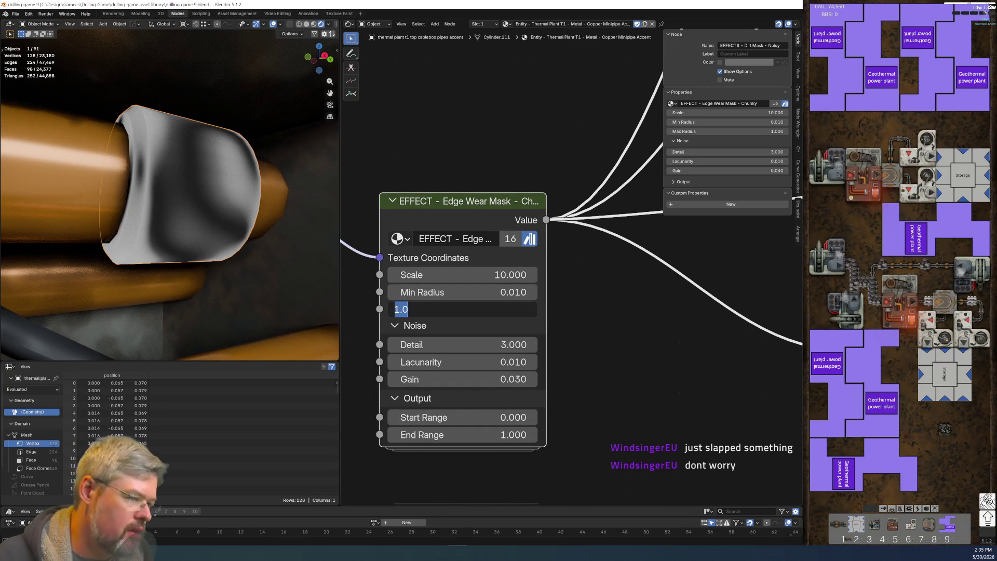
pyautogui.press('BackSpace')
pyautogui.write('0.3')
pyautogui.press('Return')
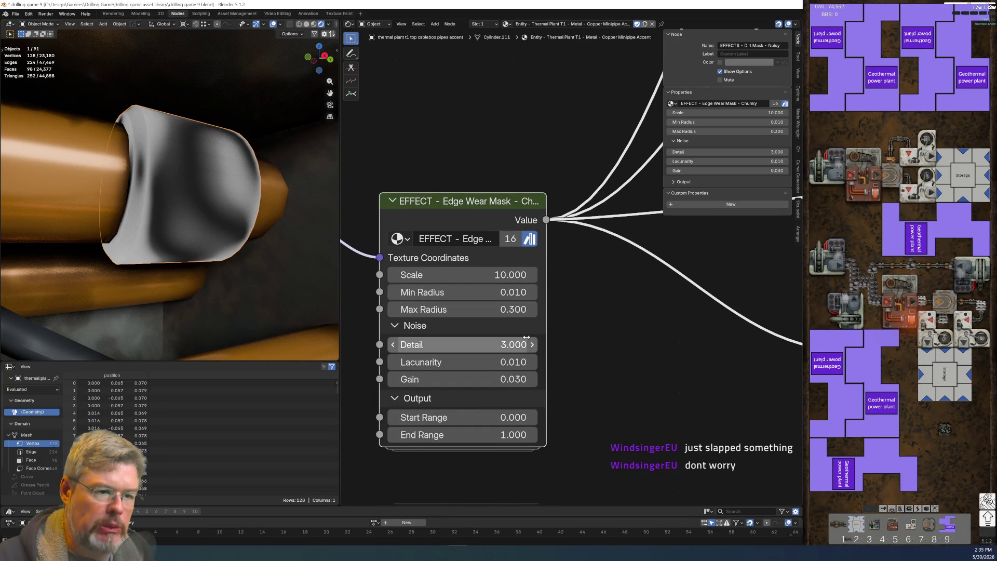
pyautogui.moveTo(219, 233); pyautogui.dragTo(192, 240, button='middle')
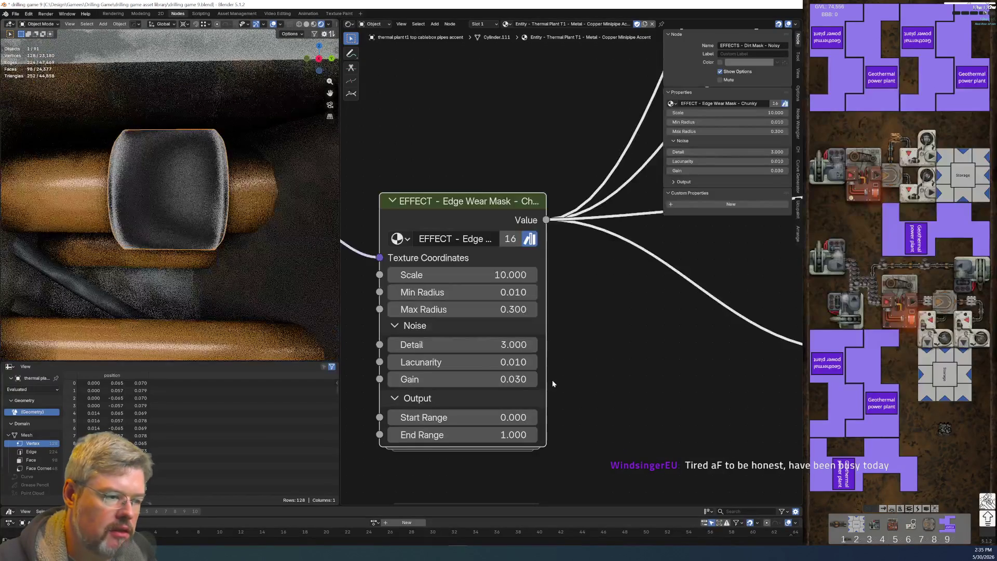
pyautogui.click(447, 274)
pyautogui.write('30')
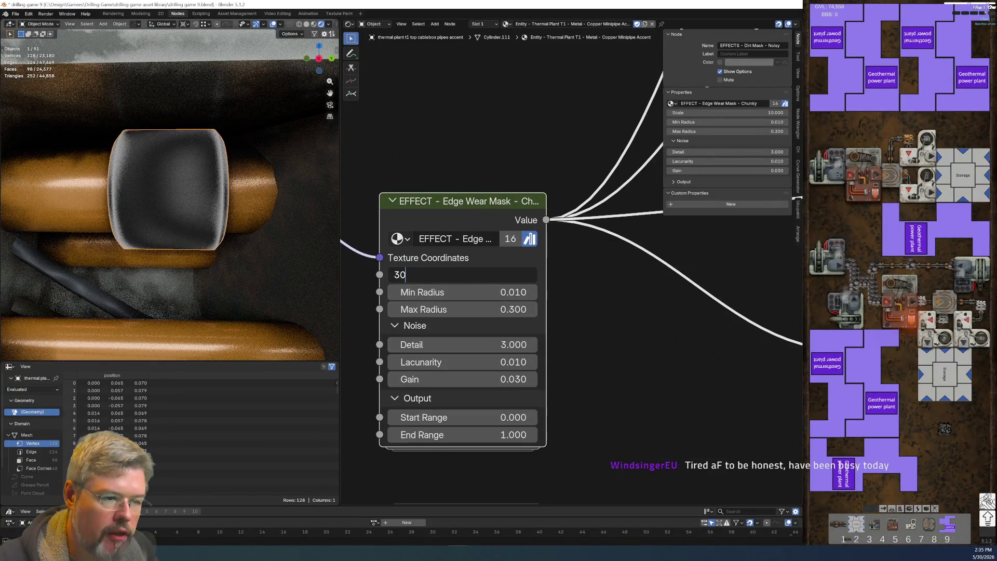
pyautogui.press('Return')
# Step: Try Max Radius at 0.030 and 0.090, then settle at 0.050 while viewing the sleeve
pyautogui.click(423, 309)
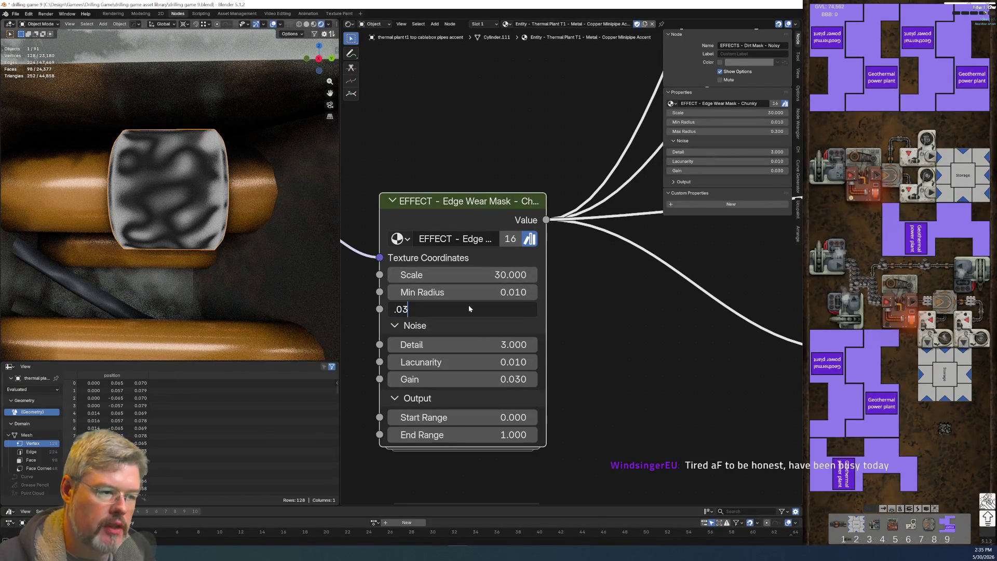
pyautogui.press('Return')
pyautogui.moveTo(496, 315); pyautogui.dragTo(525, 316)
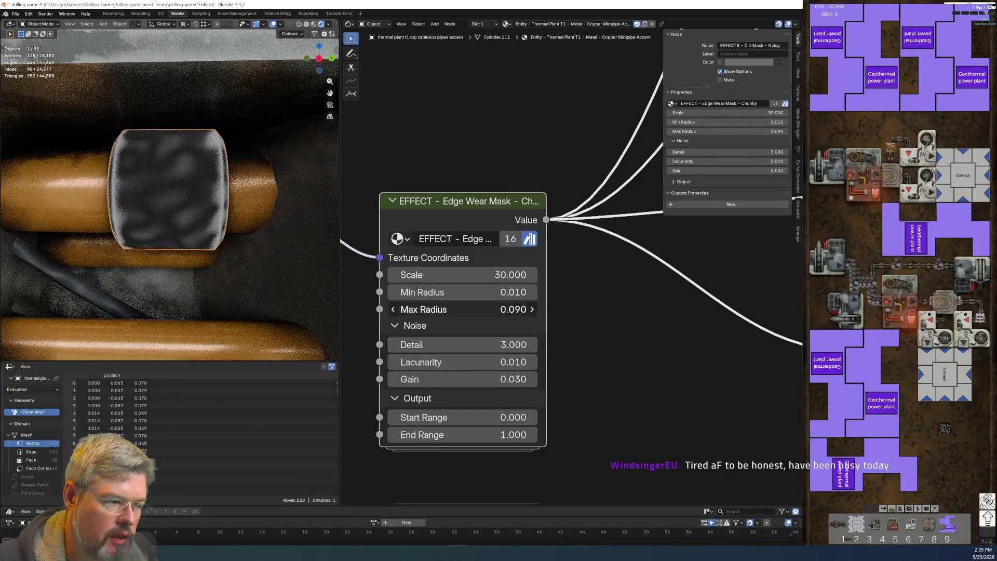
pyautogui.moveTo(525, 310); pyautogui.dragTo(513, 323)
pyautogui.moveTo(513, 323); pyautogui.dragTo(539, 312, button='middle')
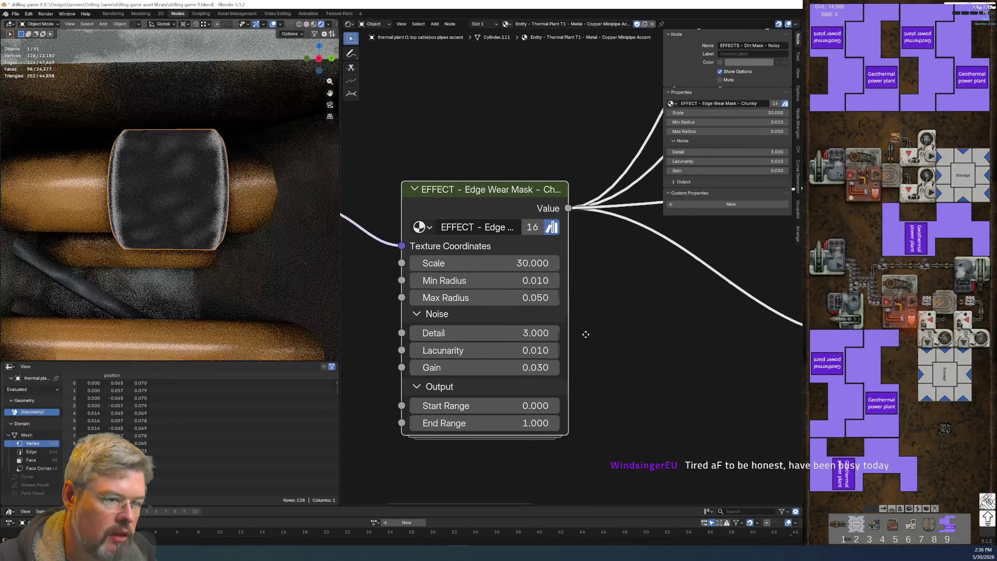
pyautogui.moveTo(241, 206); pyautogui.dragTo(196, 186, button='middle')
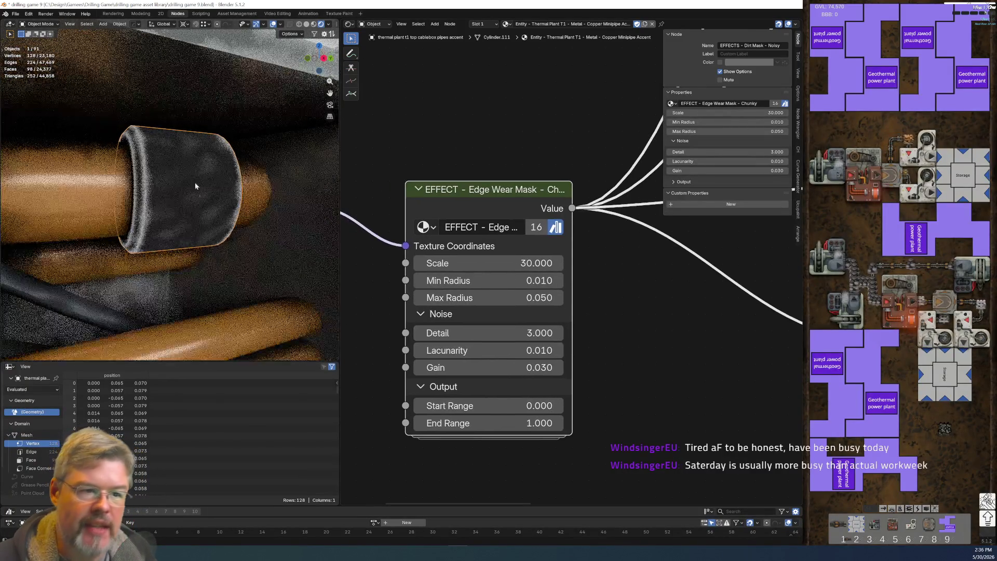
pyautogui.scroll(2, 182, 157)
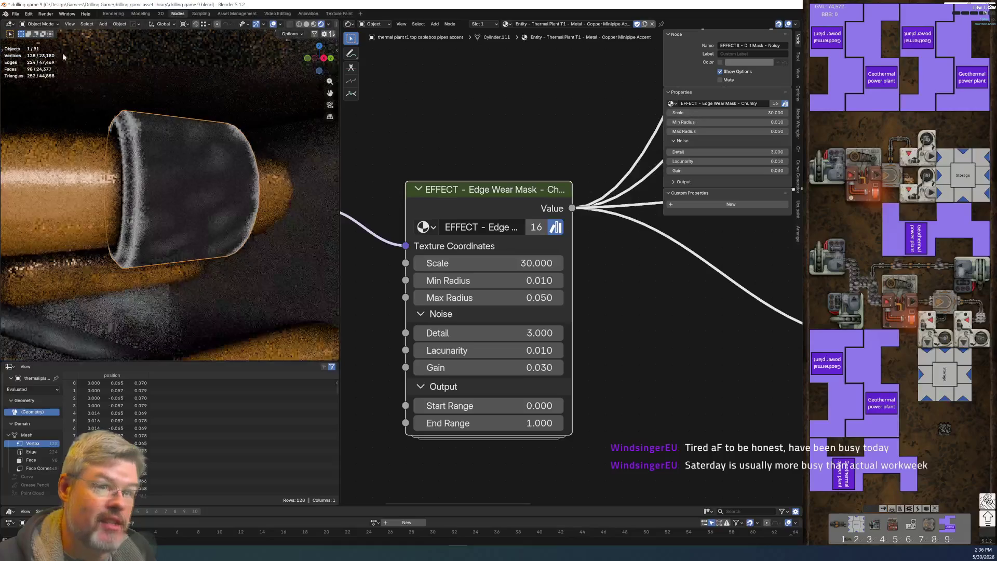
pyautogui.click(17, 14)
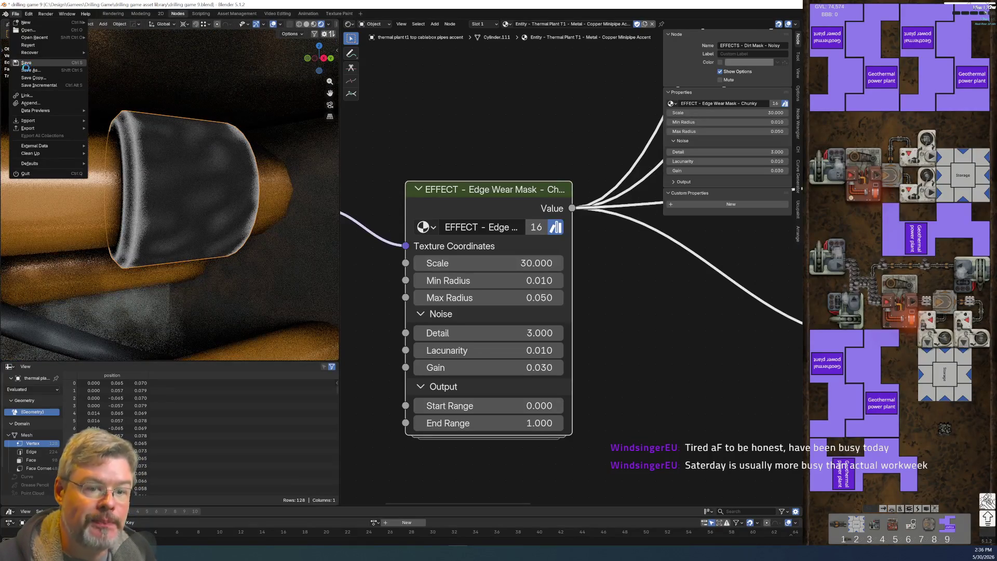
# Step: Save drilling game 9.blend with the tuned edge wear settings
pyautogui.click(26, 63)
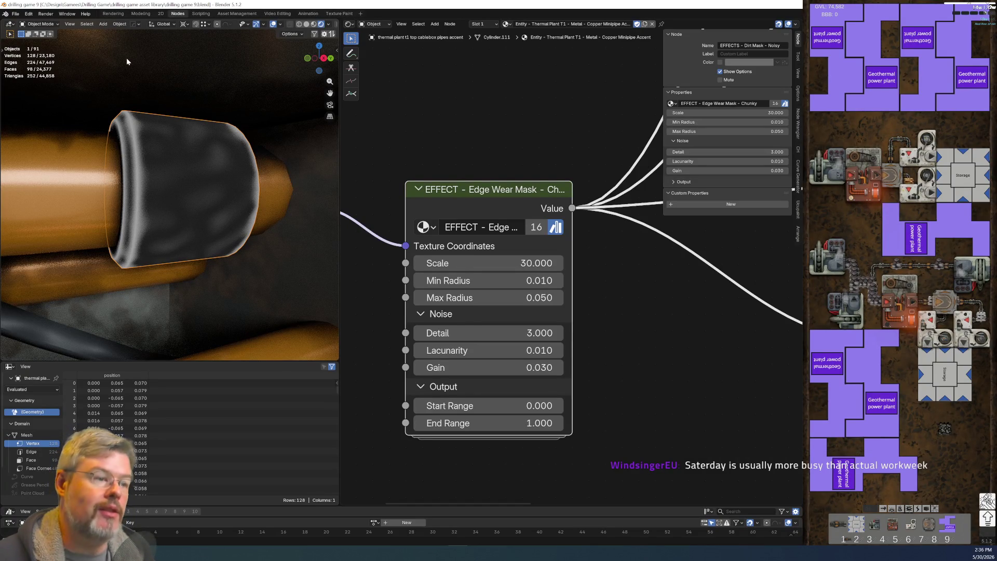
# Step: Connect the Principled BSDF to the Material Output's Surface input
pyautogui.scroll(-2, 576, 371)
pyautogui.scroll(-2, 575, 371)
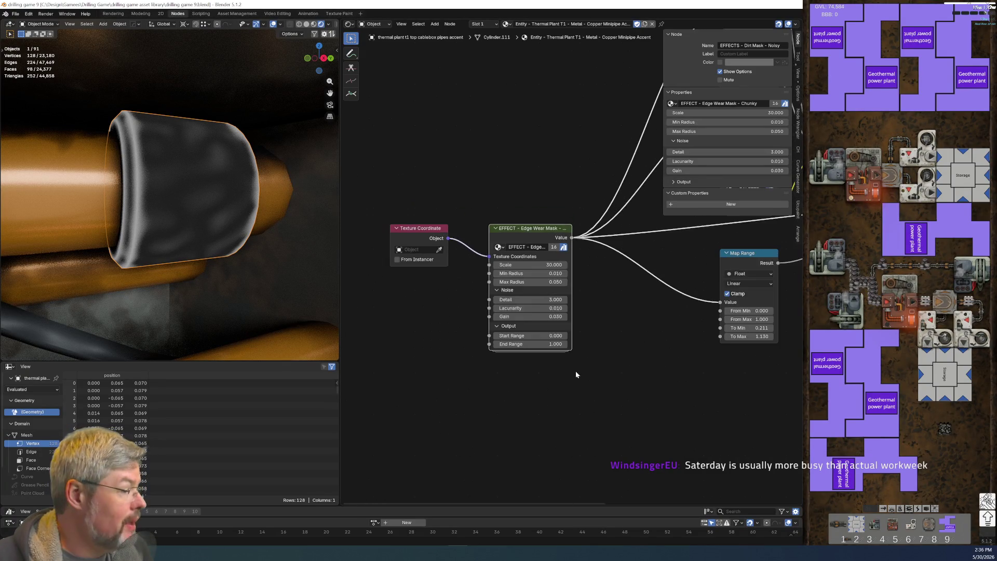
pyautogui.scroll(-1, 576, 371)
pyautogui.moveTo(620, 387); pyautogui.dragTo(426, 434, button='middle')
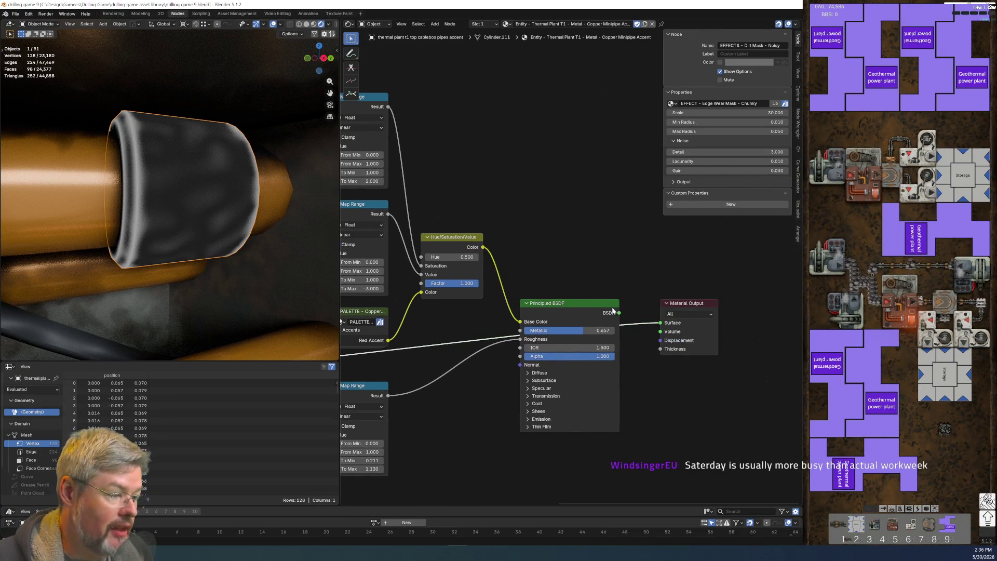
pyautogui.moveTo(619, 313); pyautogui.dragTo(658, 323)
# Step: Set the roughness Map Range To Min to 0.5 and To Max to 0.6
pyautogui.moveTo(427, 395)
pyautogui.mouseDown(button='middle')
pyautogui.moveTo(564, 347)
pyautogui.moveTo(606, 304)
pyautogui.mouseUp(button='middle')
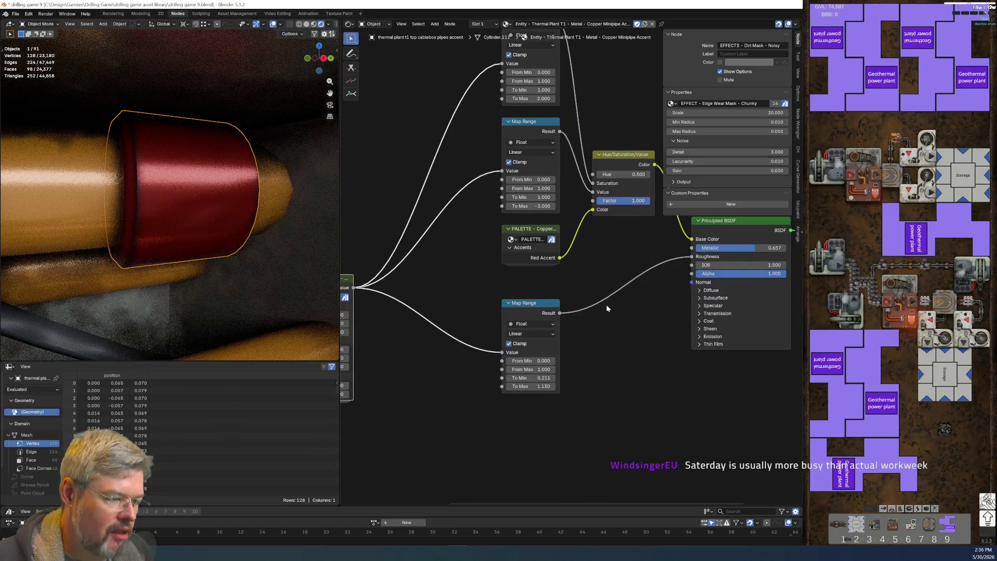
pyautogui.moveTo(403, 306); pyautogui.dragTo(496, 307, button='middle')
pyautogui.scroll(4, 551, 291)
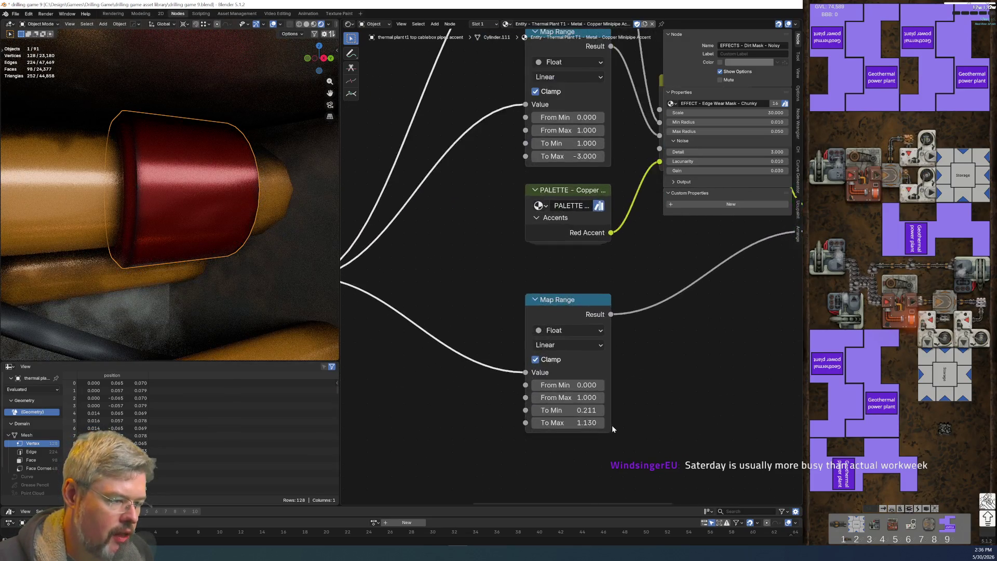
pyautogui.moveTo(612, 425); pyautogui.dragTo(501, 297, button='middle')
pyautogui.click(468, 302)
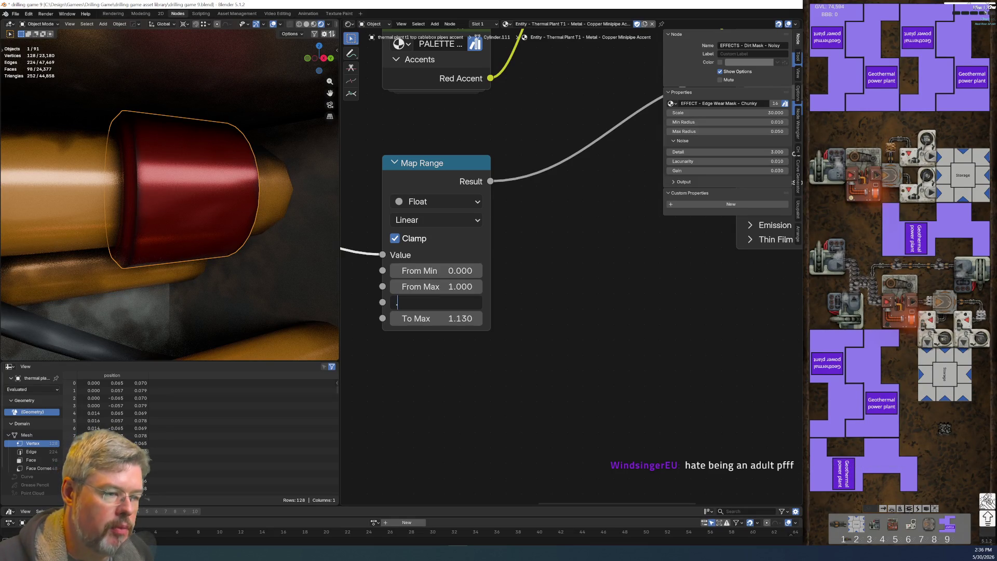
pyautogui.write('.5')
pyautogui.press('Tab')
pyautogui.write('.6')
pyautogui.press('Return')
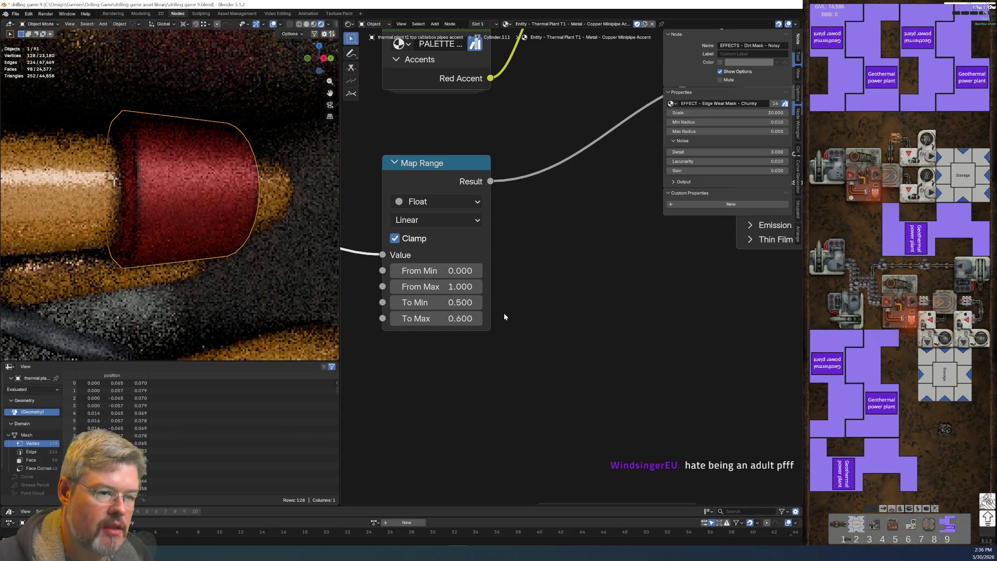
# Step: Raise the brightness Map Range To Max to 10, passing through 0 and 5
pyautogui.keyDown('shift'); pyautogui.scroll(5, 546, 373); pyautogui.keyUp('shift')
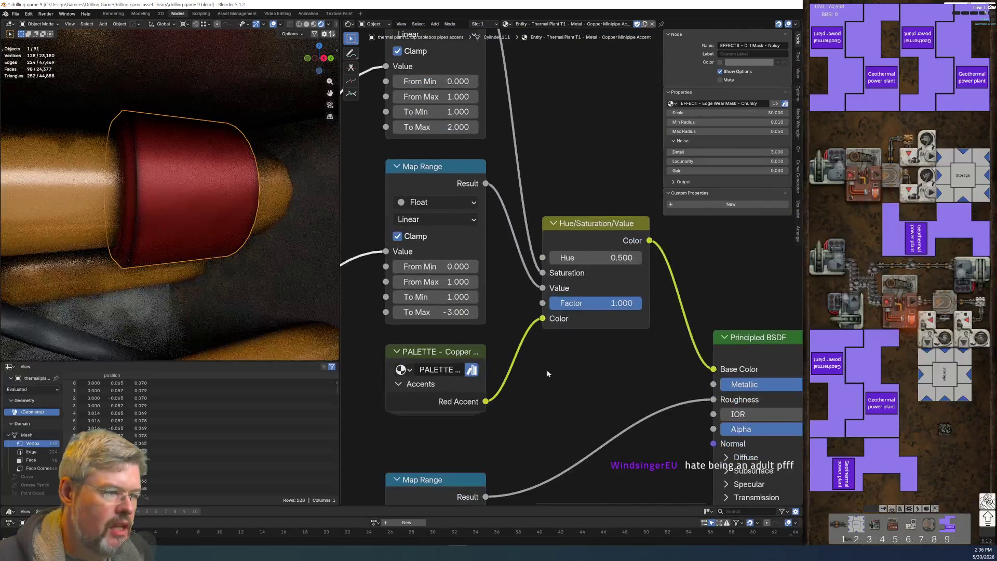
pyautogui.click(436, 311)
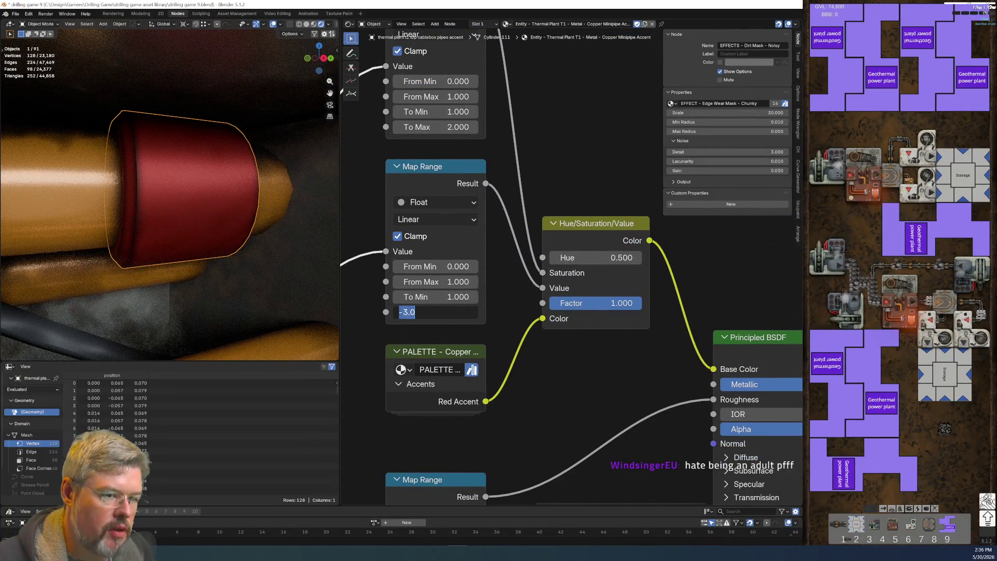
pyautogui.write('0.800')
pyautogui.press('Return')
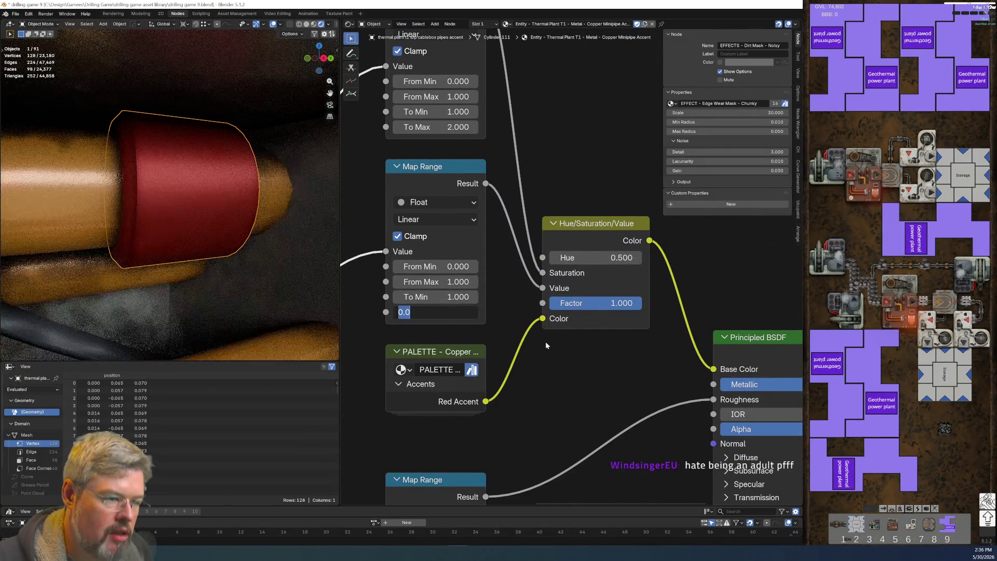
pyautogui.moveTo(471, 295); pyautogui.dragTo(569, 356, button='middle')
pyautogui.scroll(1, 569, 356)
pyautogui.click(509, 376)
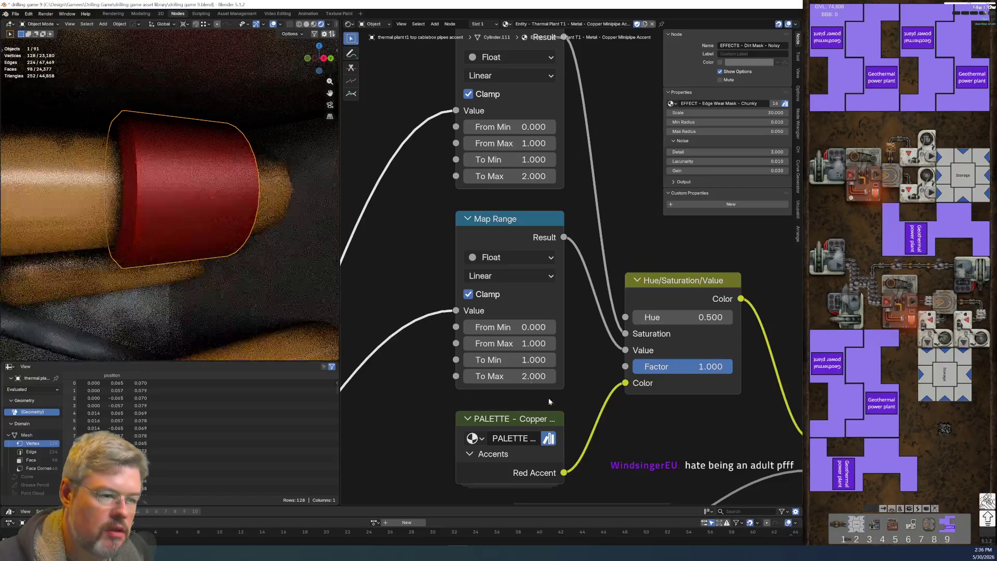
pyautogui.press('BackSpace')
pyautogui.write('5')
pyautogui.press('Return')
pyautogui.keyDown('shift'); pyautogui.scroll(5, 618, 409); pyautogui.keyUp('shift')
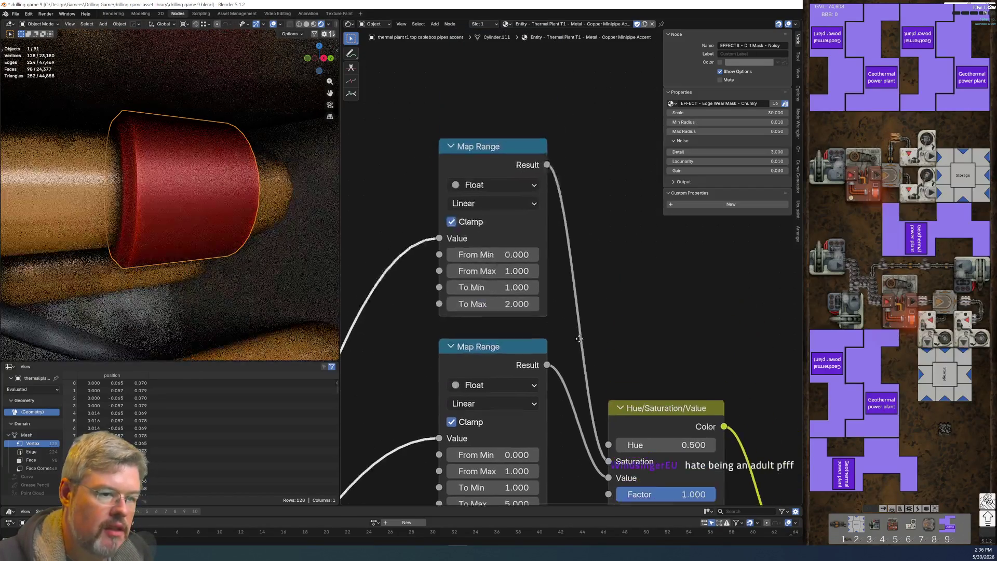
pyautogui.scroll(-2, 513, 164)
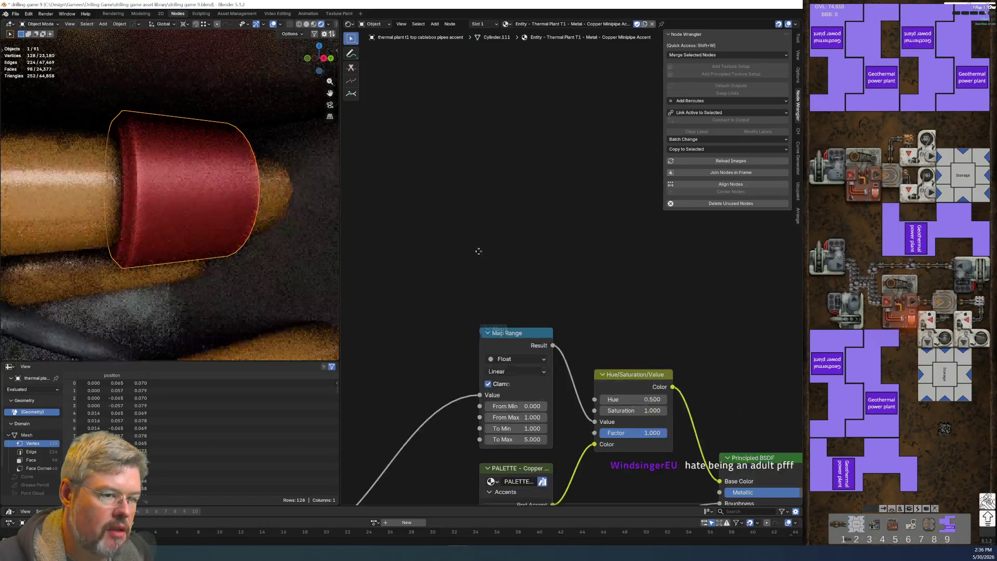
pyautogui.keyDown('shift'); pyautogui.scroll(-5, 478, 260); pyautogui.keyUp('shift')
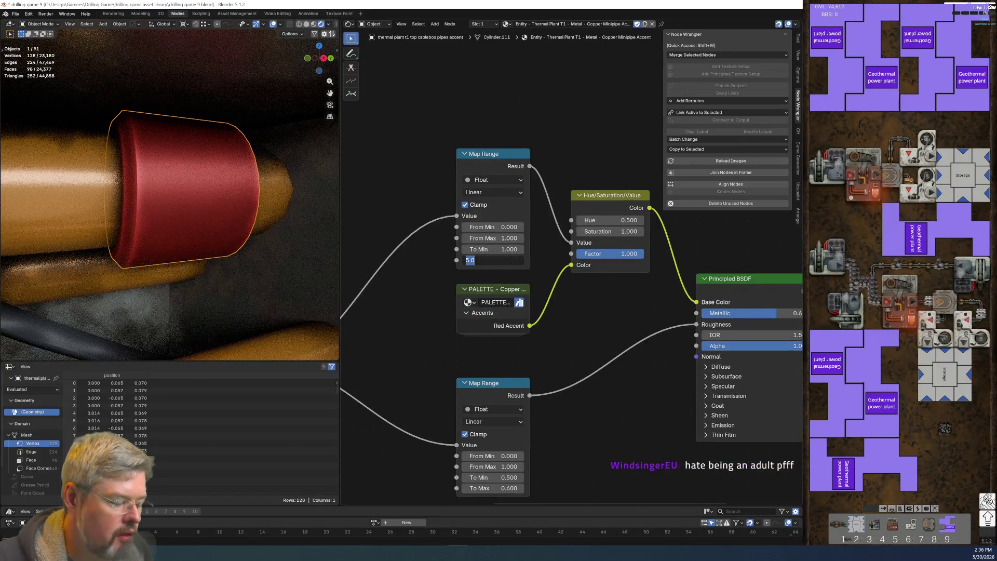
pyautogui.write('10')
pyautogui.press('Return')
# Step: Orbit to a side-on view of the pipes and bring the Edge Wear Mask node into view
pyautogui.moveTo(218, 249); pyautogui.dragTo(176, 282, button='middle')
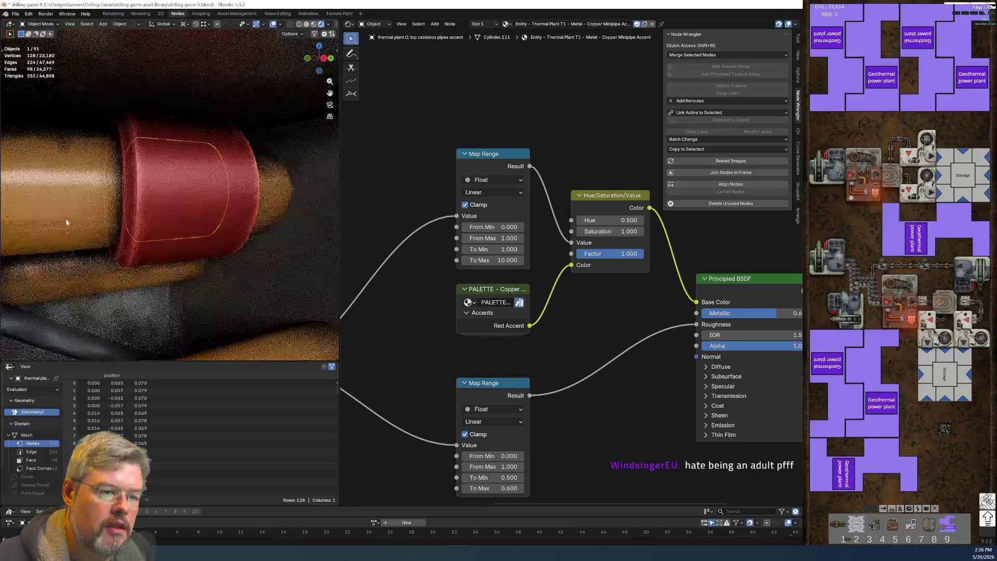
pyautogui.moveTo(182, 179); pyautogui.dragTo(218, 187, button='middle')
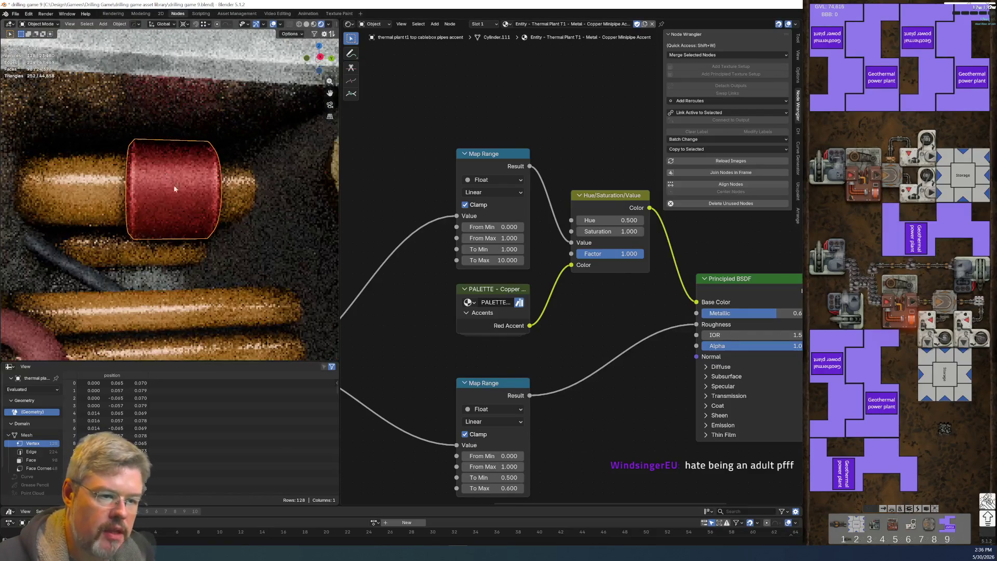
pyautogui.moveTo(364, 404); pyautogui.dragTo(528, 341, button='middle')
pyautogui.scroll(3, 528, 340)
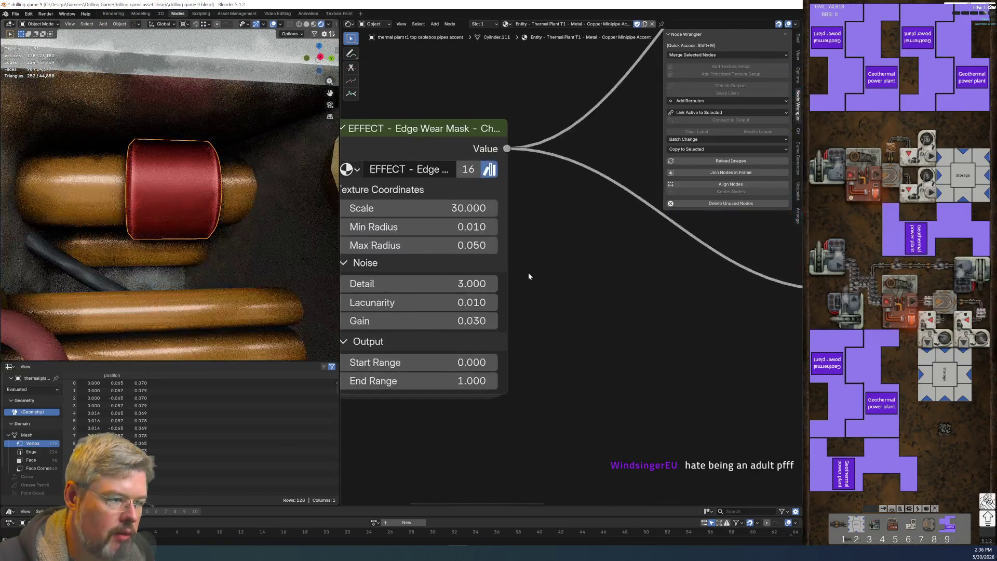
# Step: Widen the Edge Wear Mask's Max Radius, then lower it to 0.200
pyautogui.moveTo(485, 277); pyautogui.dragTo(520, 277)
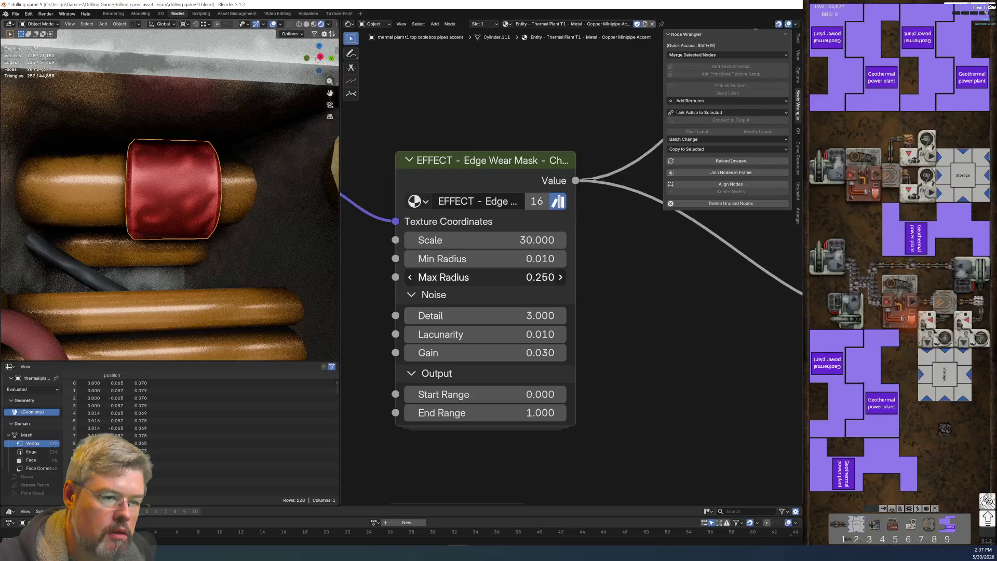
pyautogui.moveTo(520, 277); pyautogui.dragTo(509, 277)
pyautogui.scroll(-3, 175, 202)
pyautogui.scroll(3, 171, 204)
pyautogui.scroll(2, 170, 207)
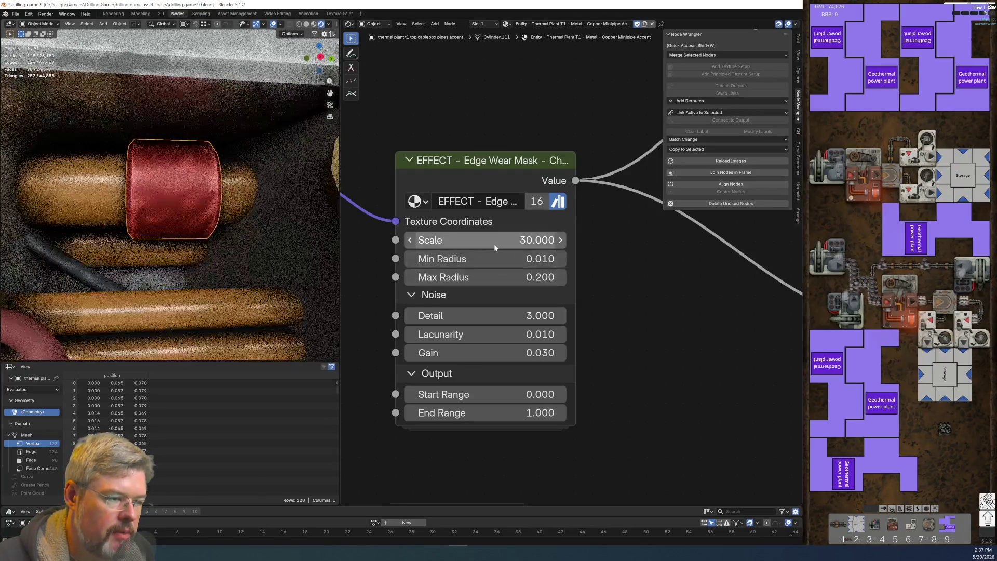
# Step: Set the mask's Detail 3, Lacunarity 4 and Gain 100, then save the file
pyautogui.click(488, 313)
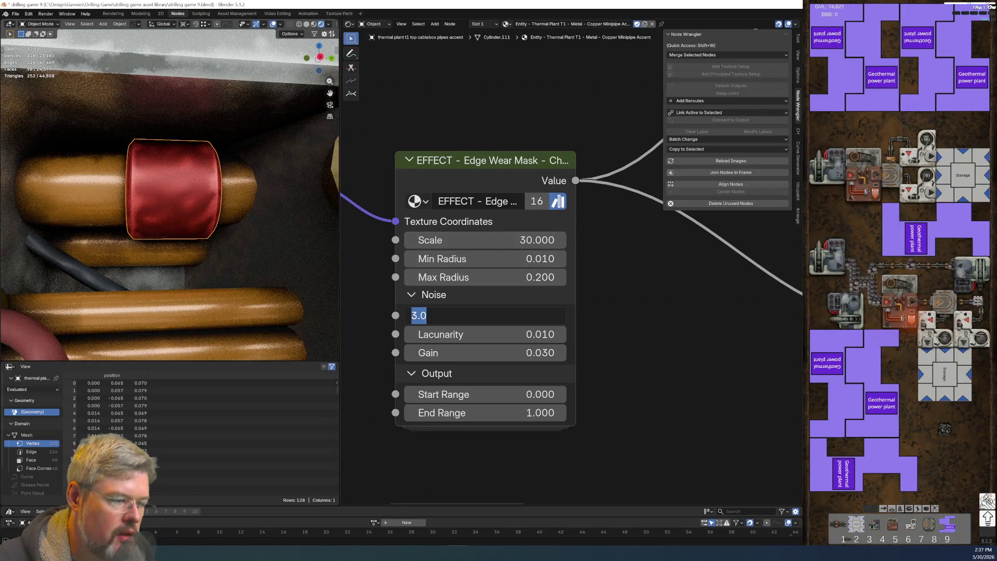
pyautogui.press('Return')
pyautogui.click(509, 326)
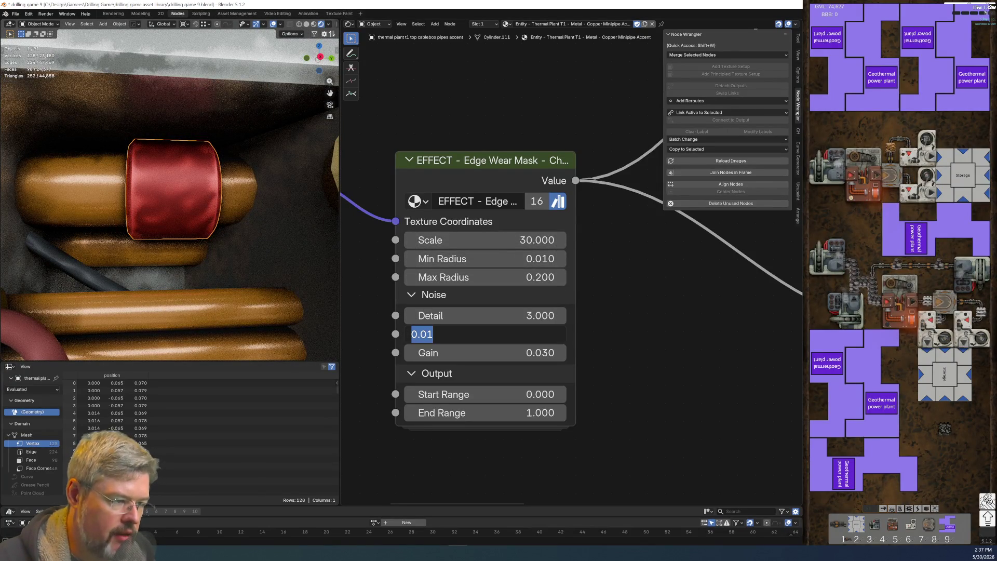
pyautogui.write('4')
pyautogui.press('Return')
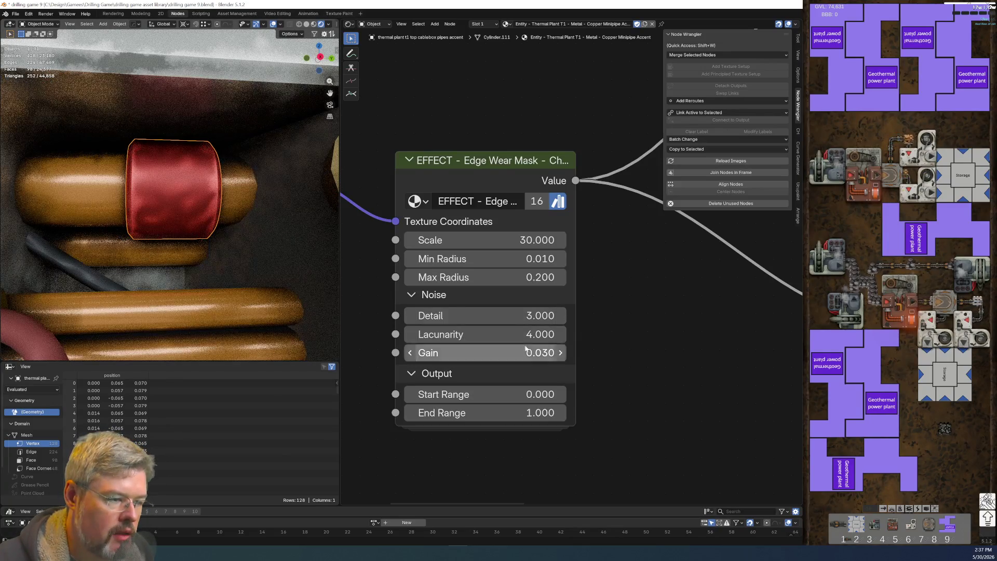
pyautogui.write('100')
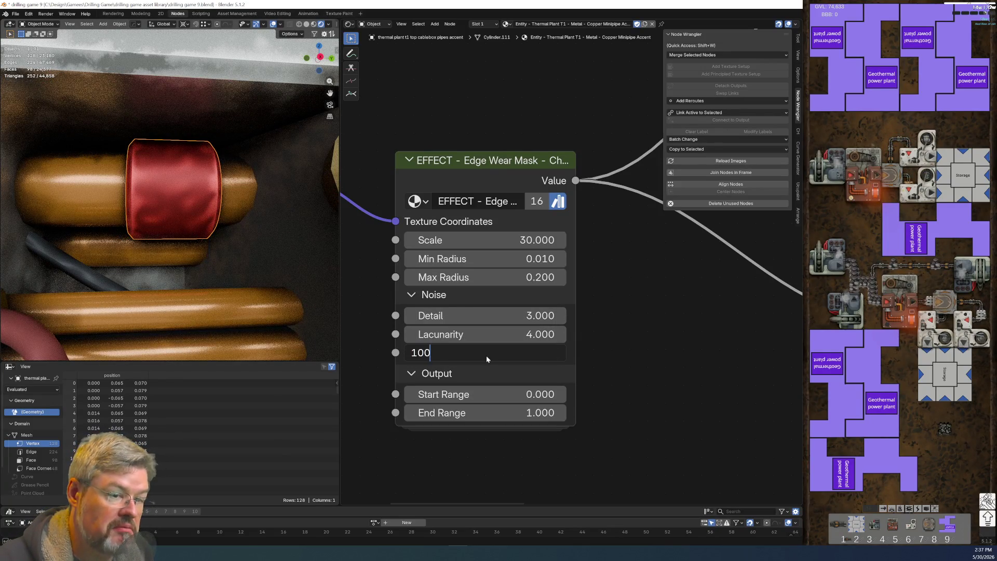
pyautogui.press('Return')
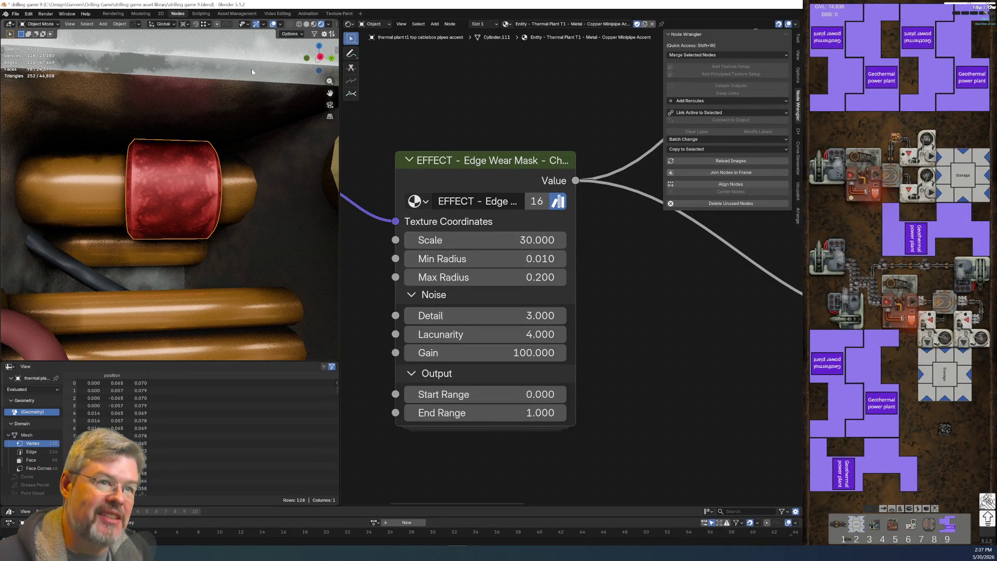
pyautogui.click(16, 13)
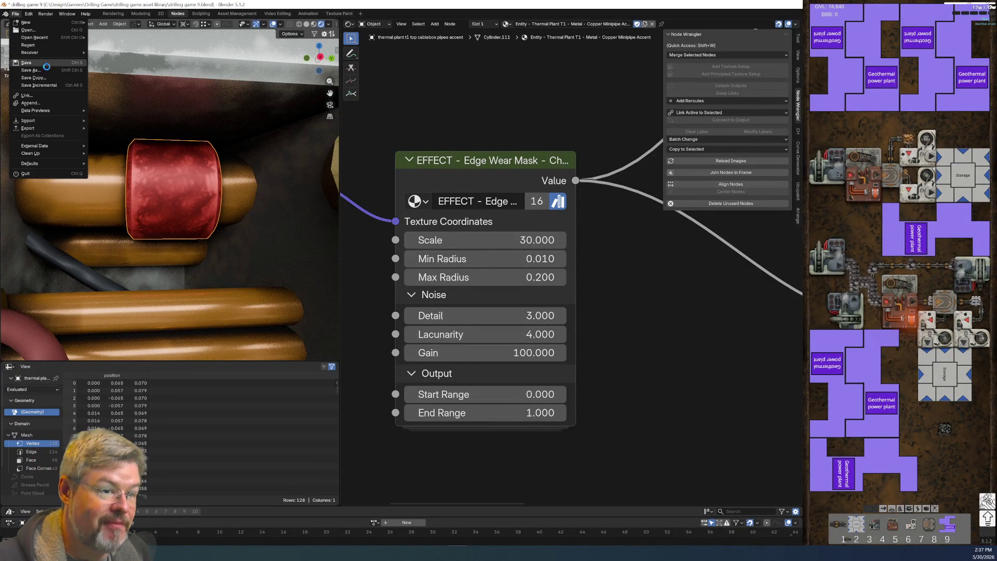
pyautogui.click(24, 65)
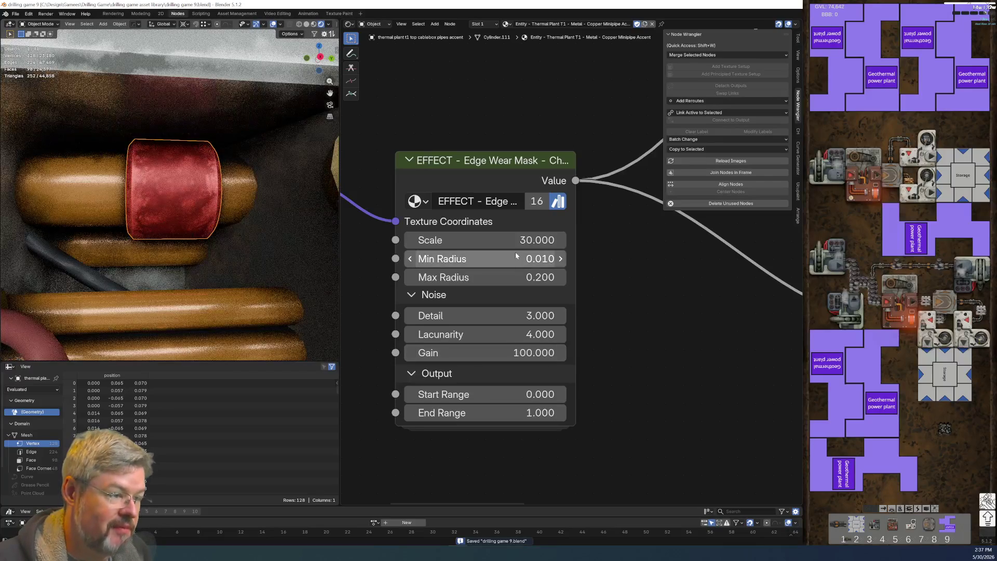
# Step: Test Max Radius values from 0.03 to 0.12 and settle on 0.100
pyautogui.click(486, 277)
pyautogui.doubleClick(423, 277)
pyautogui.write('0')
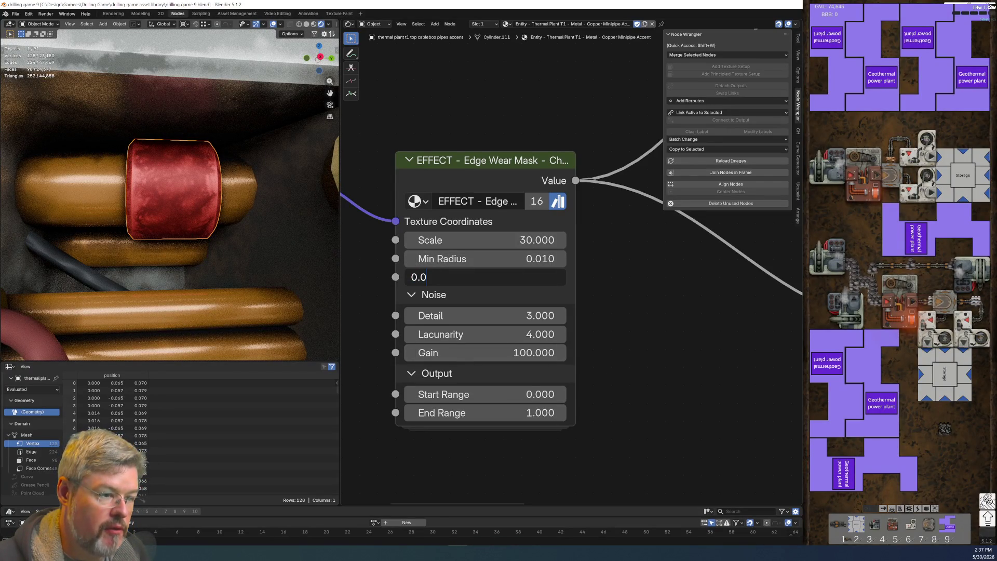
pyautogui.write('3')
pyautogui.press('Return')
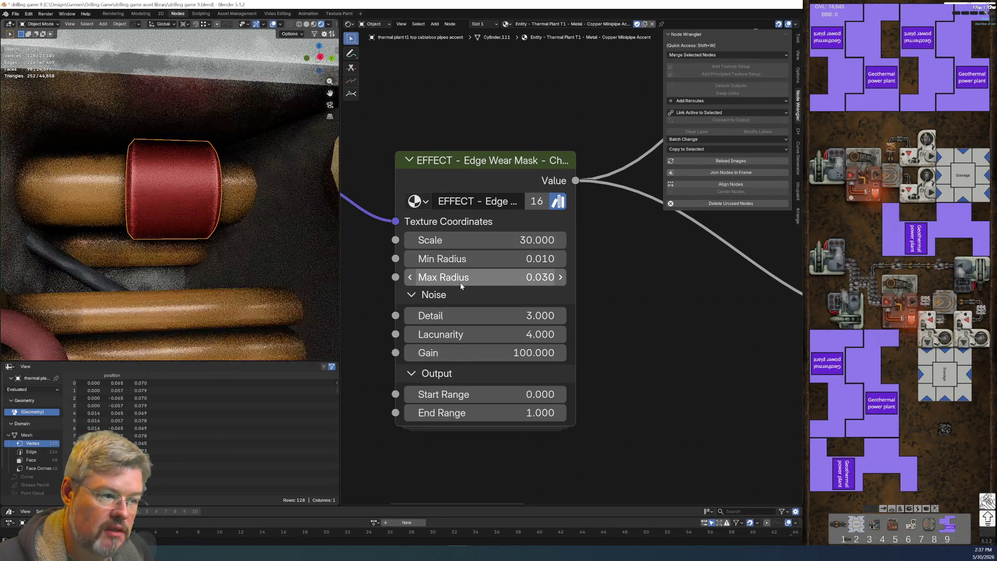
pyautogui.click(561, 277)
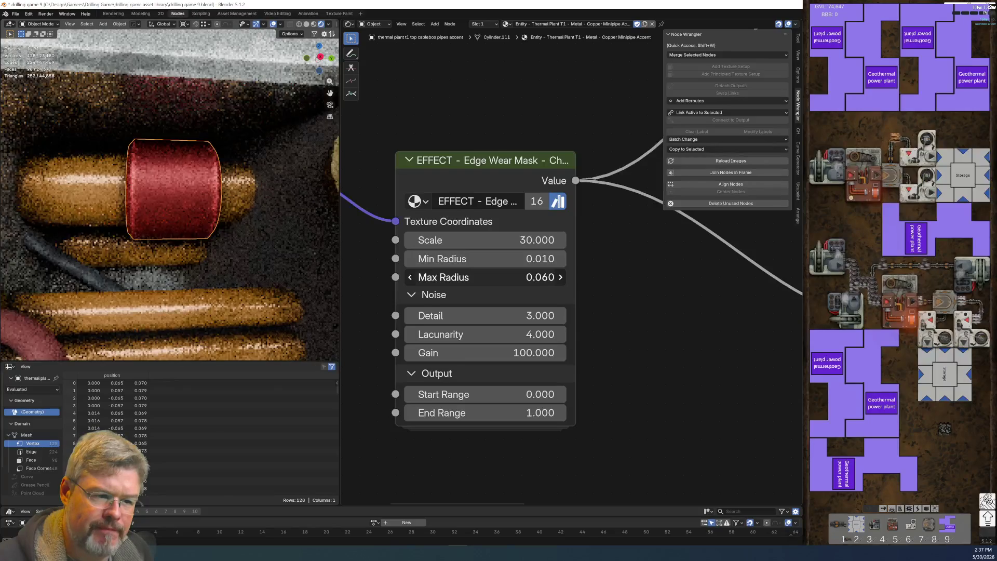
pyautogui.click(560, 277)
pyautogui.click(561, 277)
pyautogui.moveTo(561, 277); pyautogui.dragTo(467, 282)
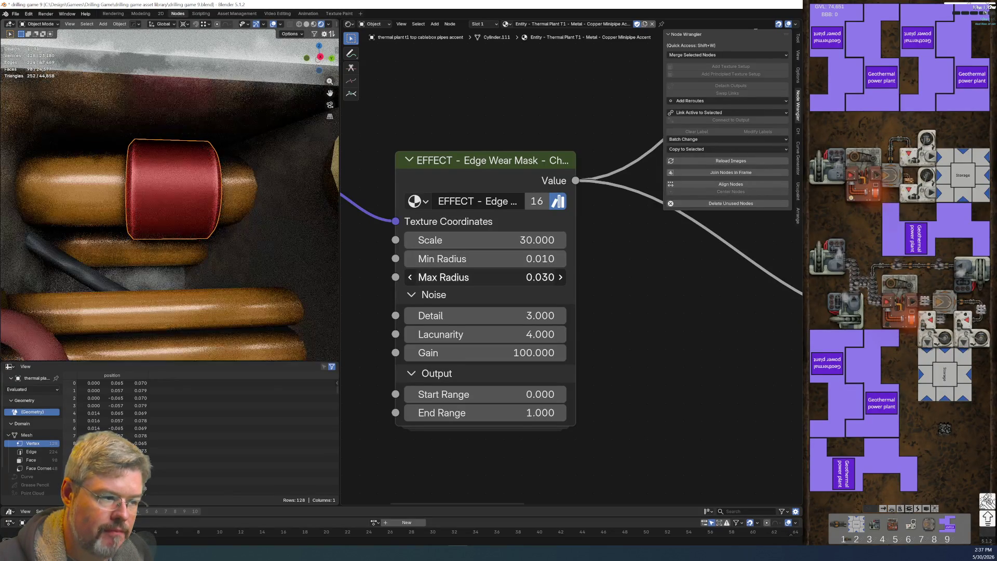
pyautogui.moveTo(467, 277); pyautogui.dragTo(488, 277)
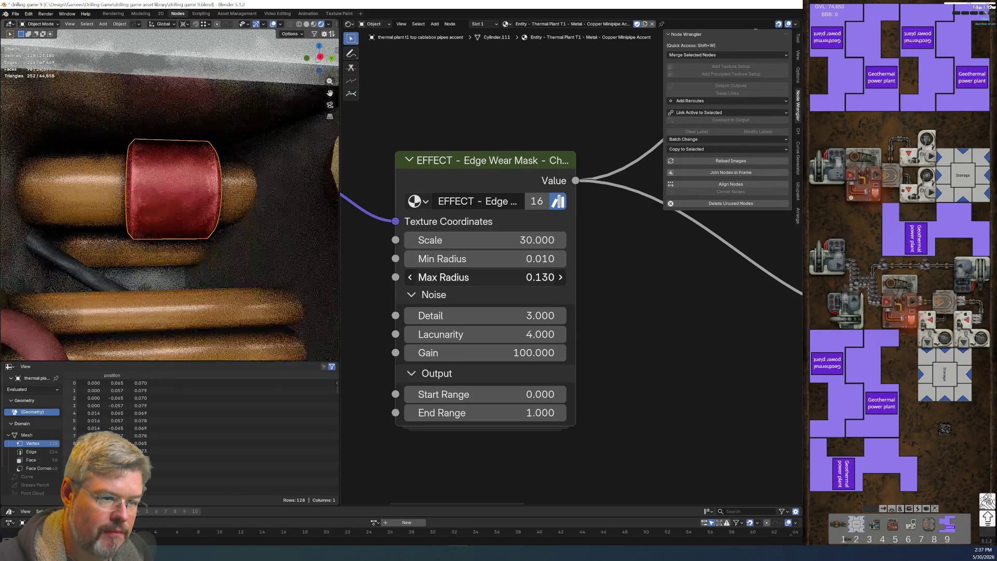
pyautogui.click(488, 277)
pyautogui.write('0.10')
pyautogui.press('Return')
# Step: Zoom out and select the cable connector to show its Exhaust Main Metal material
pyautogui.scroll(-2, 227, 86)
pyautogui.scroll(-3, 226, 86)
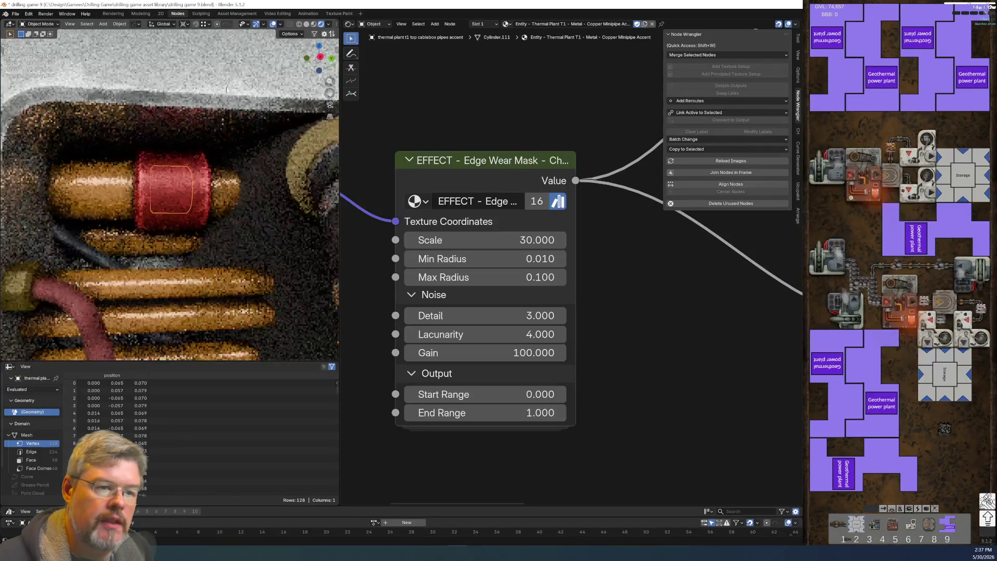
pyautogui.scroll(-3, 245, 322)
pyautogui.scroll(-3, 221, 267)
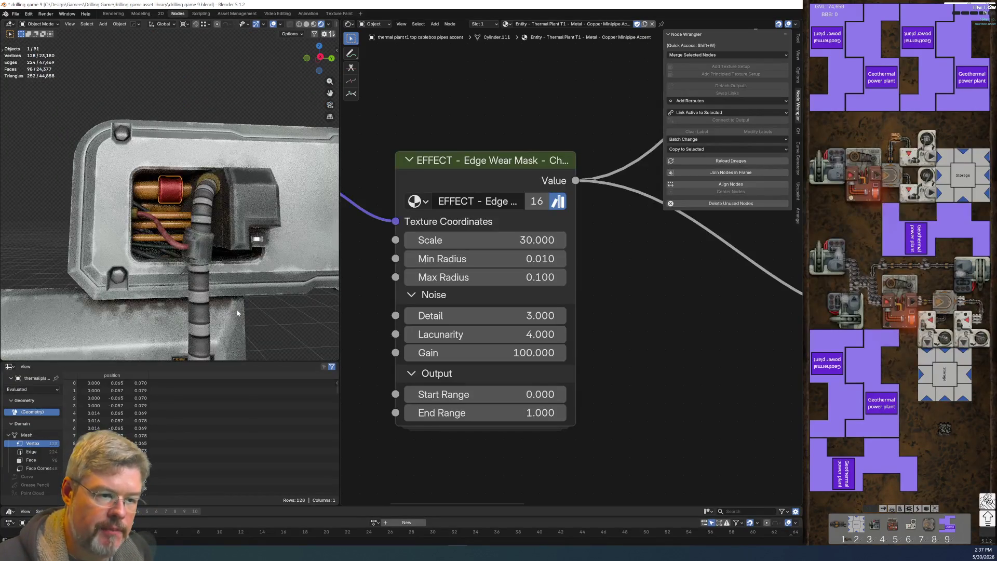
pyautogui.click(189, 253)
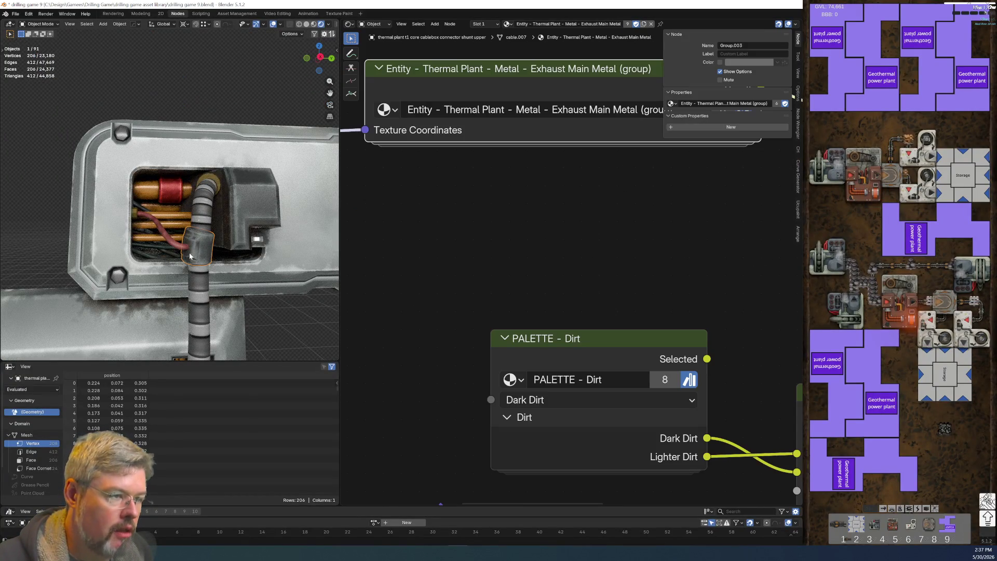
# Step: Orbit and zoom in on the ribbed hose and fan area of the machine
pyautogui.scroll(-4, 529, 246)
pyautogui.scroll(-3, 544, 279)
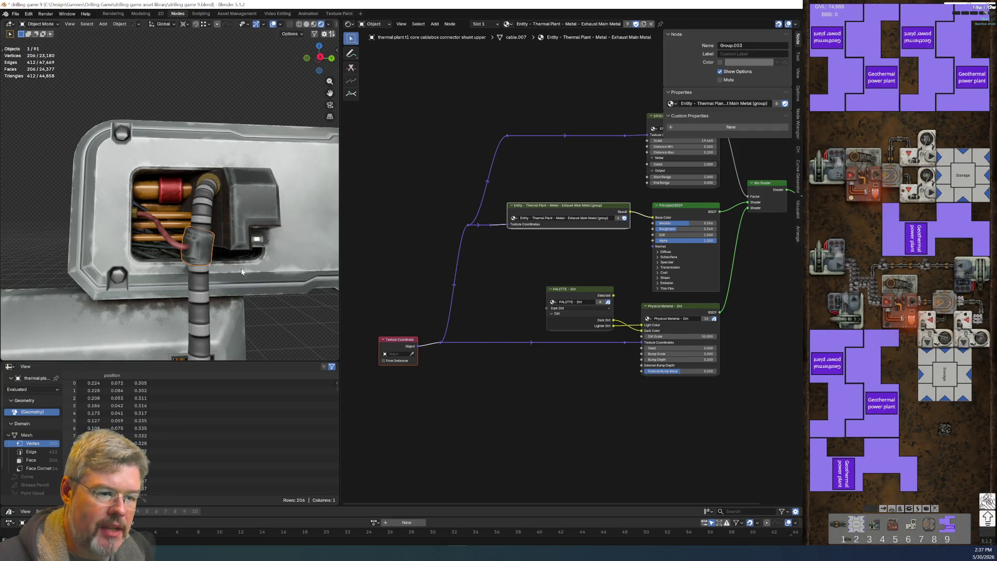
pyautogui.moveTo(242, 272); pyautogui.dragTo(202, 254, button='middle')
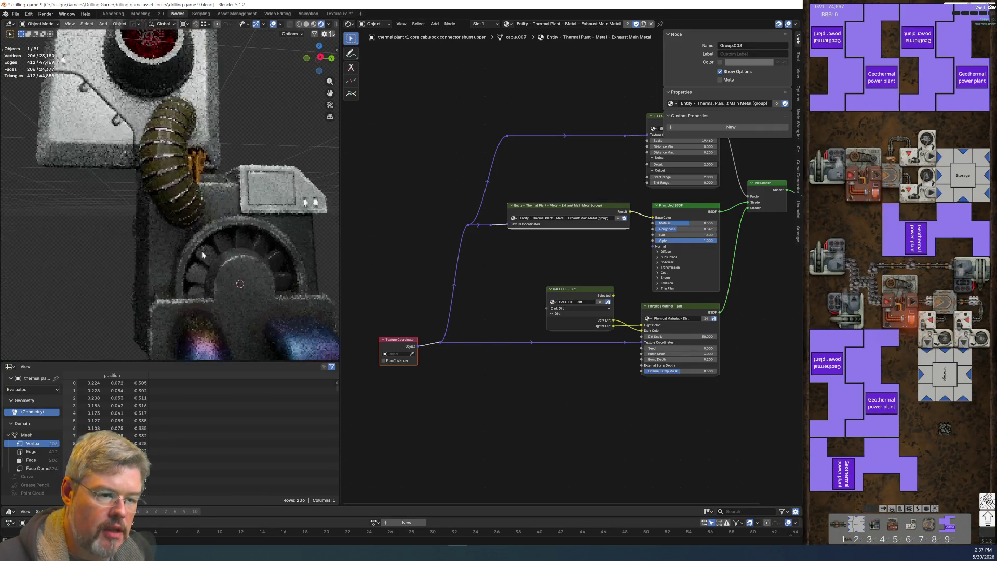
pyautogui.scroll(4, 215, 203)
pyautogui.moveTo(217, 207)
pyautogui.mouseDown(button='middle')
pyautogui.moveTo(301, 245)
pyautogui.moveTo(123, 213)
pyautogui.mouseUp(button='middle')
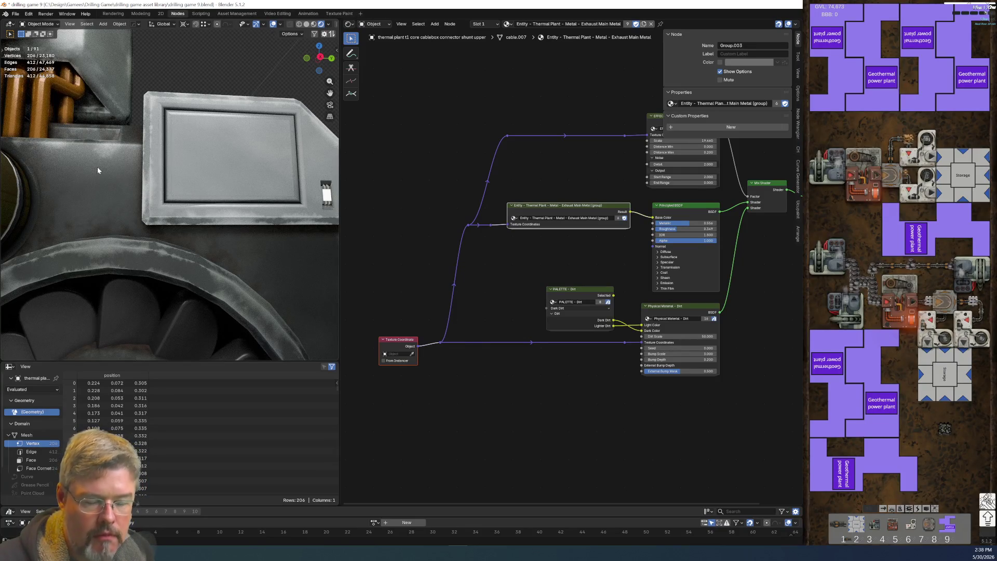
# Step: Save drilling game 9.blend and orbit back toward the cable box
pyautogui.click(16, 14)
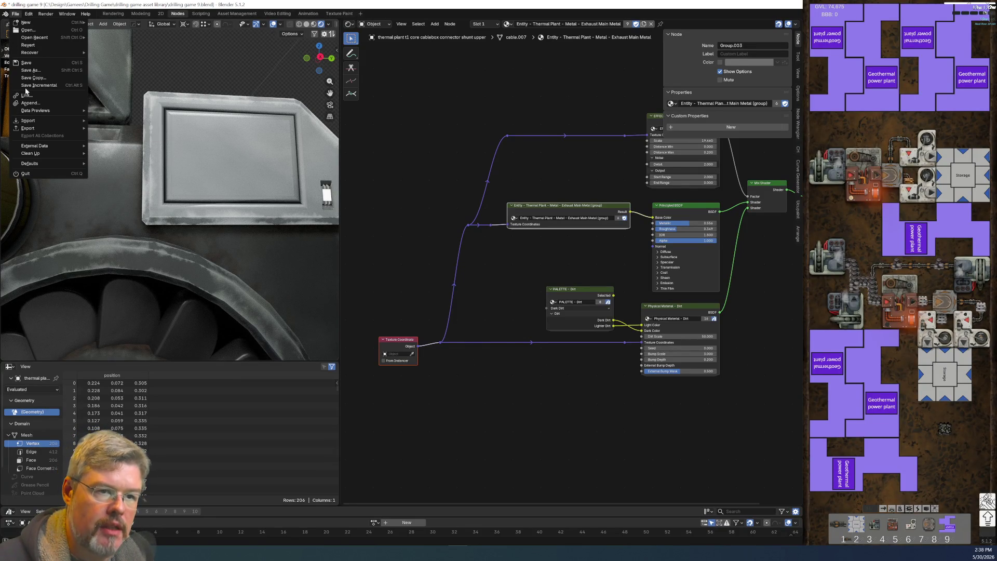
pyautogui.click(26, 63)
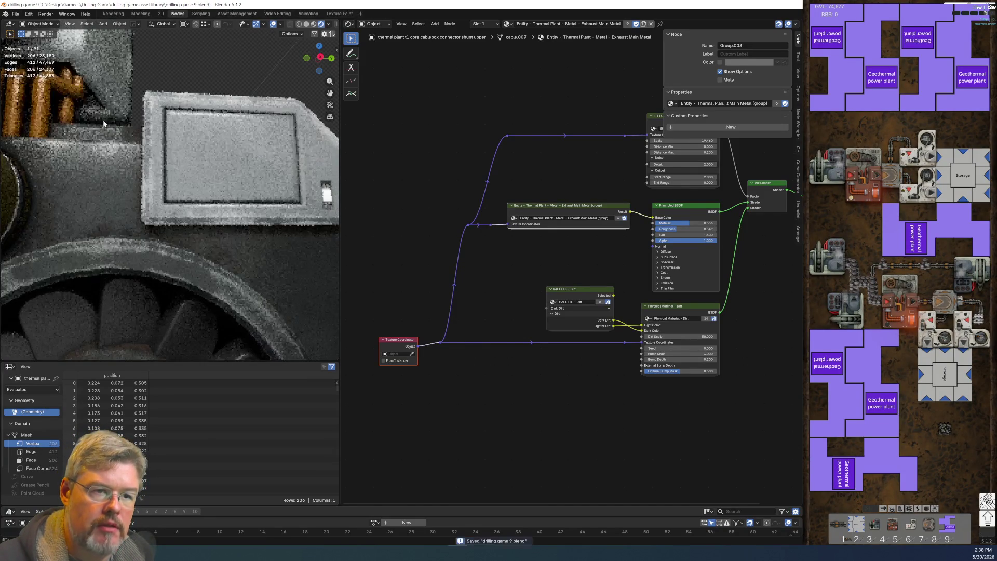
pyautogui.moveTo(130, 207); pyautogui.dragTo(191, 324, button='middle')
pyautogui.scroll(2, 197, 177)
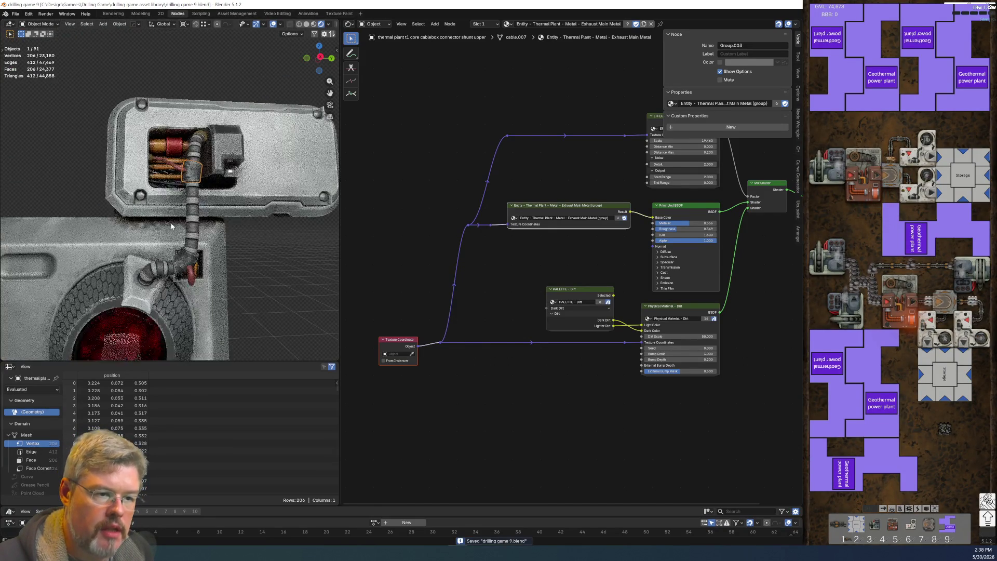
pyautogui.scroll(2, 203, 178)
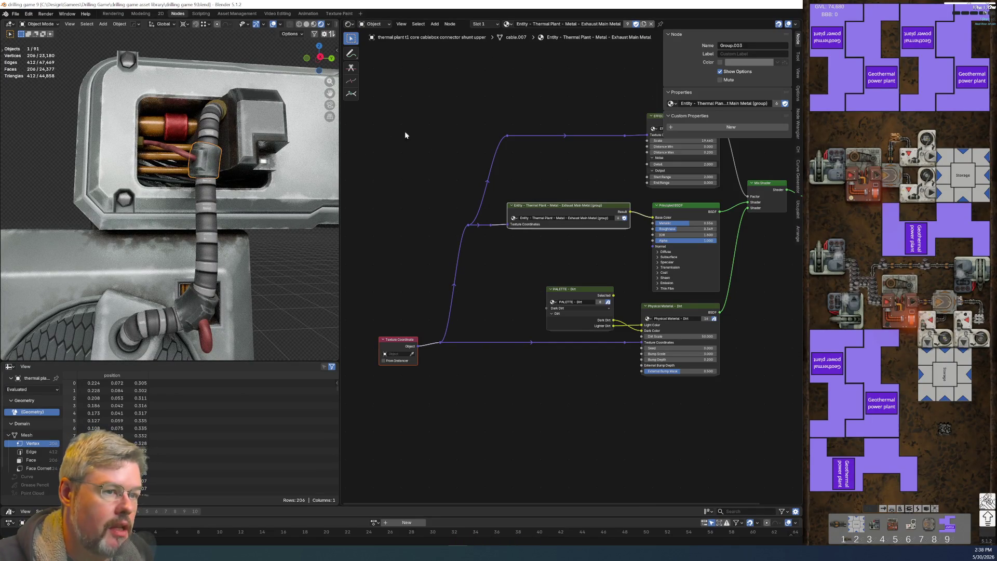
# Step: Duplicate the connector's material and rename the copy to 'Shunt Metal'
pyautogui.click(644, 24)
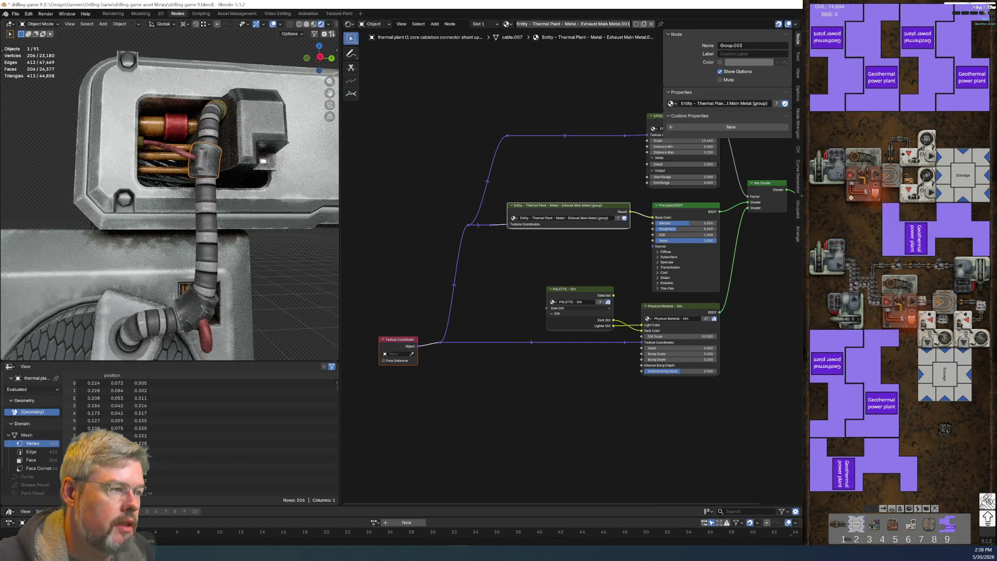
pyautogui.doubleClick(572, 24)
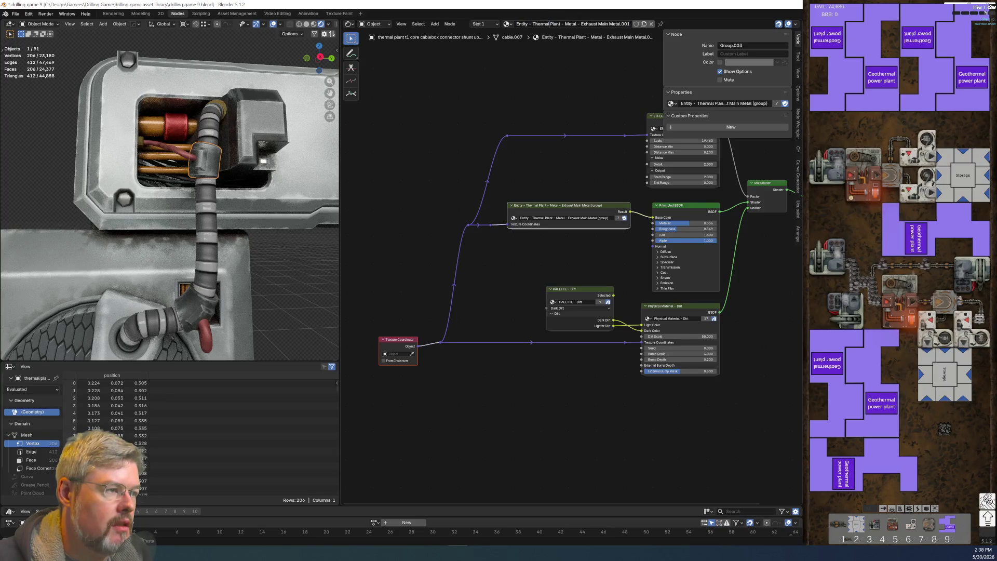
pyautogui.press('Delete')
pyautogui.press('Delete')
pyautogui.press('Delete')
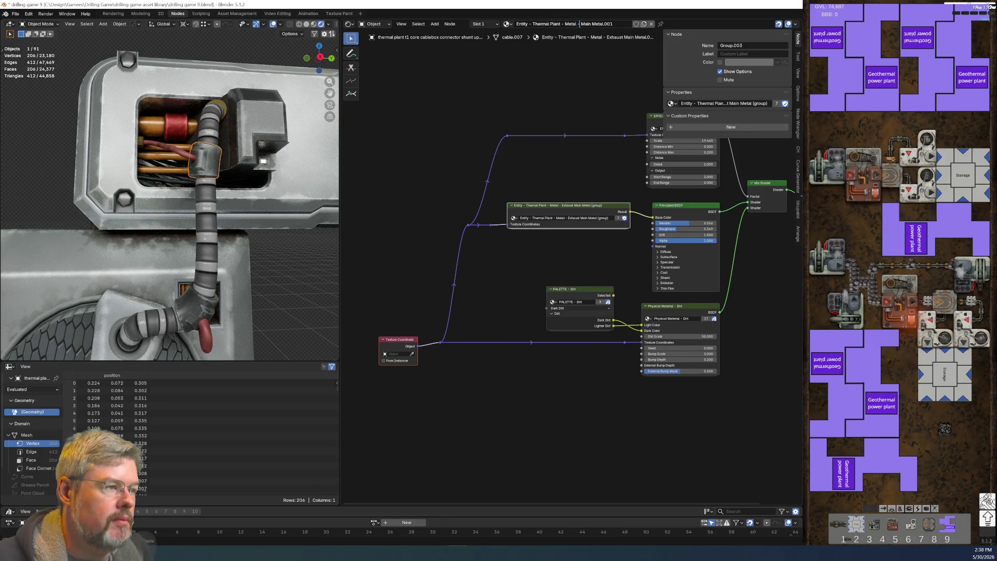
pyautogui.write('asdf')
pyautogui.press('Return')
pyautogui.press('F2')
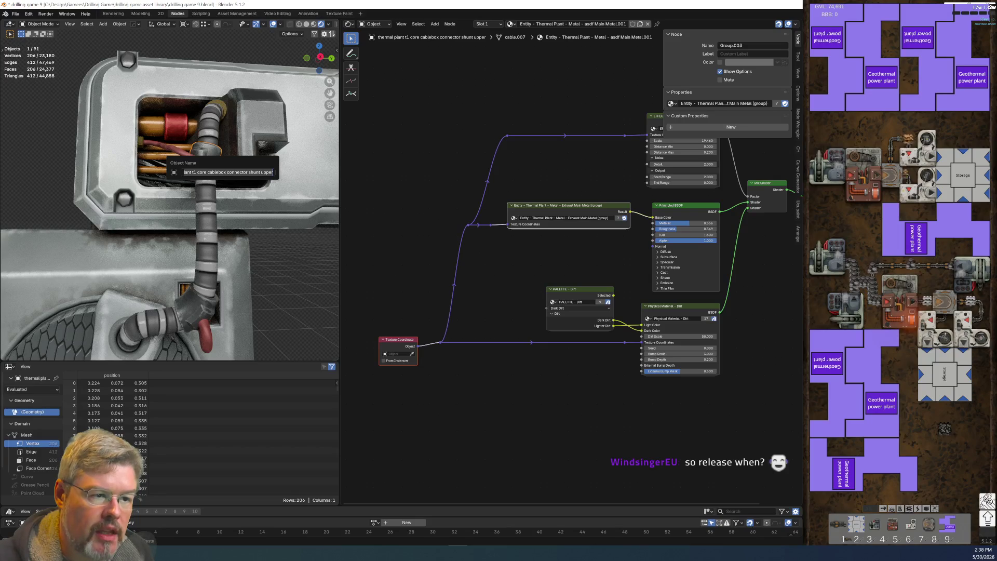
pyautogui.press('Escape')
pyautogui.click(592, 24)
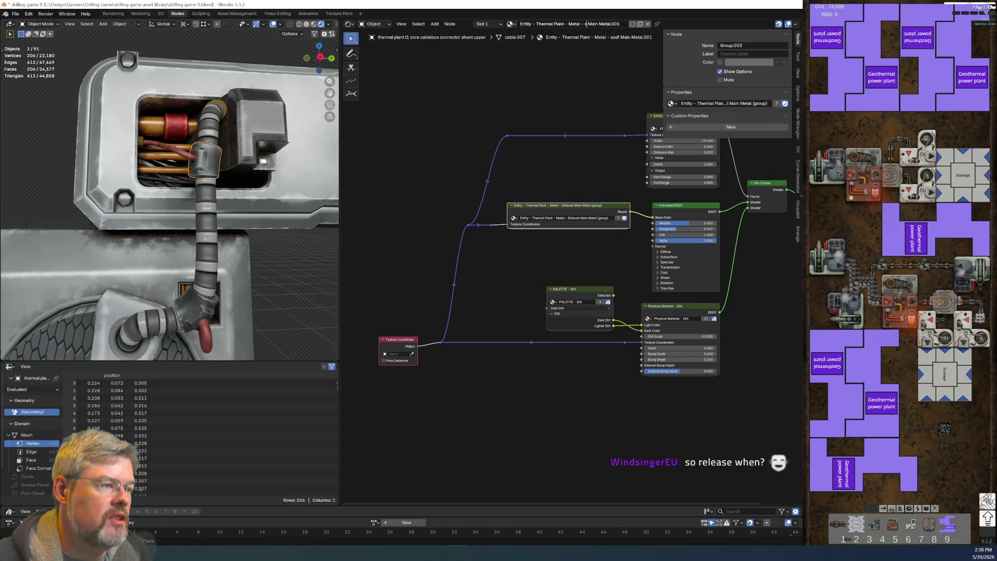
pyautogui.write('Shun')
pyautogui.hotkey('shift', 'End')
pyautogui.press('Delete')
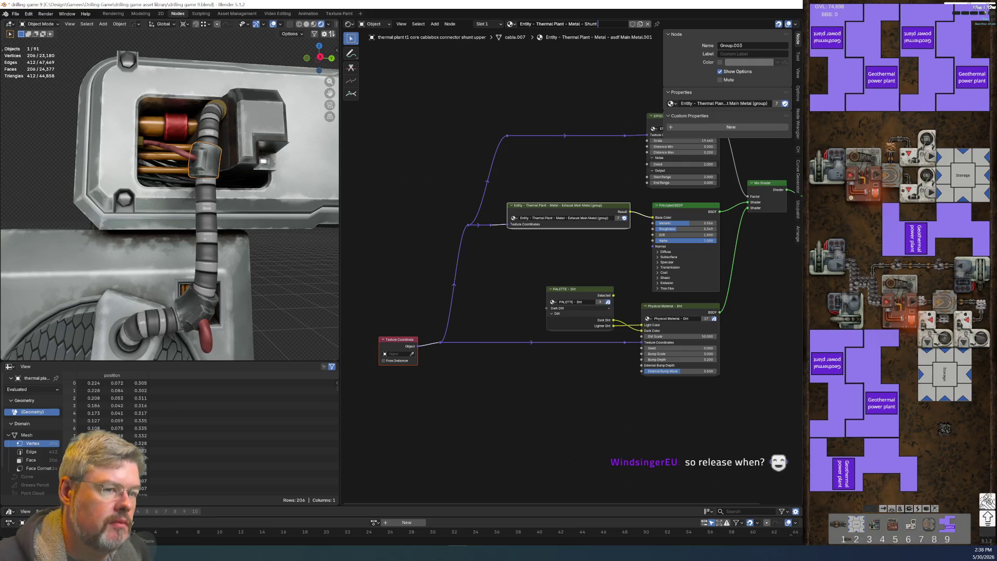
pyautogui.write('Metal')
pyautogui.press('Return')
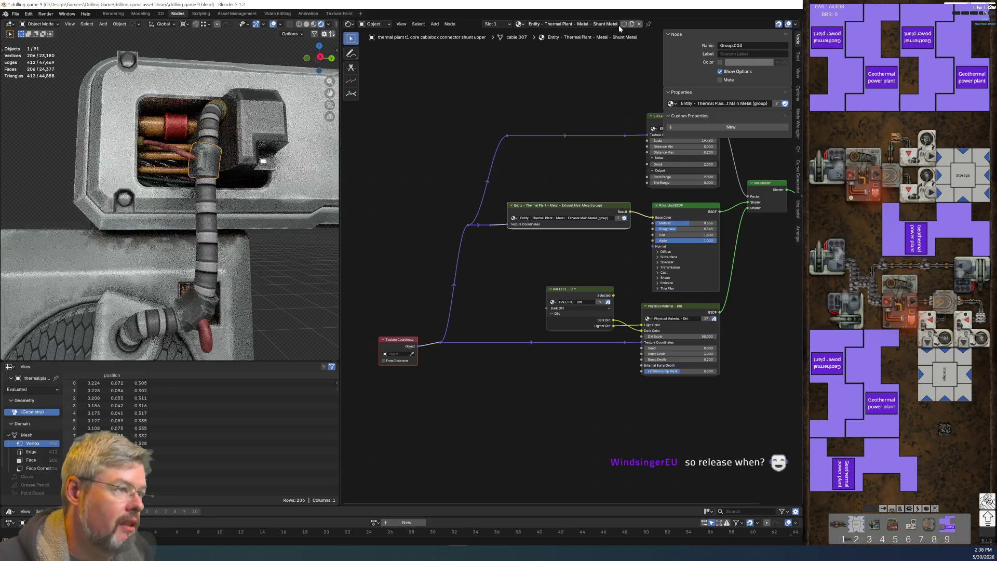
# Step: Link the Shunt Metal material from the shunt connector to the lower cable elbow
pyautogui.keyDown('shift'); pyautogui.click(192, 305); pyautogui.keyUp('shift')
pyautogui.keyDown('shift'); pyautogui.click(216, 168); pyautogui.keyUp('shift')
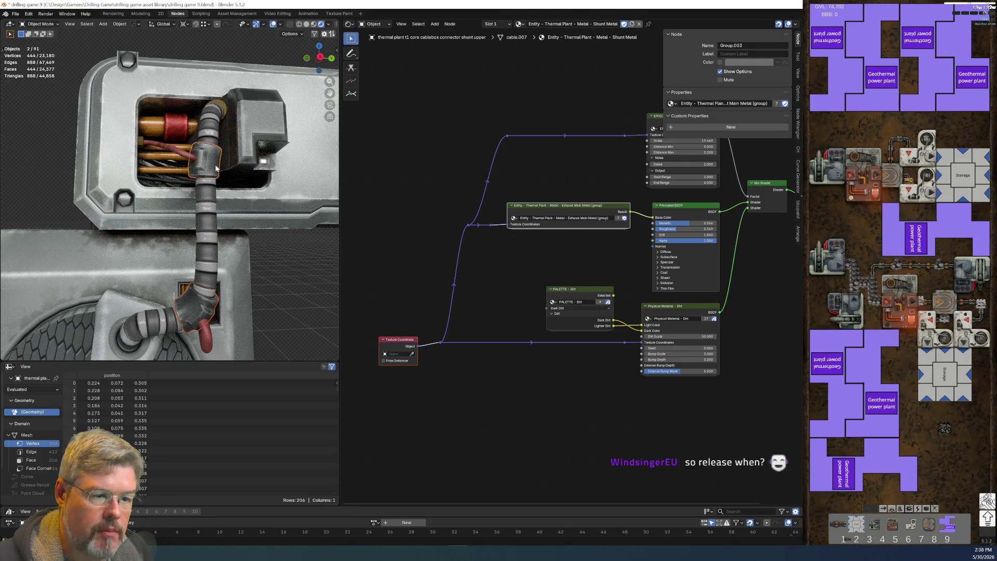
pyautogui.hotkey('ctrl', 'l')
pyautogui.click(215, 164)
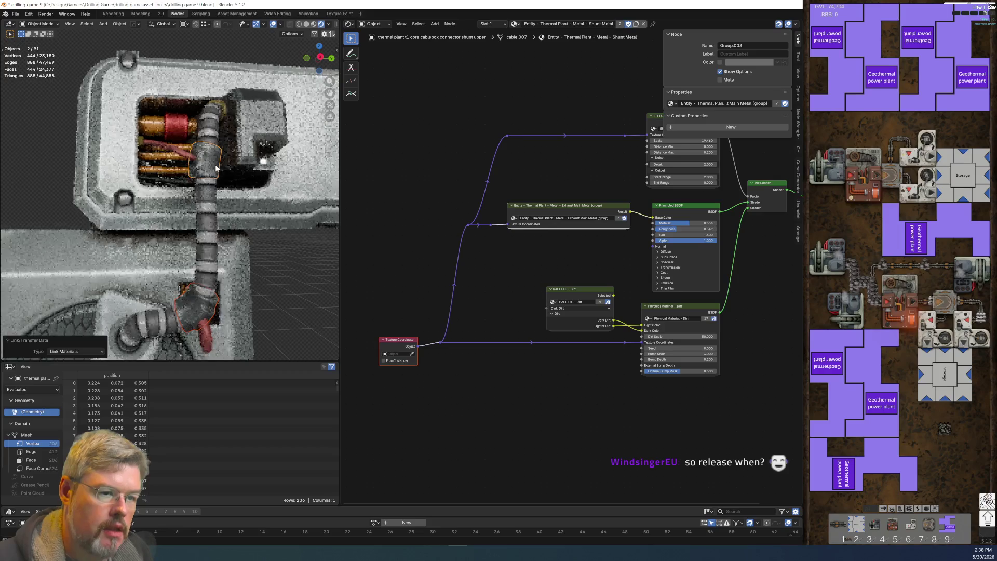
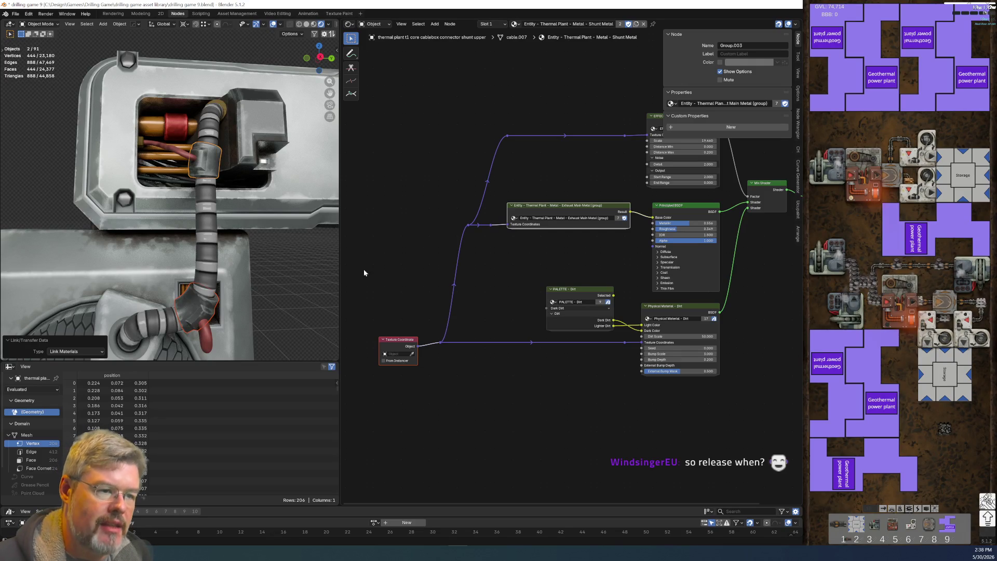
# Step: Save the drilling game 9 file and zoom in on the cable box's cable connector
pyautogui.click(15, 14)
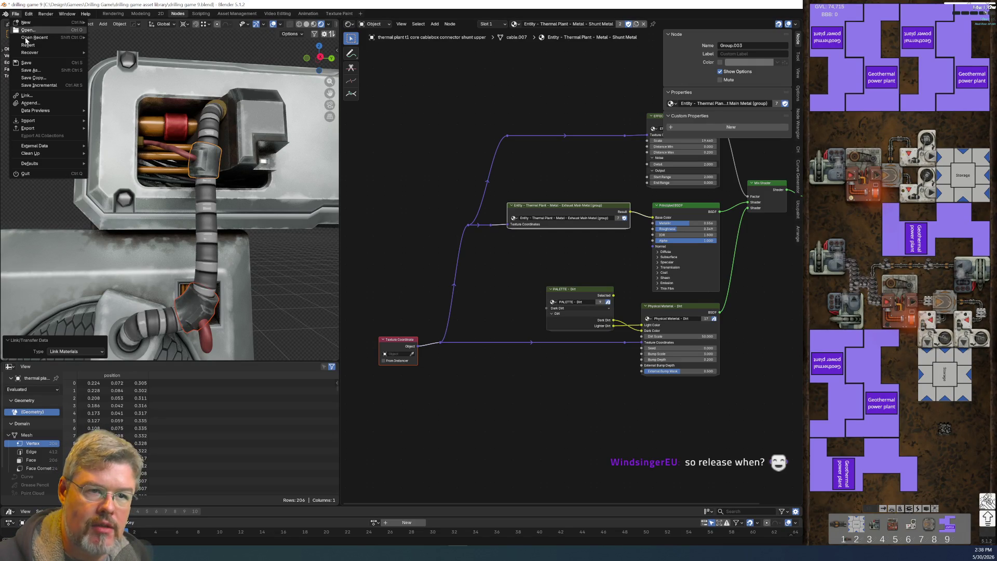
pyautogui.click(26, 65)
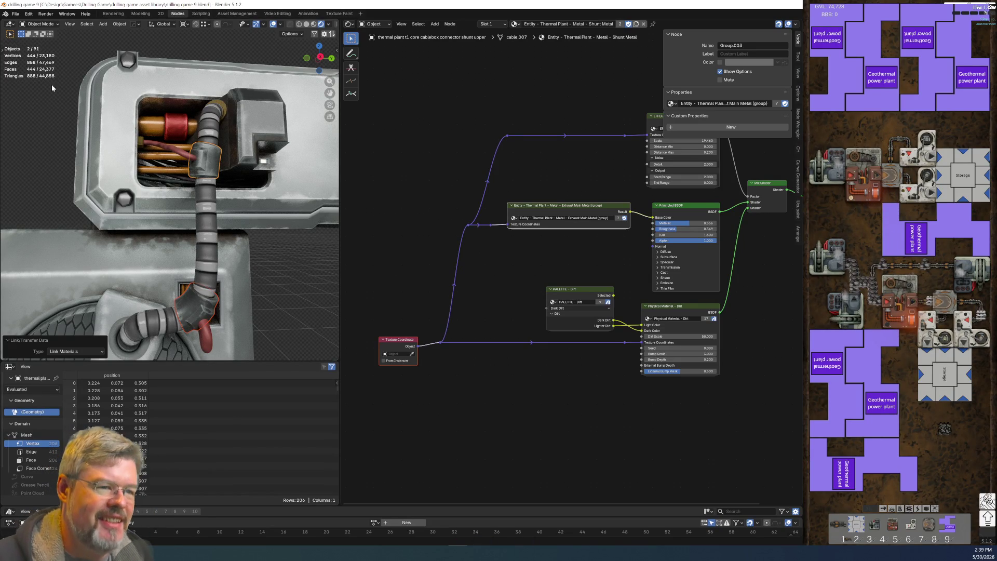
pyautogui.click(56, 117)
pyautogui.moveTo(56, 117); pyautogui.dragTo(208, 188, button='middle')
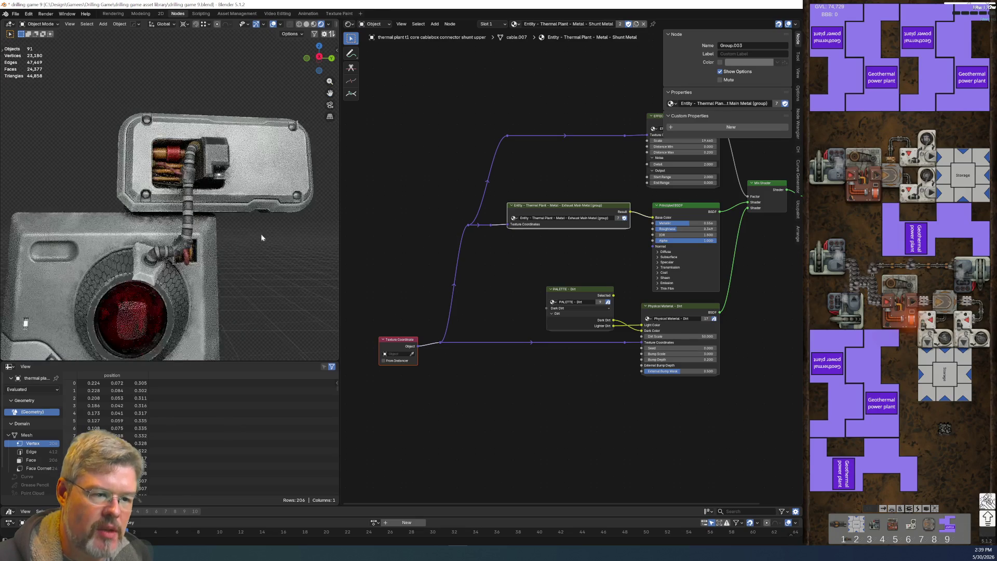
pyautogui.scroll(4, 207, 188)
pyautogui.hotkey('ctrl', 'z')
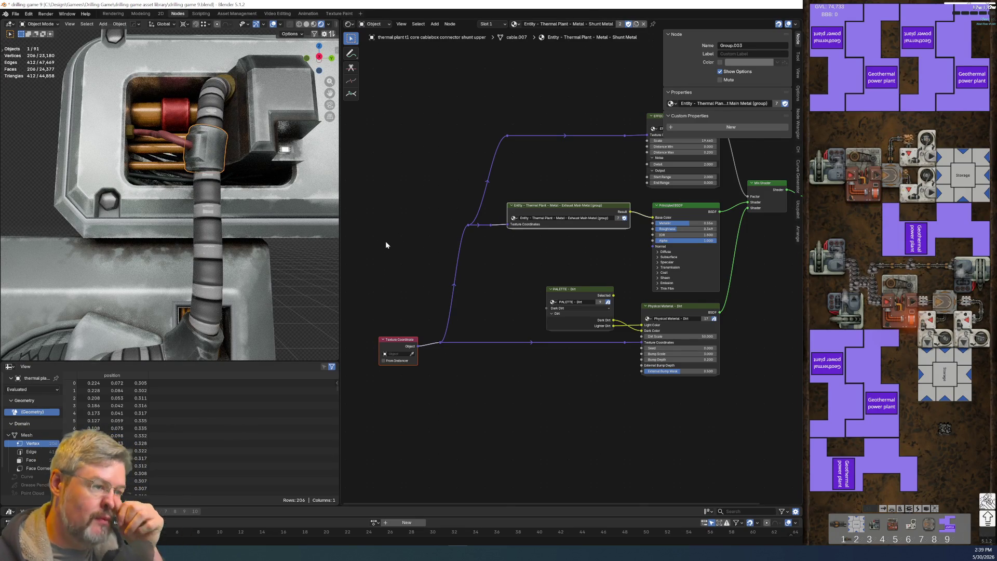
pyautogui.scroll(2, 584, 250)
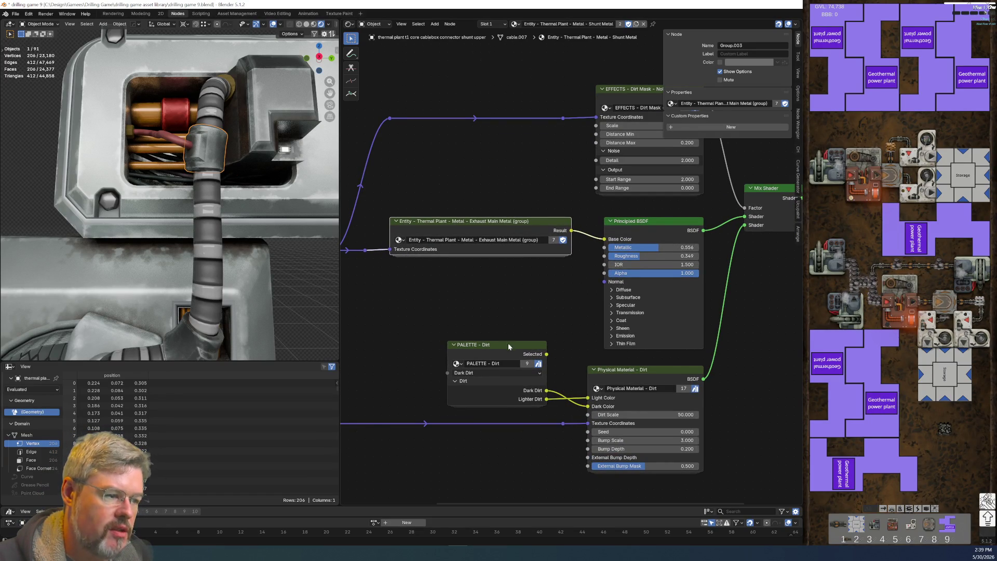
pyautogui.scroll(-1, 561, 378)
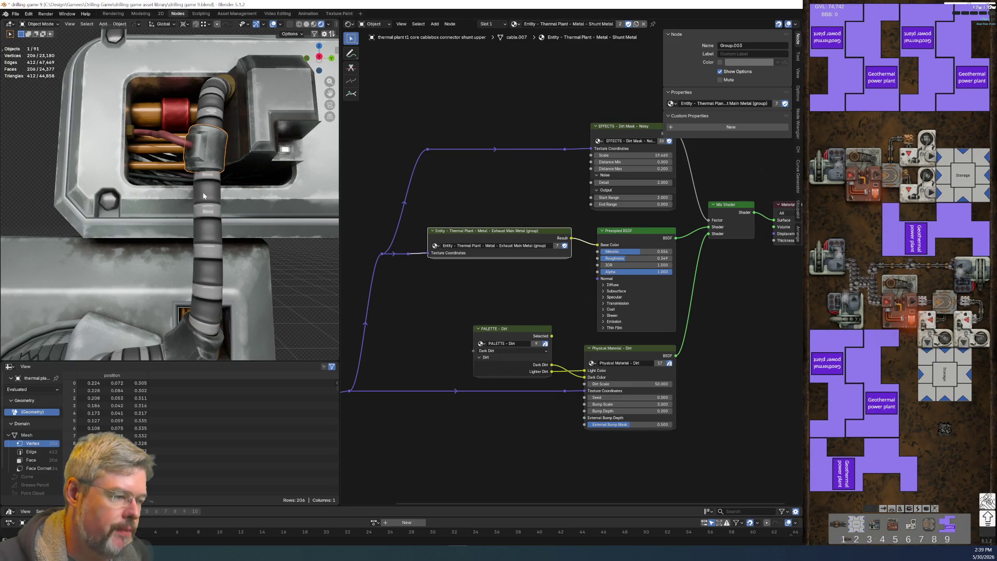
# Step: Delete the two dirt nodes, the EFFECTS - Dirt Mask node and the Mix Shader
pyautogui.moveTo(650, 466); pyautogui.dragTo(512, 349)
pyautogui.press('x')
pyautogui.moveTo(396, 107)
pyautogui.mouseDown()
pyautogui.moveTo(712, 180)
pyautogui.moveTo(735, 277)
pyautogui.mouseUp()
pyautogui.press('x')
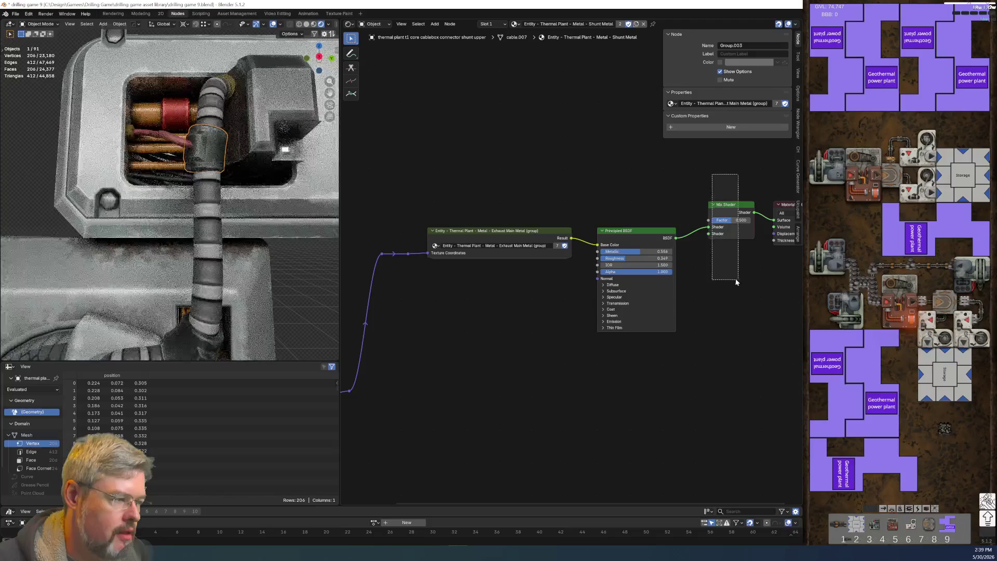
pyautogui.hotkey('ctrl', 'x')
# Step: Dissolve the coordinate-link reroutes and regroup the Texture Coordinate, group and Principled BSDF nodes
pyautogui.press('Home')
pyautogui.moveTo(445, 156); pyautogui.dragTo(481, 349)
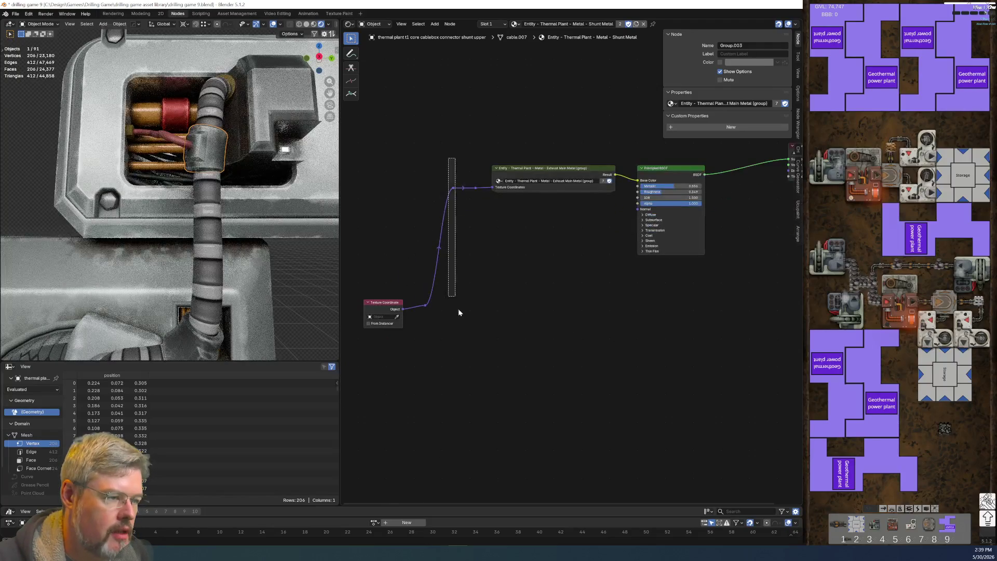
pyautogui.hotkey('ctrl', 'x')
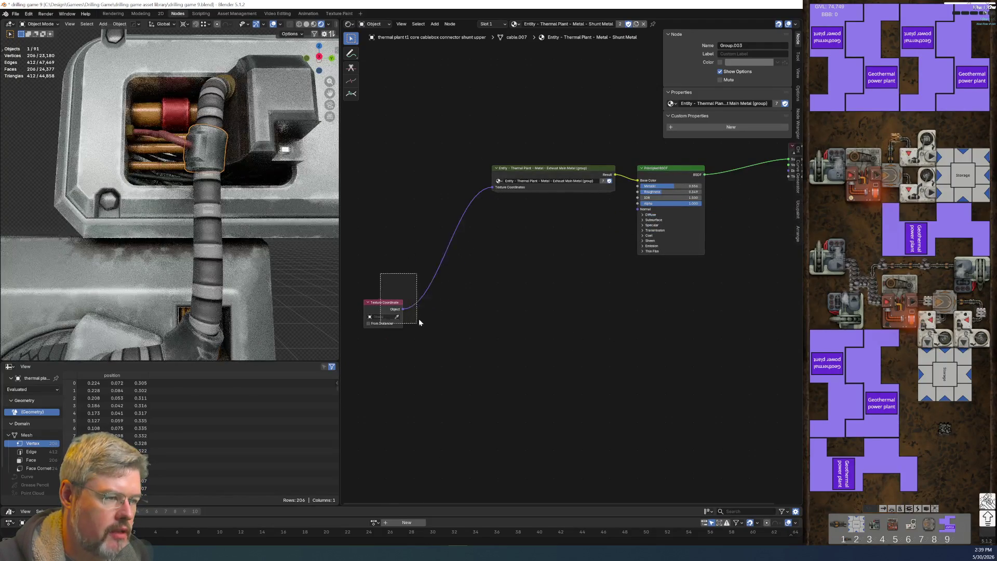
pyautogui.moveTo(397, 318); pyautogui.dragTo(465, 187)
pyautogui.press('Home')
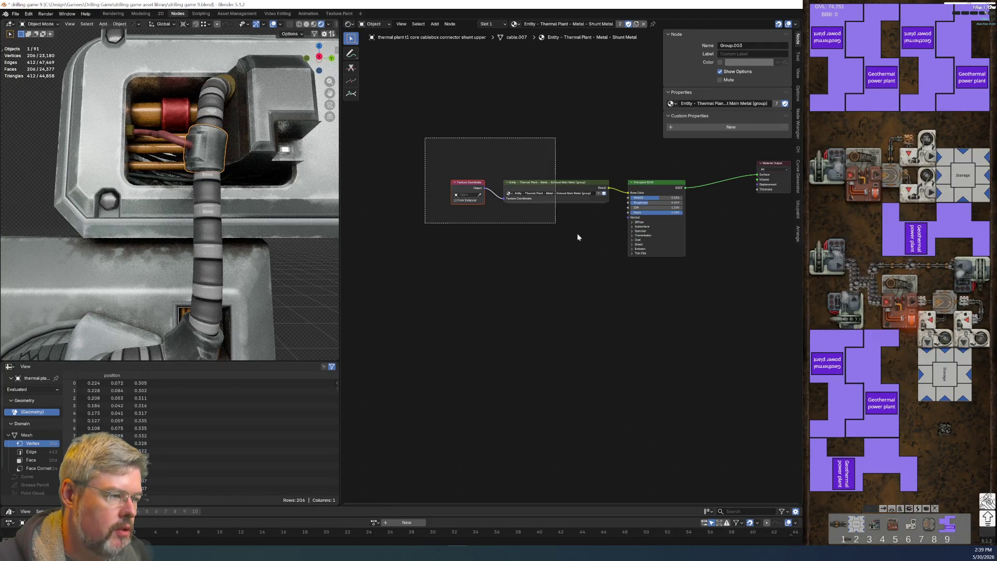
pyautogui.moveTo(424, 137); pyautogui.dragTo(652, 271)
pyautogui.press('g')
pyautogui.click(703, 252)
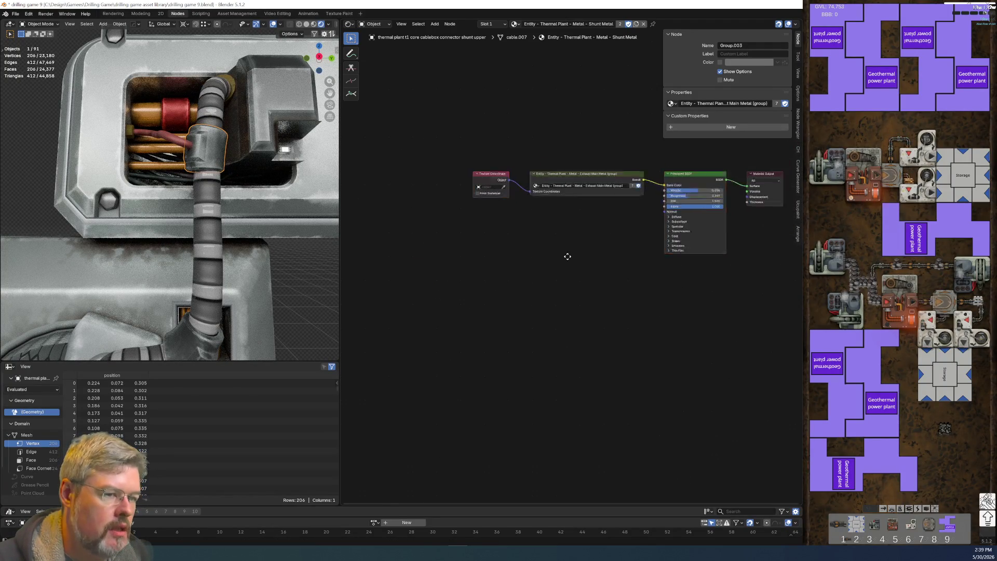
pyautogui.scroll(3, 417, 295)
pyautogui.scroll(3, 497, 310)
pyautogui.moveTo(774, 273); pyautogui.dragTo(574, 281, button='middle')
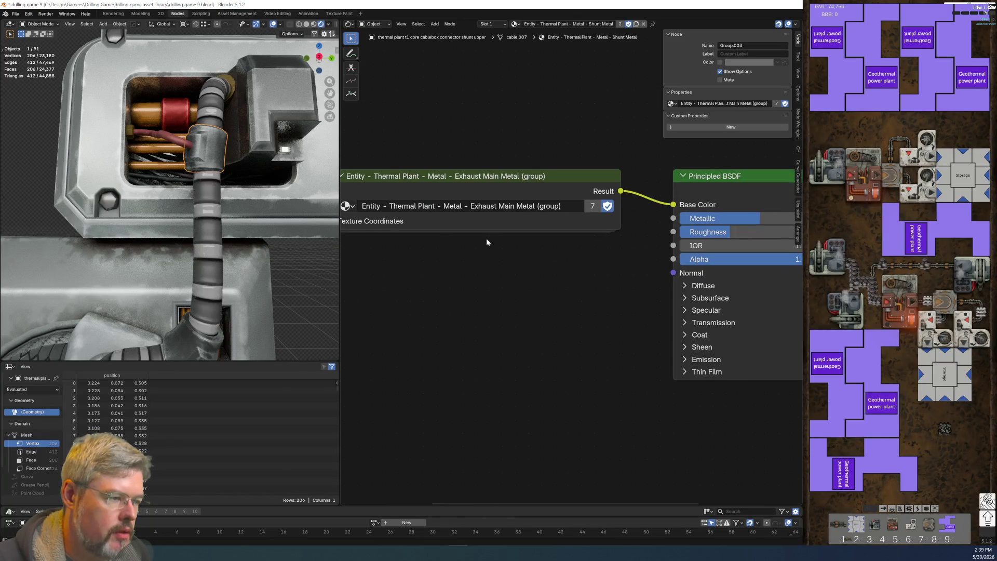
# Step: Make the node group single-user, rename it Shunt Metal (group), and enter it
pyautogui.click(569, 24)
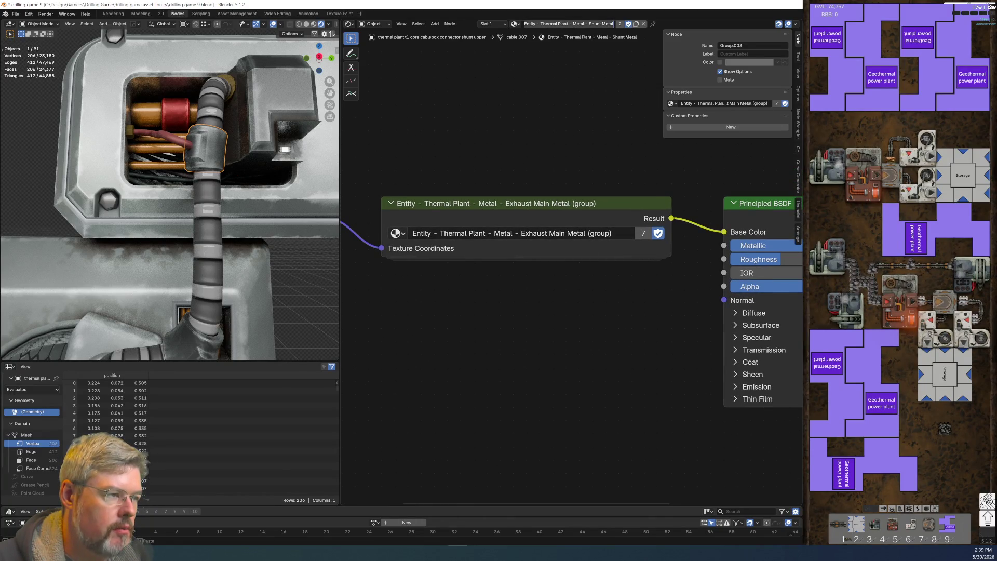
pyautogui.click(643, 233)
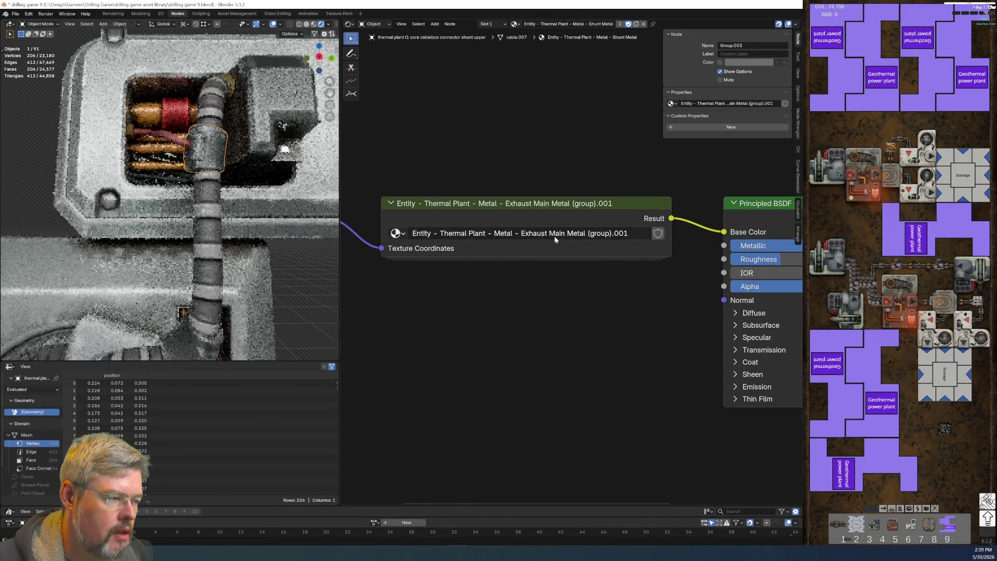
pyautogui.moveTo(521, 233); pyautogui.dragTo(568, 233)
pyautogui.write('Su')
pyautogui.write('unt')
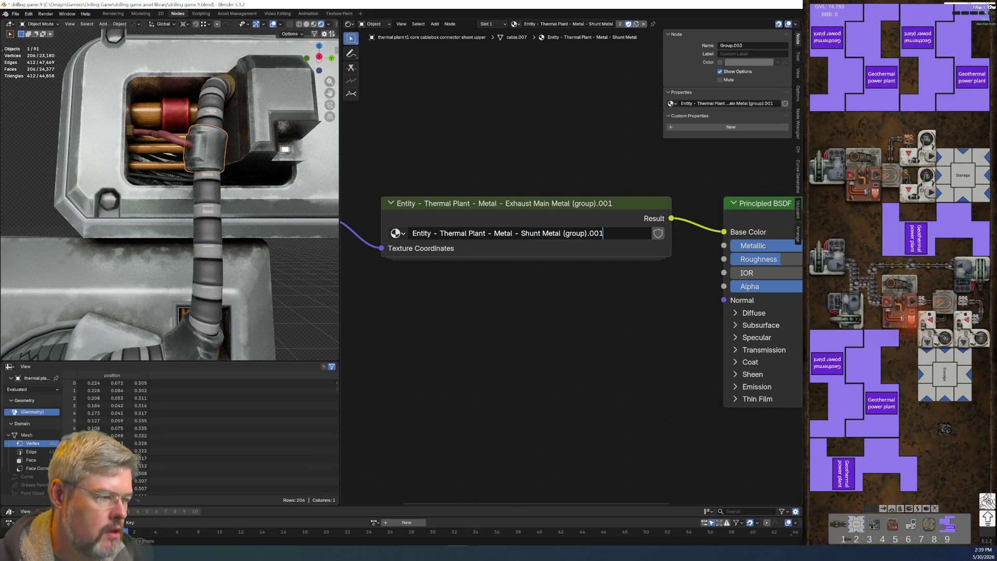
pyautogui.press('End')
pyautogui.press('BackSpace')
pyautogui.press('BackSpace')
pyautogui.press('BackSpace')
pyautogui.press('Return')
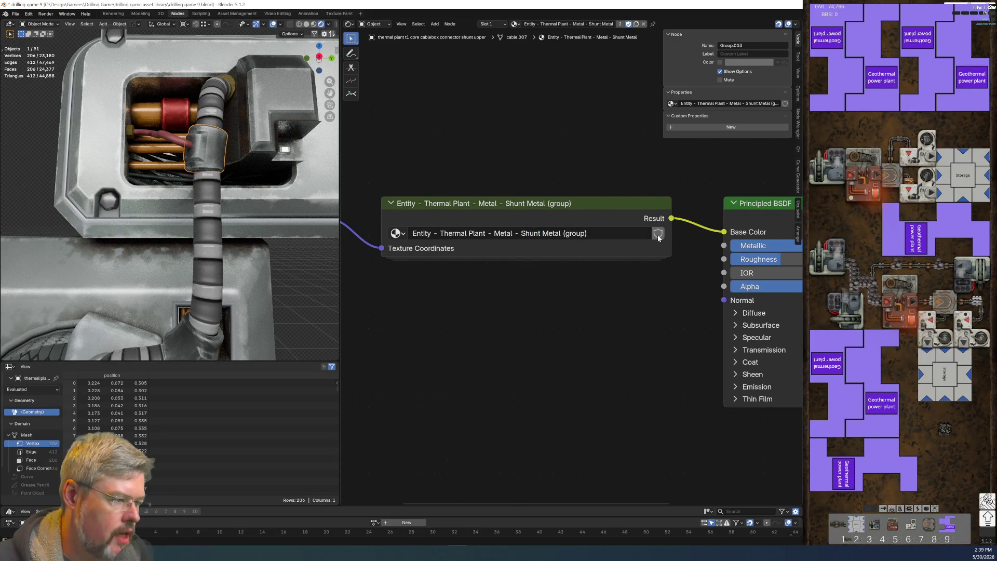
pyautogui.press('Tab')
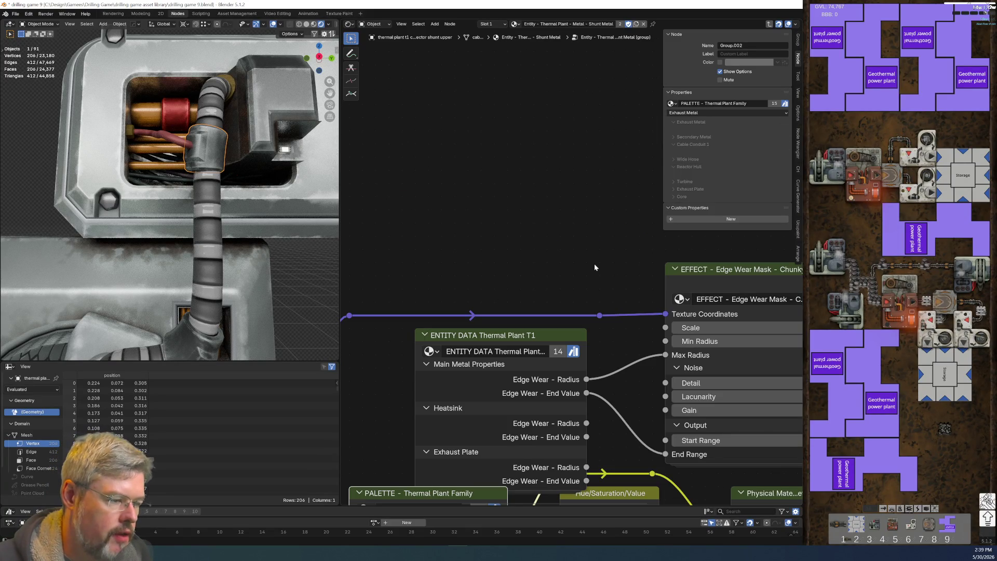
# Step: Inside the ENTITY DATA group, duplicate the Exhaust Plate frame and its nodes below it
pyautogui.click(493, 337)
pyautogui.press('Tab')
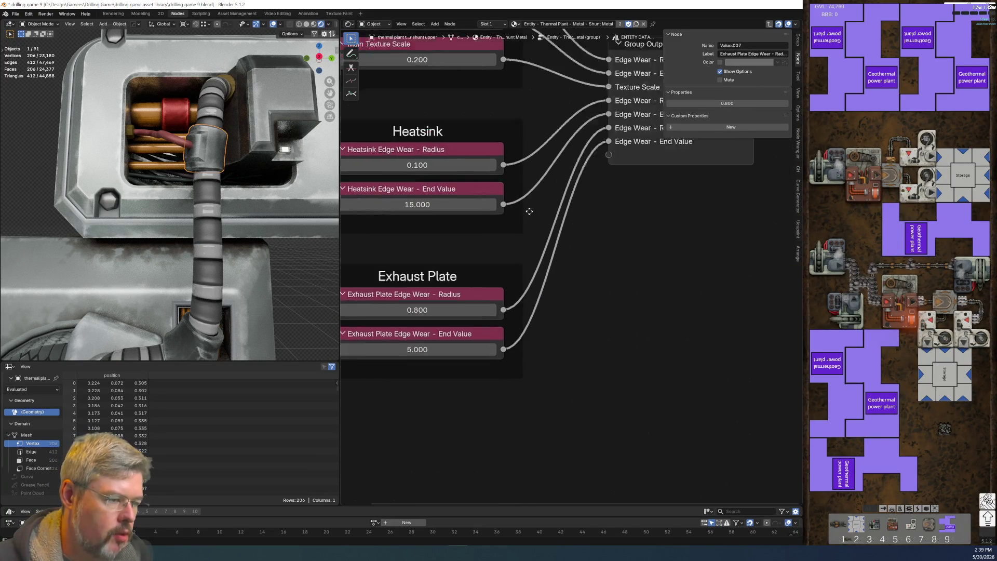
pyautogui.scroll(-2, 529, 212)
pyautogui.moveTo(384, 221); pyautogui.dragTo(617, 396)
pyautogui.hotkey('shift', 'd')
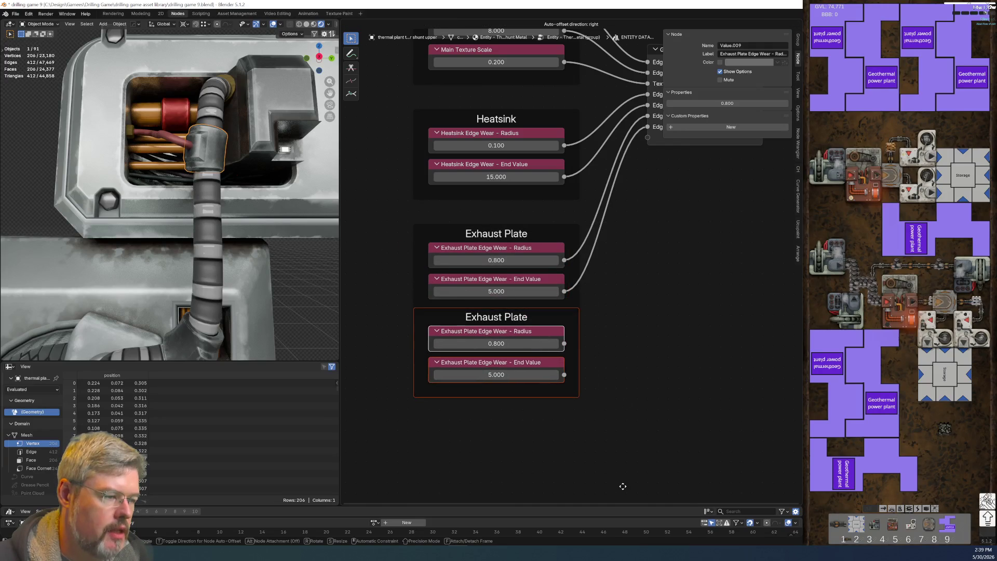
pyautogui.click(624, 467)
# Step: Relabel the copied frame to Shunt
pyautogui.click(639, 342)
pyautogui.click(523, 294)
pyautogui.press('F2')
pyautogui.write('s')
pyautogui.press('Return')
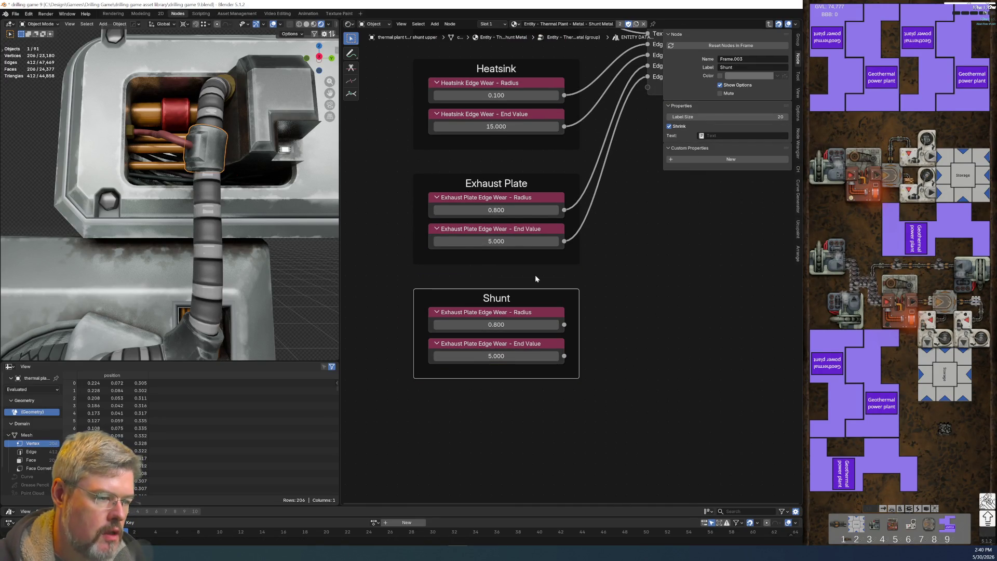
# Step: Relabel the copied value nodes 'Shunt Edge Wear - Radius' and 'Shunt Edge Wear - End Value'
pyautogui.click(514, 315)
pyautogui.press('F2')
pyautogui.click(493, 313)
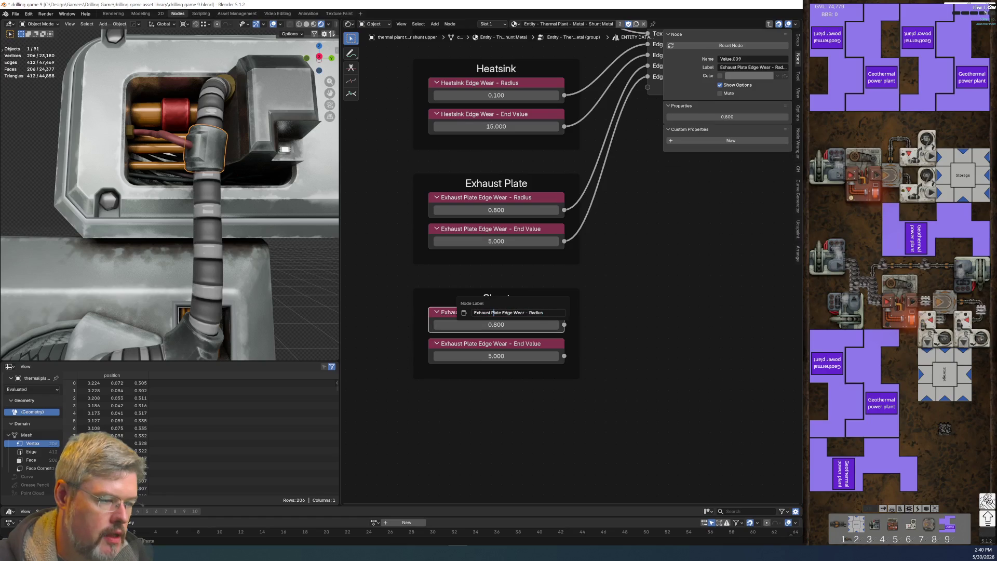
pyautogui.hotkey('shift', 'Home')
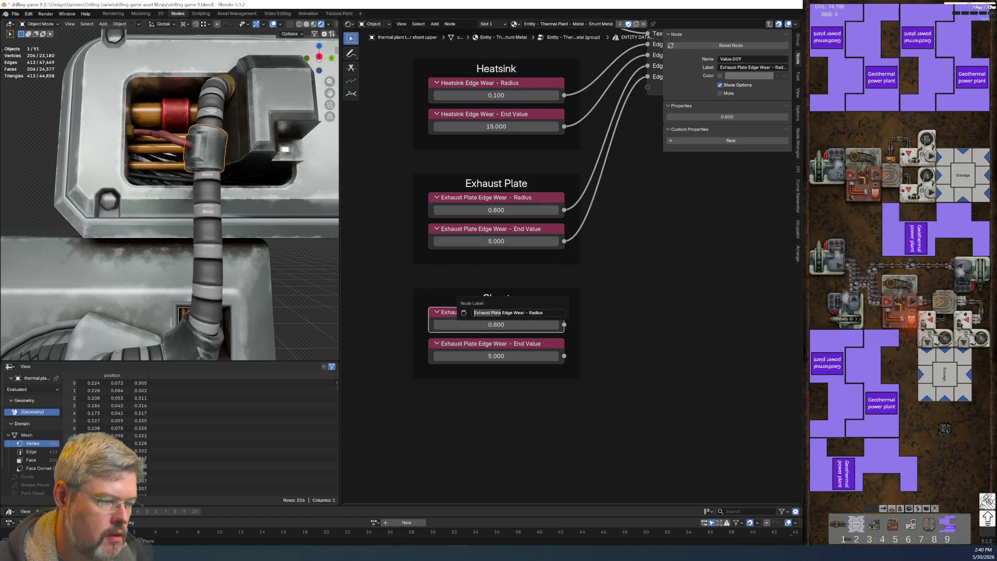
pyautogui.write('Shunt')
pyautogui.press('Return')
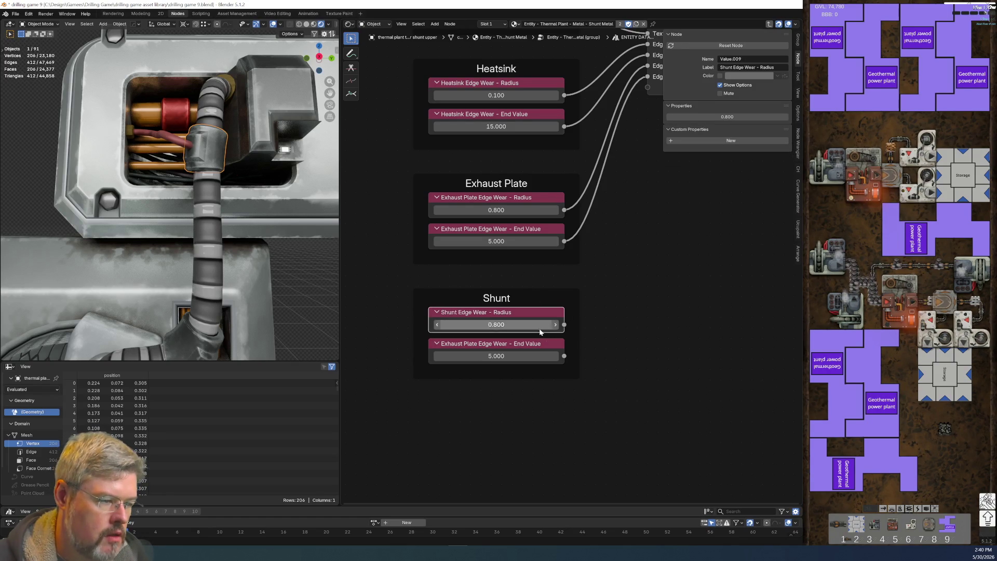
pyautogui.click(540, 347)
pyautogui.press('F2')
pyautogui.click(529, 349)
pyautogui.hotkey('shift', 'Home')
pyautogui.write('Shunt')
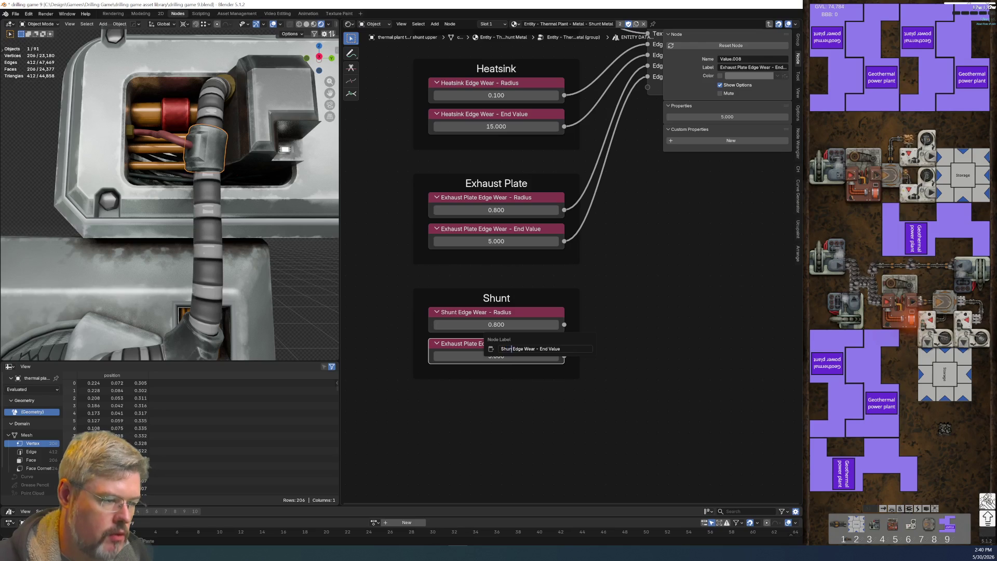
pyautogui.press('Return')
pyautogui.press('Home')
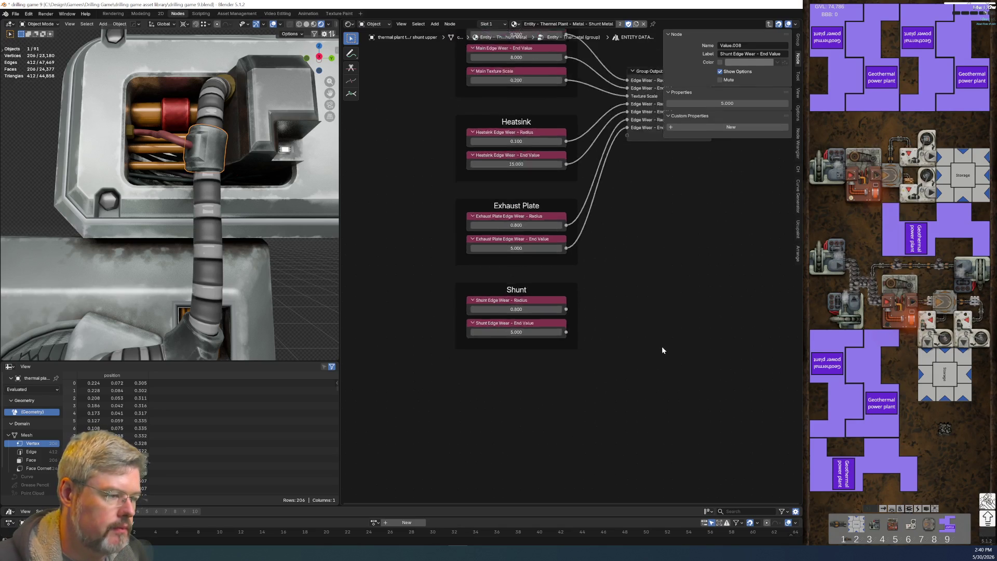
pyautogui.click(606, 133)
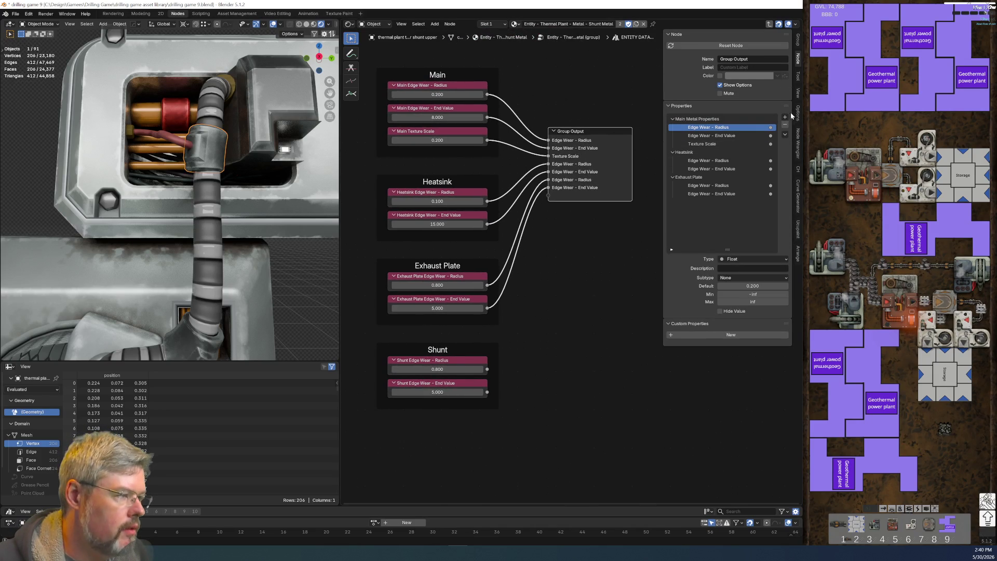
# Step: Connect the Shunt radius and end value nodes to Group Output
pyautogui.moveTo(488, 369); pyautogui.dragTo(540, 205)
pyautogui.moveTo(487, 392); pyautogui.dragTo(540, 231)
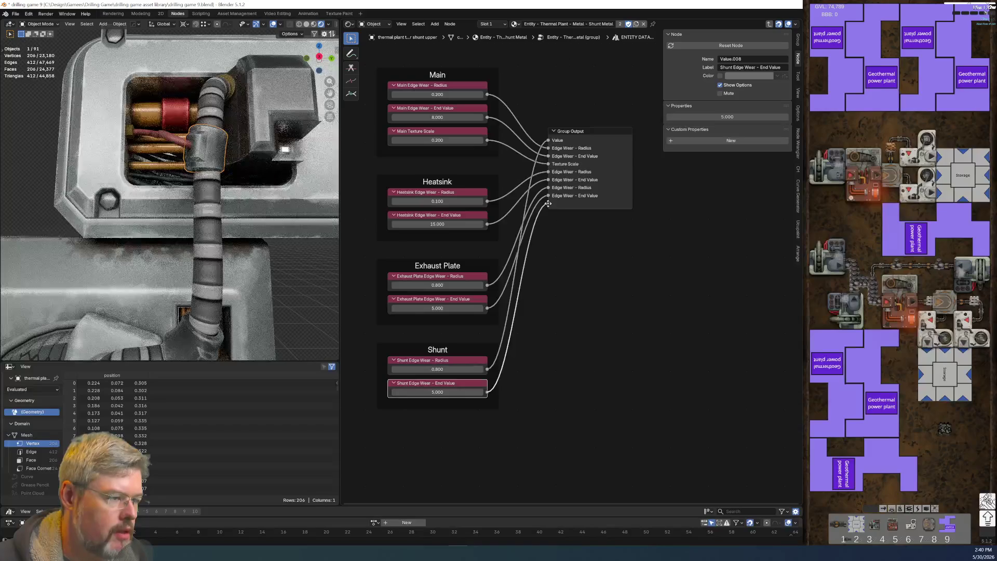
pyautogui.click(607, 130)
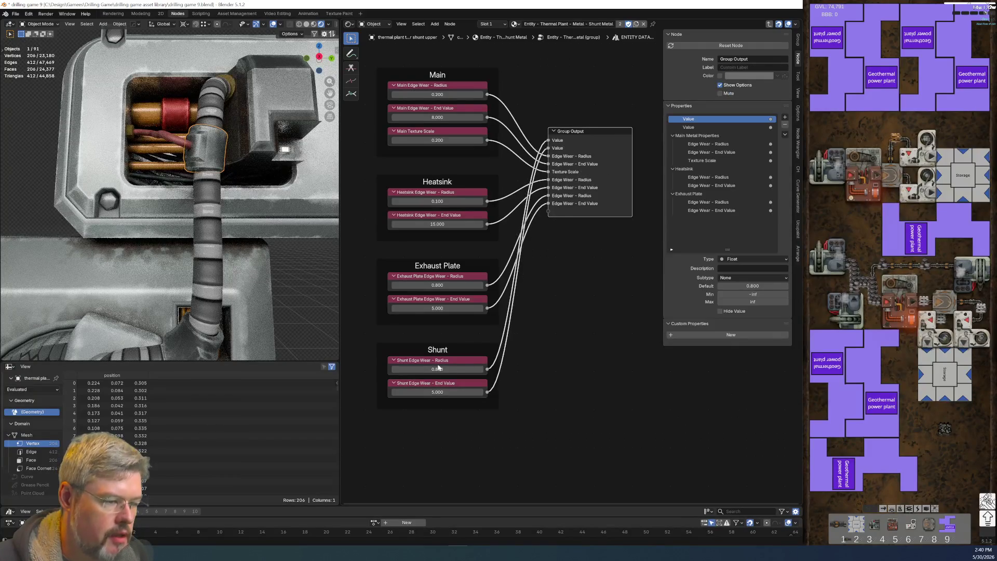
# Step: Rename the new output sockets Edge Wear - Radius and Edge Wear - End Value
pyautogui.doubleClick(709, 119)
pyautogui.write('s')
pyautogui.press('BackSpace')
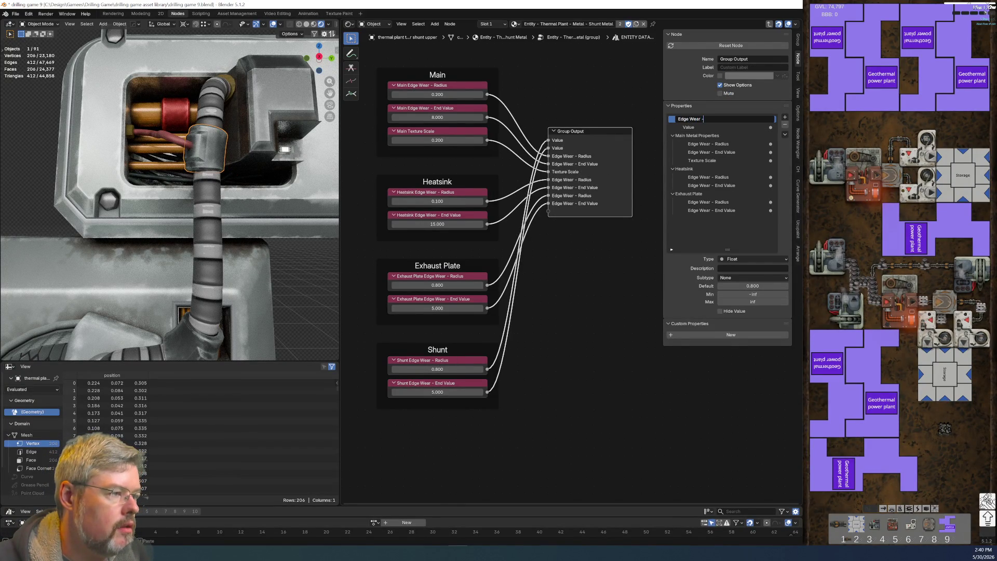
pyautogui.write(' Radius')
pyautogui.press('Return')
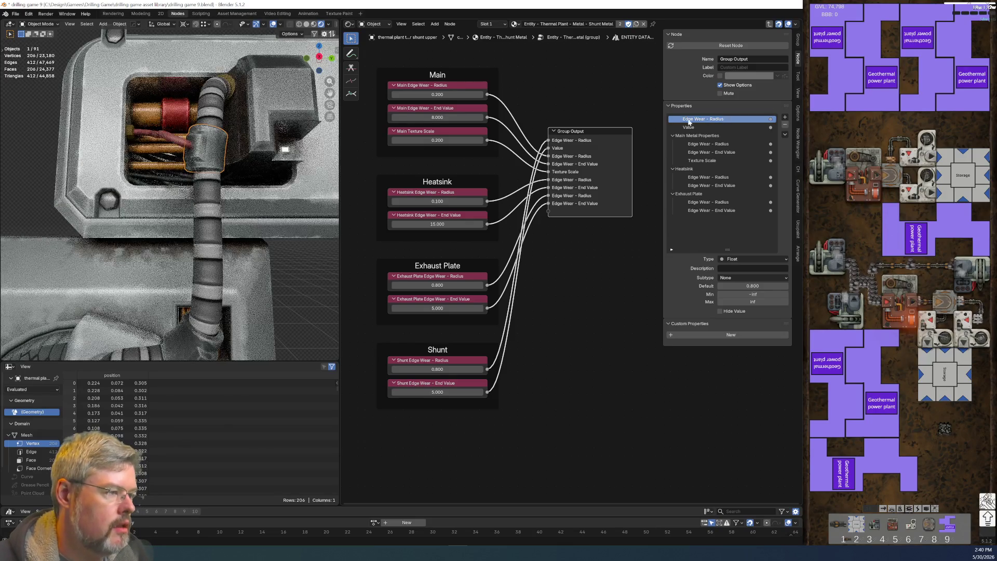
pyautogui.doubleClick(691, 127)
pyautogui.write('Edge Wear -')
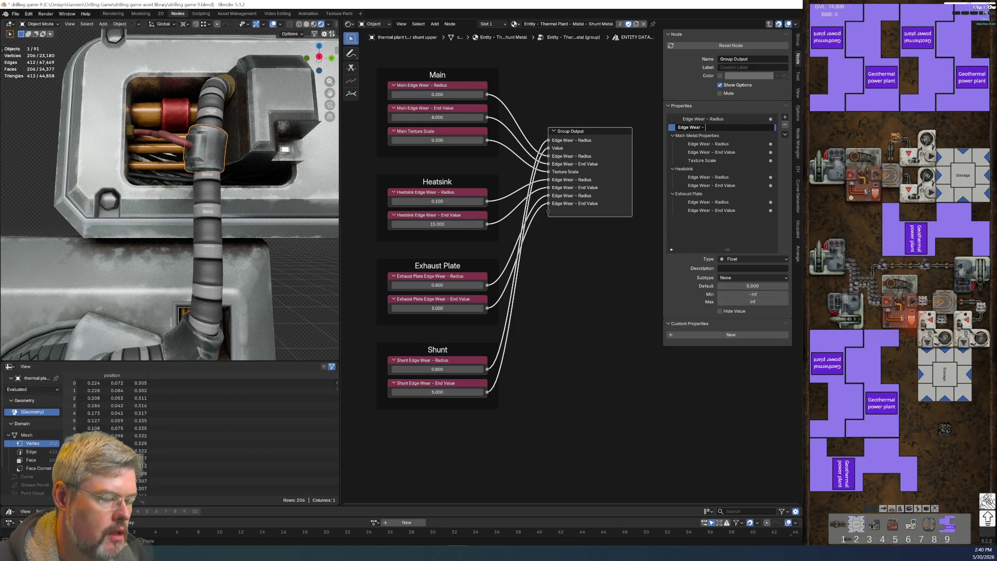
pyautogui.write('e')
pyautogui.press('Return')
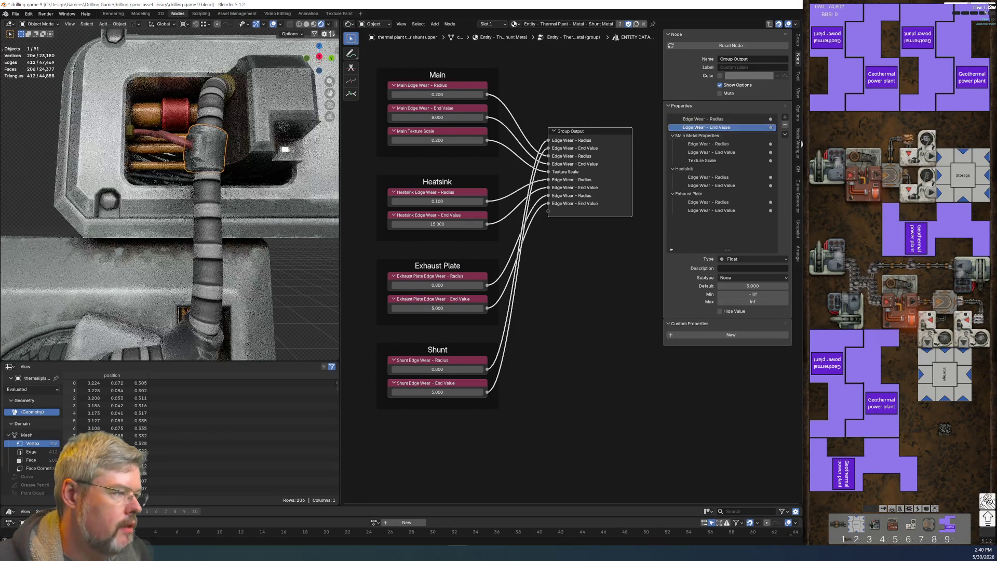
# Step: Add a Shunt panel, move both edge wear sockets into it, and lower Group Output
pyautogui.click(785, 117)
pyautogui.click(797, 142)
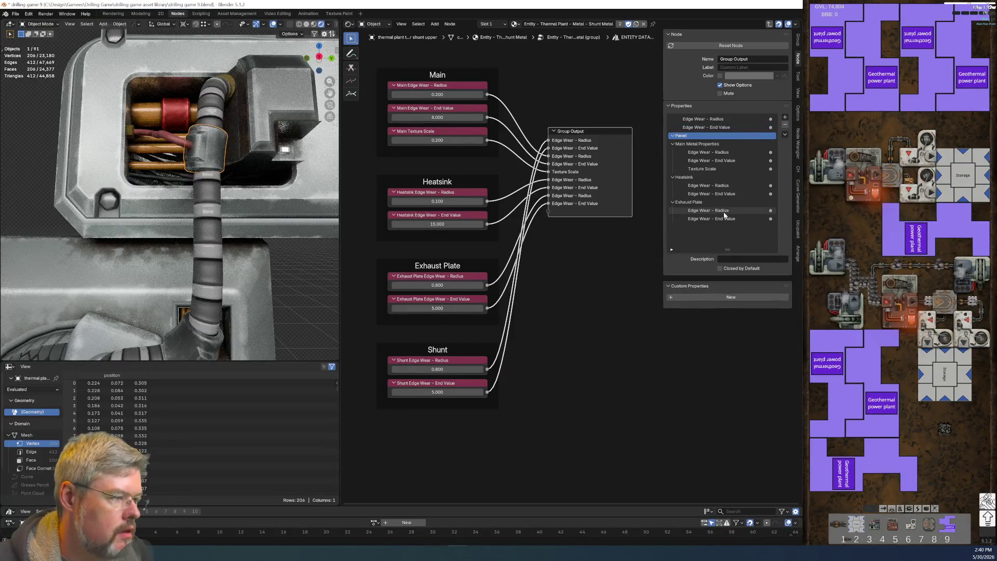
pyautogui.doubleClick(696, 135)
pyautogui.write('Shunt')
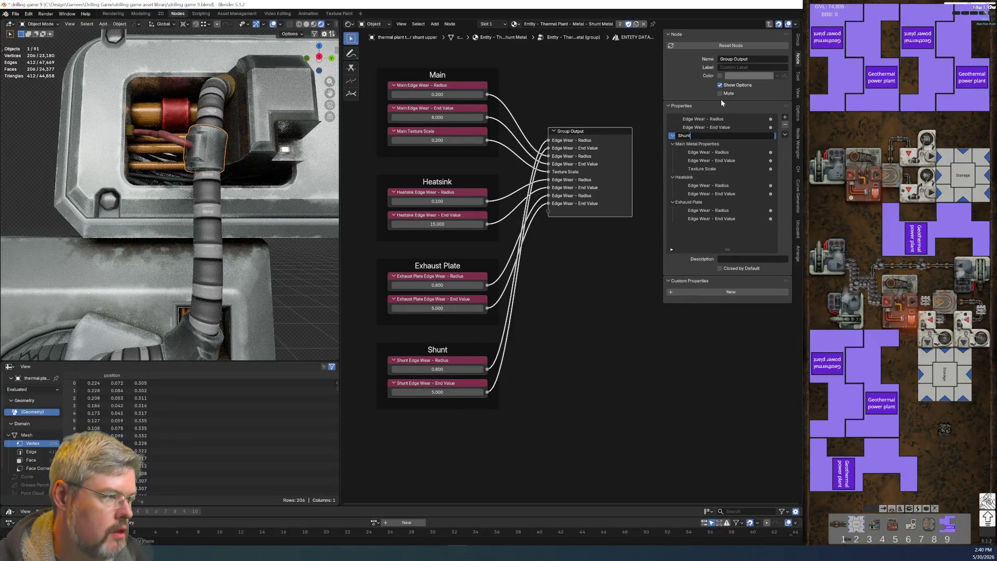
pyautogui.press('Return')
pyautogui.moveTo(696, 127)
pyautogui.mouseDown()
pyautogui.moveTo(705, 140)
pyautogui.moveTo(686, 120)
pyautogui.moveTo(697, 233)
pyautogui.mouseUp()
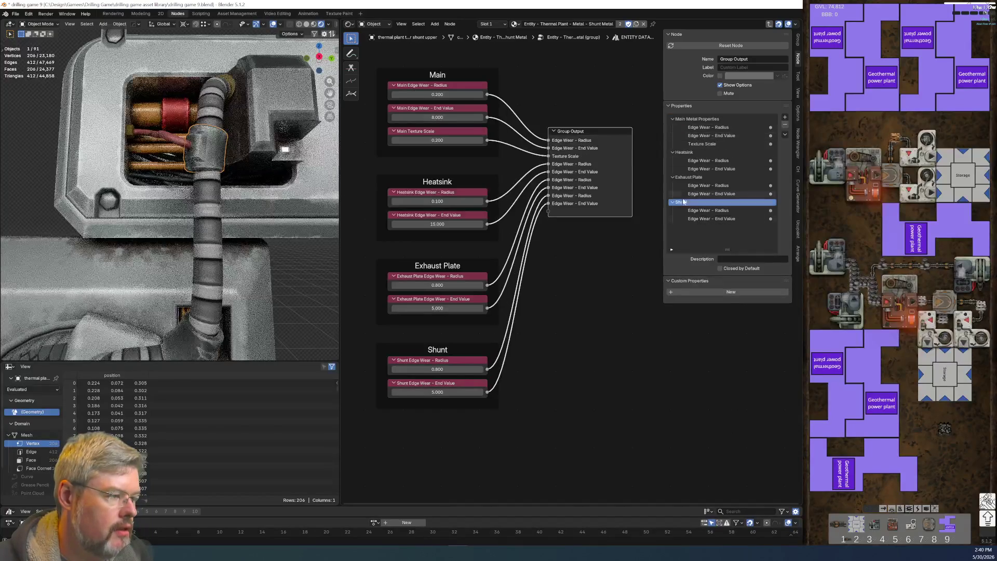
pyautogui.click(554, 357)
pyautogui.moveTo(612, 167); pyautogui.dragTo(613, 235)
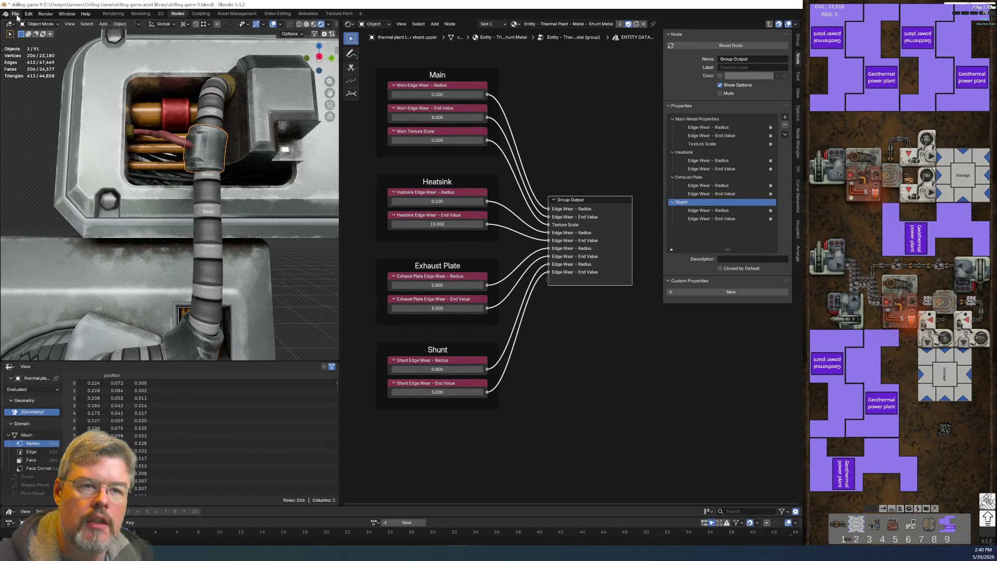
# Step: Save the file
pyautogui.click(16, 14)
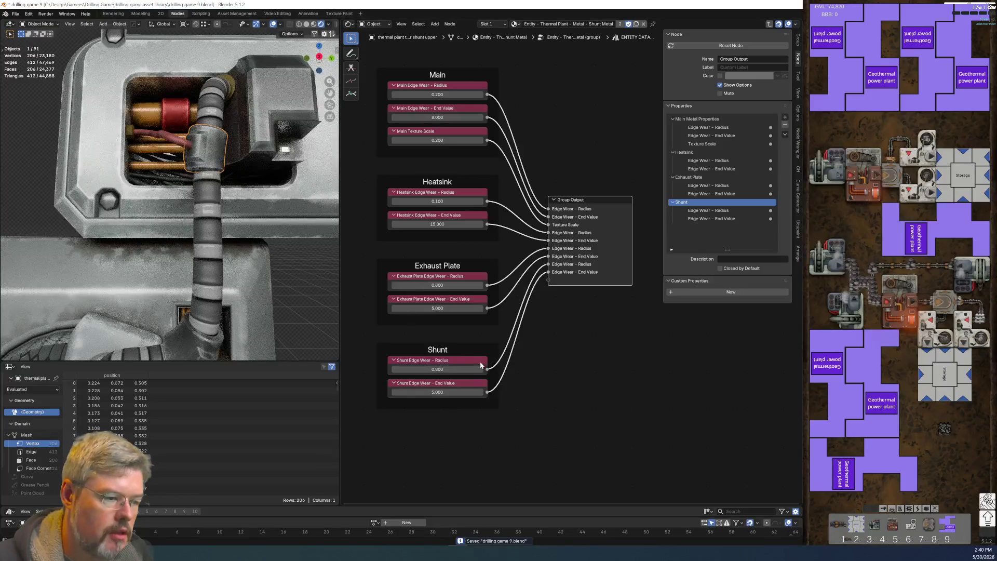
pyautogui.scroll(3, 305, 257)
pyautogui.scroll(2, 241, 168)
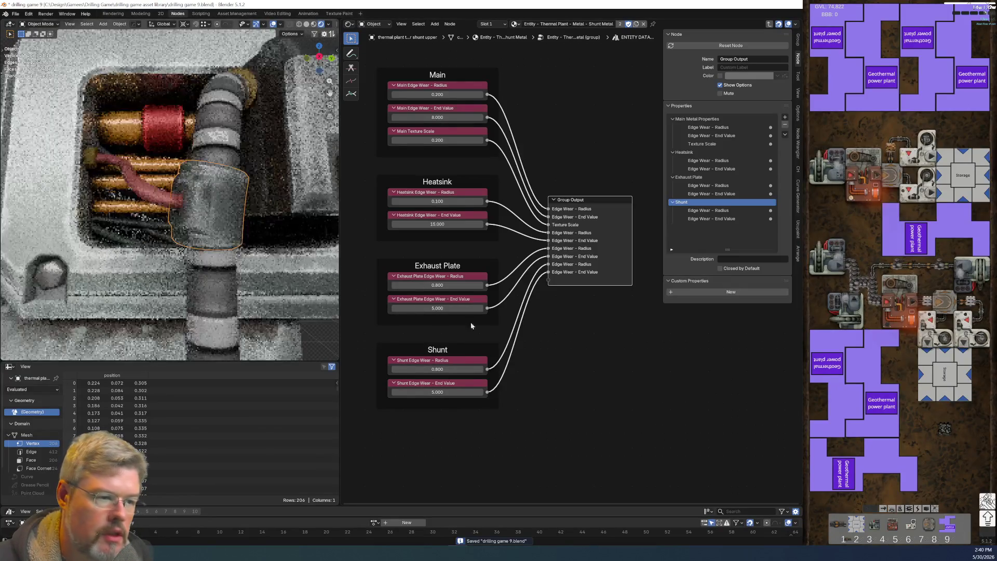
# Step: Swap the Main Metal edge-wear links into the Edge Wear Mask for the Shunt outputs, hiding unused sockets
pyautogui.press('Tab')
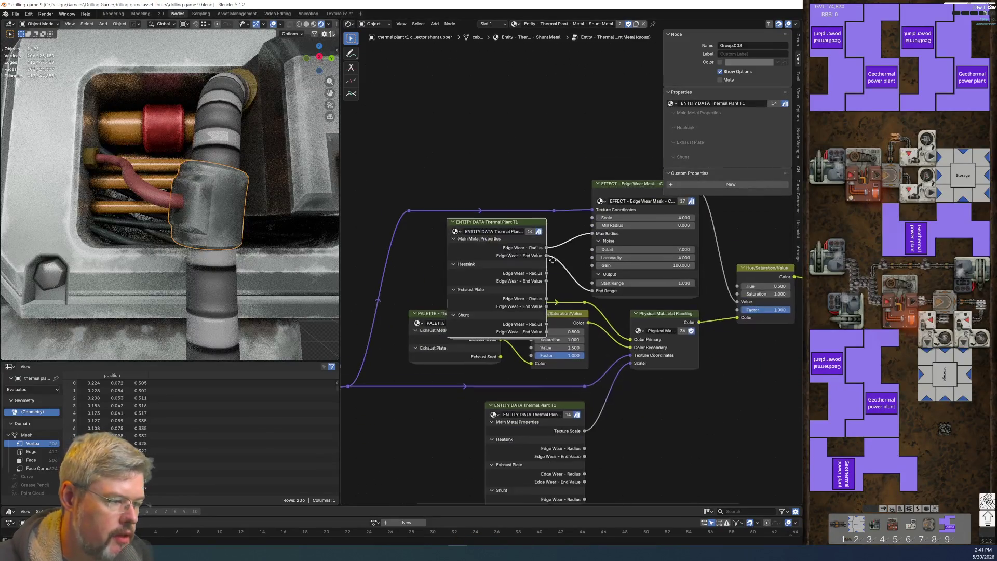
pyautogui.scroll(1, 552, 261)
pyautogui.moveTo(530, 348)
pyautogui.mouseDown()
pyautogui.moveTo(514, 169)
pyautogui.moveTo(597, 253)
pyautogui.mouseUp()
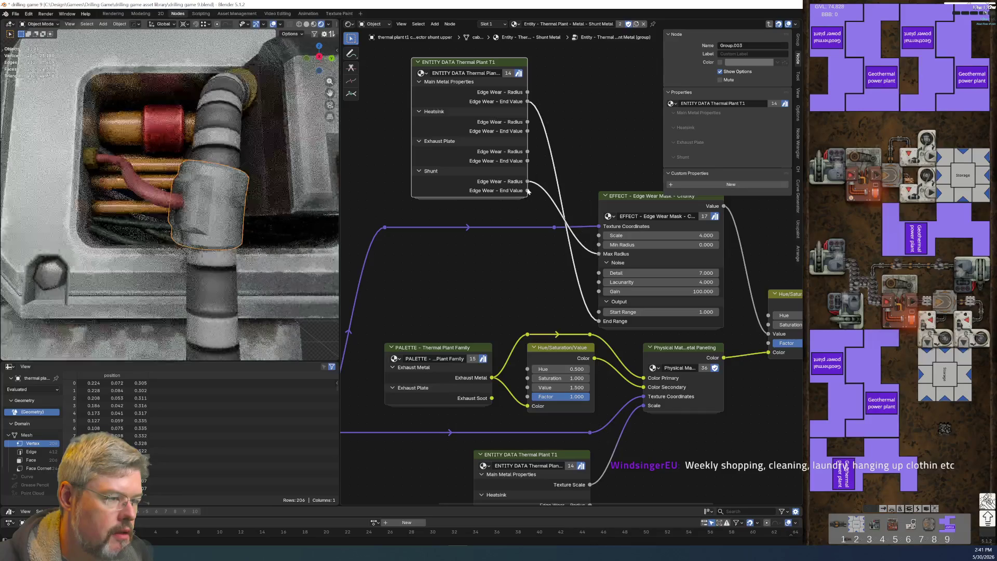
pyautogui.keyDown('ctrl'); pyautogui.moveTo(562, 220); pyautogui.dragTo(571, 229, button='right'); pyautogui.keyUp('ctrl')
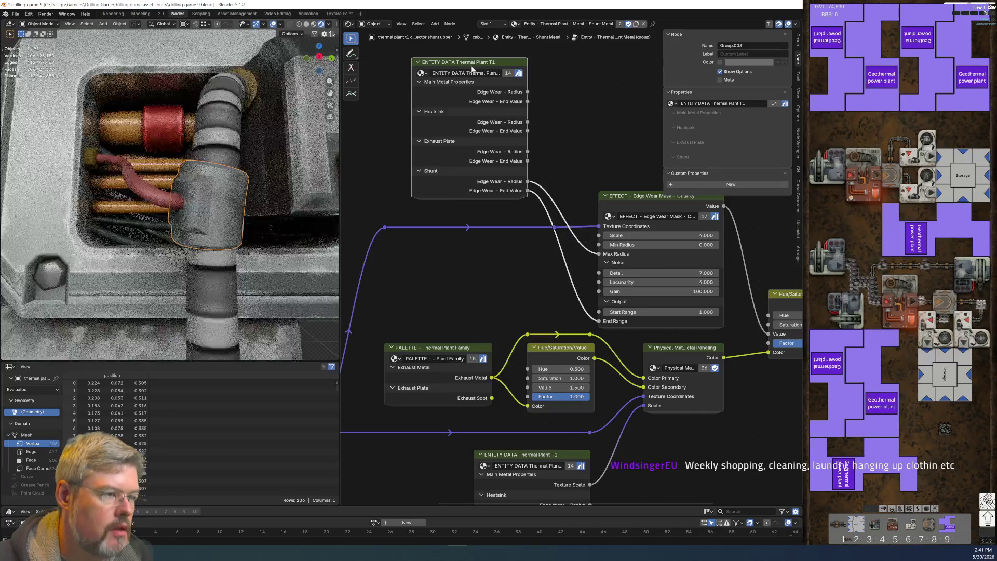
pyautogui.hotkey('ctrl', 'h')
pyautogui.moveTo(473, 69); pyautogui.dragTo(501, 269)
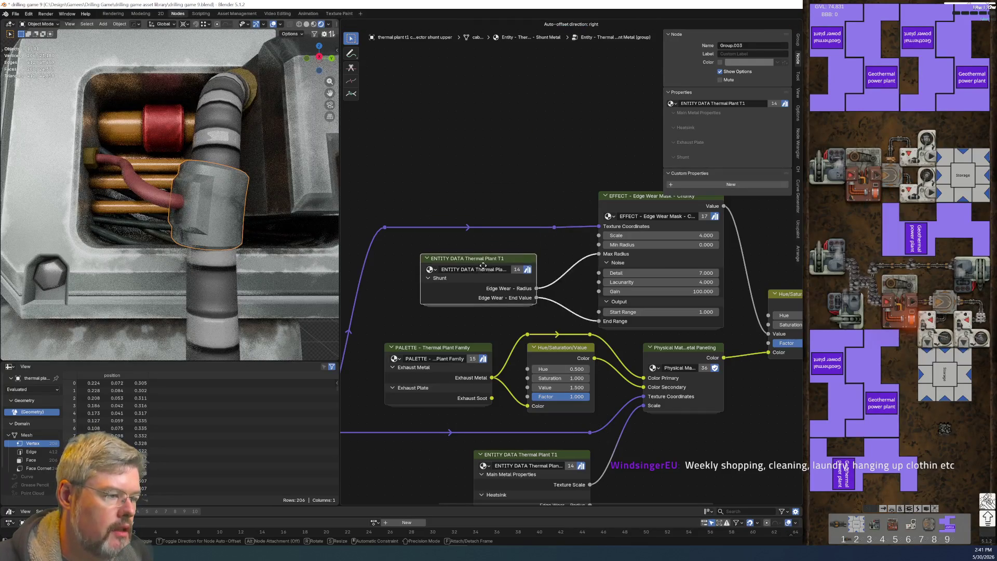
pyautogui.press('Tab')
pyautogui.scroll(3, 385, 281)
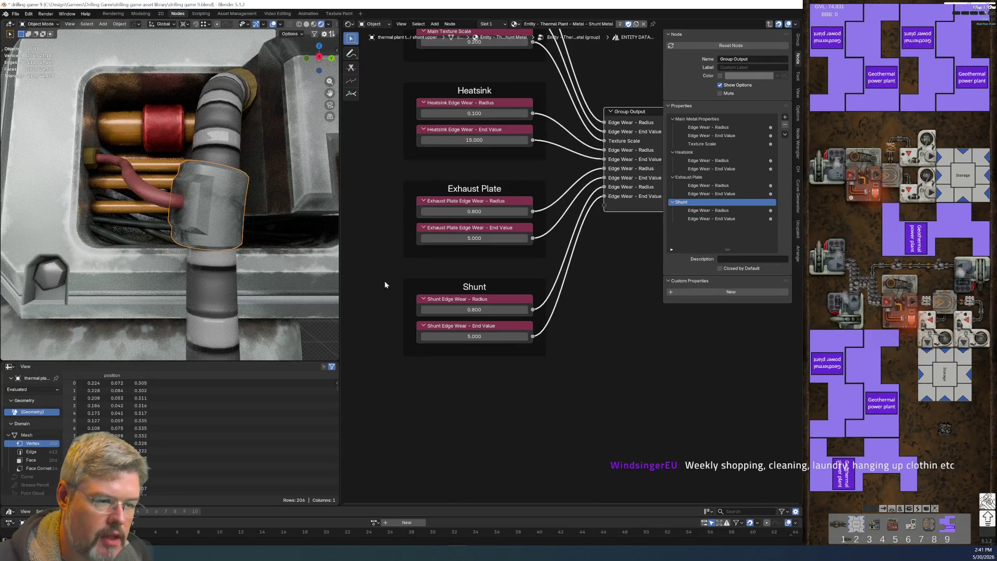
# Step: Set Shunt Edge Wear Radius to 0.100 and End Value to 10.000
pyautogui.click(449, 321)
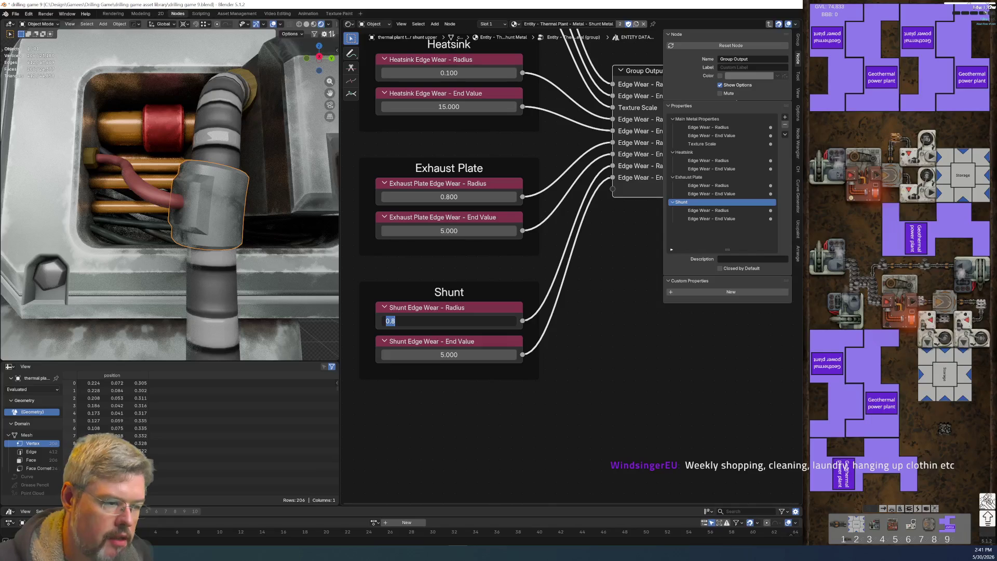
pyautogui.write('0.1')
pyautogui.press('Return')
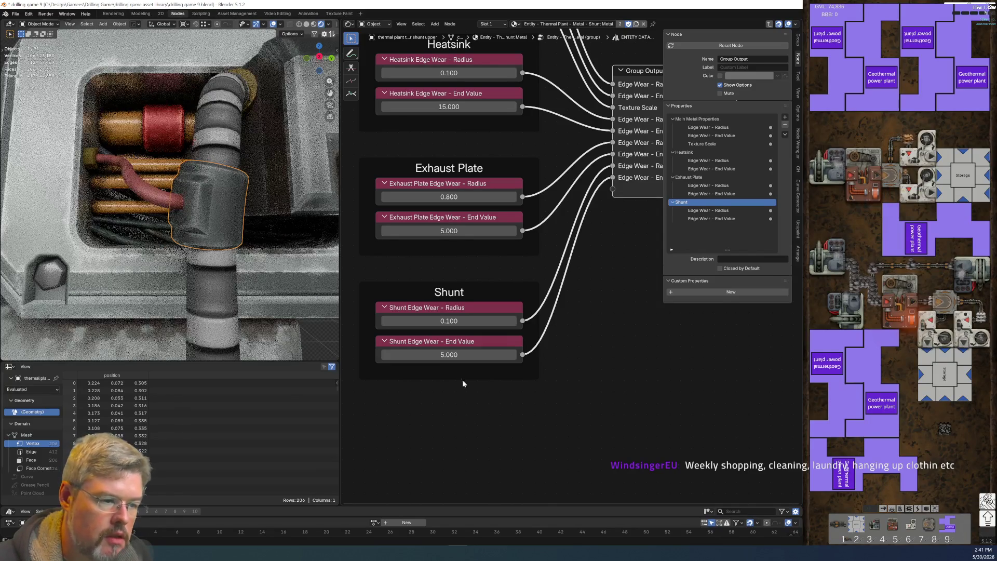
pyautogui.click(448, 354)
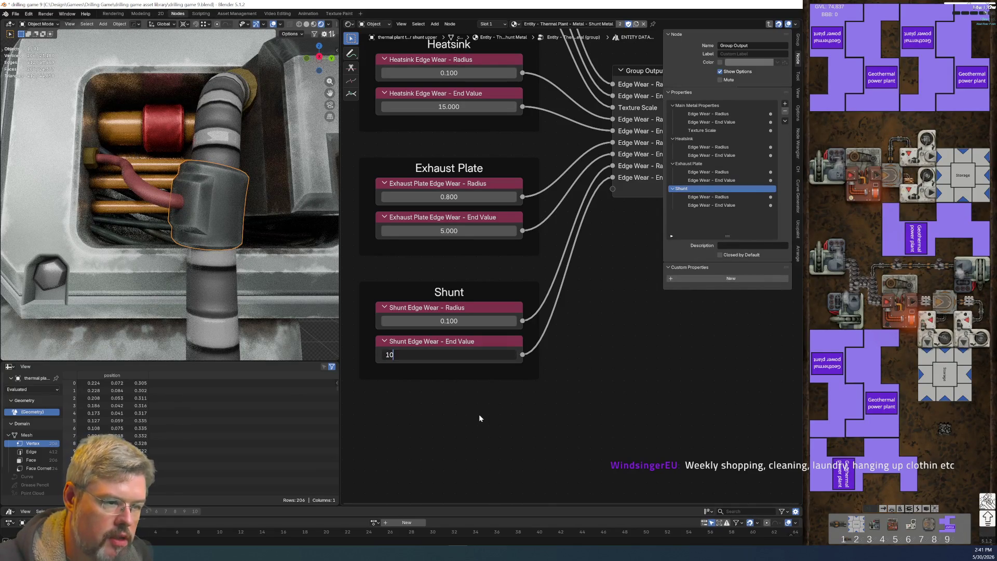
pyautogui.press('Return')
# Step: Save the file, then select the lamp panel to show its Secondary Metal Dark material
pyautogui.scroll(-5, 213, 353)
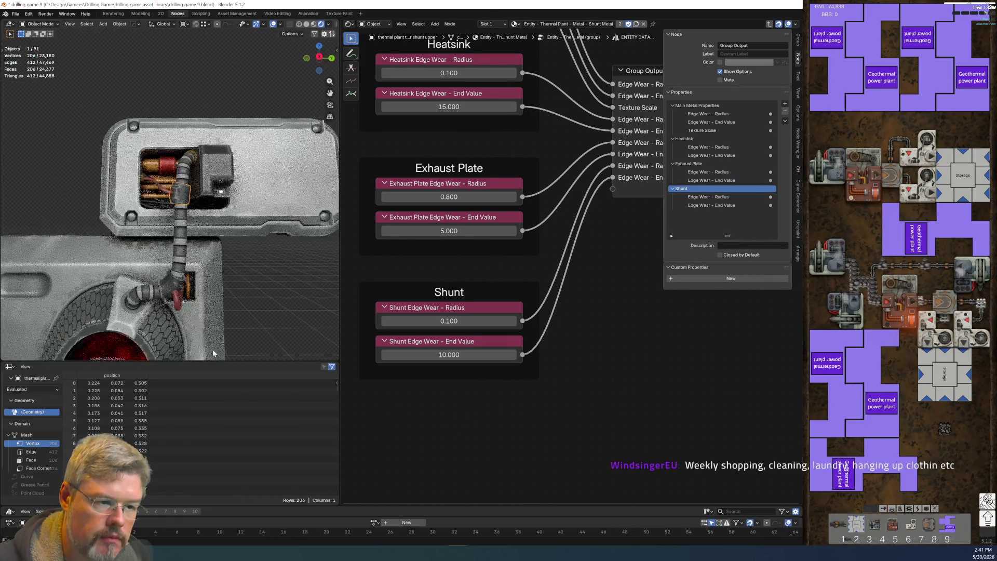
pyautogui.click(213, 349)
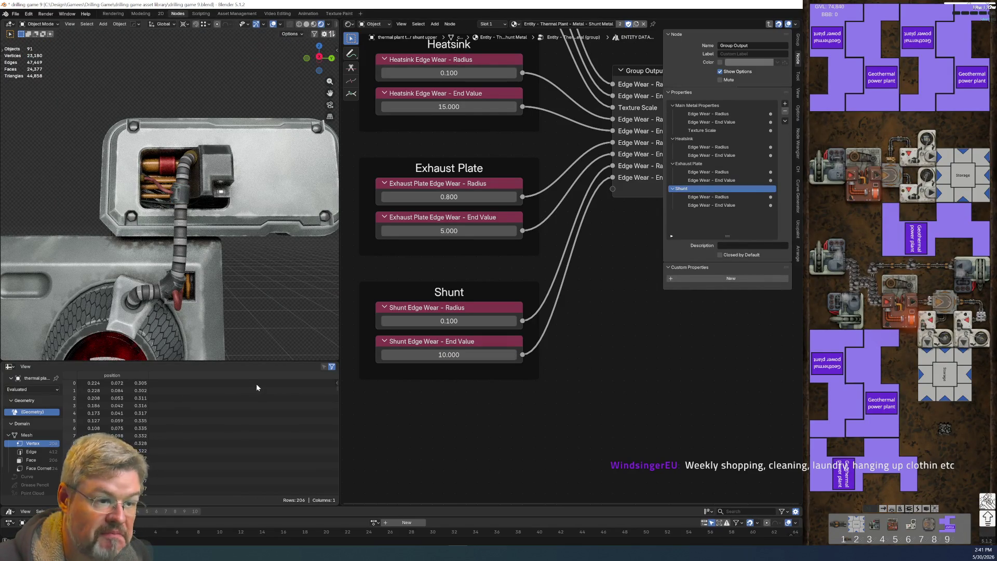
pyautogui.click(17, 12)
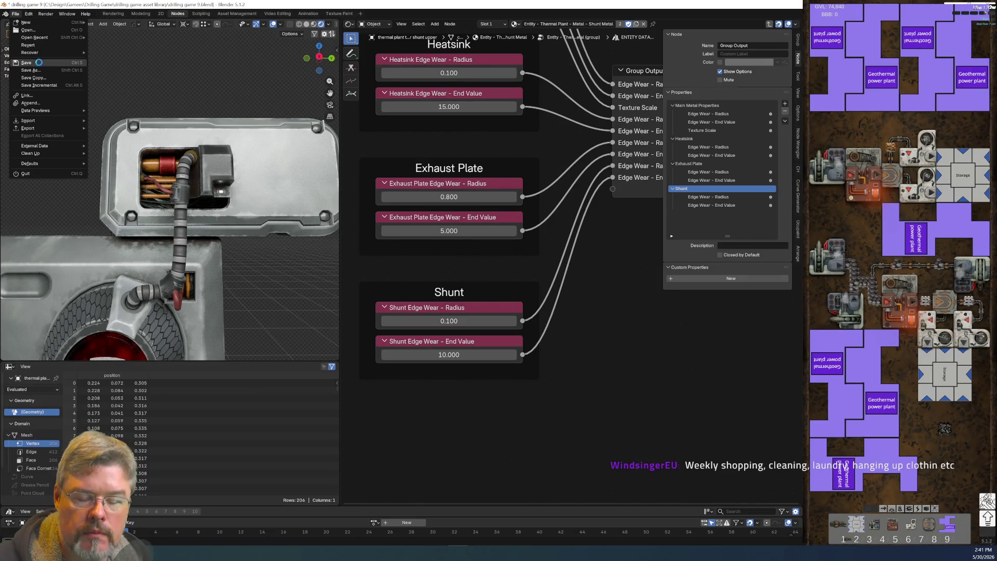
pyautogui.hotkey('ctrl', 's')
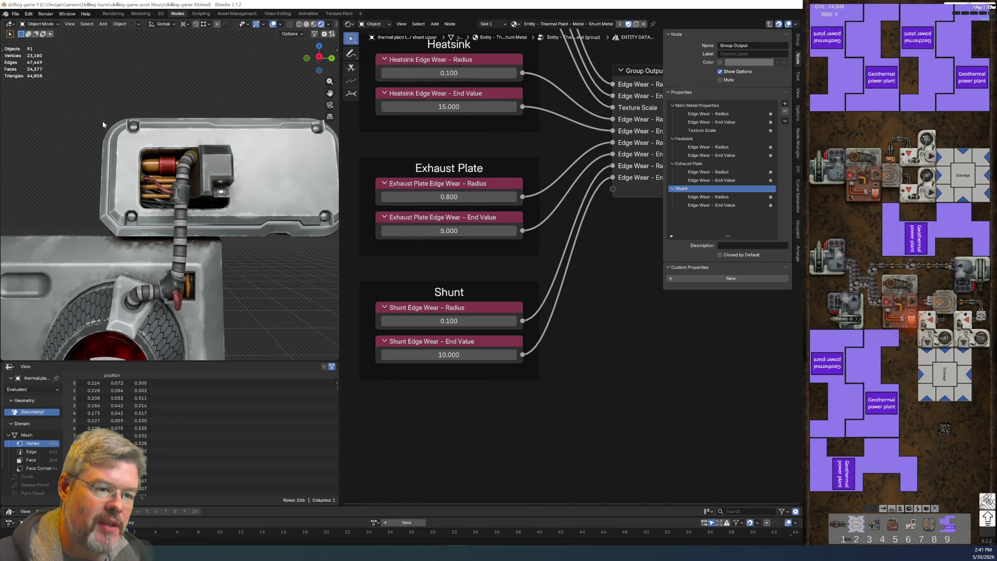
pyautogui.moveTo(102, 121); pyautogui.dragTo(182, 287, button='middle')
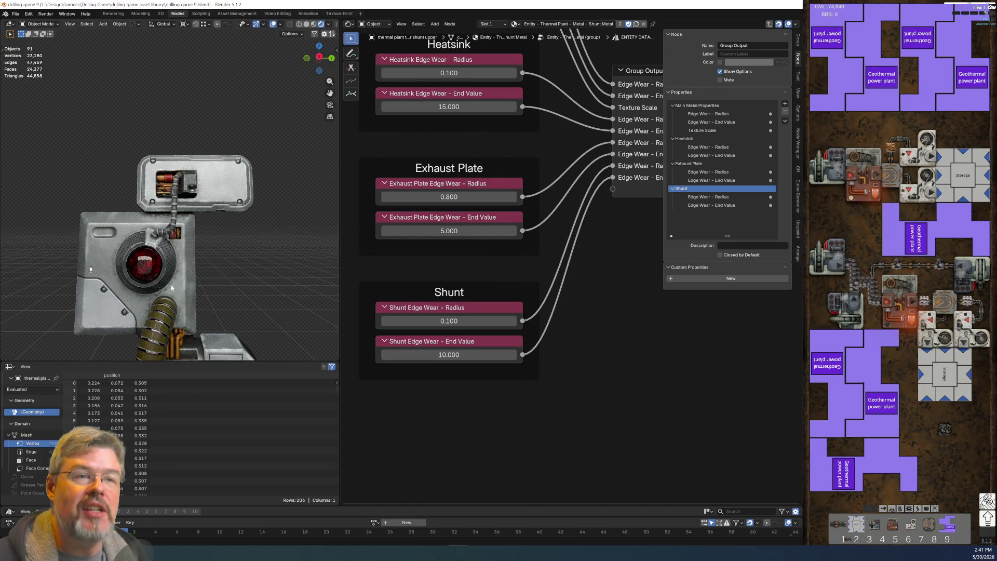
pyautogui.click(139, 294)
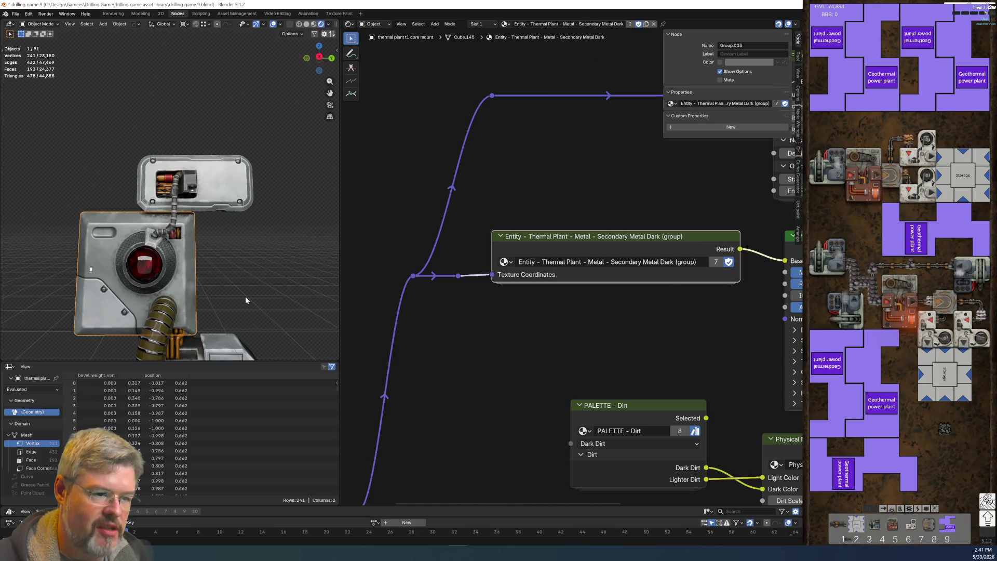
# Step: Set the Secondary Metal Dark dirt mask Start Range to 1.000
pyautogui.moveTo(229, 281)
pyautogui.mouseDown(button='middle')
pyautogui.moveTo(242, 147)
pyautogui.moveTo(240, 182)
pyautogui.mouseUp(button='middle')
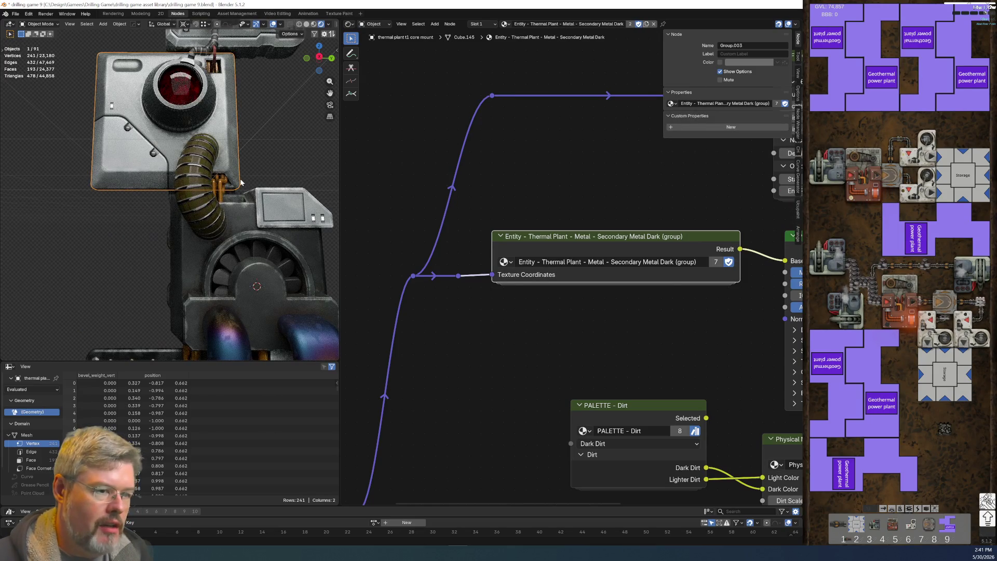
pyautogui.moveTo(618, 317); pyautogui.dragTo(403, 372, button='middle')
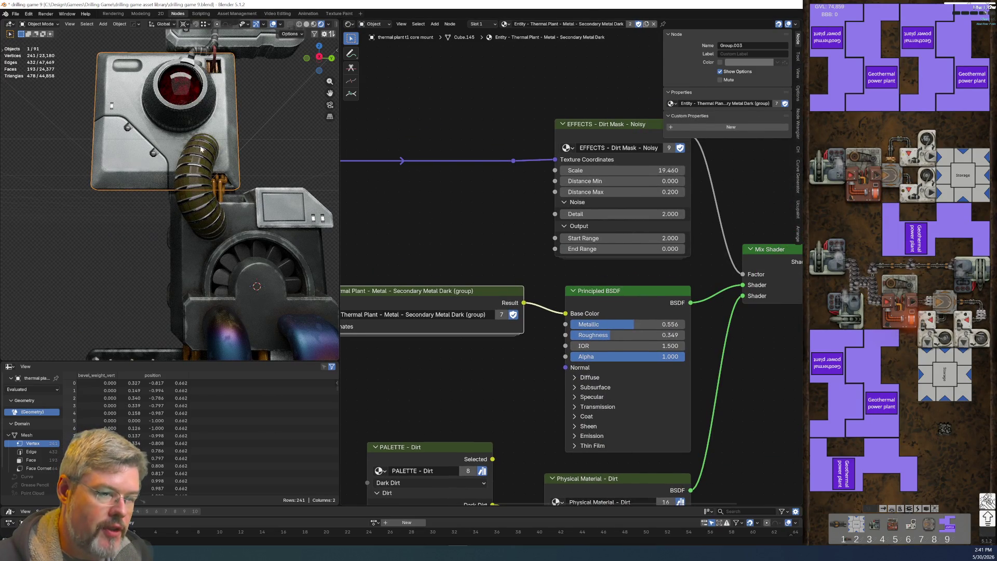
pyautogui.scroll(1, 553, 345)
pyautogui.moveTo(474, 350); pyautogui.dragTo(459, 381, button='middle')
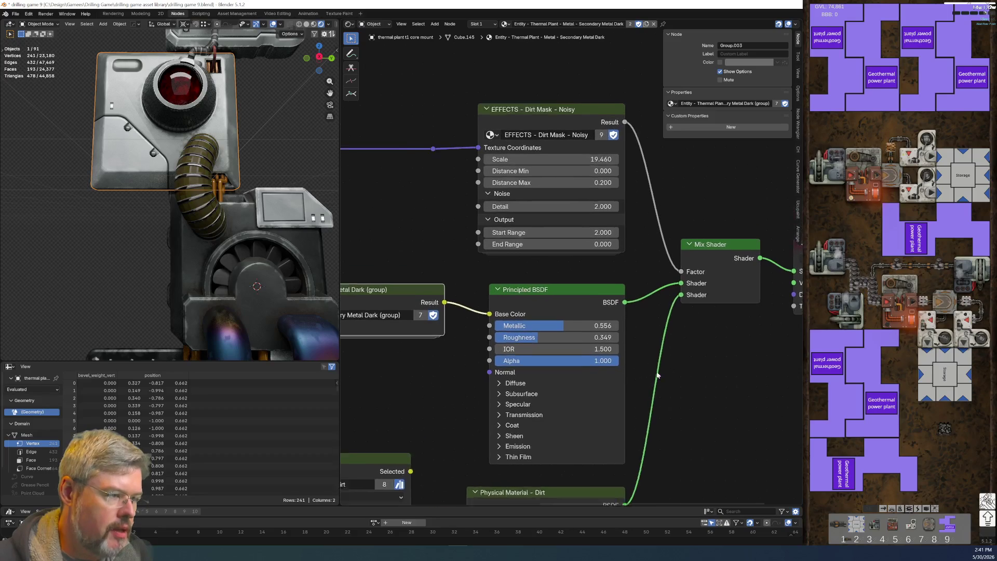
pyautogui.scroll(1, 657, 375)
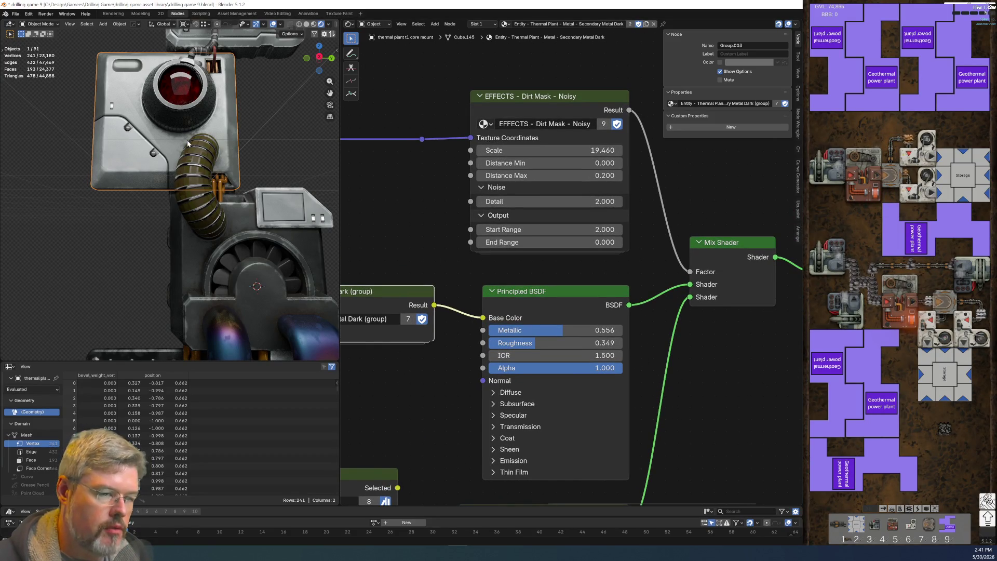
pyautogui.scroll(5, 187, 139)
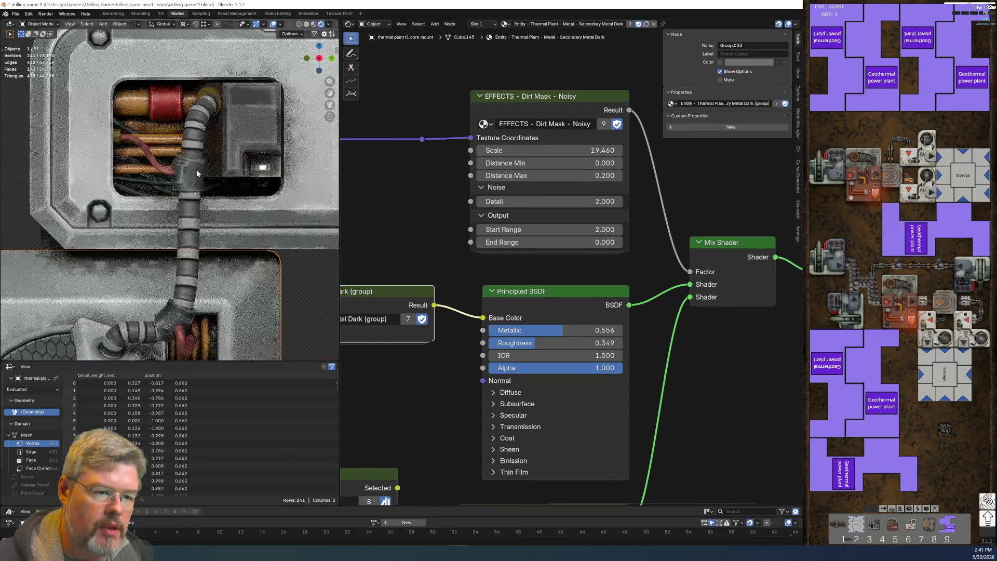
pyautogui.keyDown('shift'); pyautogui.scroll(-3, 146, 189); pyautogui.keyUp('shift')
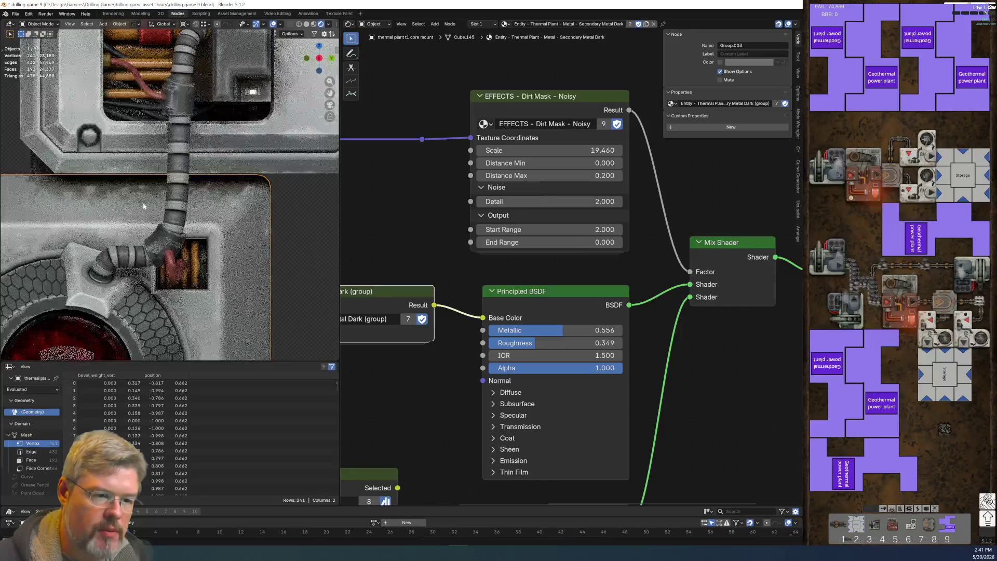
pyautogui.click(546, 229)
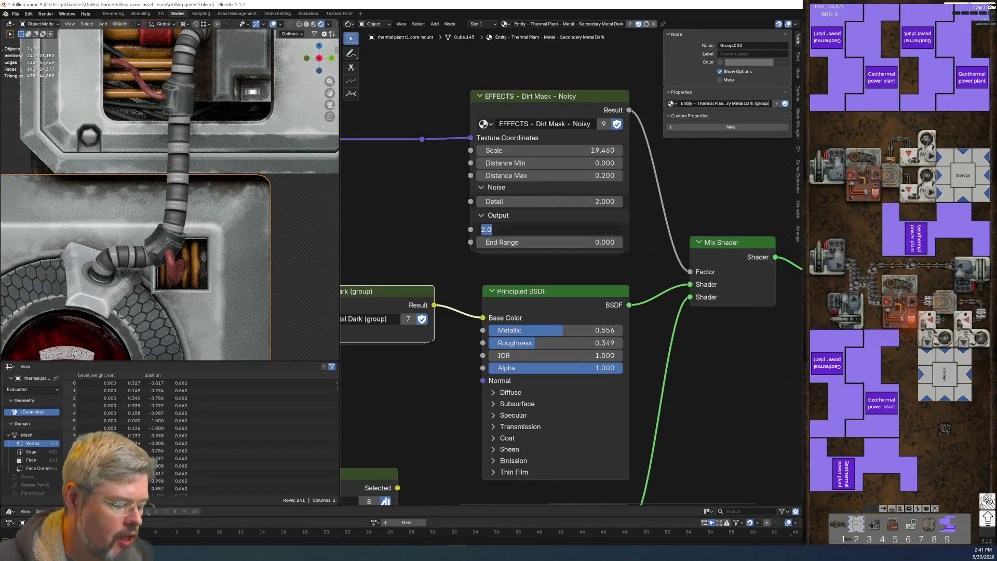
pyautogui.write('1')
pyautogui.press('Return')
# Step: Select the lower exhaust assembly and bring its Exhaust Main Metal shader nodes into view
pyautogui.scroll(-3, 212, 241)
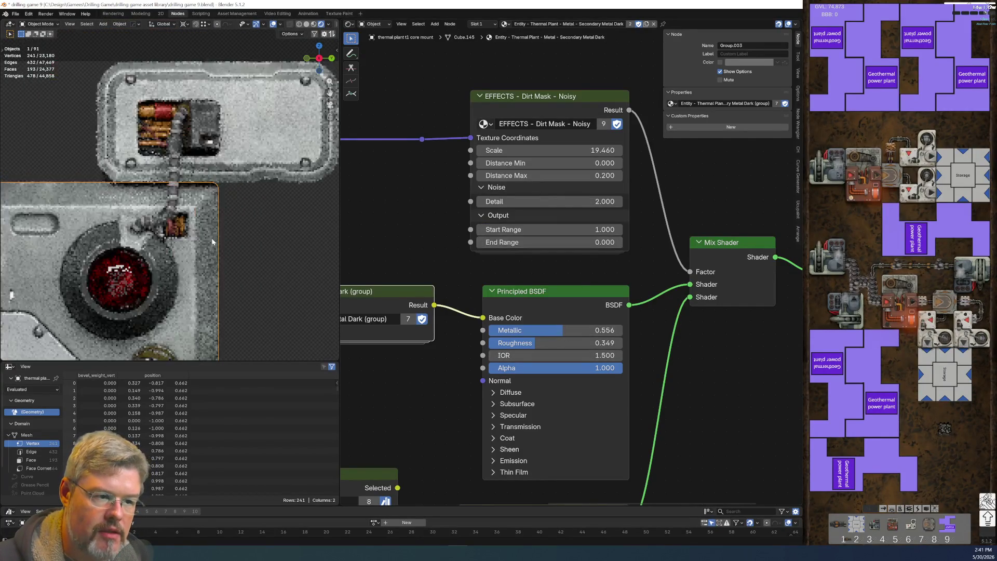
pyautogui.scroll(-2, 211, 243)
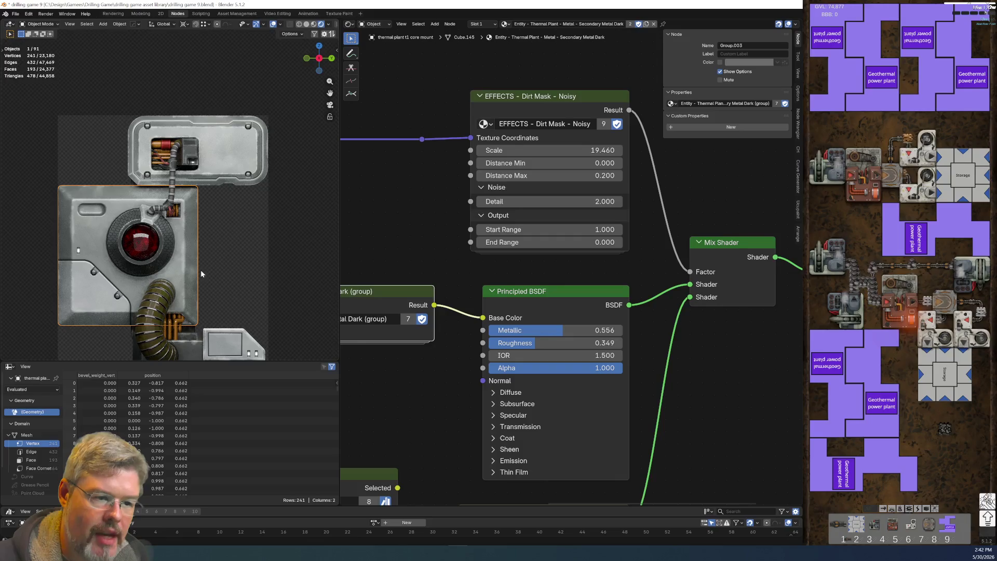
pyautogui.keyDown('shift'); pyautogui.scroll(-3, 200, 270); pyautogui.keyUp('shift')
pyautogui.keyDown('shift'); pyautogui.scroll(-2, 259, 258); pyautogui.keyUp('shift')
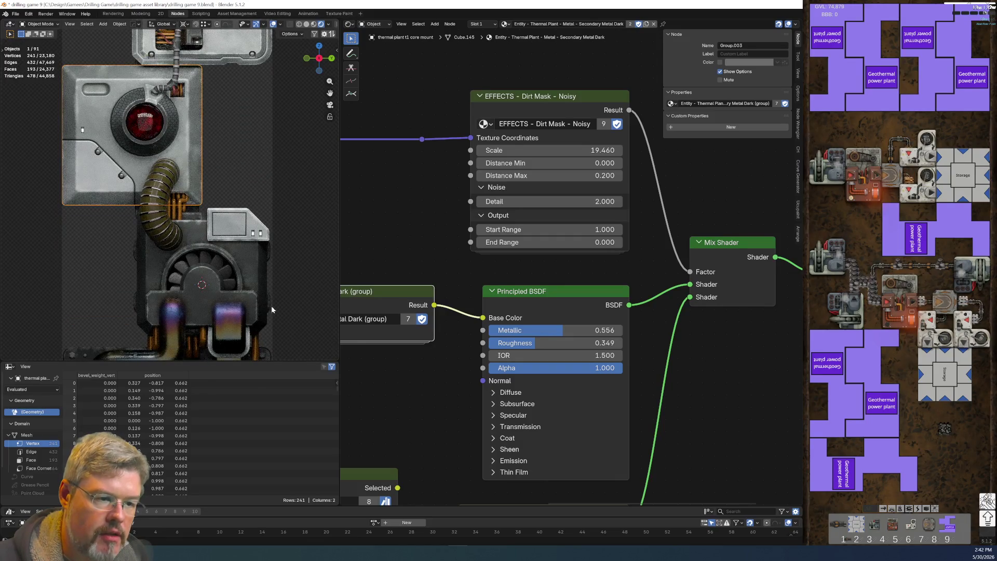
pyautogui.click(247, 267)
pyautogui.moveTo(569, 259); pyautogui.dragTo(746, 428, button='middle')
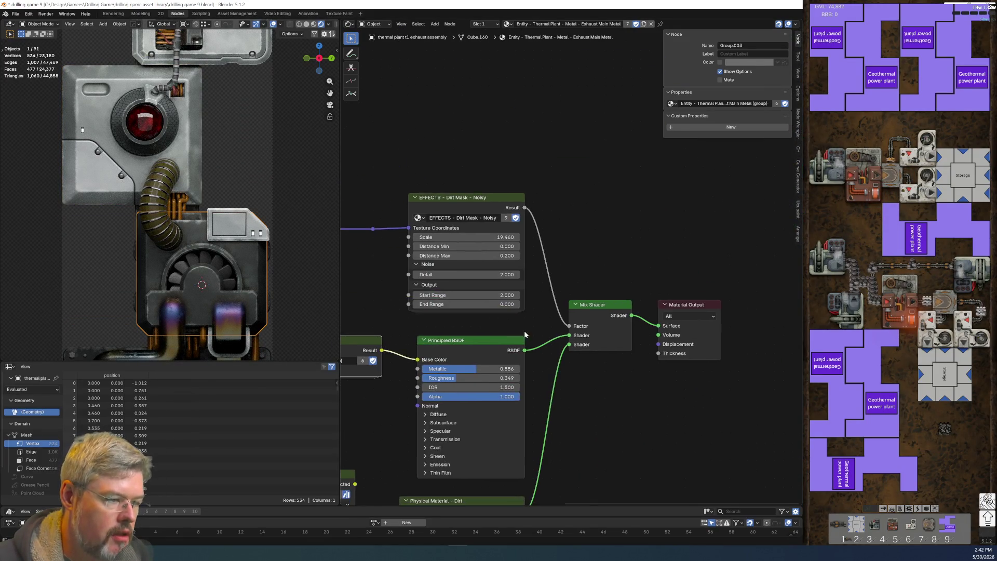
# Step: Try Dirt Mask Start Range values 4, 5, 4 and 1 on the exhaust metal, settling on 2
pyautogui.scroll(3, 525, 330)
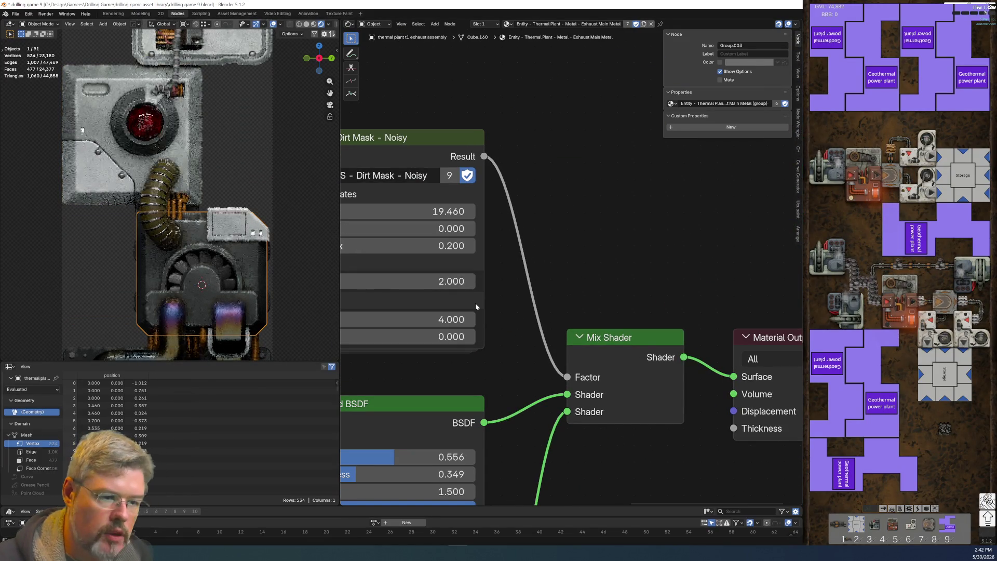
pyautogui.click(422, 319)
pyautogui.write('4')
pyautogui.press('Return')
pyautogui.click(422, 319)
pyautogui.press('BackSpace')
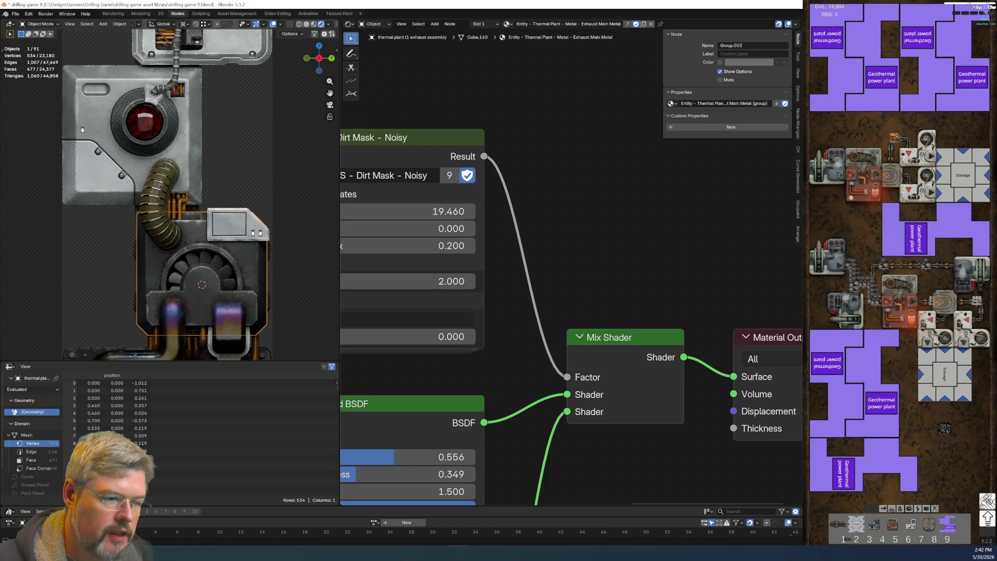
pyautogui.write('5')
pyautogui.press('Return')
pyautogui.moveTo(437, 379); pyautogui.dragTo(559, 359, button='middle')
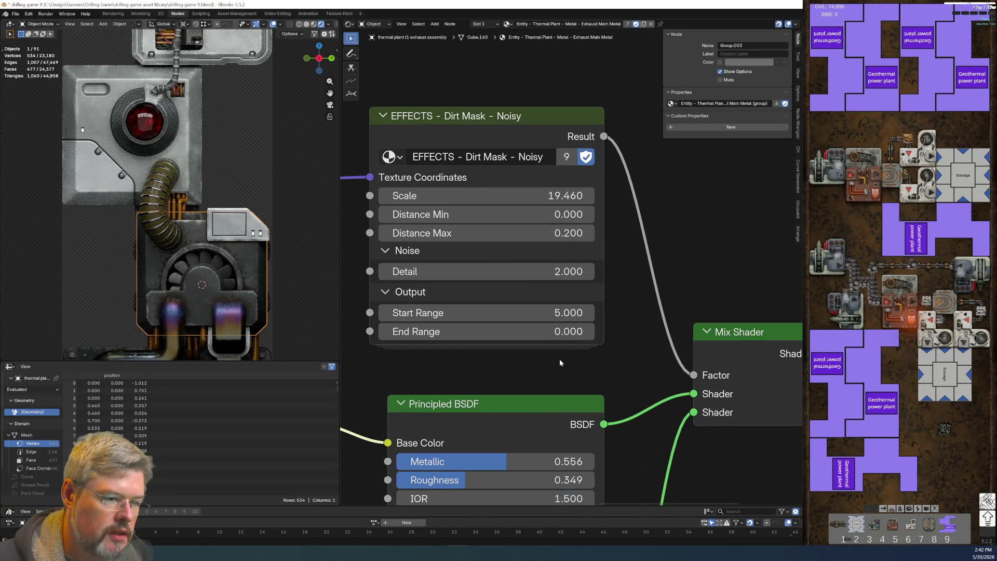
pyautogui.click(566, 314)
pyautogui.write('4')
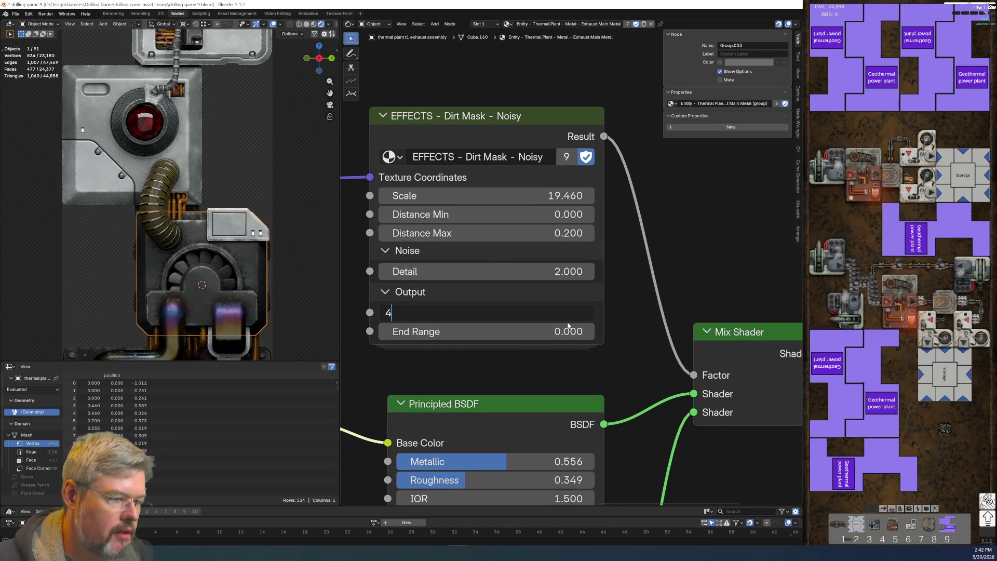
pyautogui.press('Return')
pyautogui.click(569, 328)
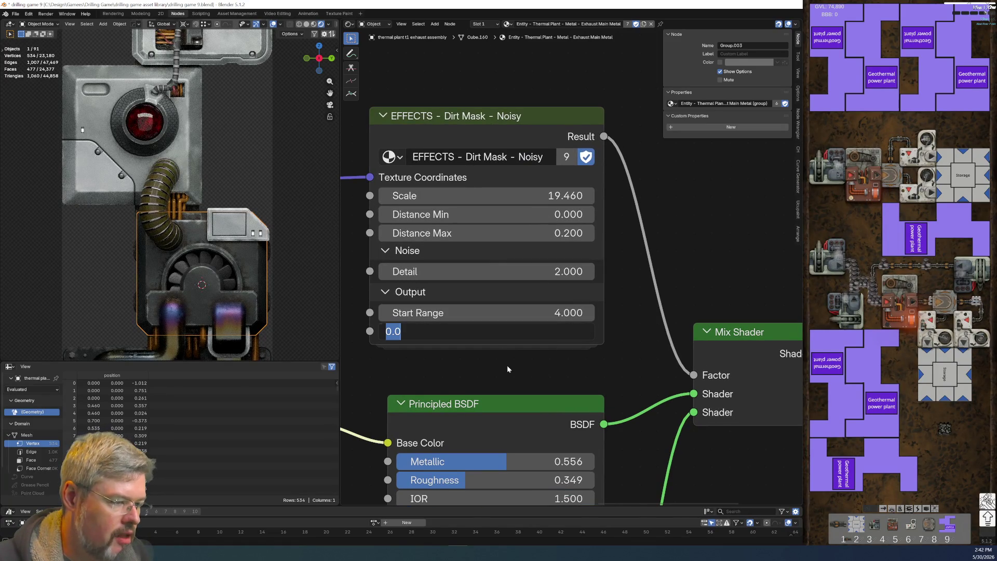
pyautogui.press('Escape')
pyautogui.click(500, 312)
pyautogui.write('1')
pyautogui.press('Return')
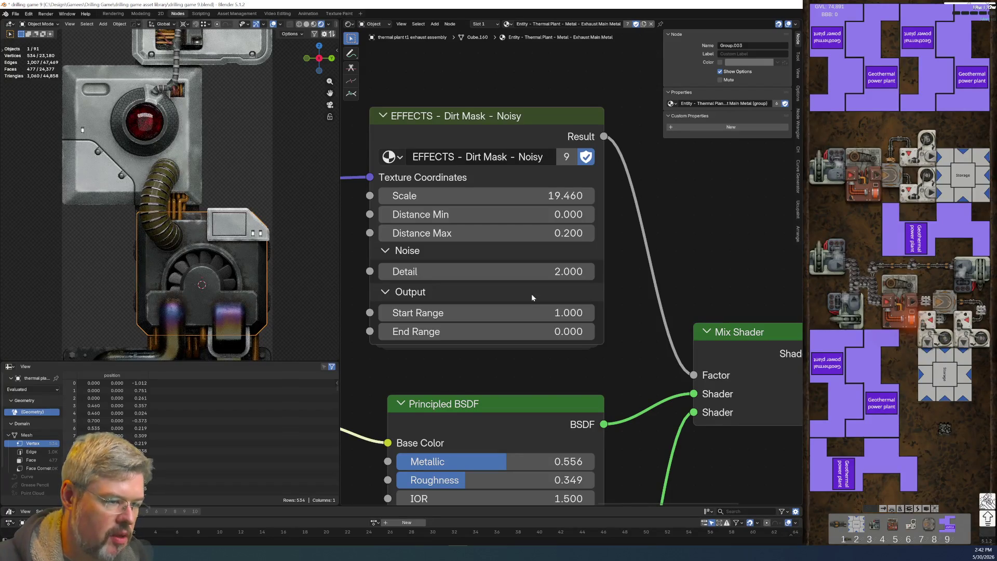
pyautogui.click(544, 312)
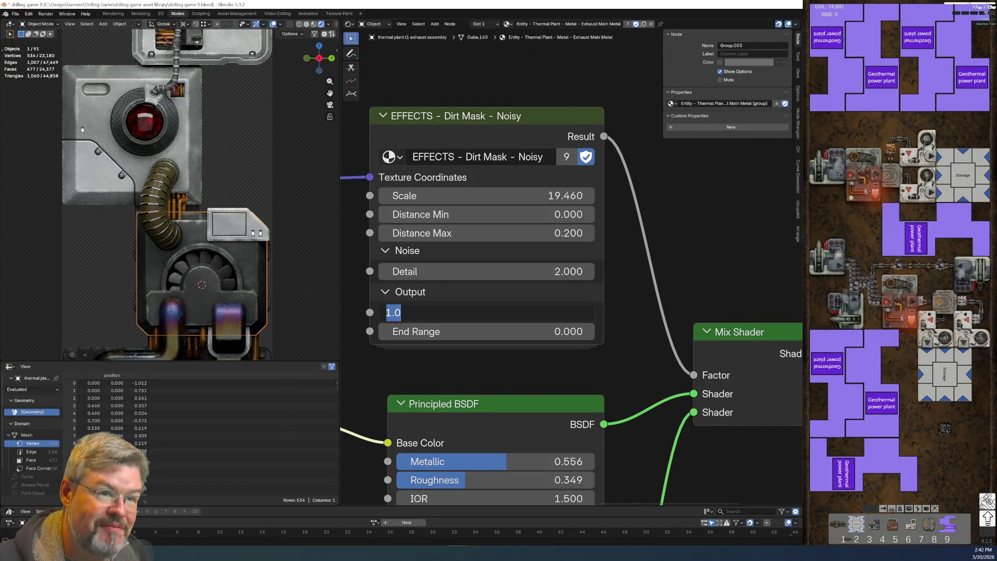
pyautogui.write('2')
pyautogui.press('Return')
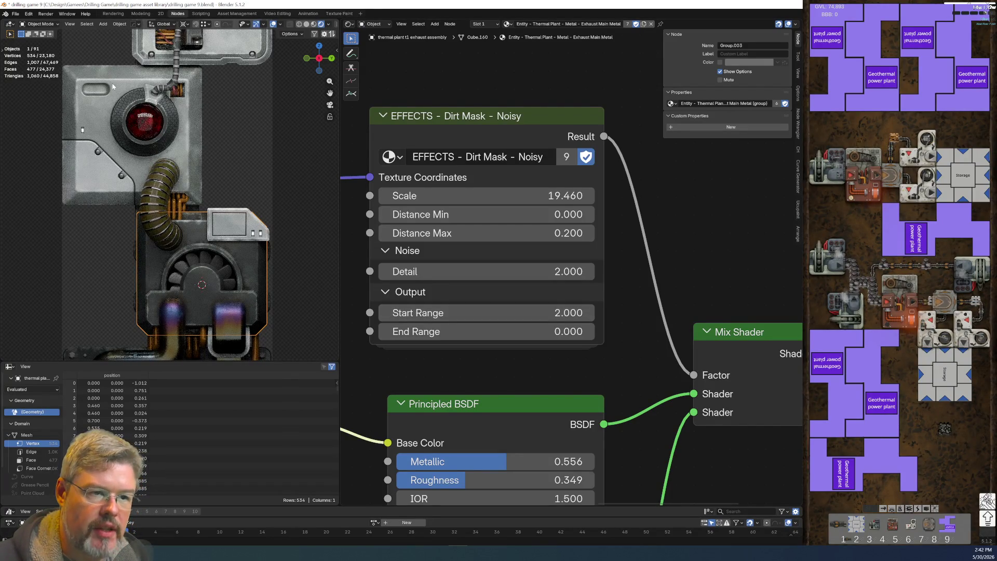
# Step: Select the core mount divot plane and bring its Secondary Metal Dark Divot nodes into view
pyautogui.click(154, 193)
pyautogui.moveTo(424, 214); pyautogui.dragTo(416, 435, button='middle')
pyautogui.scroll(-3, 535, 372)
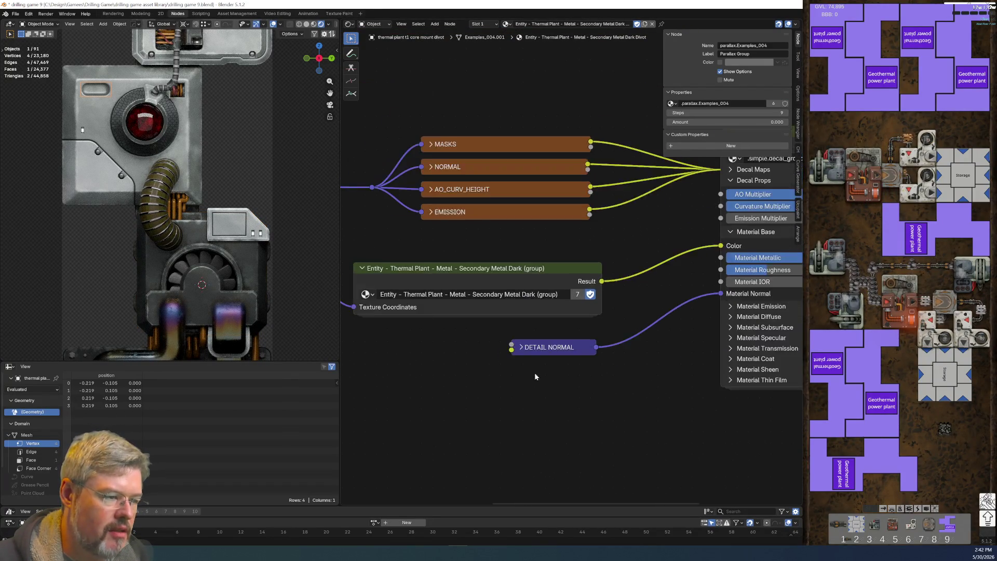
# Step: Undo the divot selection, confirm the upper panel's Dirt Mask Start Range of 1, and reselect the exhaust assembly
pyautogui.scroll(-2, 534, 373)
pyautogui.hotkey('ctrl', 'z')
pyautogui.hotkey('ctrl', 'z')
pyautogui.scroll(2, 459, 370)
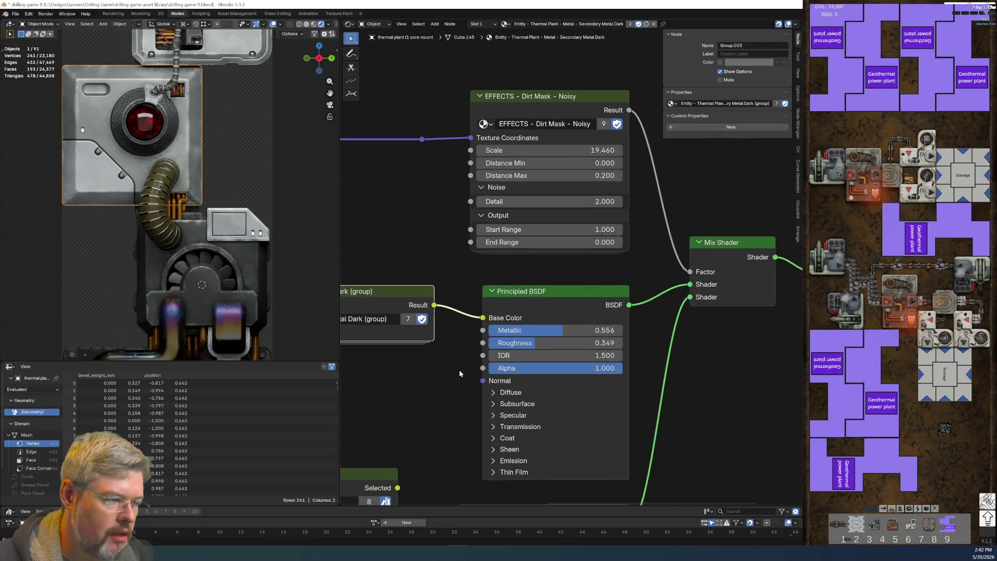
pyautogui.doubleClick(575, 229)
pyautogui.press('Return')
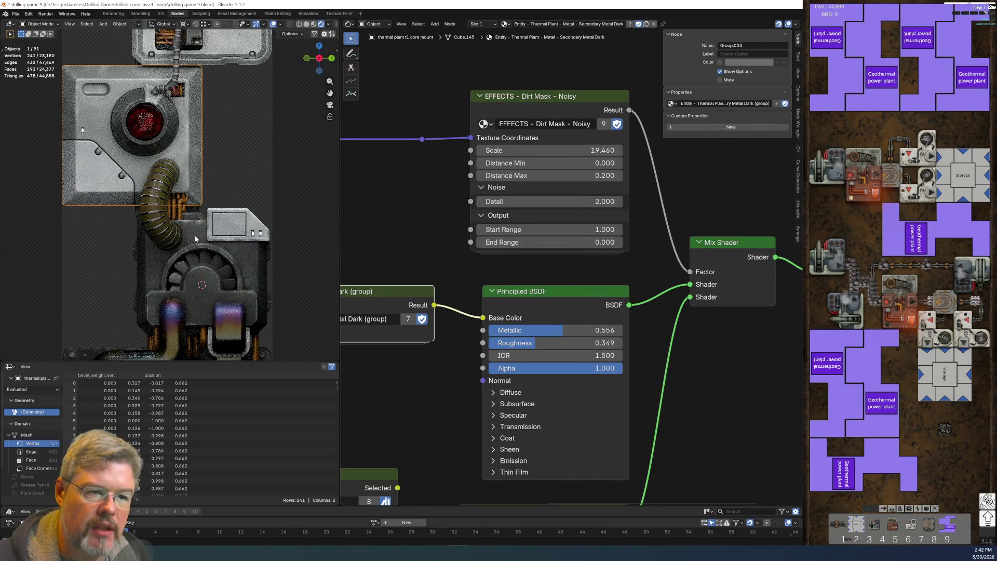
pyautogui.click(257, 263)
pyautogui.scroll(2, 535, 245)
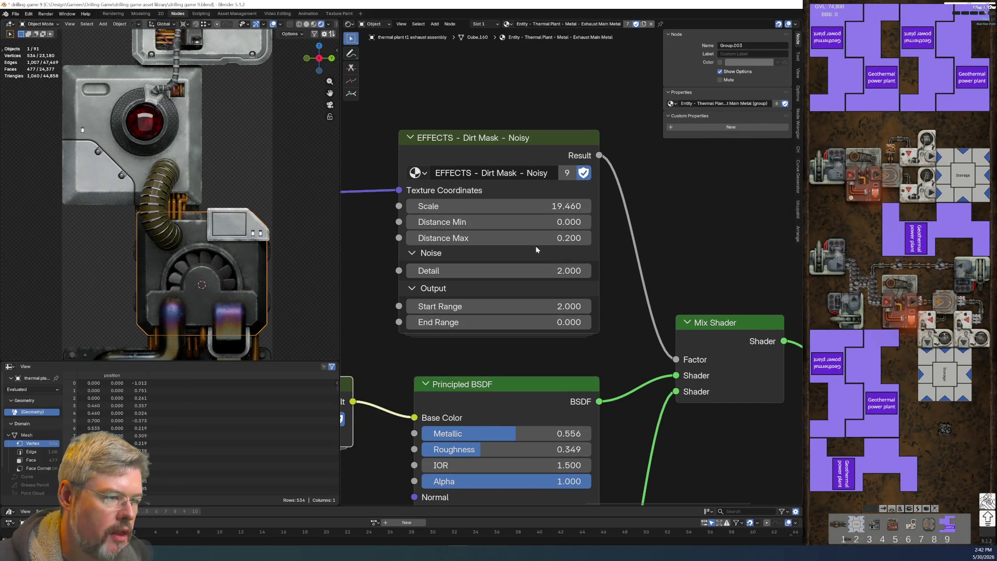
# Step: Set the exhaust metal Dirt Mask's Distance Max to 0.5
pyautogui.scroll(1, 510, 225)
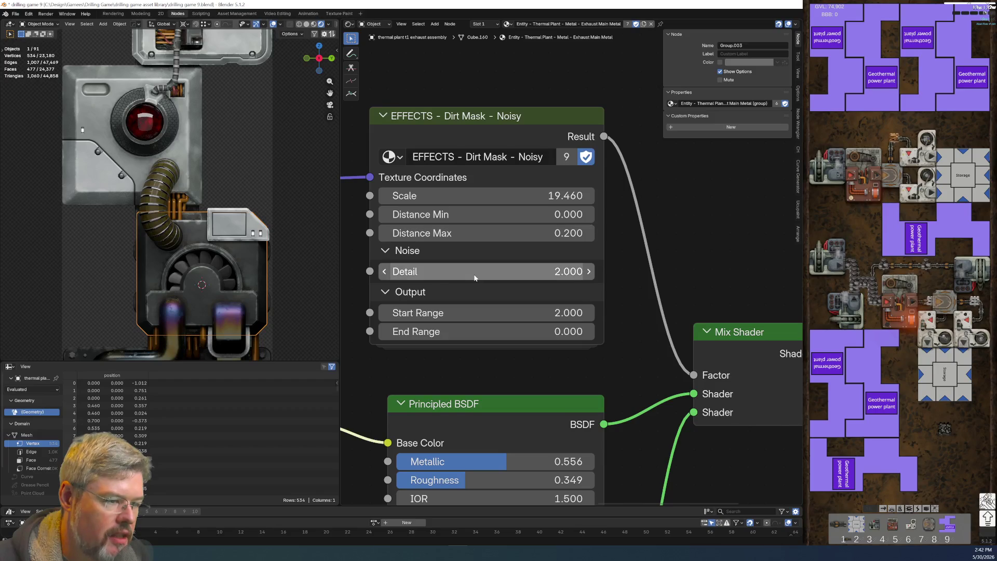
pyautogui.click(478, 233)
pyautogui.write('.5')
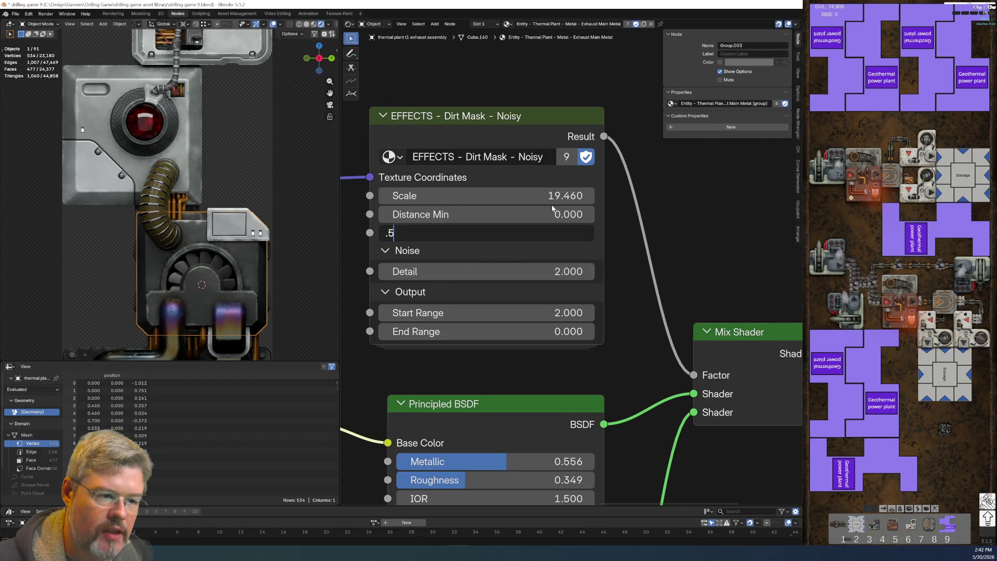
pyautogui.press('Return')
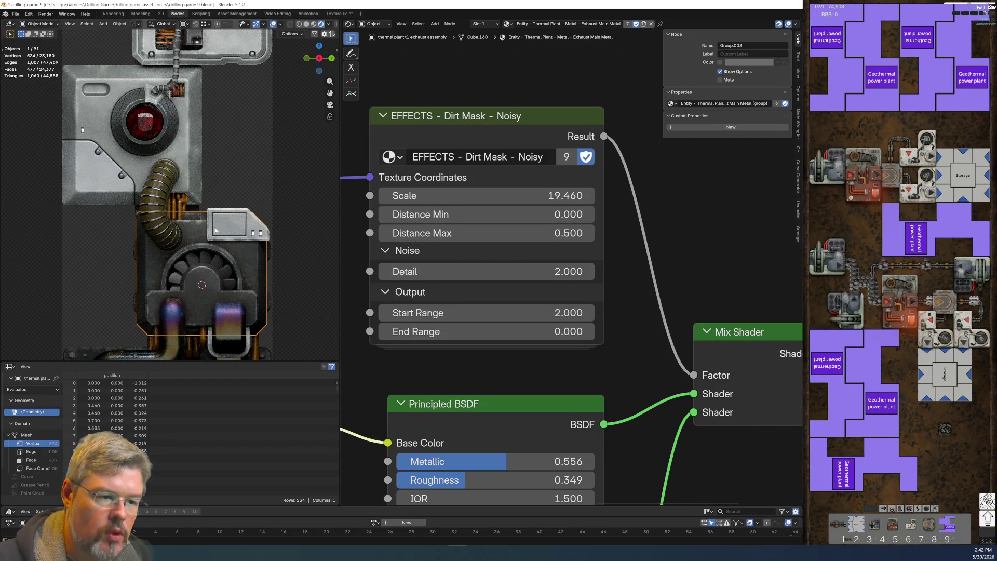
pyautogui.scroll(-2, 254, 281)
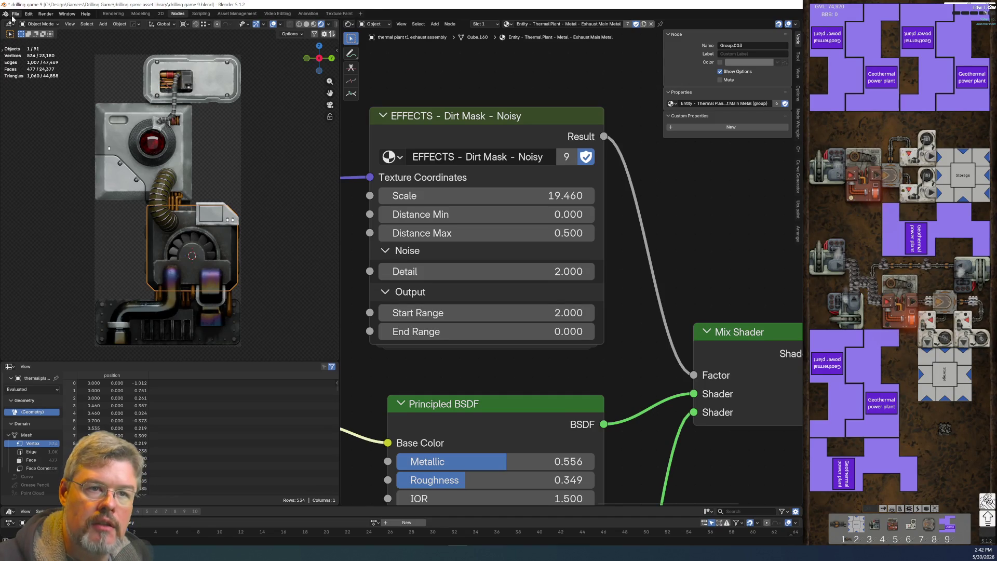
# Step: Save the blend file
pyautogui.click(12, 15)
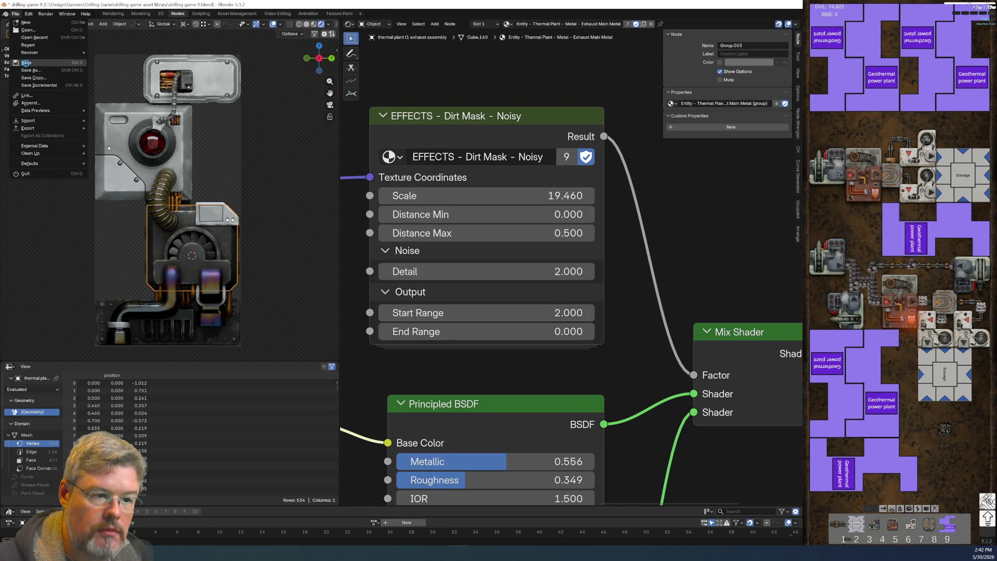
pyautogui.click(25, 63)
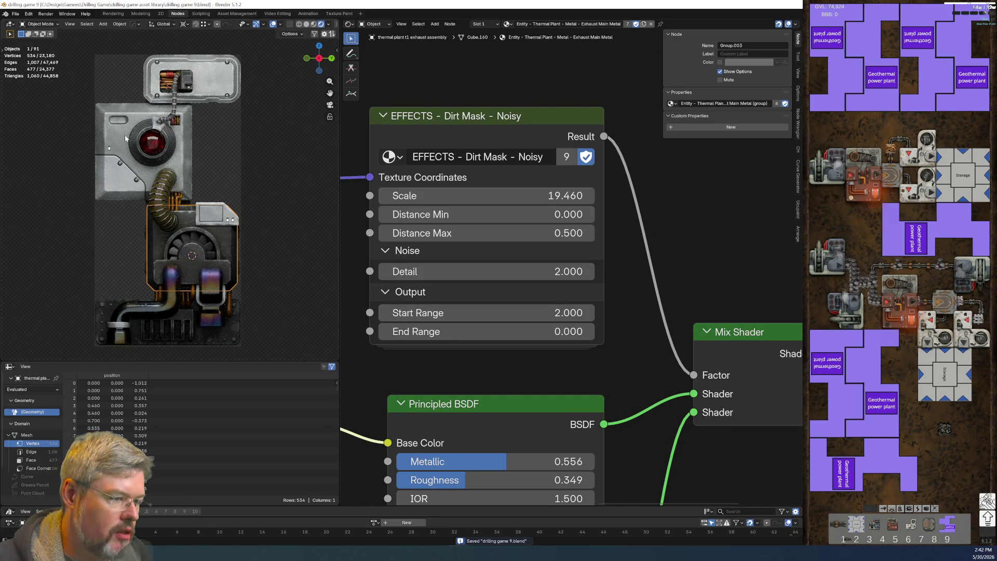
pyautogui.scroll(-2, 531, 345)
pyautogui.scroll(-2, 542, 345)
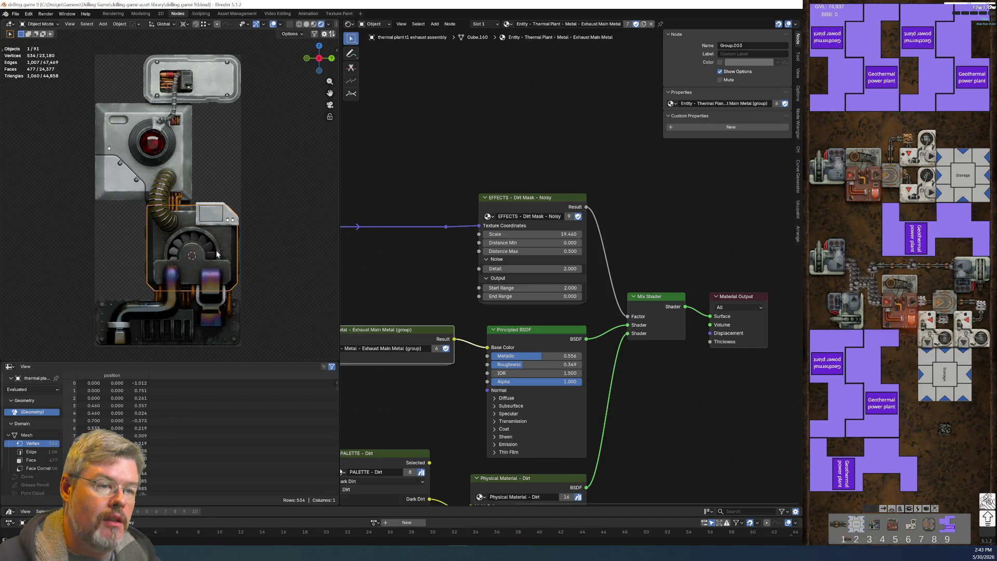
# Step: Deselect everything and open the Exhaust Main Metal node group for editing
pyautogui.click(100, 266)
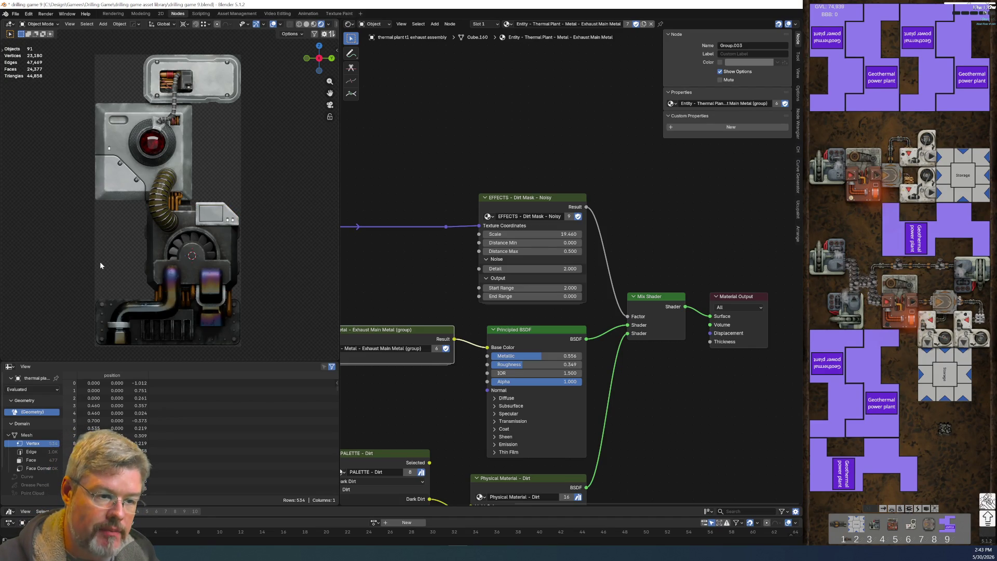
pyautogui.scroll(1, 340, 253)
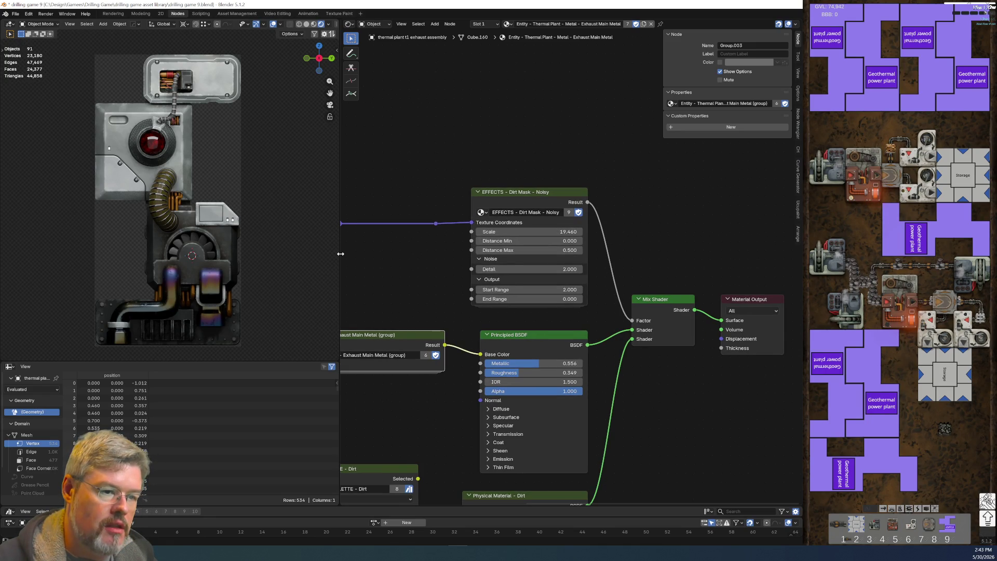
pyautogui.scroll(4, 224, 268)
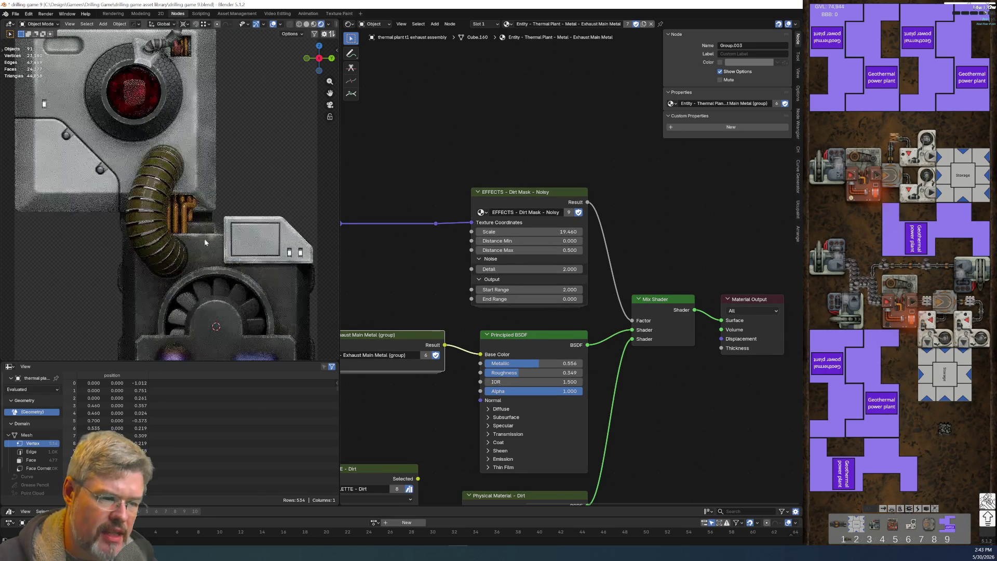
pyautogui.moveTo(409, 407)
pyautogui.mouseDown(button='middle')
pyautogui.moveTo(436, 215)
pyautogui.moveTo(537, 177)
pyautogui.mouseUp(button='middle')
pyautogui.press('Tab')
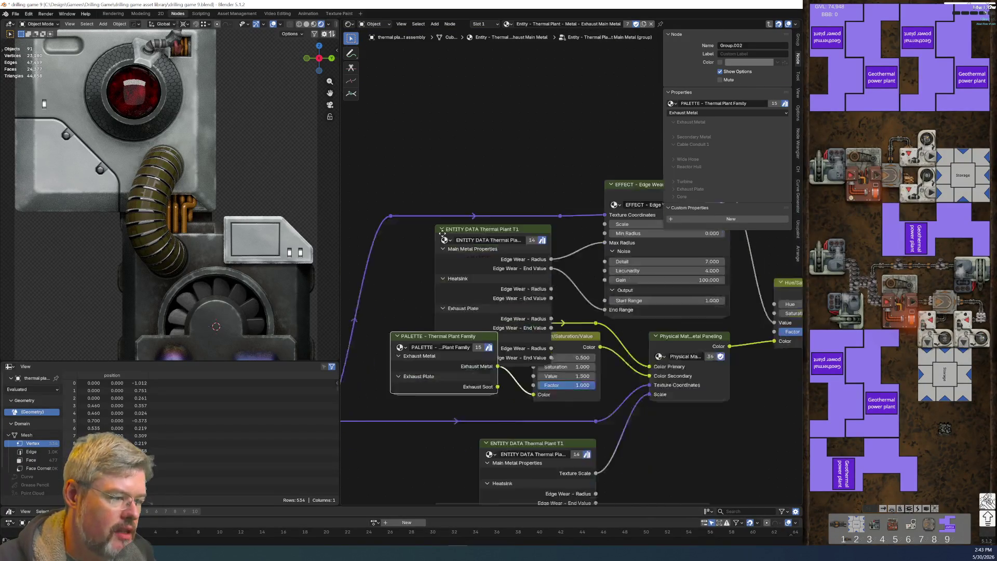
# Step: Hide unused sockets on the ENTITY DATA nodes and centre on the Thermal Plant T1 node
pyautogui.moveTo(442, 233); pyautogui.dragTo(424, 179, button='middle')
pyautogui.hotkey('ctrl', 'h')
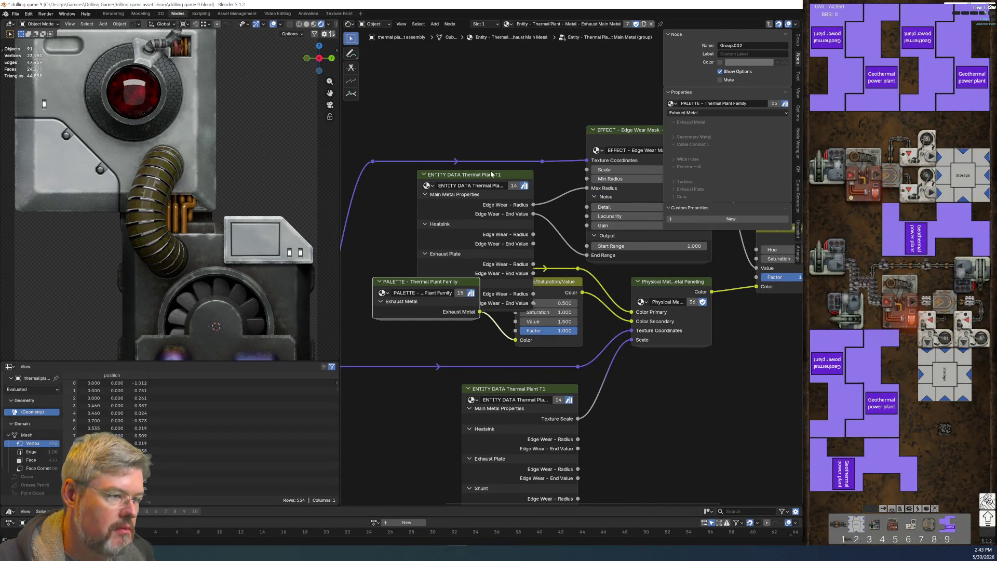
pyautogui.click(500, 252)
pyautogui.hotkey('ctrl', 'h')
pyautogui.click(540, 394)
pyautogui.hotkey('ctrl', 'h')
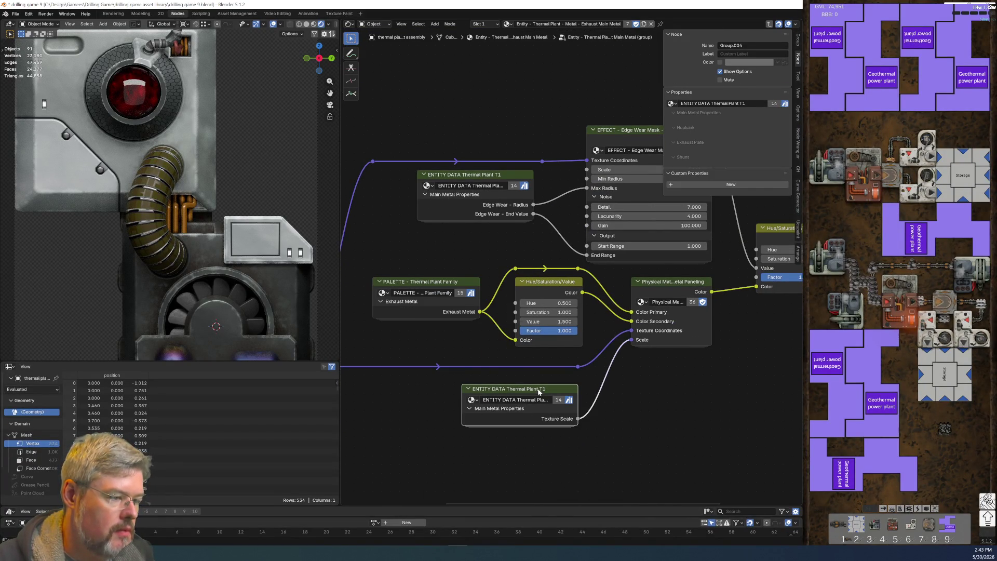
pyautogui.scroll(4, 584, 353)
pyautogui.click(494, 238)
pyautogui.press('KP_Decimal')
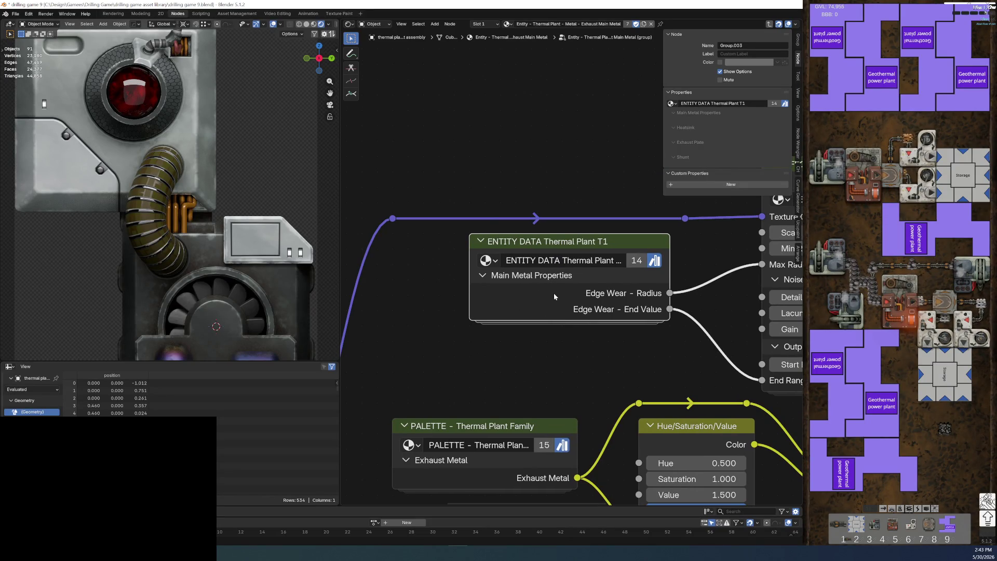
# Step: Inside the ENTITY DATA group, move the two Main Edge Wear nodes out of the Main frame
pyautogui.press('Tab')
pyautogui.press('Home')
pyautogui.scroll(3, 440, 226)
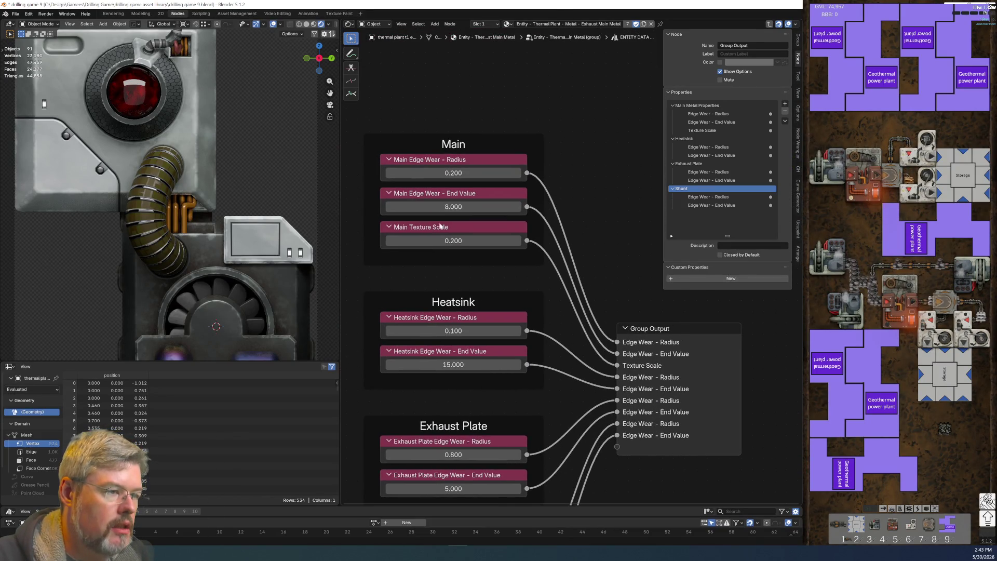
pyautogui.click(458, 219)
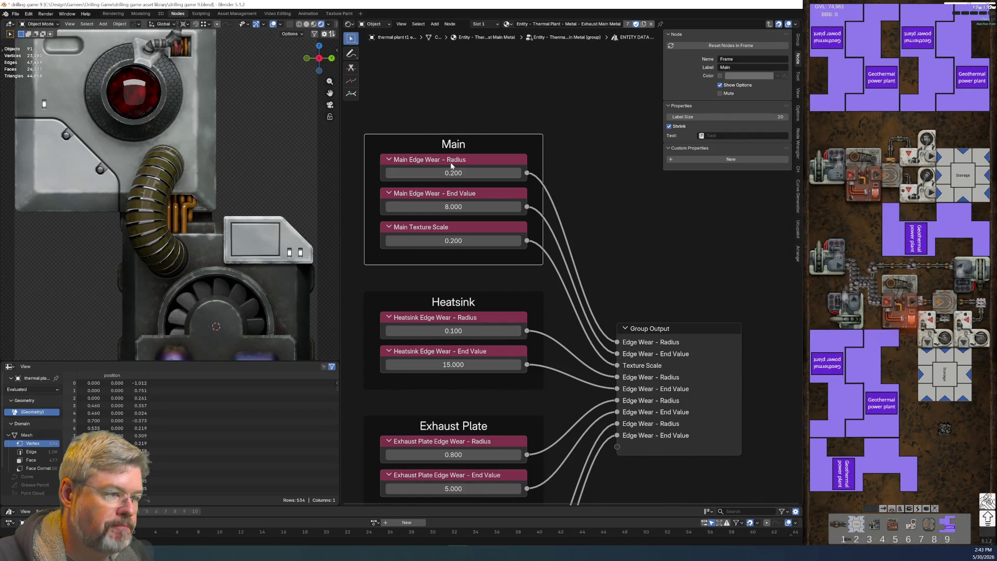
pyautogui.click(457, 161)
pyautogui.click(458, 203)
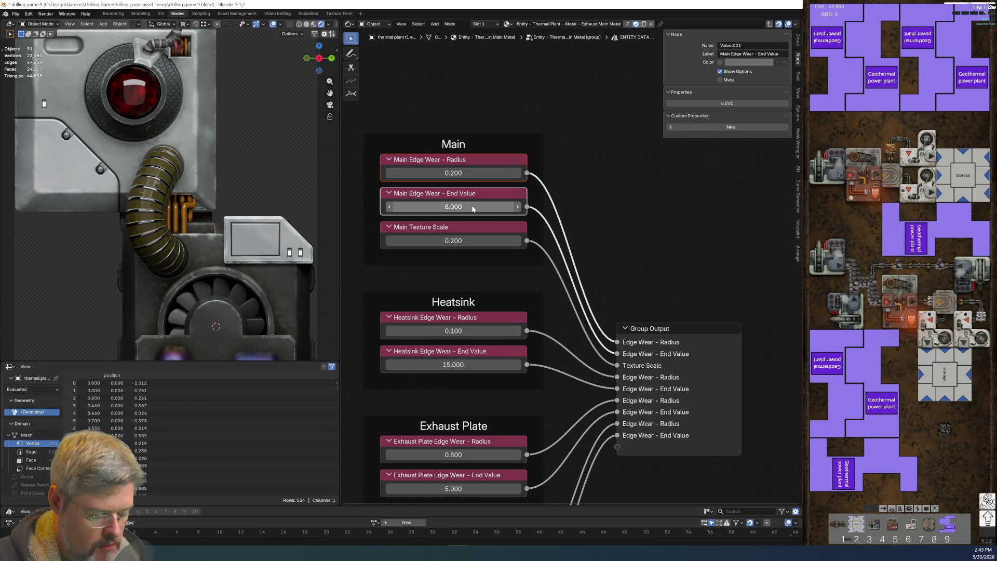
pyautogui.press('g')
pyautogui.click(475, 172)
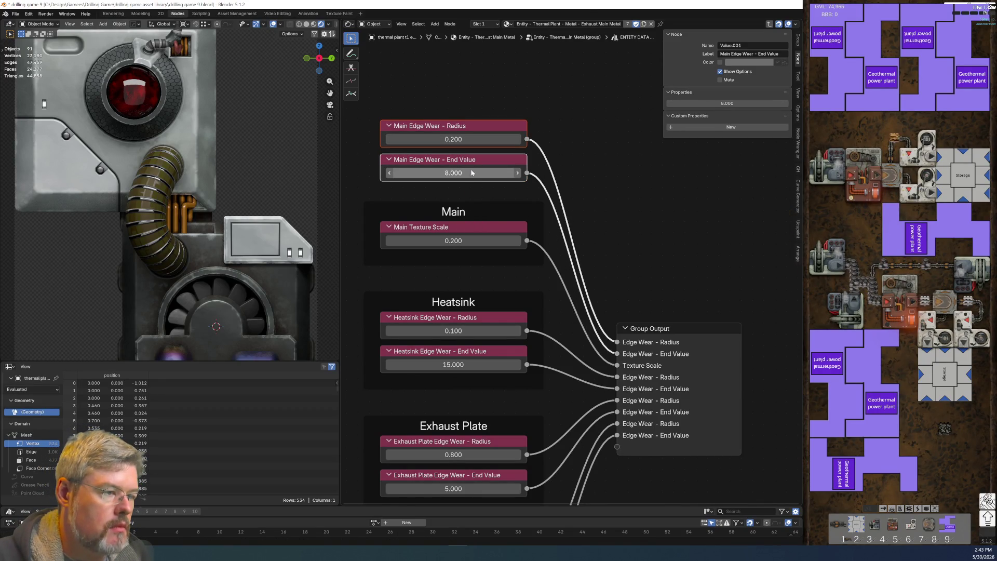
pyautogui.click(466, 203)
pyautogui.press('g')
pyautogui.click(465, 203)
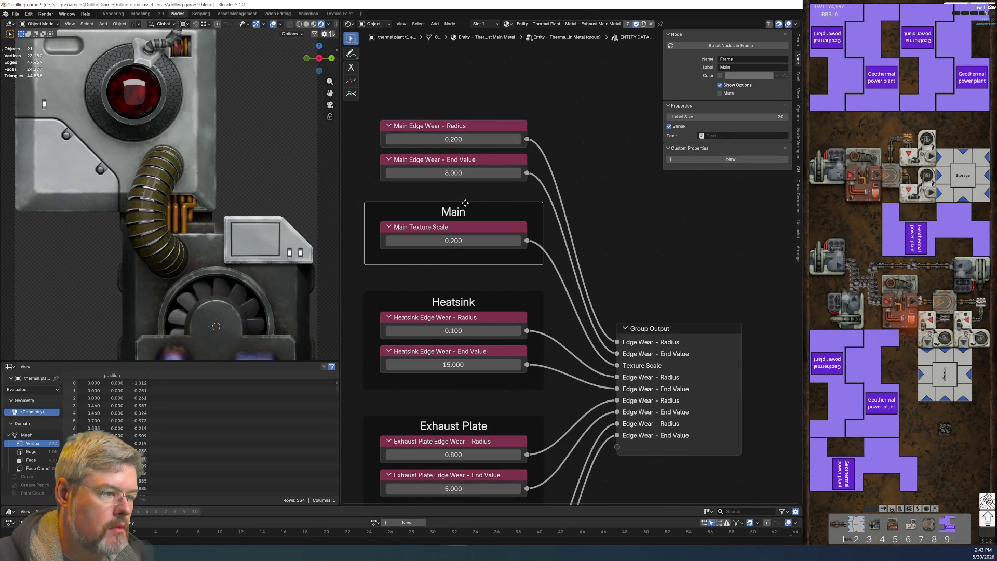
pyautogui.click(570, 149)
# Step: Wrap the two Main Edge Wear nodes in a new frame labelled 'Exhaust Metal'
pyautogui.moveTo(529, 111); pyautogui.dragTo(548, 194, button='middle')
pyautogui.moveTo(457, 176); pyautogui.dragTo(500, 267)
pyautogui.hotkey('ctrl', 'j')
pyautogui.press('F2')
pyautogui.write('Exhaust Metal')
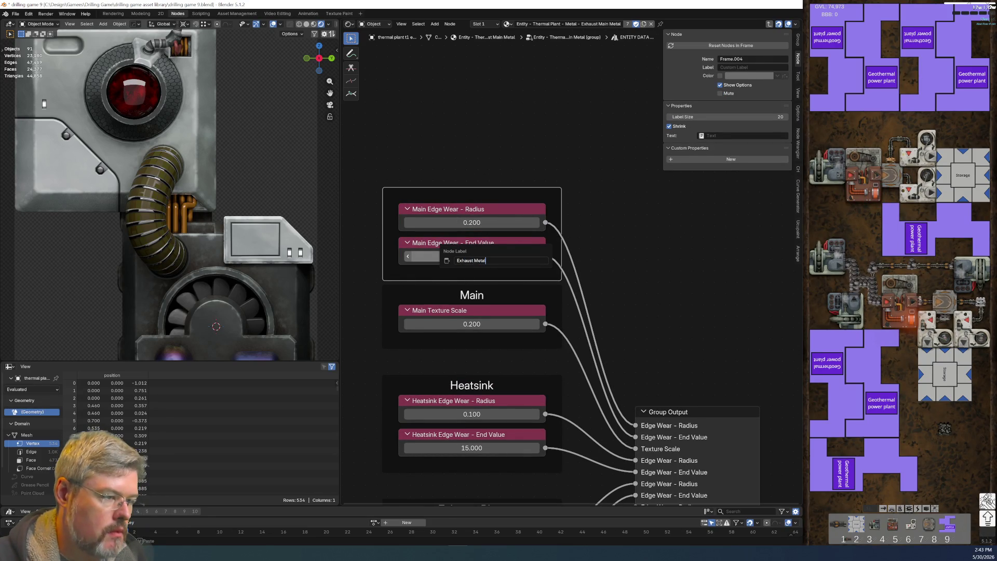
pyautogui.press('Return')
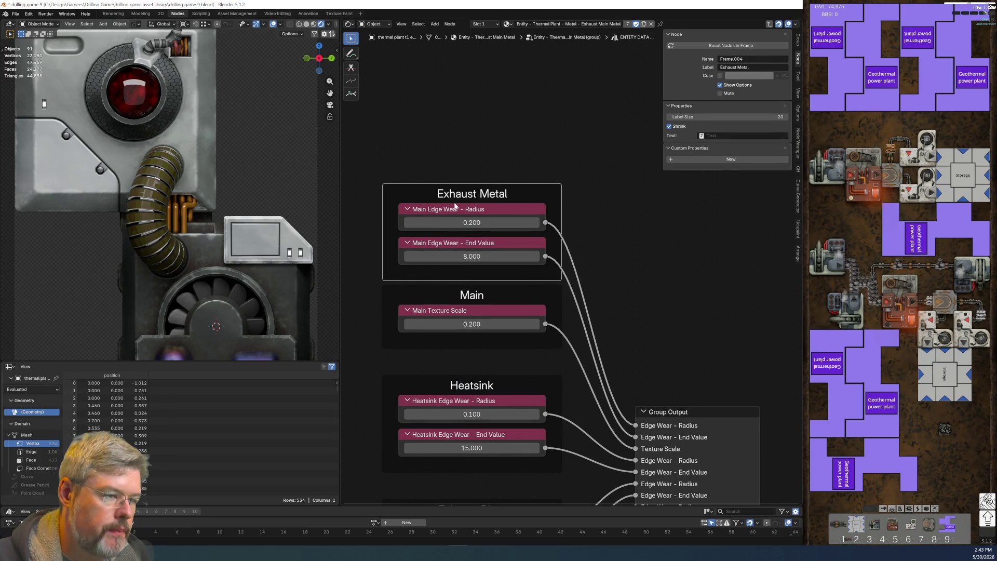
# Step: Relabel the nodes 'Exhaust Metal Edge Wear - Radius' and 'Exhaust Metal Edge Wear - End Value'
pyautogui.click(455, 208)
pyautogui.press('F2')
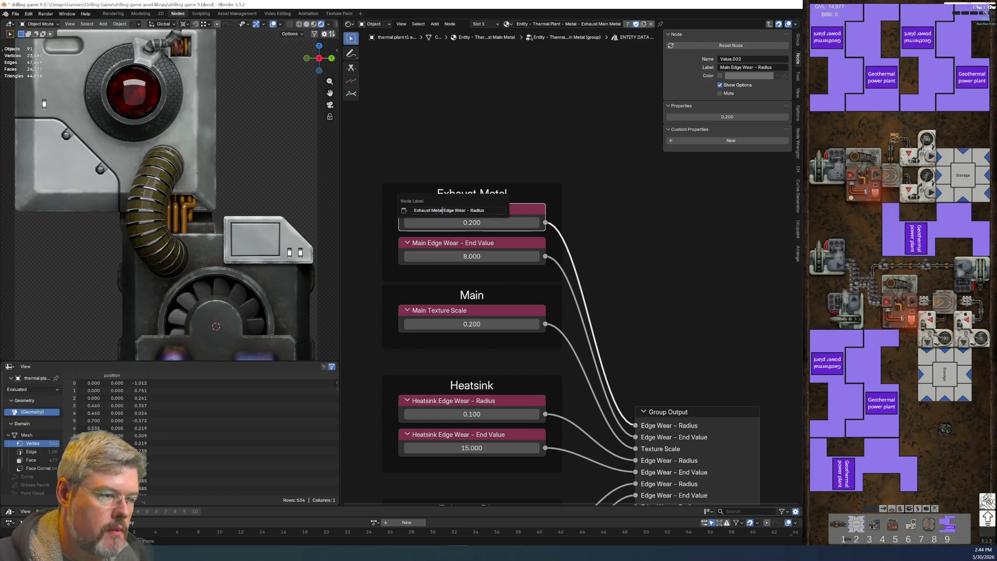
pyautogui.press('Return')
pyautogui.click(455, 241)
pyautogui.press('F2')
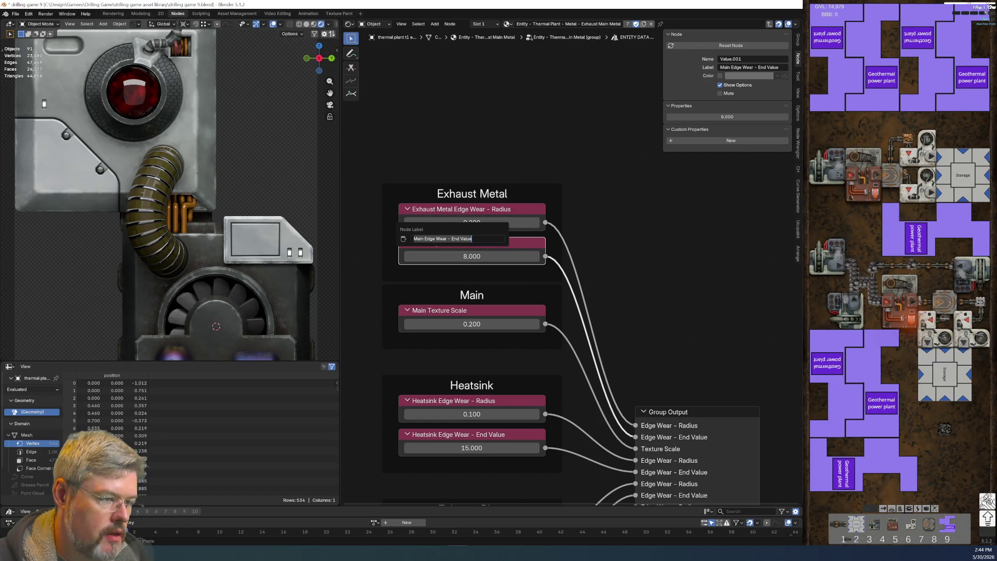
pyautogui.press('Home')
pyautogui.write('Exhaust Metal')
pyautogui.press('Return')
# Step: Leave the ENTITY DATA group and return to the parent material tree
pyautogui.scroll(-3, 663, 344)
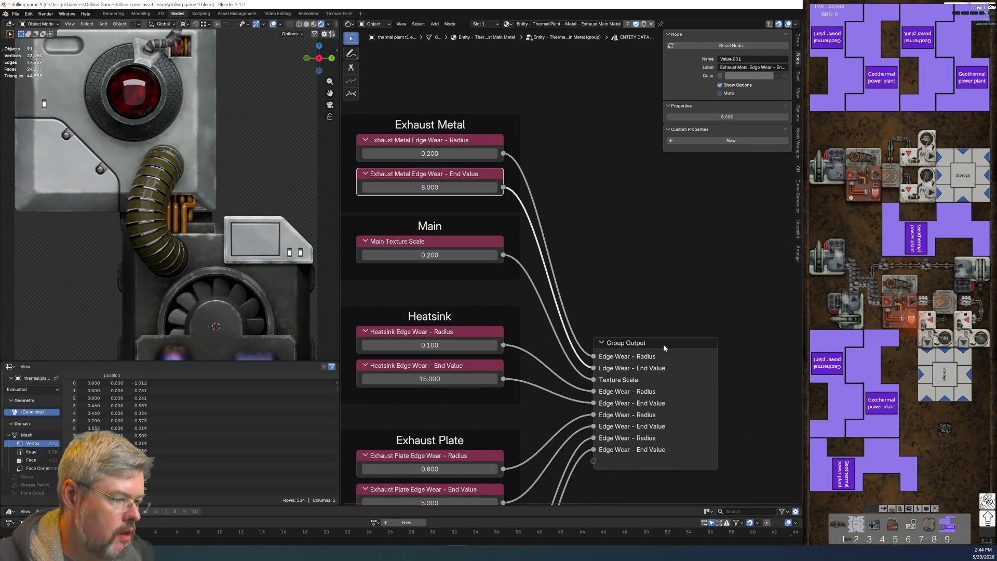
pyautogui.click(665, 344)
pyautogui.press('Tab')
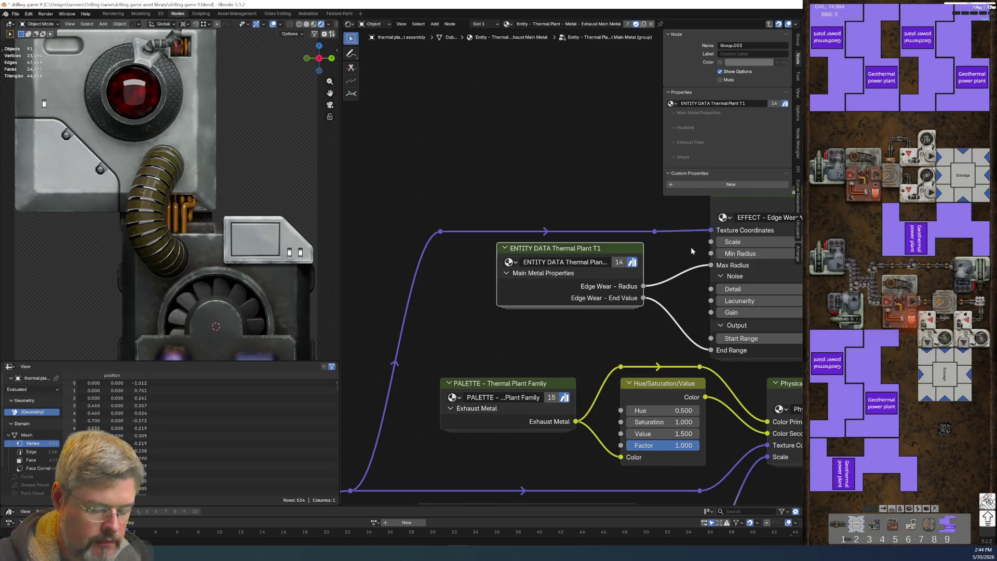
# Step: Back inside the group, rename the Main Metal Properties interface panel to 'Exhaust Metal'
pyautogui.press('Tab')
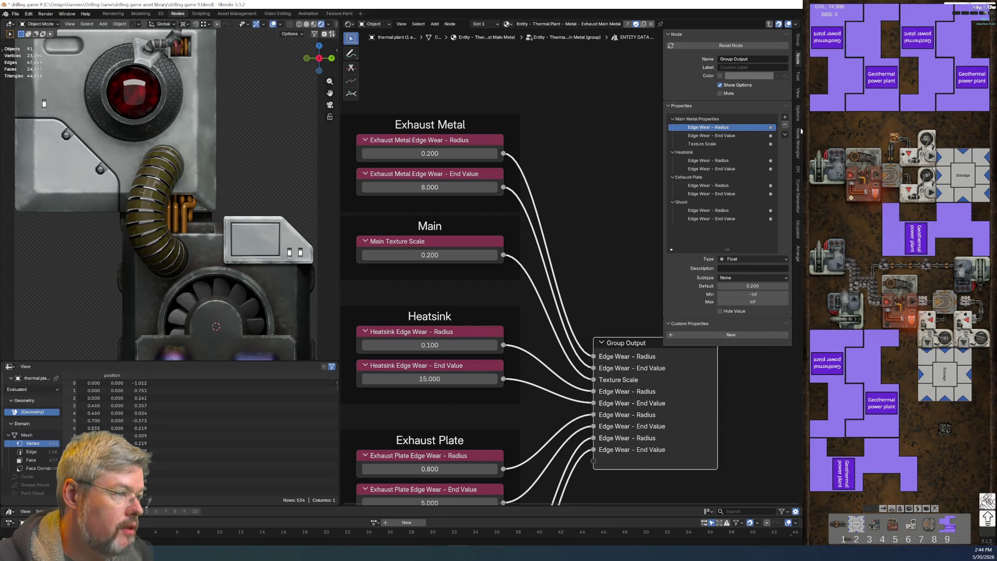
pyautogui.click(691, 119)
pyautogui.doubleClick(686, 119)
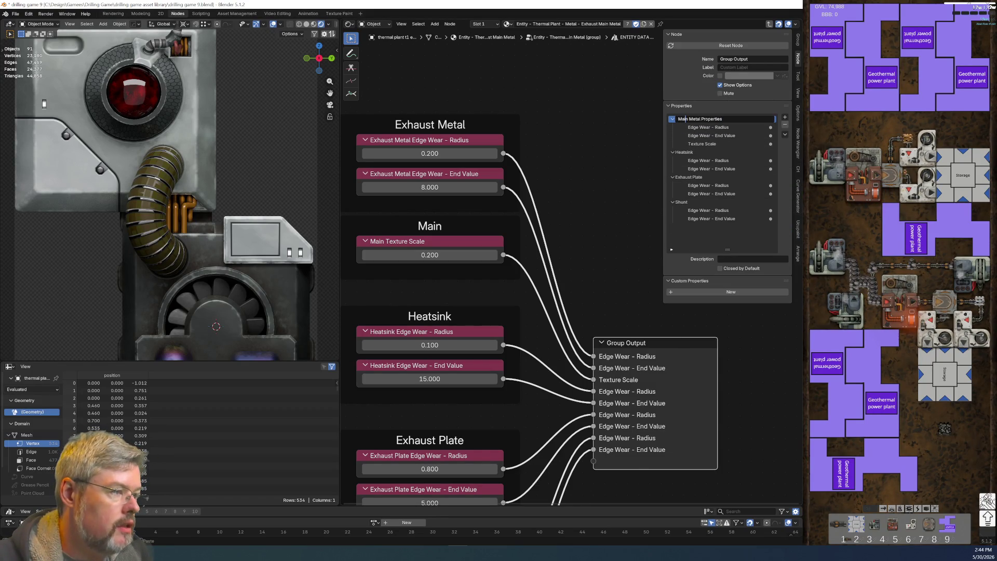
pyautogui.write('Exhaust Metal')
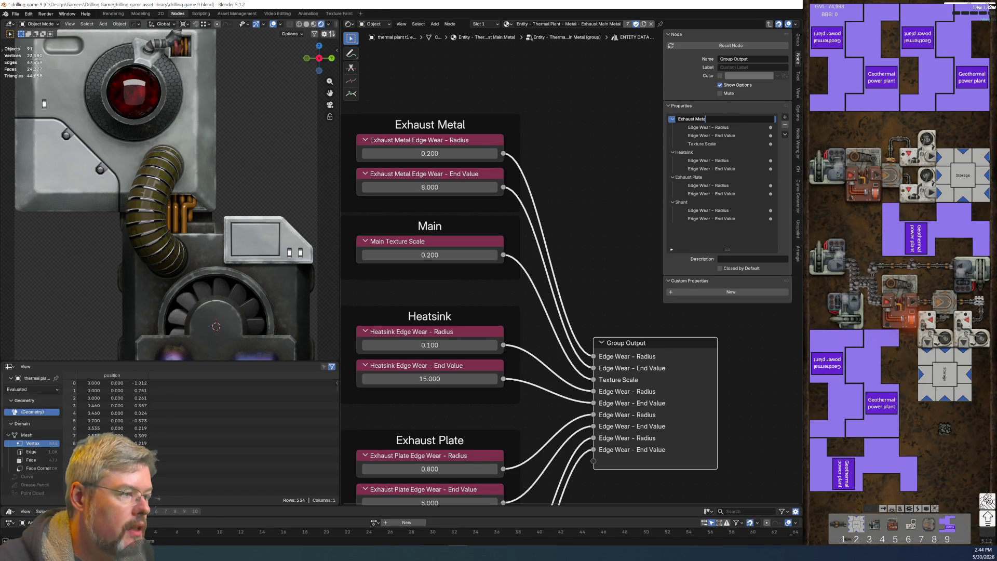
pyautogui.press('Return')
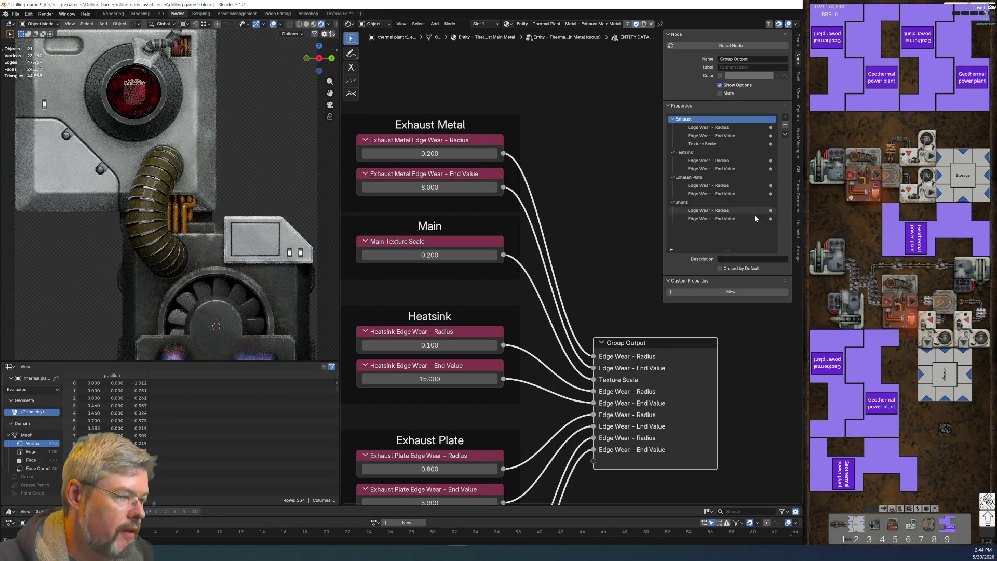
pyautogui.doubleClick(696, 119)
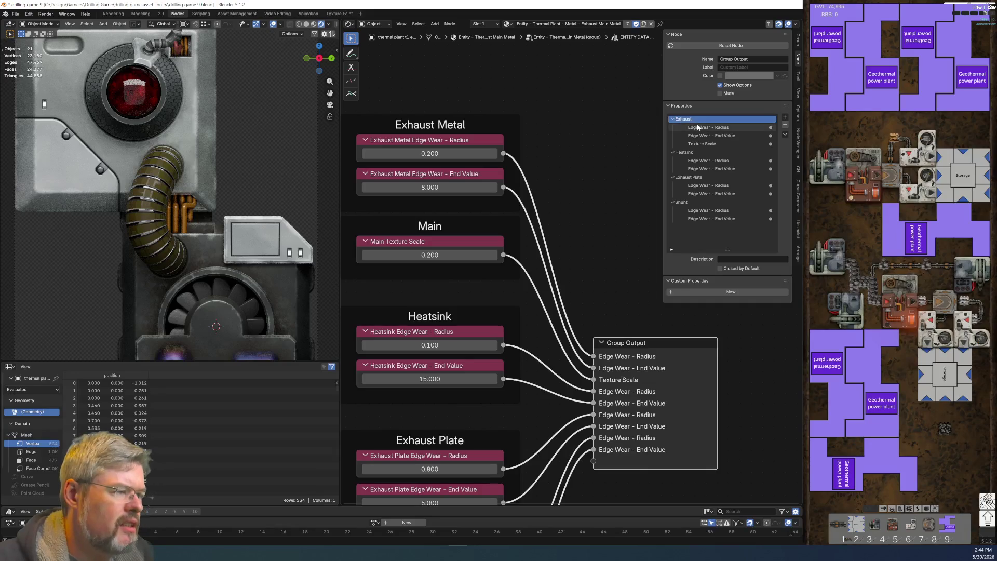
pyautogui.write(' Metal')
pyautogui.press('Return')
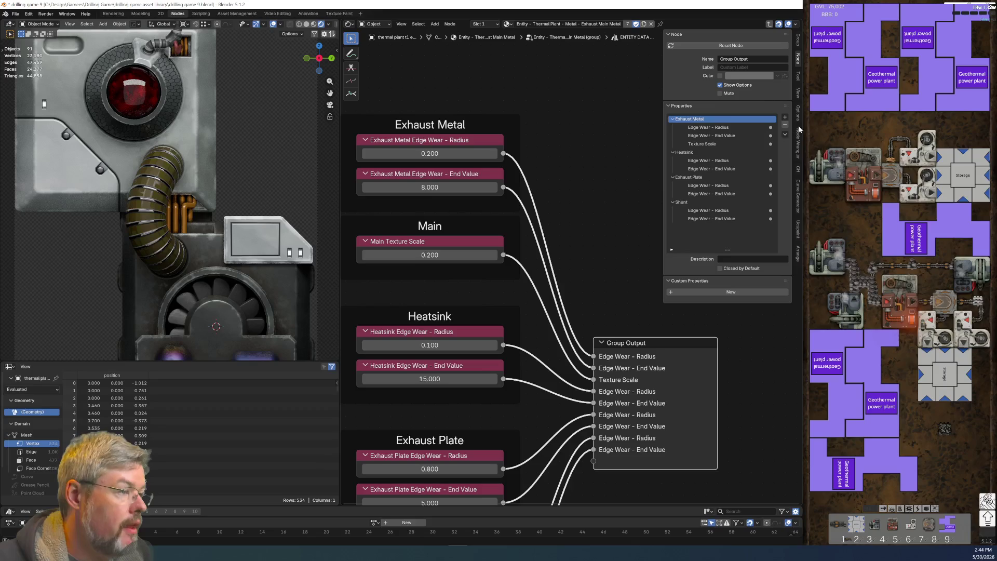
# Step: Add a 'Main' panel holding Texture Scale above Exhaust Metal, and move the Main frame above too
pyautogui.click(786, 119)
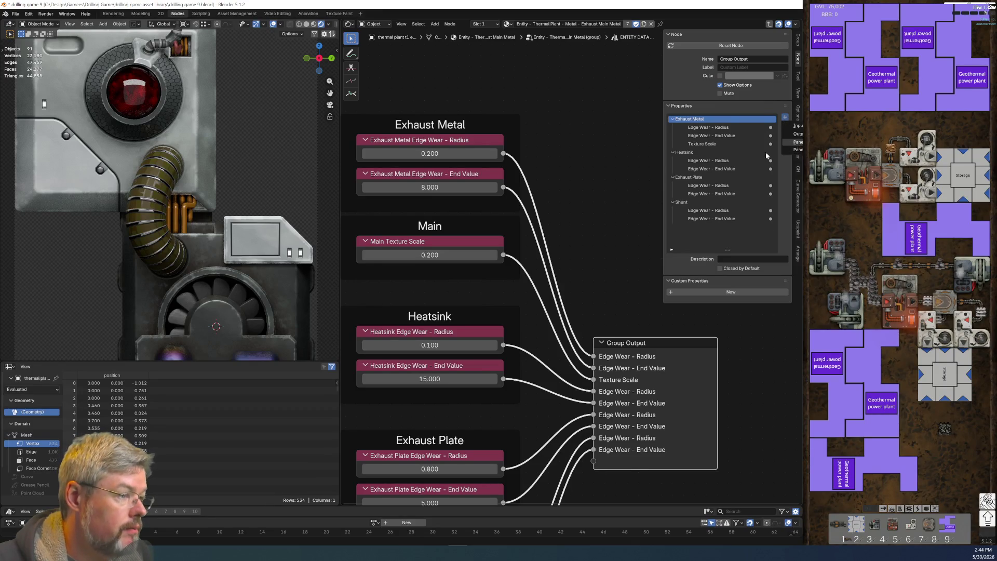
pyautogui.click(797, 142)
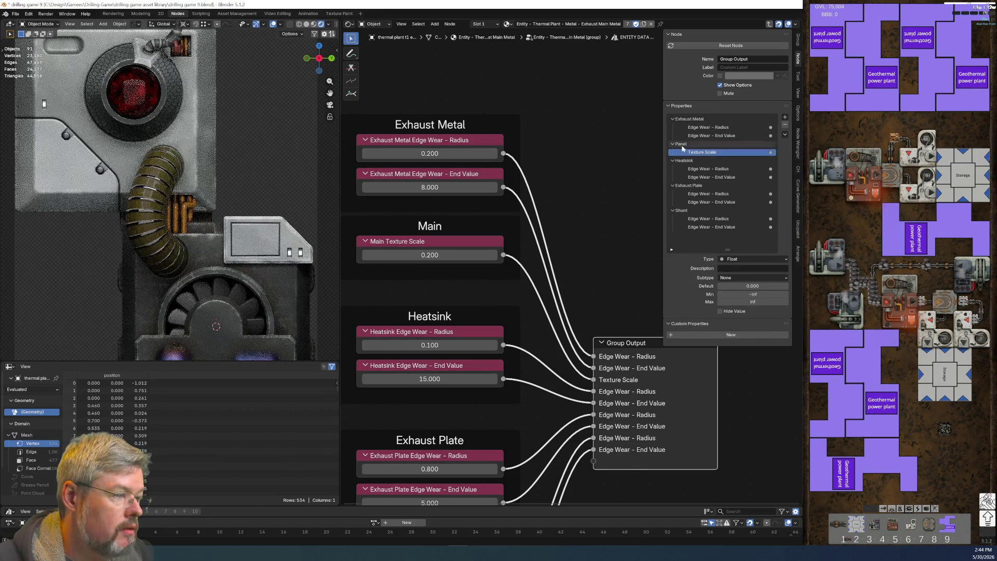
pyautogui.doubleClick(681, 144)
pyautogui.write('Main')
pyautogui.press('Return')
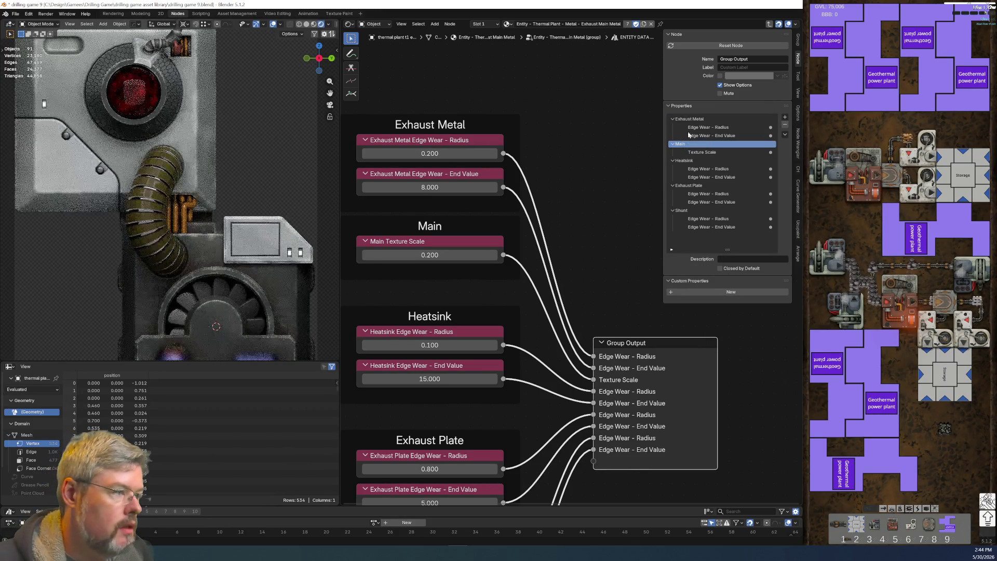
pyautogui.moveTo(689, 119); pyautogui.dragTo(679, 166)
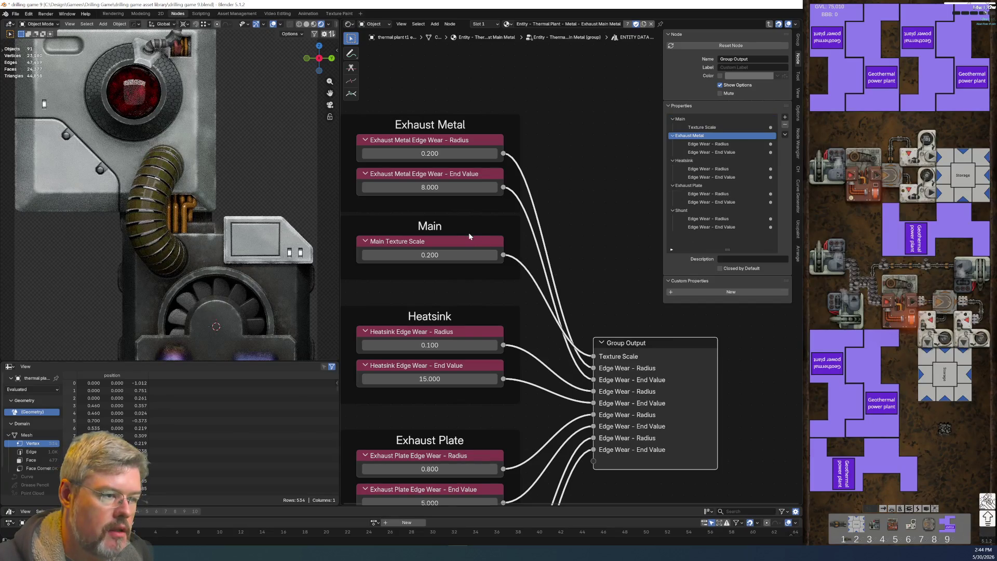
pyautogui.scroll(-2, 452, 225)
pyautogui.moveTo(481, 229)
pyautogui.mouseDown()
pyautogui.moveTo(469, 122)
pyautogui.moveTo(480, 72)
pyautogui.moveTo(491, 326)
pyautogui.moveTo(593, 170)
pyautogui.mouseUp()
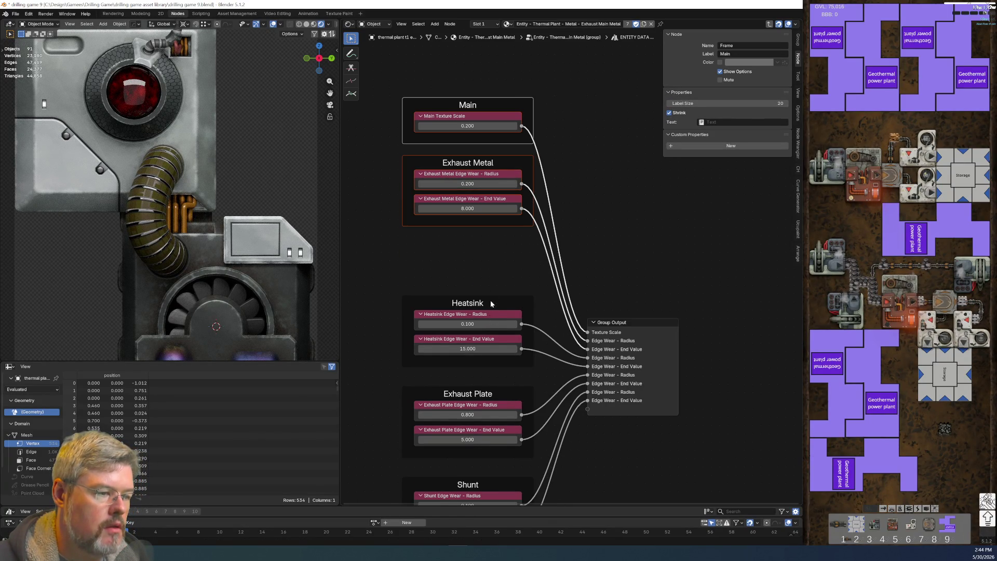
# Step: Cancel the frame move and bring the Group Output node nearer the frames
pyautogui.rightClick(587, 165)
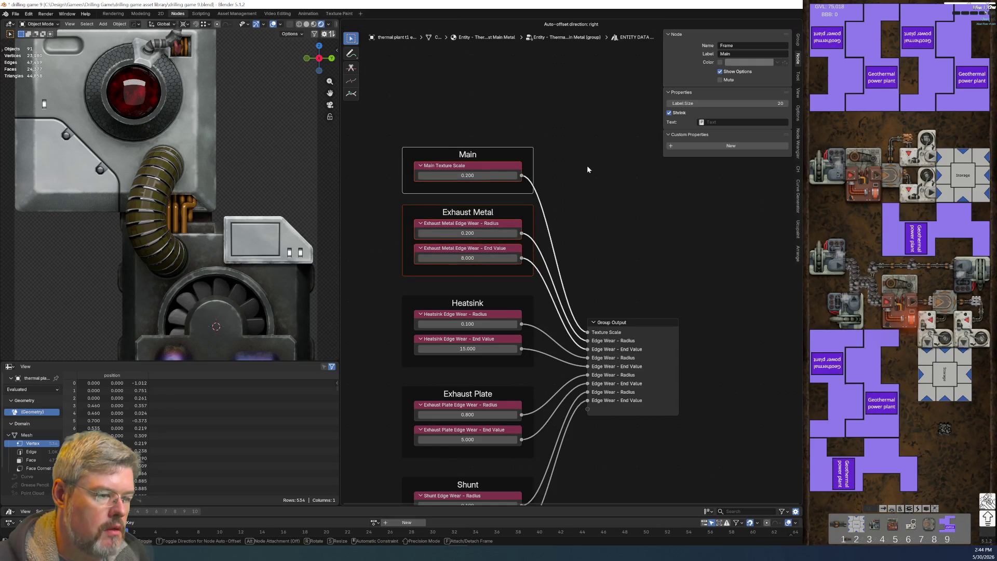
pyautogui.click(597, 177)
pyautogui.moveTo(475, 119); pyautogui.dragTo(500, 185)
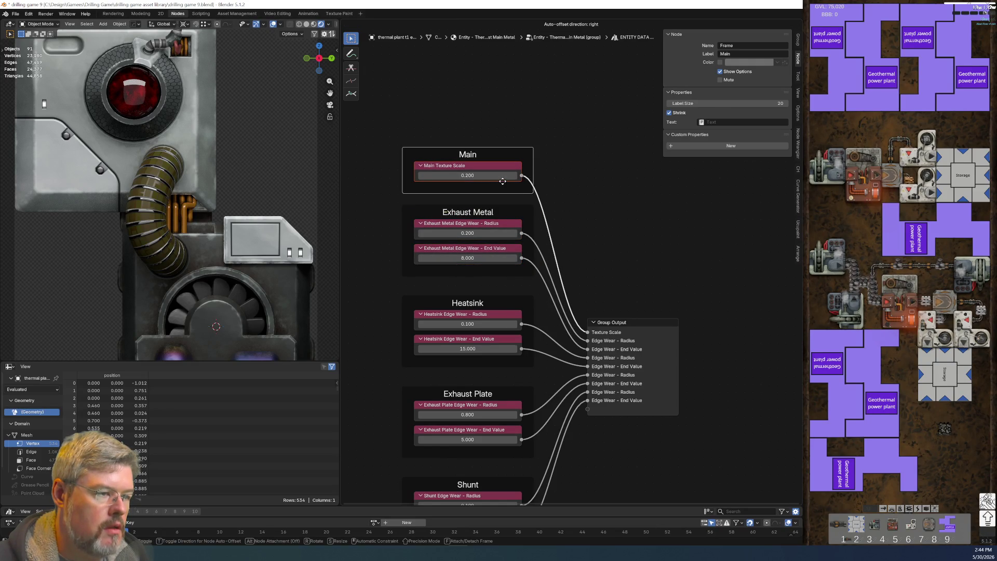
pyautogui.scroll(-2, 594, 240)
pyautogui.moveTo(594, 240); pyautogui.dragTo(557, 165, button='middle')
pyautogui.moveTo(597, 238)
pyautogui.mouseDown()
pyautogui.moveTo(617, 240)
pyautogui.moveTo(617, 220)
pyautogui.mouseUp()
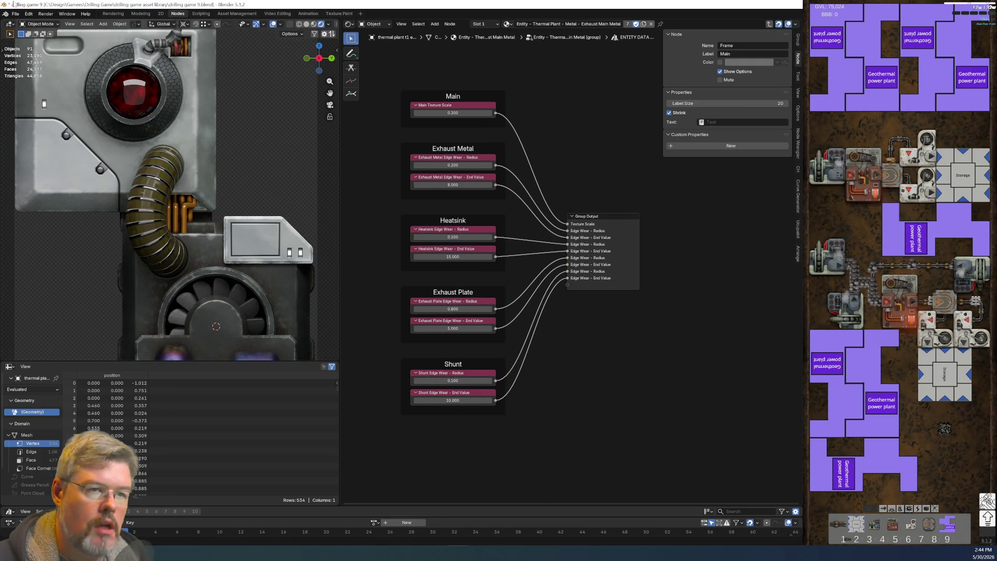
# Step: Save the blend file
pyautogui.click(16, 13)
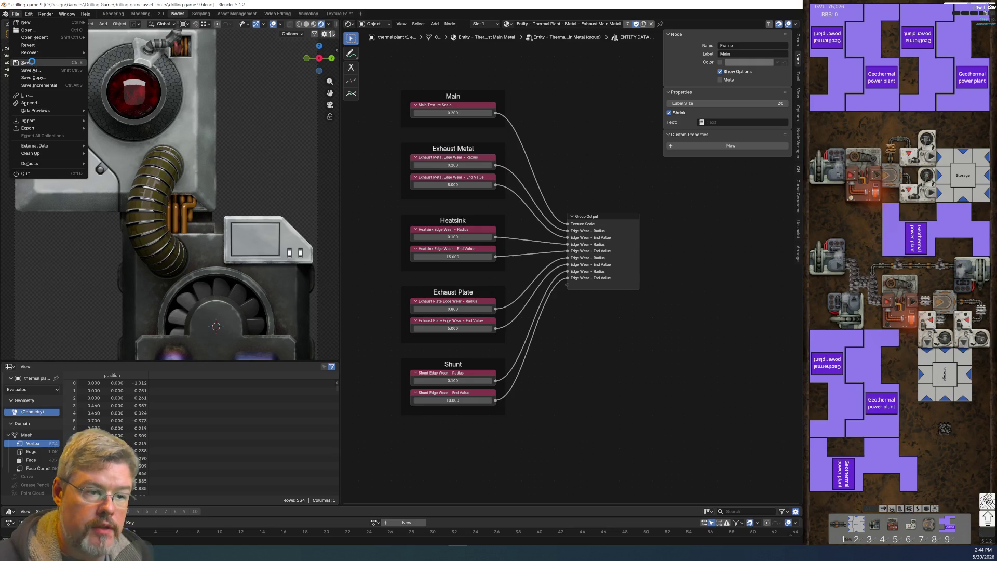
pyautogui.click(27, 62)
pyautogui.scroll(3, 507, 363)
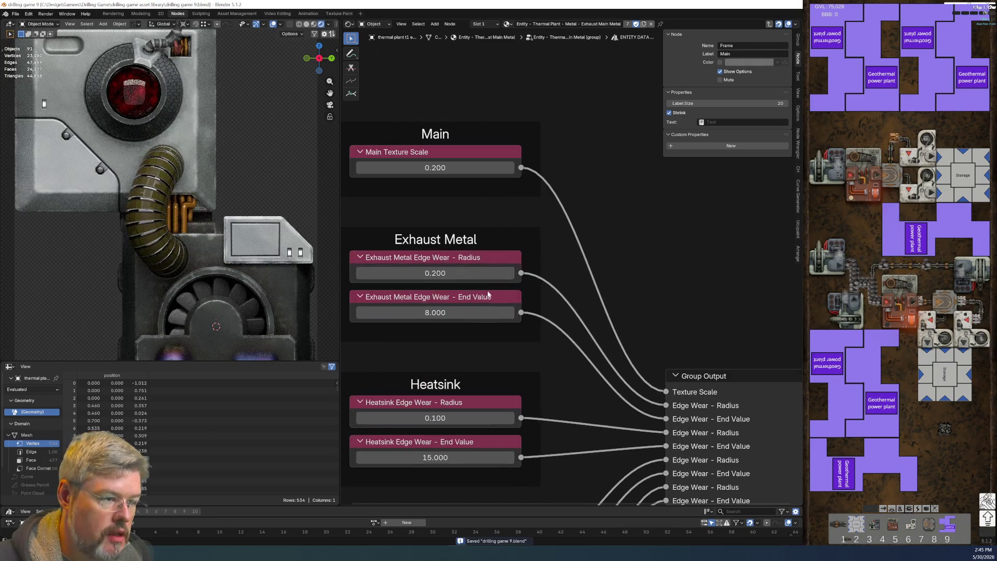
# Step: Try a 0.4 Exhaust Metal edge wear radius, then undo it back to 0.200
pyautogui.click(435, 273)
pyautogui.write('0.4')
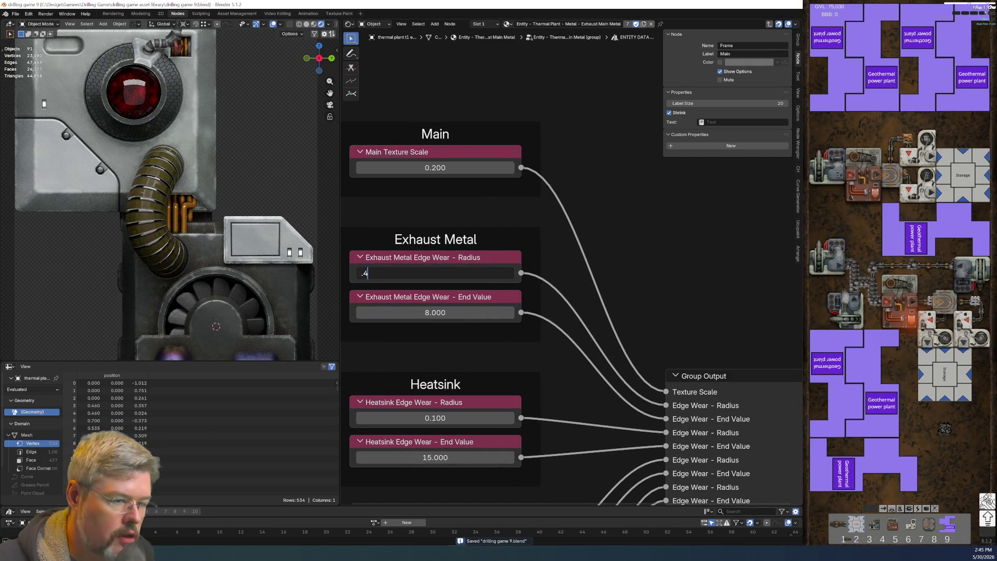
pyautogui.press('Return')
pyautogui.scroll(-3, 247, 284)
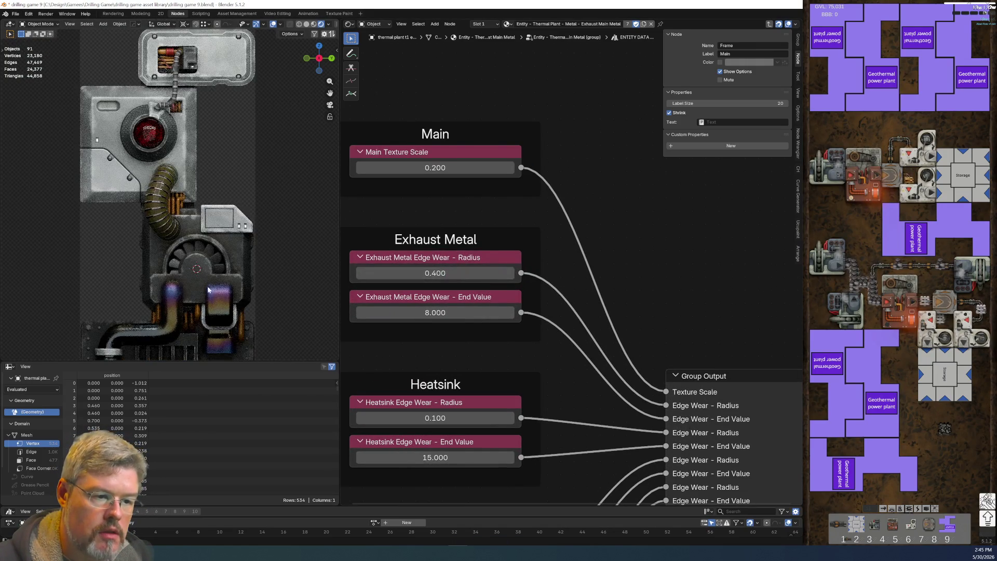
pyautogui.scroll(-2, 247, 285)
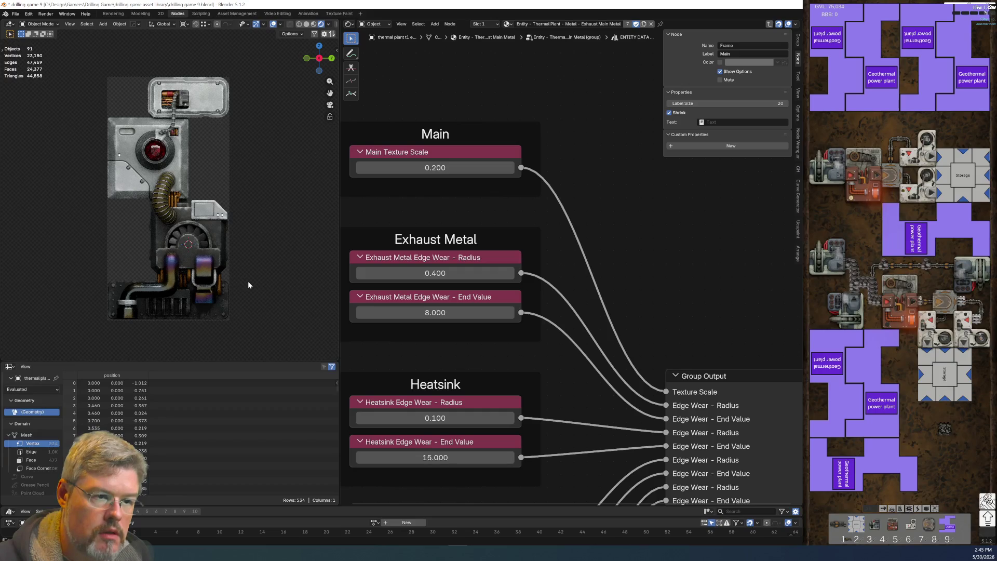
pyautogui.hotkey('ctrl', 'z')
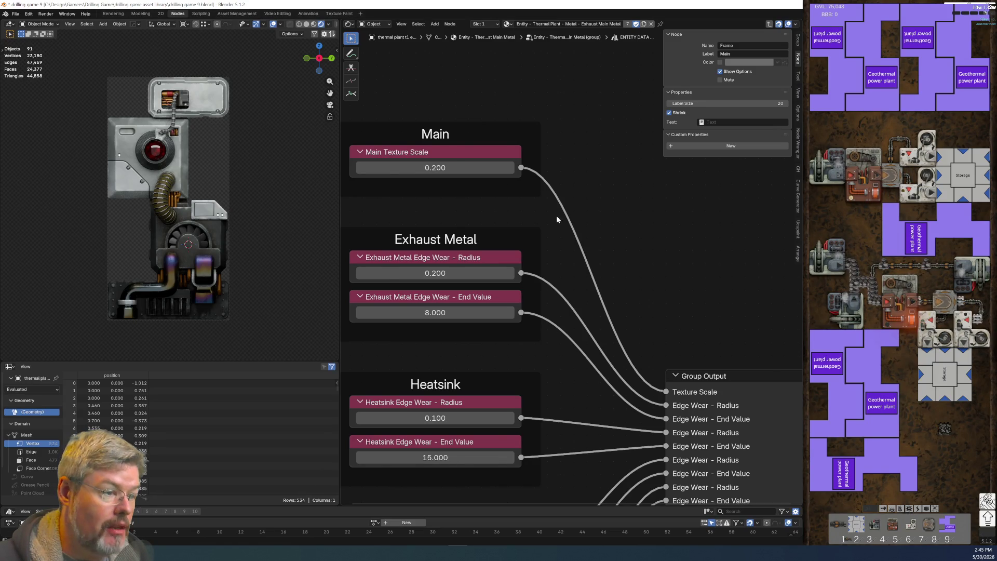
pyautogui.scroll(-2, 561, 215)
# Step: Move the Main and Exhaust Metal frames higher and duplicate the Exhaust Metal frame
pyautogui.moveTo(420, 150); pyautogui.dragTo(577, 358)
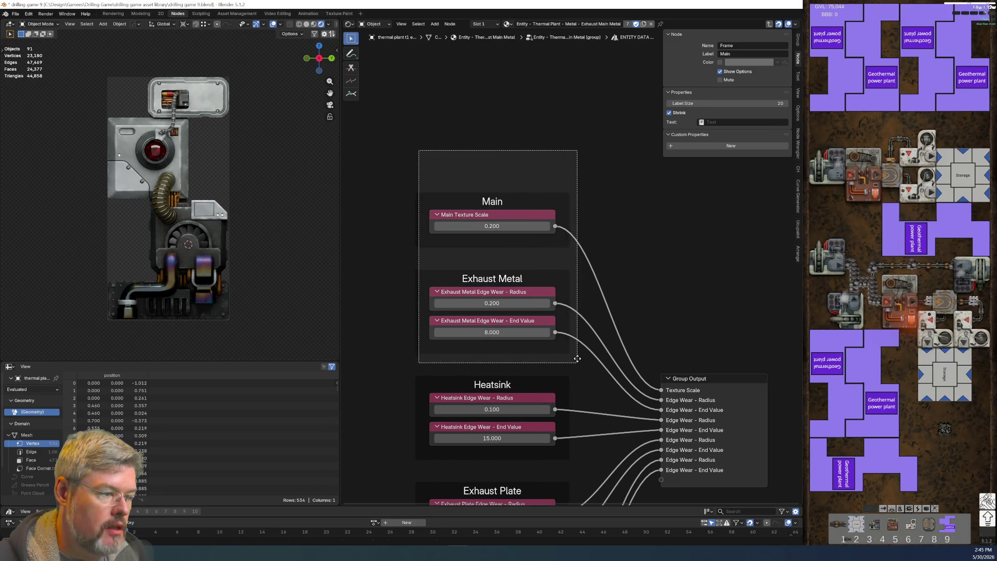
pyautogui.press('g')
pyautogui.click(578, 252)
pyautogui.click(508, 146)
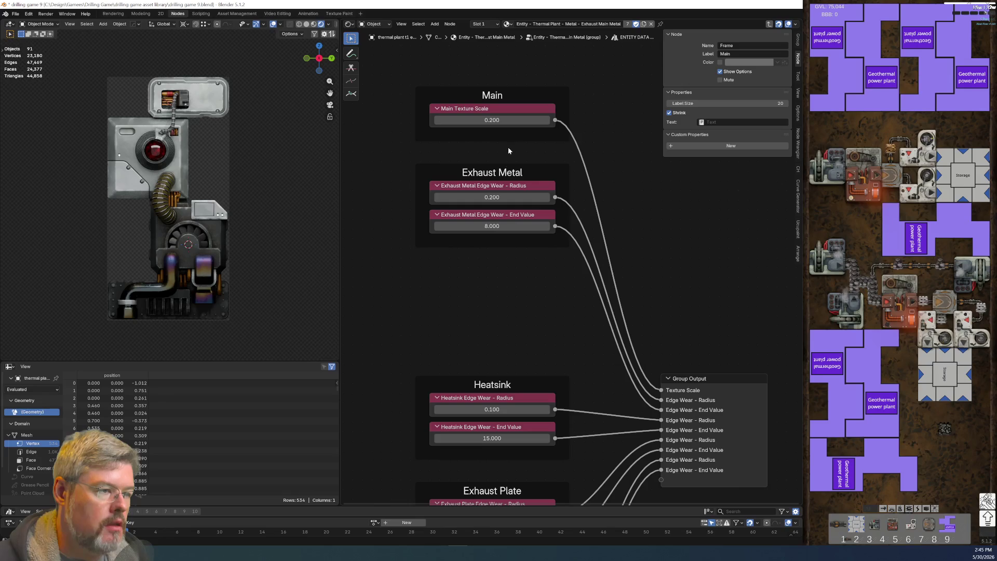
pyautogui.click(509, 239)
pyautogui.hotkey('shift', 'd')
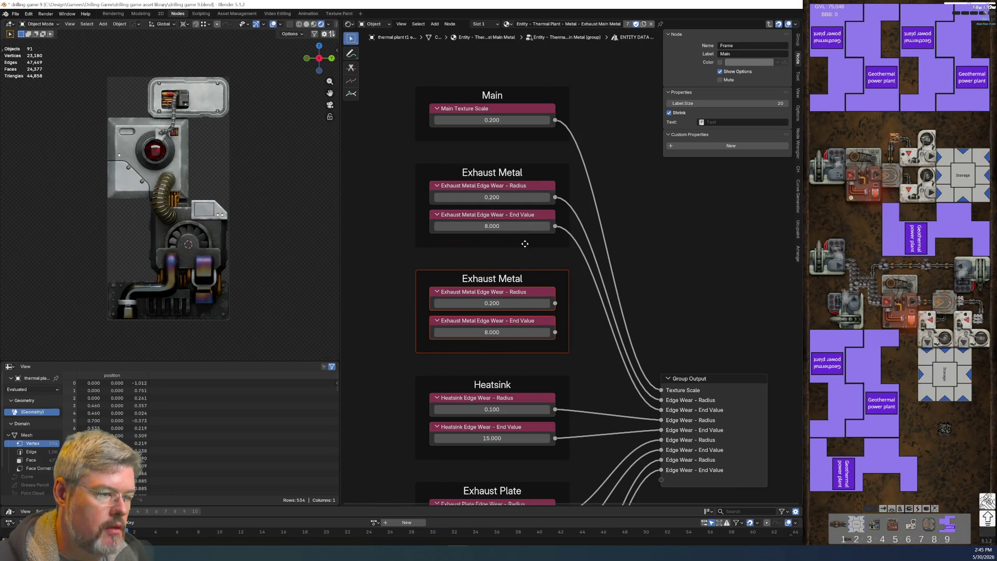
# Step: Place the copied frame below the original and label it 'Secondary Metal'
pyautogui.click(525, 243)
pyautogui.press('F2')
pyautogui.write('Secondary Metal')
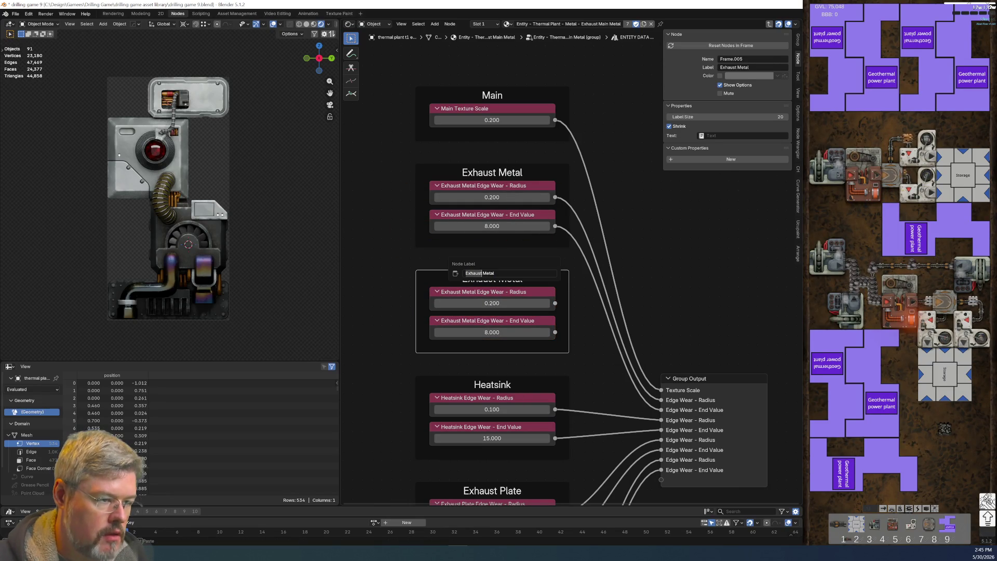
pyautogui.press('Return')
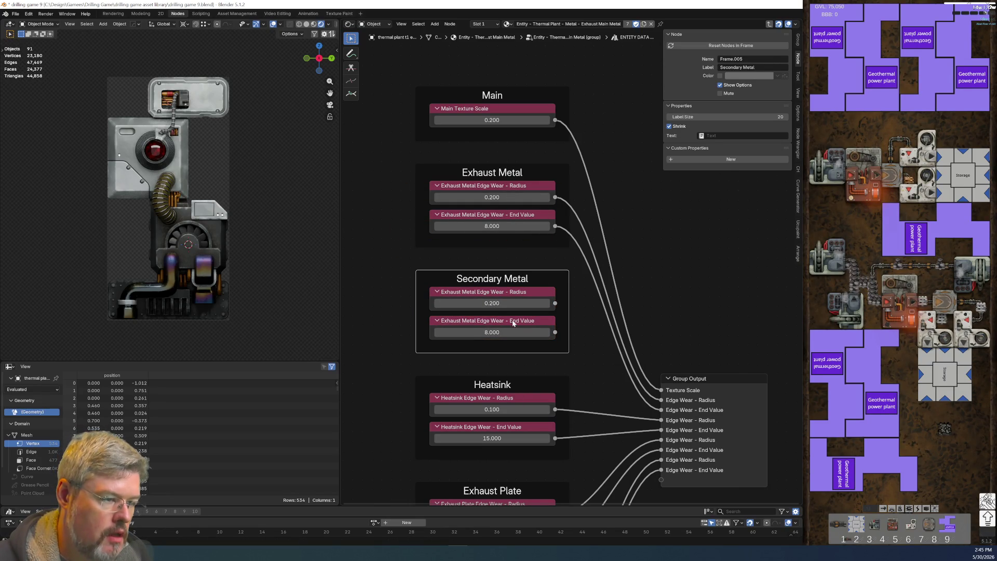
# Step: Relabel the copied nodes 'Secondary Metal Edge Wear - Radius' and 'Secondary Metal Edge Wear - End Value'
pyautogui.click(539, 288)
pyautogui.press('F2')
pyautogui.doubleClick(505, 294)
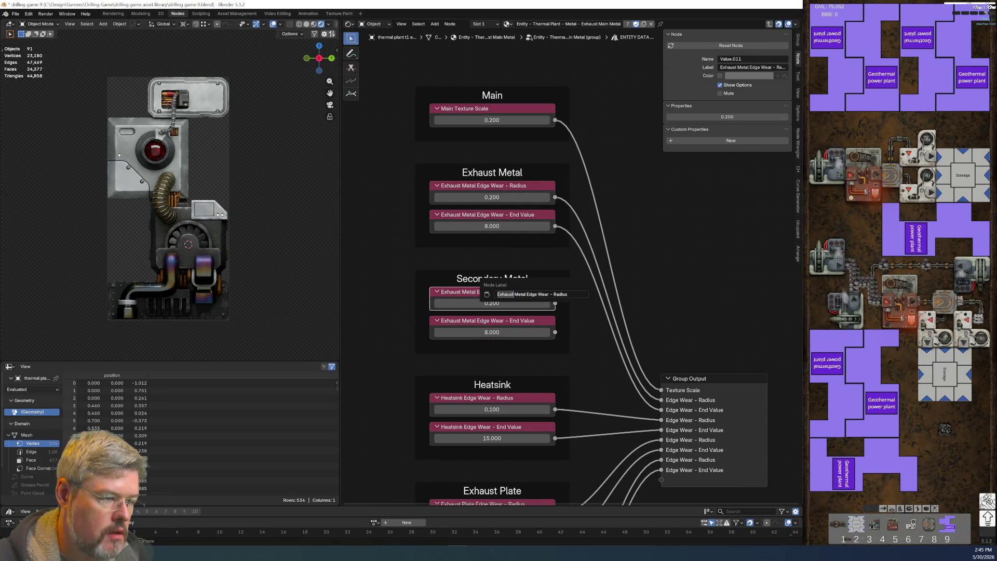
pyautogui.write('Secondary')
pyautogui.press('Return')
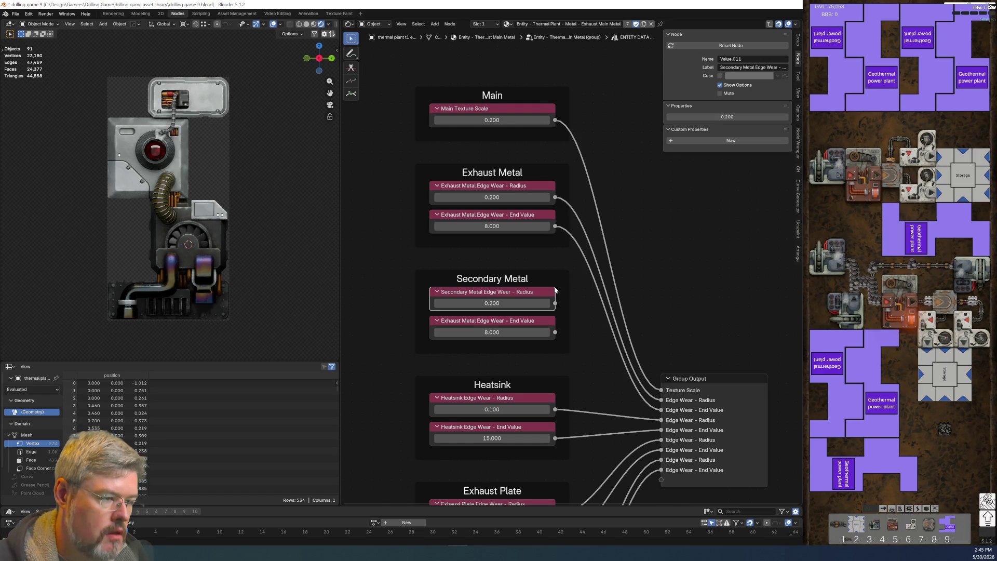
pyautogui.click(507, 318)
pyautogui.press('F2')
pyautogui.doubleClick(475, 319)
pyautogui.write('Secondary')
pyautogui.press('Return')
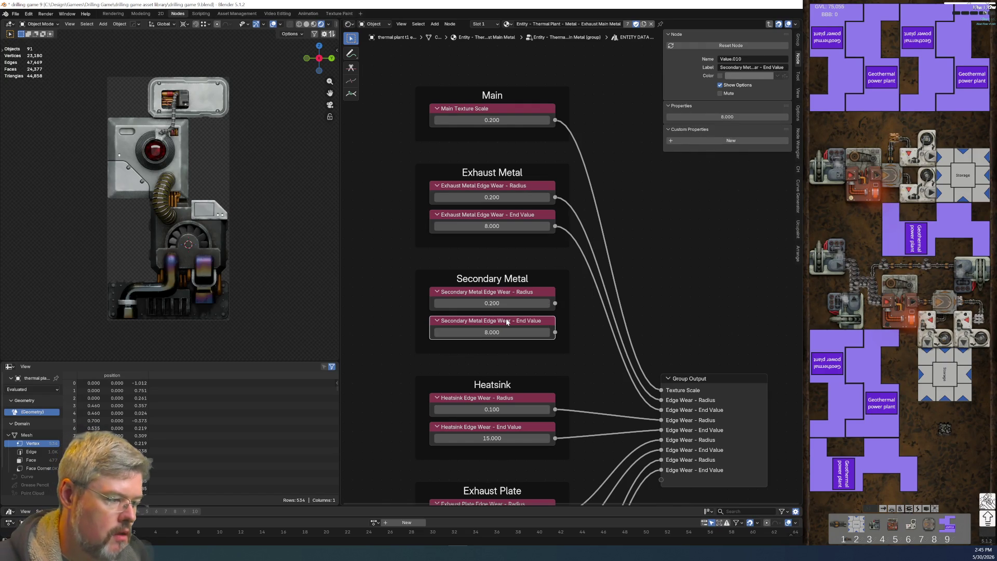
# Step: Connect the radius and end value outputs to new Group Output sockets
pyautogui.moveTo(554, 303); pyautogui.dragTo(661, 480)
pyautogui.moveTo(555, 332); pyautogui.dragTo(717, 417)
pyautogui.click(710, 385)
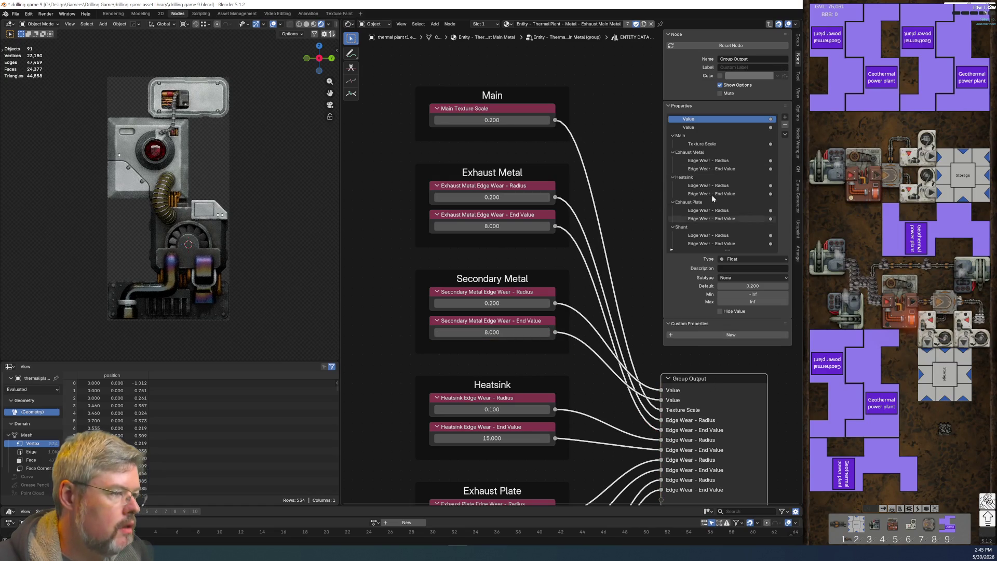
# Step: Name the new group outputs 'Edge Wear - Radius' and 'Edge Wear - End Value'
pyautogui.doubleClick(696, 119)
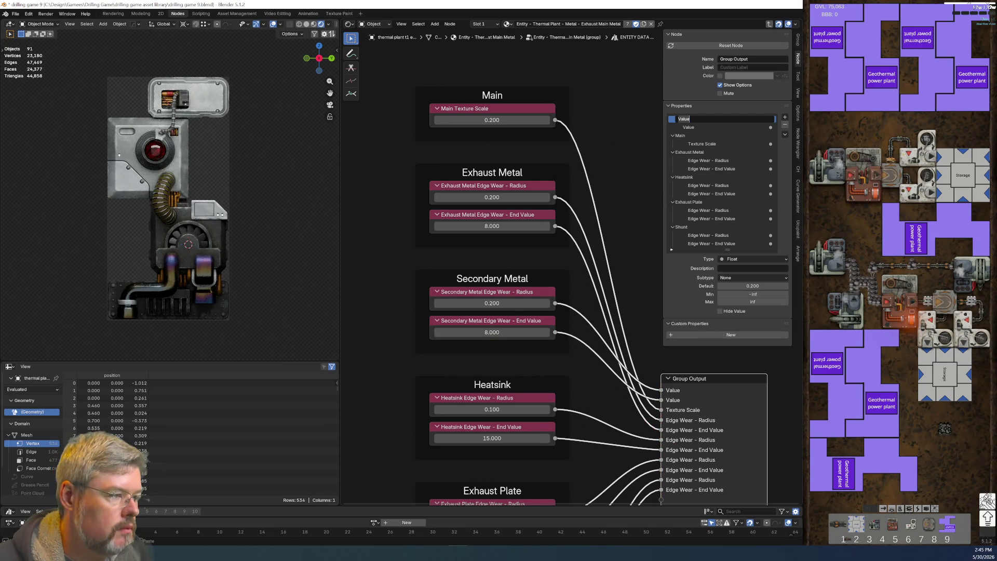
pyautogui.write('Edge Wear - Radius')
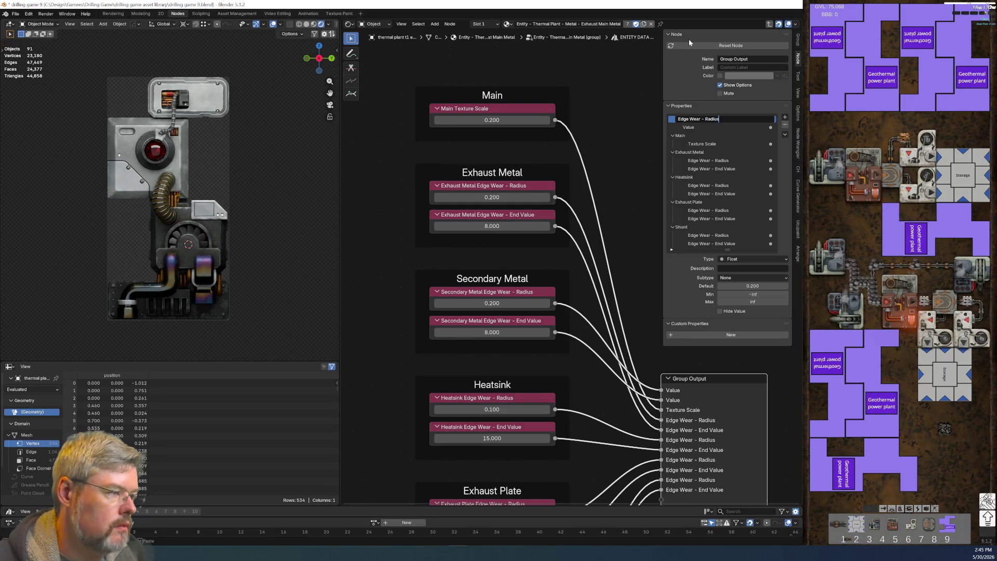
pyautogui.press('Return')
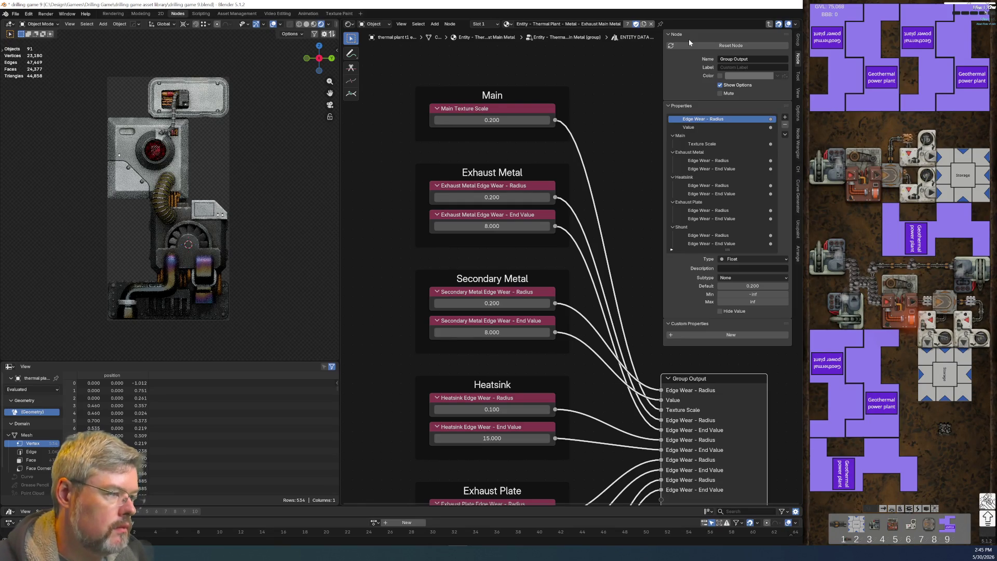
pyautogui.doubleClick(691, 127)
pyautogui.write('Edge Wear - End')
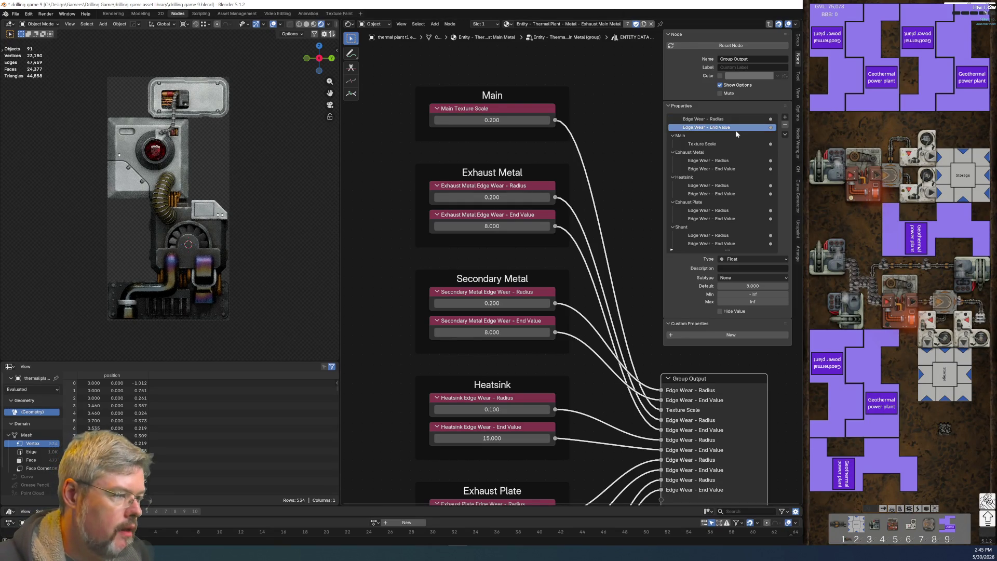
pyautogui.write('d Value')
pyautogui.press('Return')
# Step: Add a 'Secondary Metal' panel holding both edge wear sockets, placed before Heatsink
pyautogui.click(785, 118)
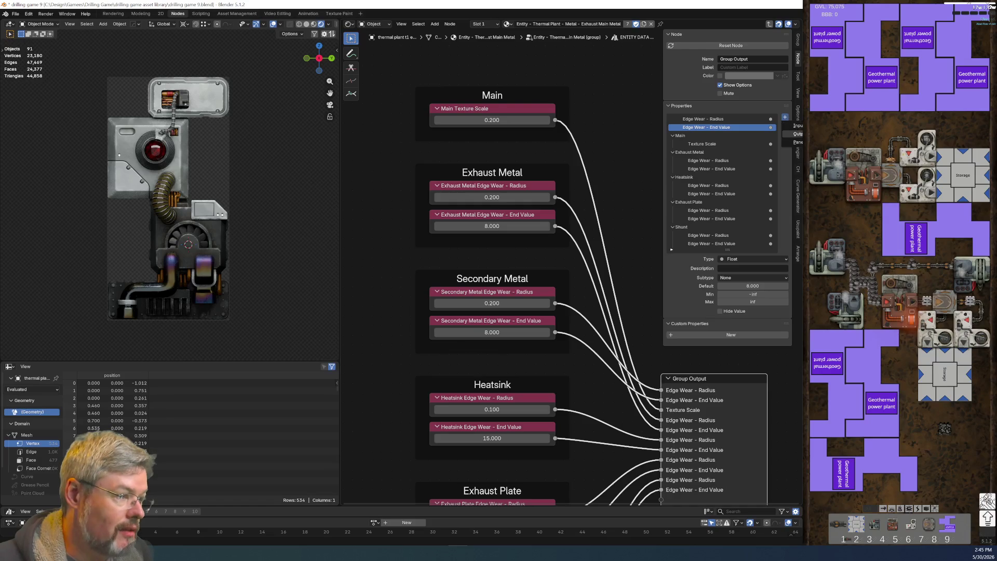
pyautogui.click(774, 176)
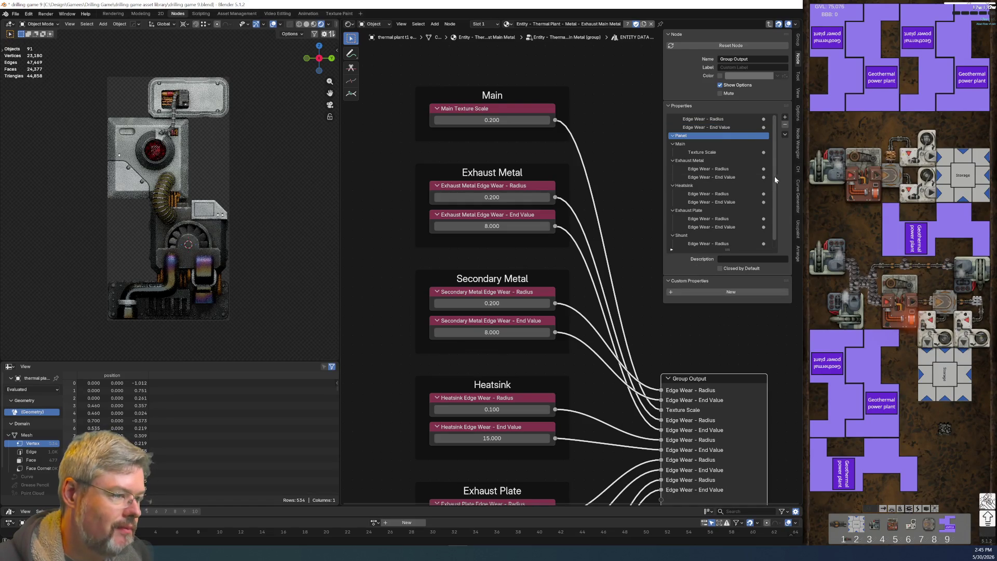
pyautogui.doubleClick(701, 136)
pyautogui.write('Sec')
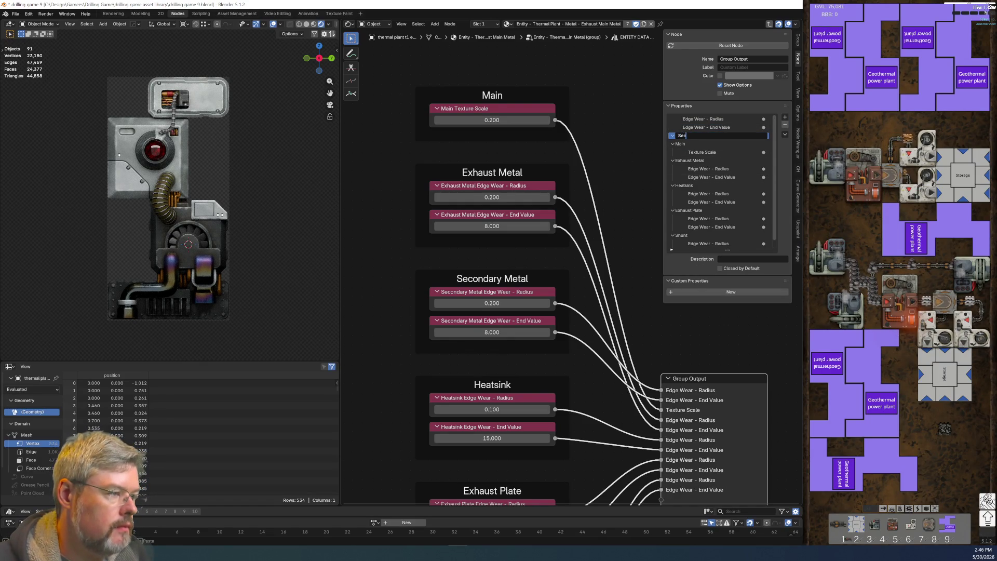
pyautogui.write('ondary Metal')
pyautogui.press('Return')
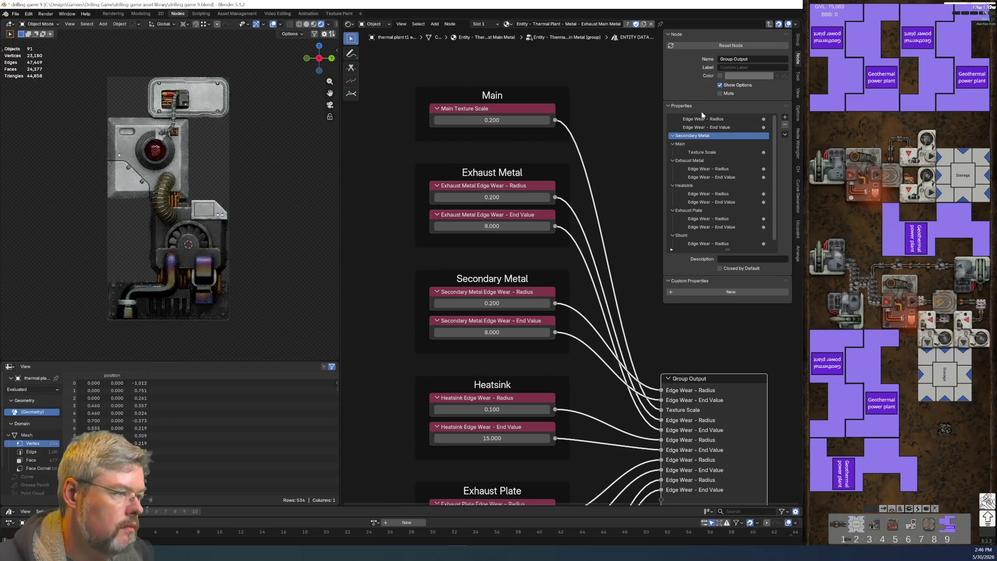
pyautogui.moveTo(729, 129); pyautogui.dragTo(722, 131)
pyautogui.click(721, 123)
pyautogui.scroll(-2, 603, 151)
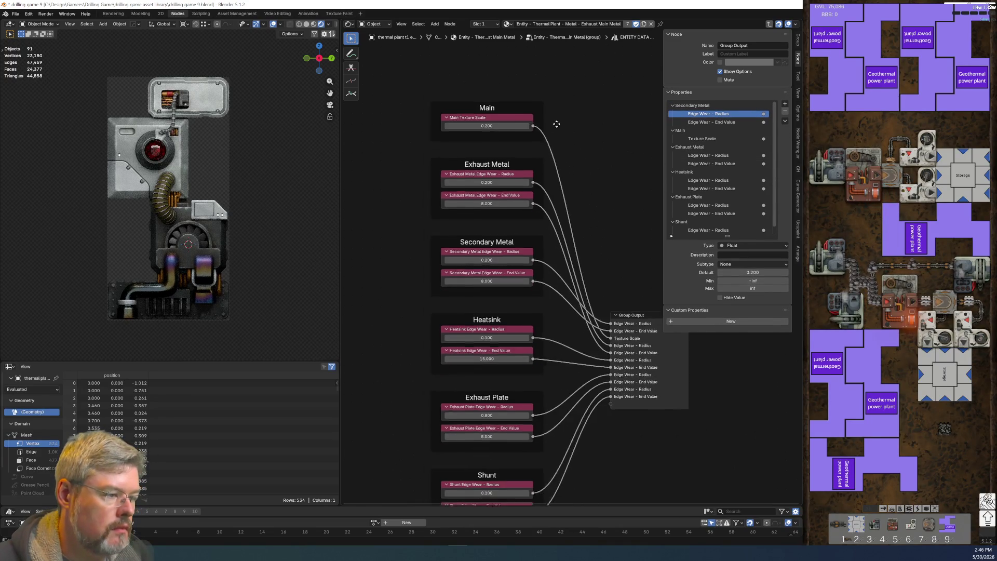
pyautogui.moveTo(556, 125); pyautogui.dragTo(537, 103, button='middle')
pyautogui.moveTo(428, 124); pyautogui.dragTo(476, 187)
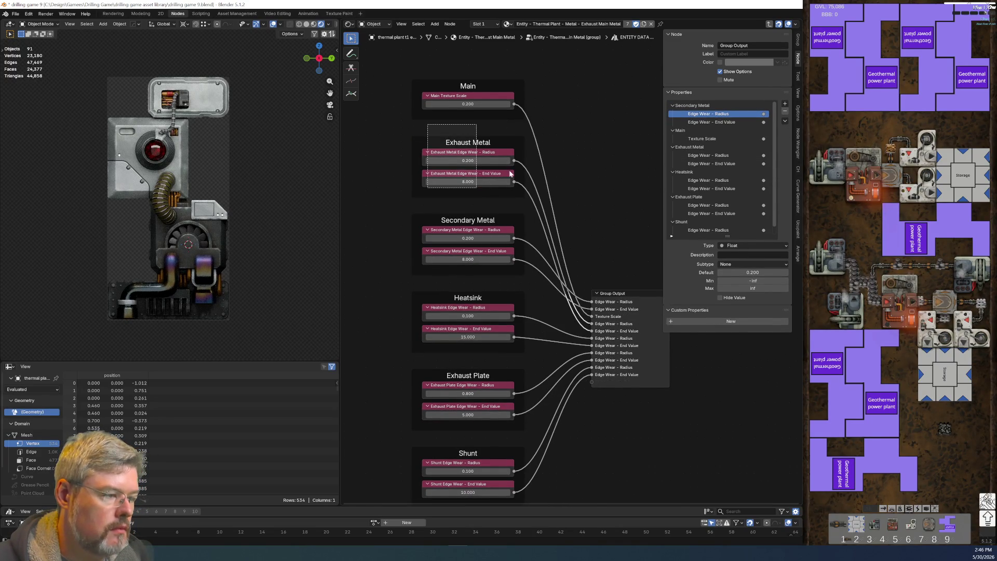
pyautogui.moveTo(687, 105); pyautogui.dragTo(697, 168)
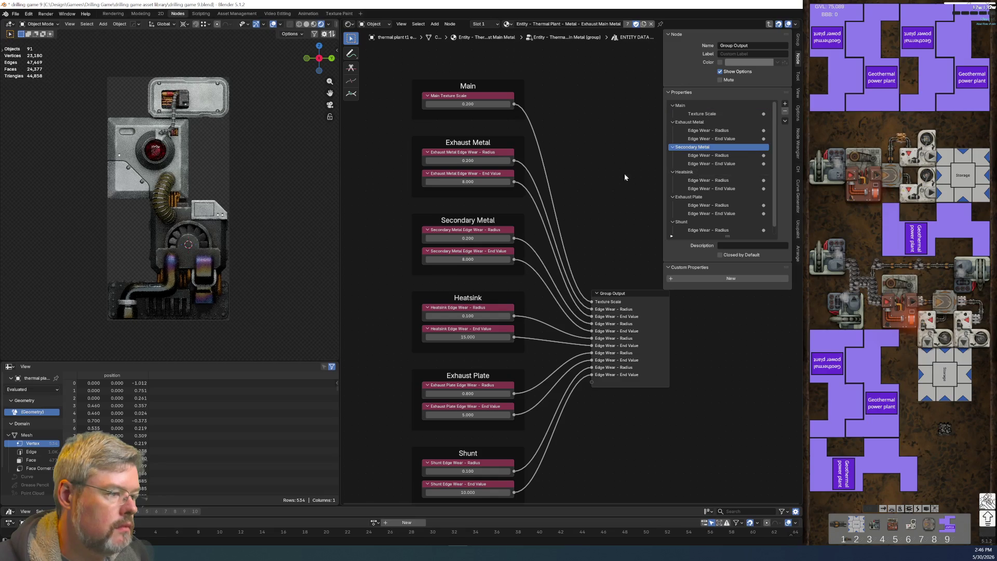
# Step: Save the file and select the metal panel to show its Secondary Metal Dark material
pyautogui.click(15, 14)
pyautogui.click(31, 64)
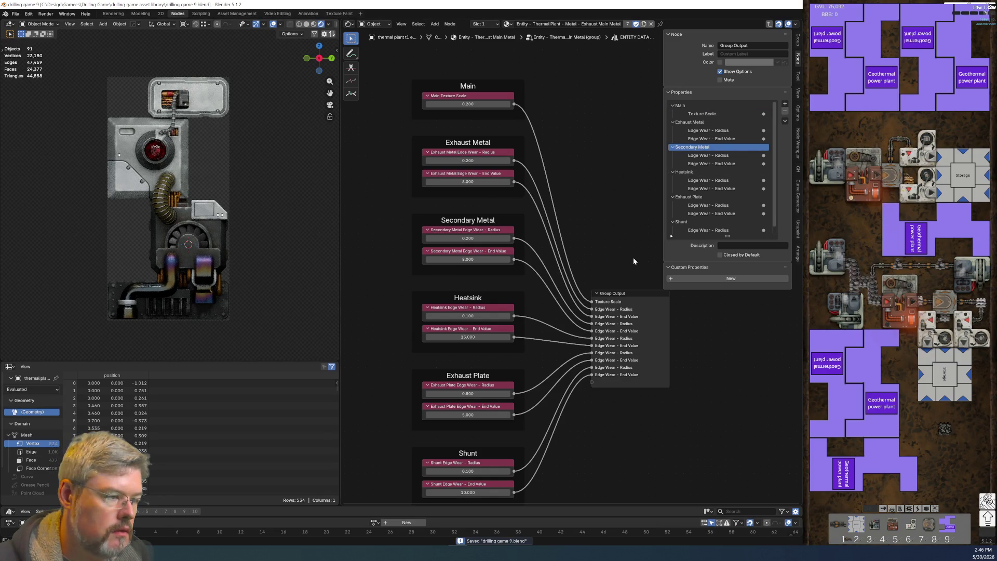
pyautogui.moveTo(629, 294); pyautogui.dragTo(628, 252)
pyautogui.moveTo(224, 229); pyautogui.dragTo(268, 247, button='middle')
pyautogui.scroll(6, 200, 225)
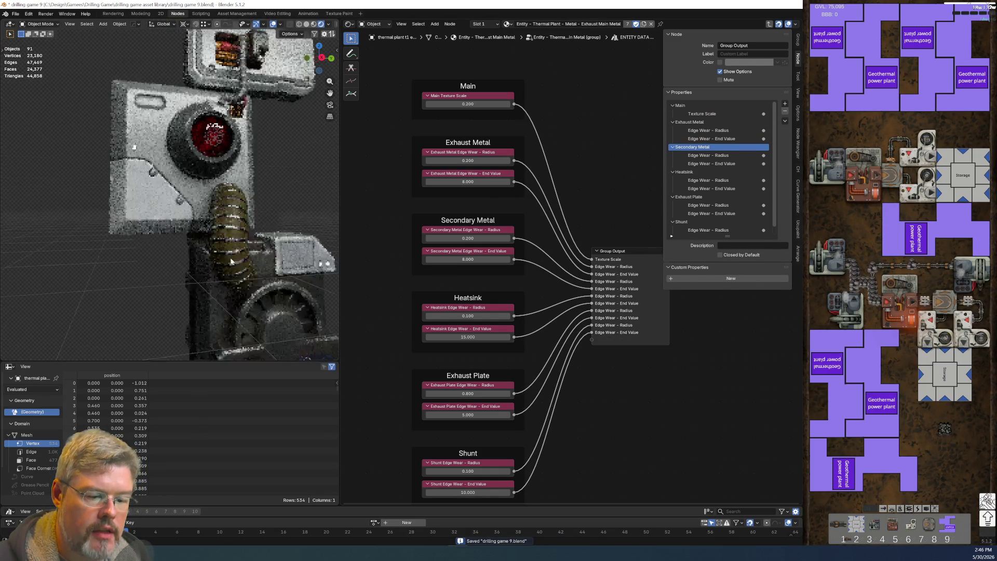
pyautogui.click(203, 209)
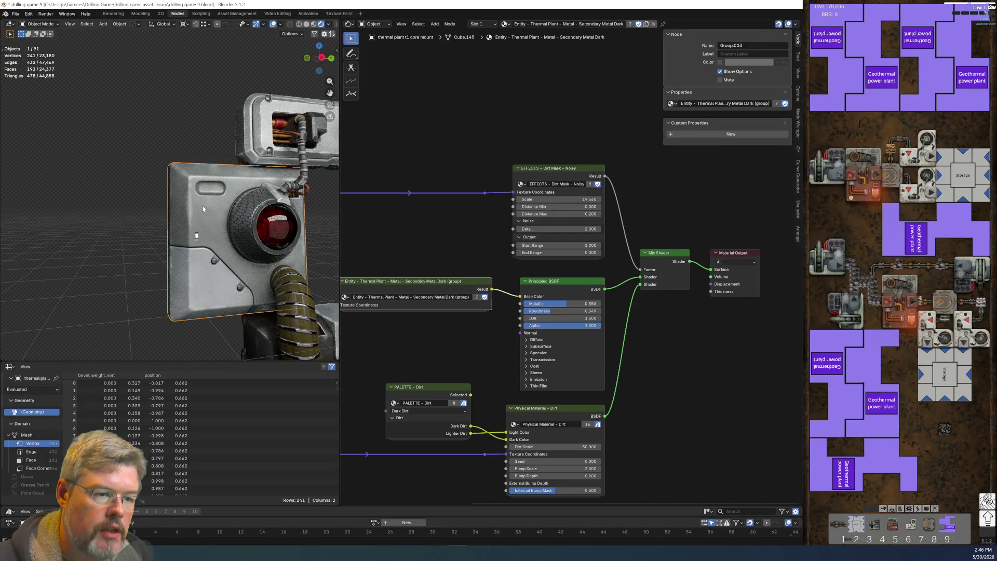
# Step: In the Secondary Metal Dark group, feed Max Radius and End Range from Secondary Metal outputs and hide unused sockets
pyautogui.press('KP_Decimal')
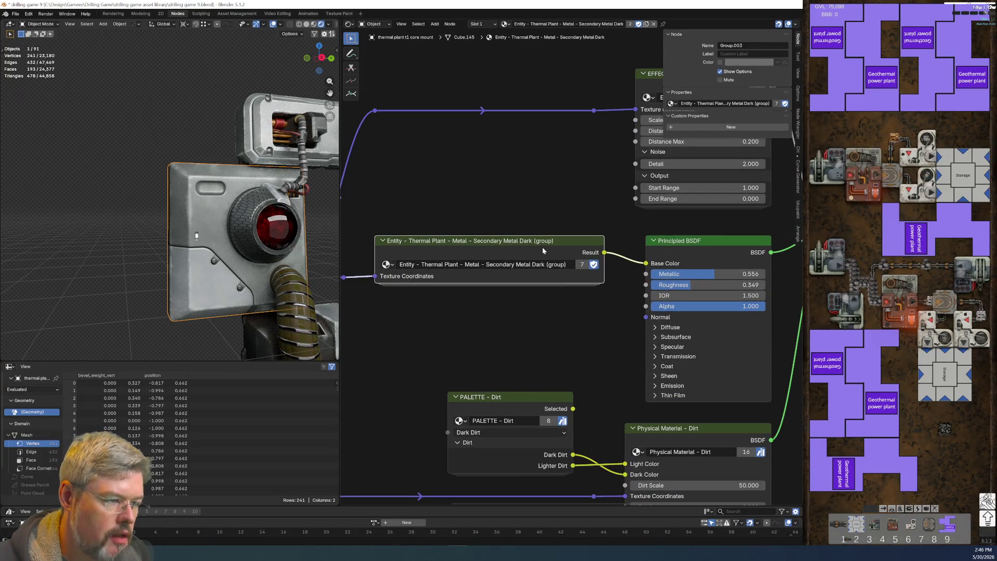
pyautogui.press('Tab')
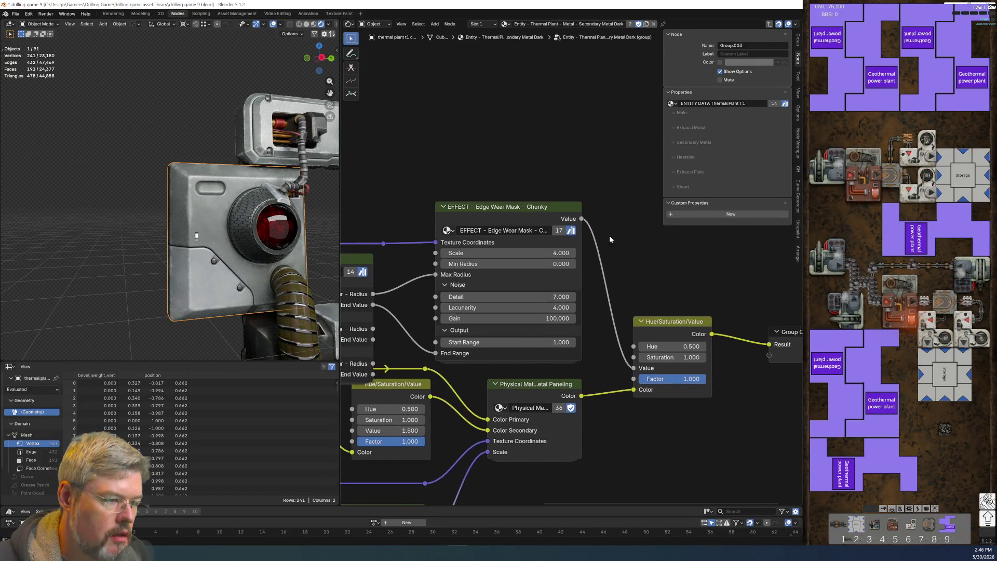
pyautogui.scroll(2, 571, 267)
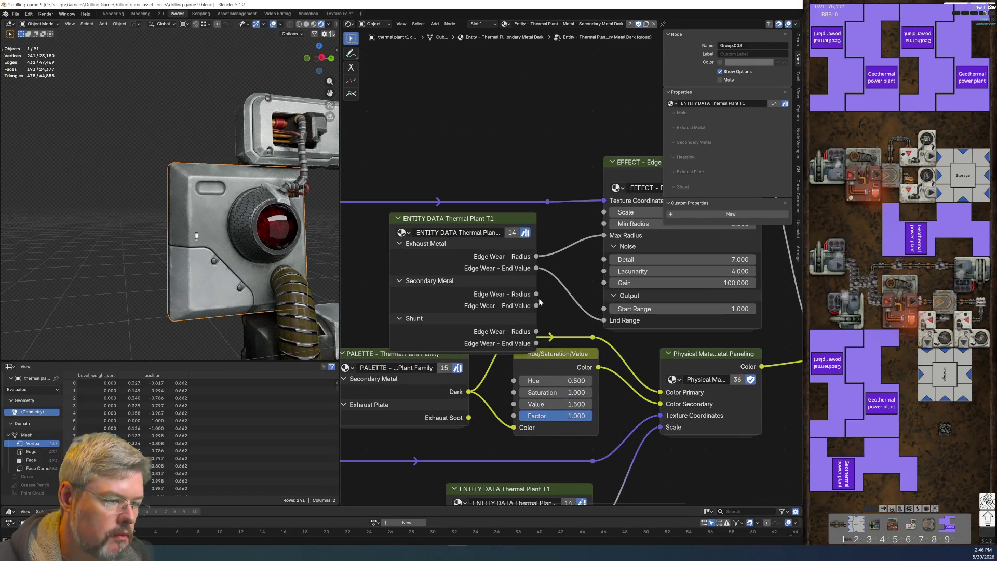
pyautogui.keyDown('ctrl'); pyautogui.moveTo(536, 268); pyautogui.dragTo(536, 306); pyautogui.keyUp('ctrl')
pyautogui.keyDown('ctrl'); pyautogui.moveTo(537, 256); pyautogui.dragTo(536, 294); pyautogui.keyUp('ctrl')
pyautogui.hotkey('ctrl', 'h')
pyautogui.hotkey('ctrl', 'h')
pyautogui.moveTo(501, 226); pyautogui.dragTo(520, 243)
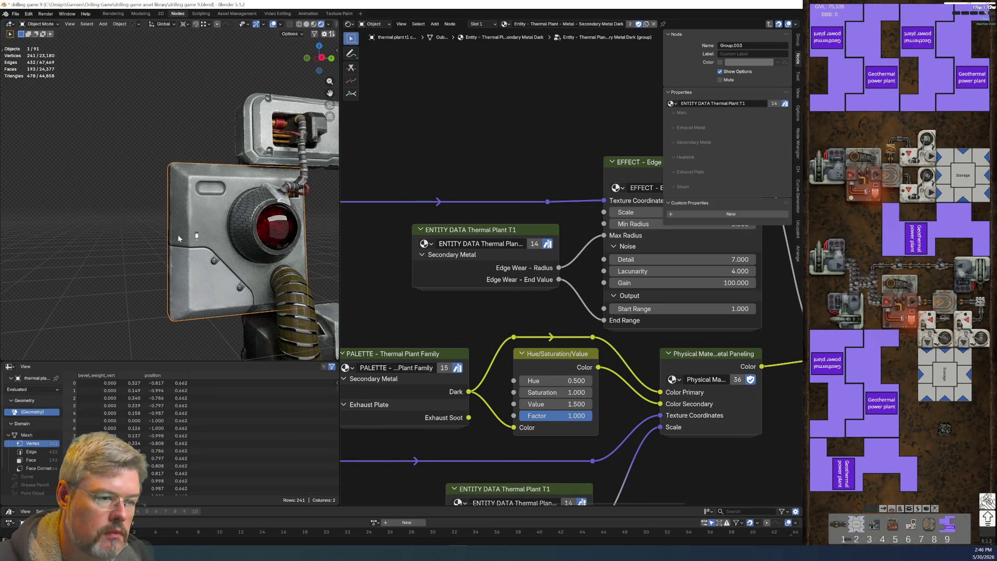
# Step: Switch to the Secondary Metal Light material and reposition its group's ENTITY DATA node
pyautogui.click(490, 26)
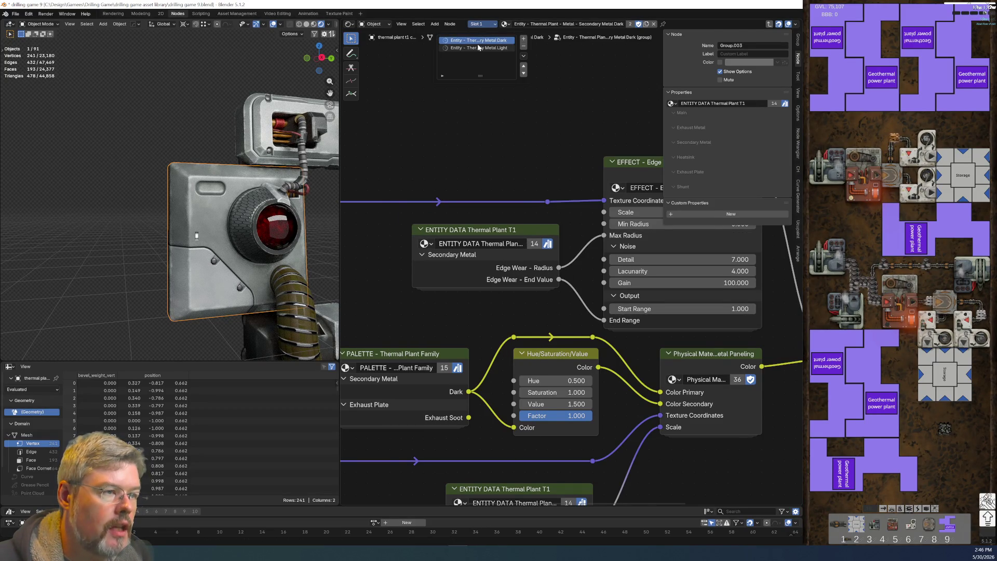
pyautogui.click(477, 48)
pyautogui.press('Tab')
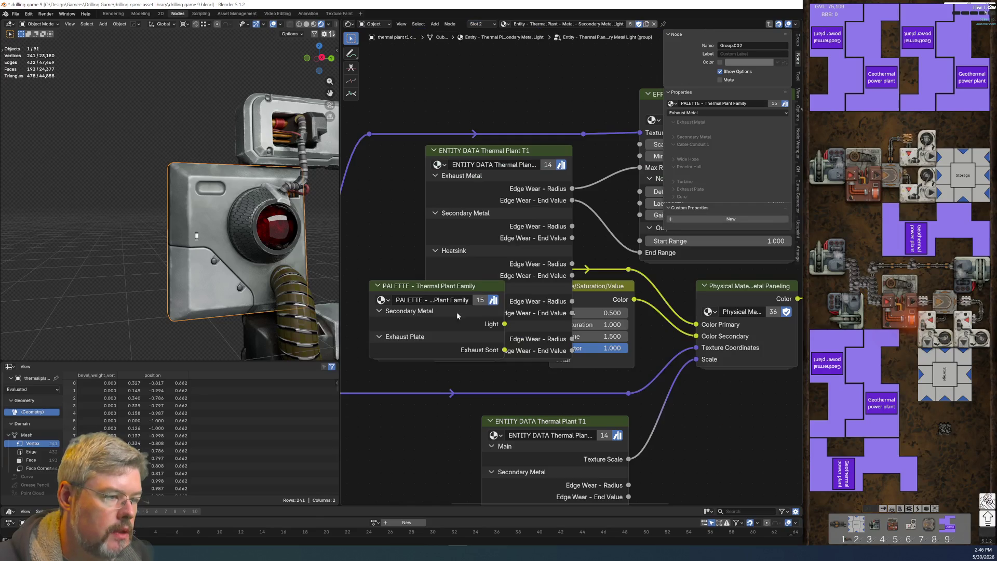
pyautogui.scroll(-1, 515, 183)
pyautogui.moveTo(523, 161); pyautogui.dragTo(535, 258, button='middle')
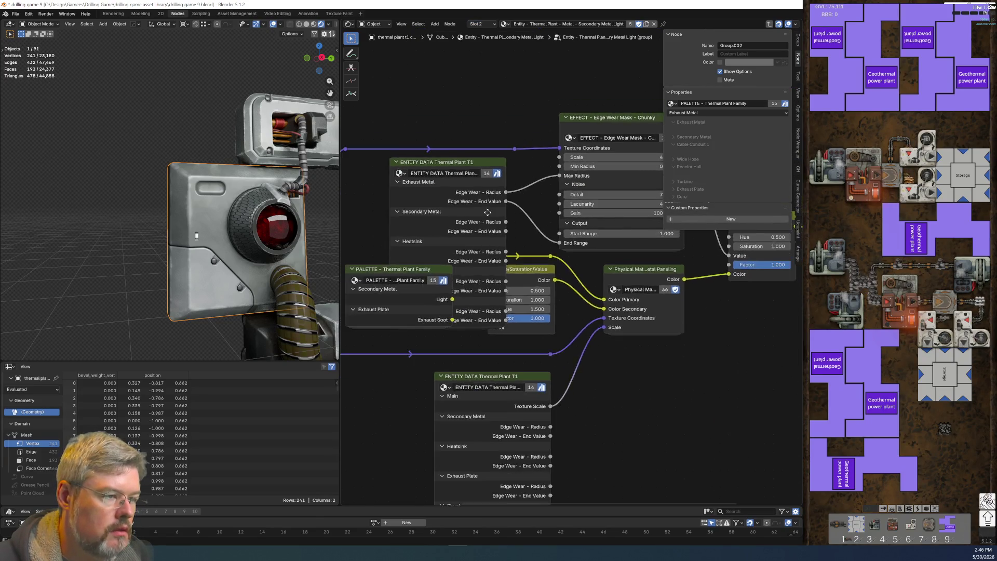
pyautogui.moveTo(535, 258); pyautogui.dragTo(516, 146)
pyautogui.scroll(2, 479, 227)
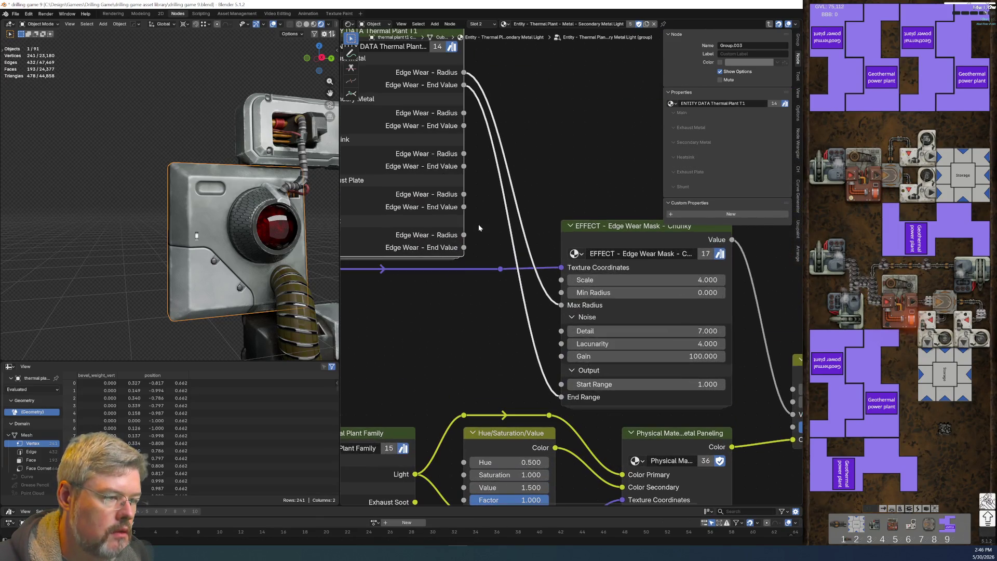
pyautogui.moveTo(465, 181); pyautogui.dragTo(506, 190, button='middle')
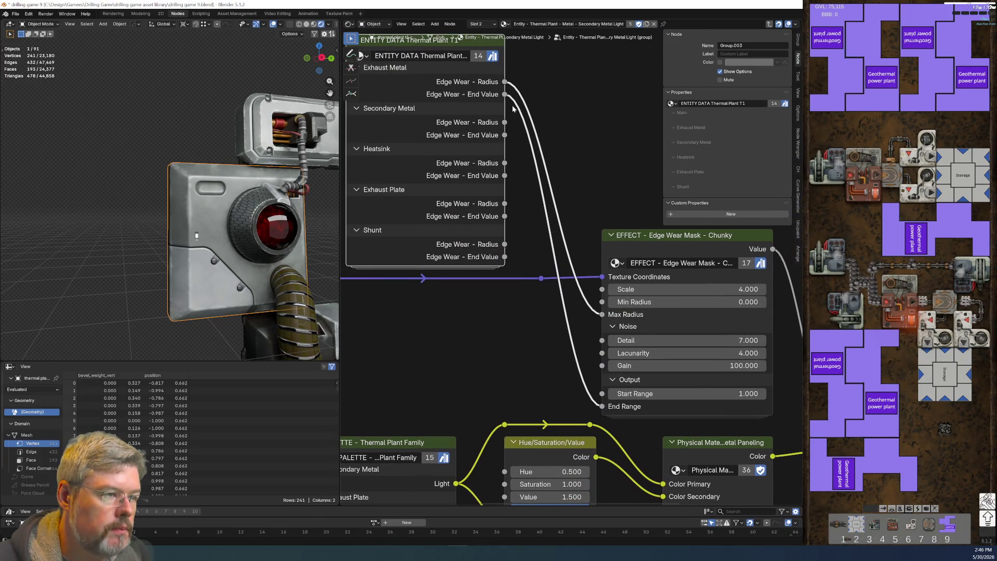
# Step: Feed Max Radius and End Range from the Secondary Metal outputs, then hide the node's unused sockets
pyautogui.keyDown('ctrl'); pyautogui.moveTo(505, 94); pyautogui.dragTo(505, 135); pyautogui.keyUp('ctrl')
pyautogui.keyDown('ctrl'); pyautogui.moveTo(504, 81); pyautogui.dragTo(511, 123); pyautogui.keyUp('ctrl')
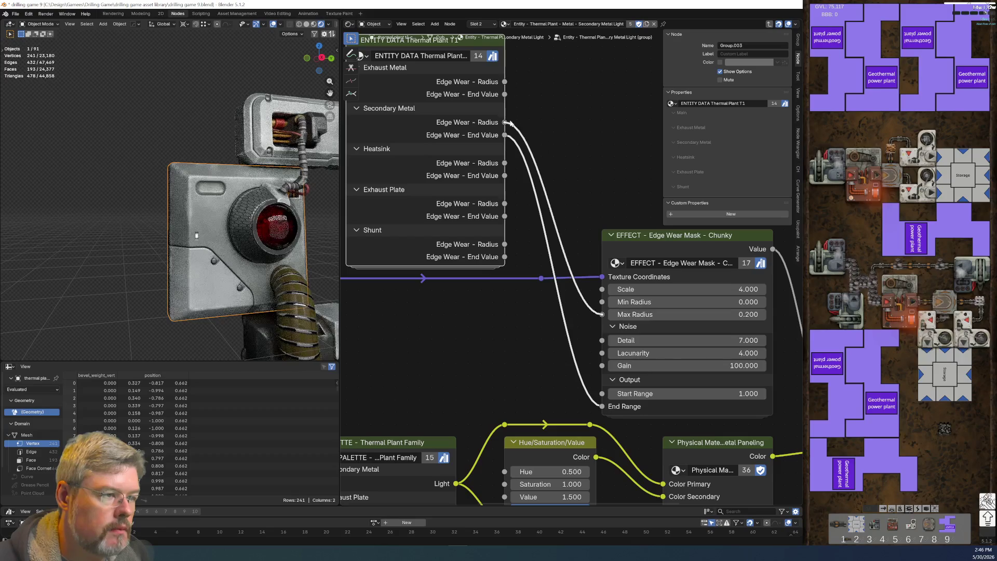
pyautogui.scroll(-1, 492, 138)
pyautogui.moveTo(477, 135); pyautogui.dragTo(488, 220, button='middle')
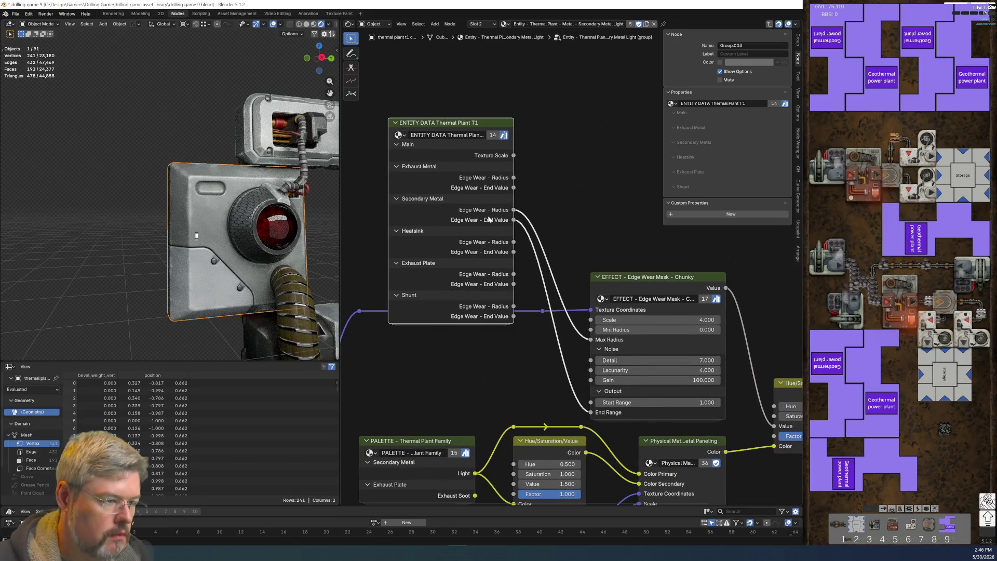
pyautogui.hotkey('ctrl', 'h')
pyautogui.moveTo(485, 220); pyautogui.dragTo(532, 432)
# Step: Hide the unlinked sockets on the lower ENTITY DATA node too
pyautogui.scroll(-2, 571, 268)
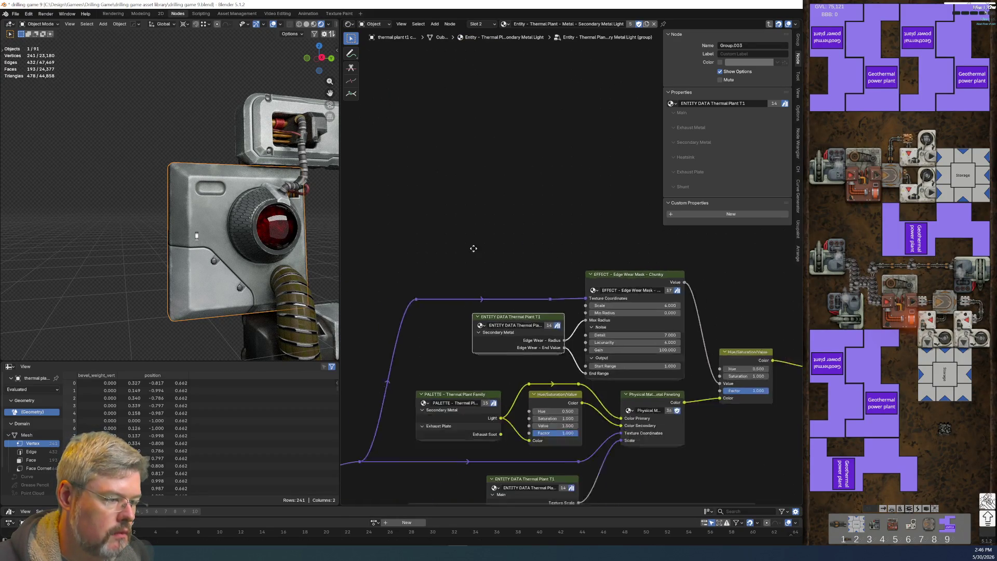
pyautogui.moveTo(474, 249); pyautogui.dragTo(457, 109, button='middle')
pyautogui.click(506, 340)
pyautogui.hotkey('ctrl', 'h')
pyautogui.hotkey('ctrl', 'h')
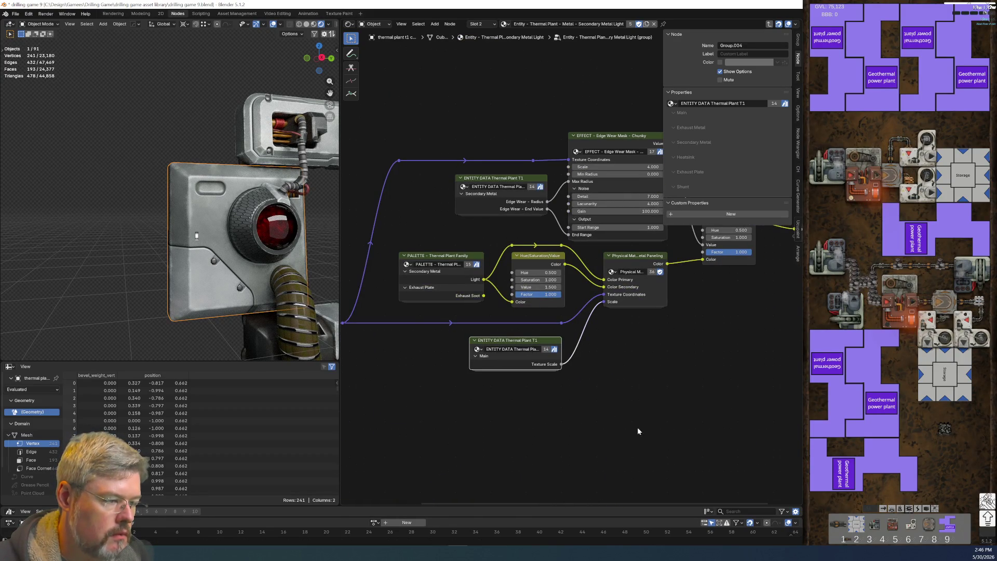
pyautogui.scroll(2, 591, 417)
# Step: Save the blend file
pyautogui.click(28, 16)
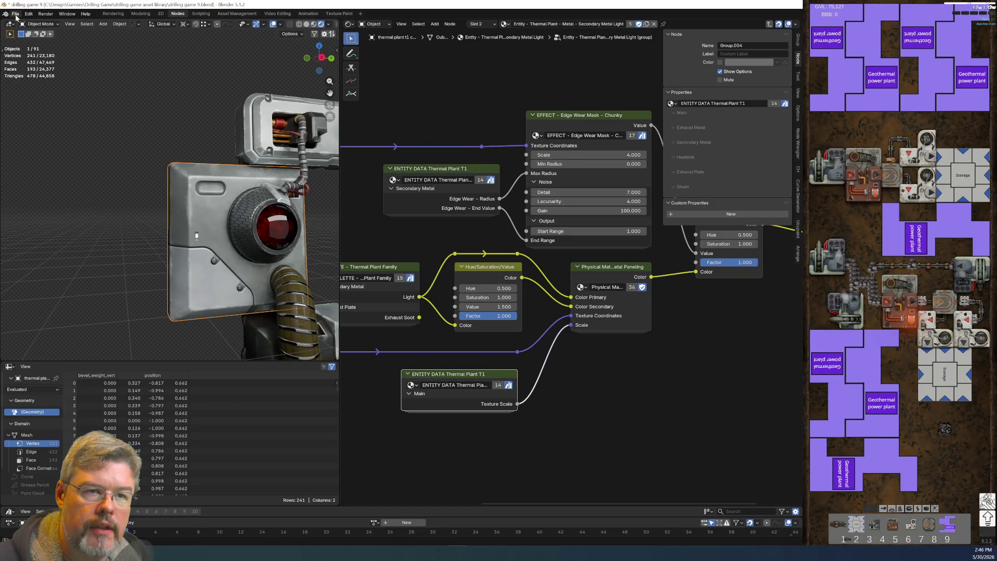
pyautogui.click(16, 14)
pyautogui.click(29, 63)
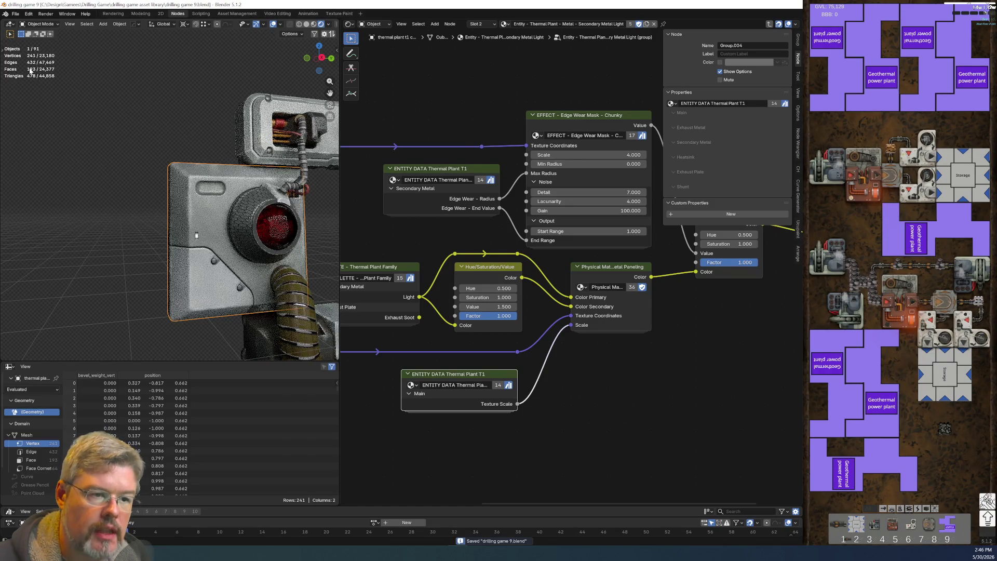
# Step: Show the Secondary Metal Dark material, then open the core hull shunt's Secondary Metal Light group
pyautogui.click(483, 24)
pyautogui.click(475, 40)
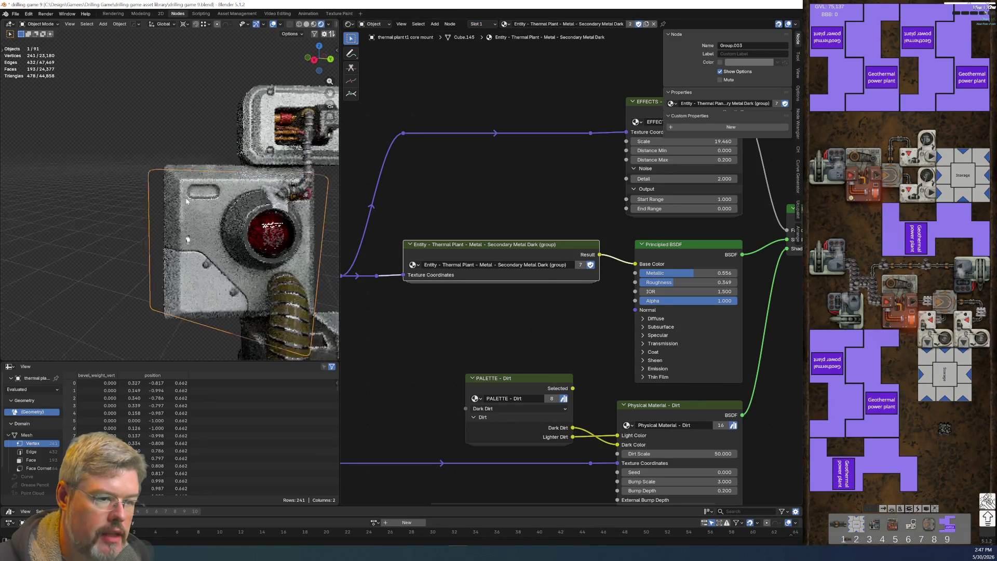
pyautogui.moveTo(234, 229); pyautogui.dragTo(221, 238, button='middle')
pyautogui.click(221, 238)
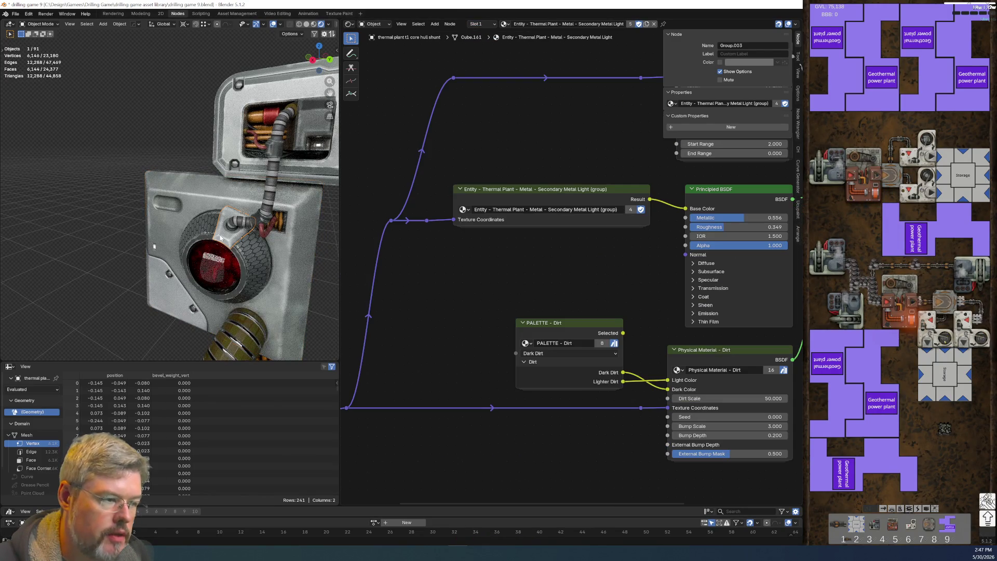
pyautogui.click(570, 194)
pyautogui.press('Tab')
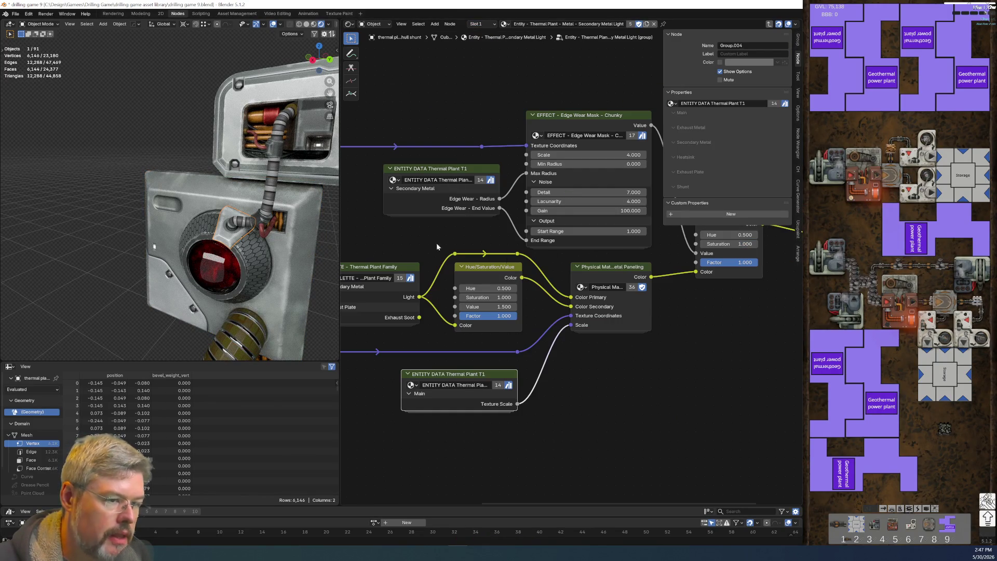
pyautogui.scroll(-1, 442, 183)
pyautogui.moveTo(443, 186); pyautogui.dragTo(476, 228, button='middle')
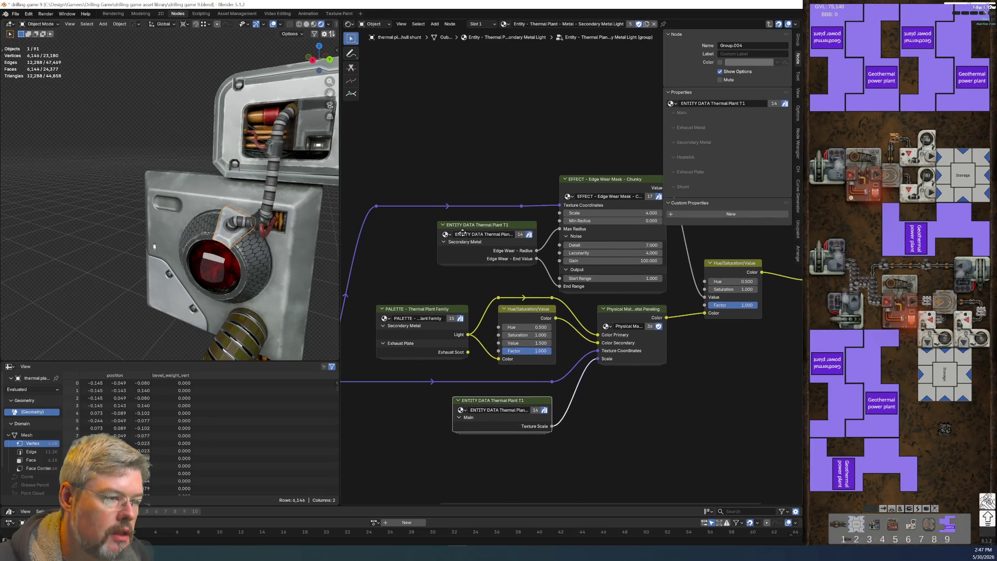
# Step: Select the cable box and hide unlinked sockets on its Exhaust Main Metal ENTITY DATA node
pyautogui.scroll(-2, 278, 224)
pyautogui.moveTo(278, 224); pyautogui.dragTo(232, 191, button='middle')
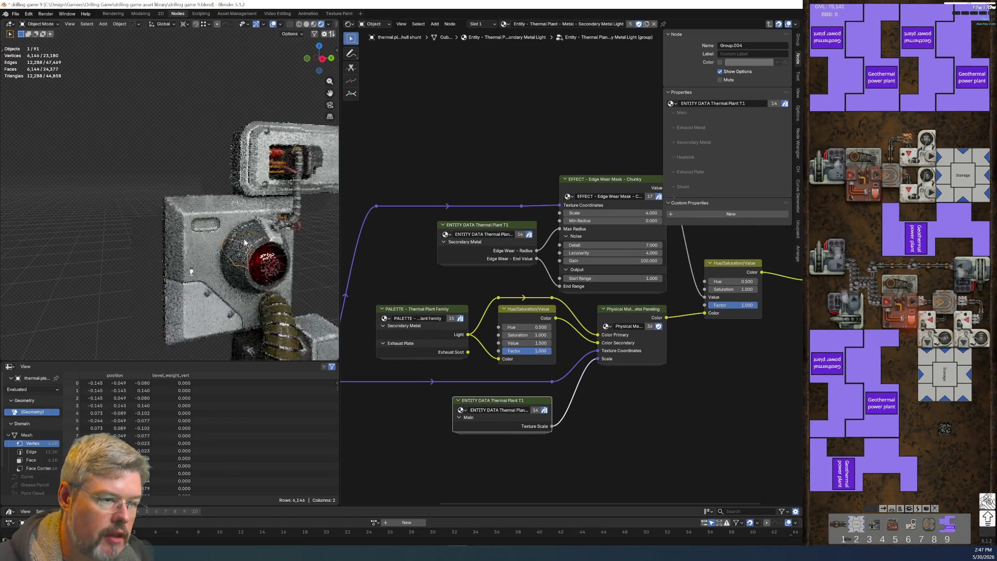
pyautogui.moveTo(226, 192); pyautogui.dragTo(37, 255, button='middle')
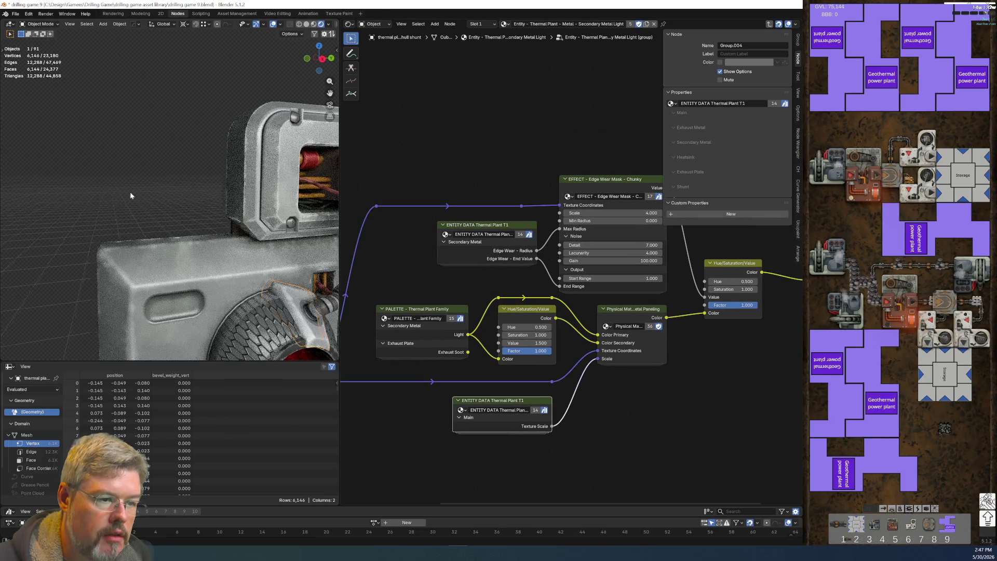
pyautogui.click(37, 256)
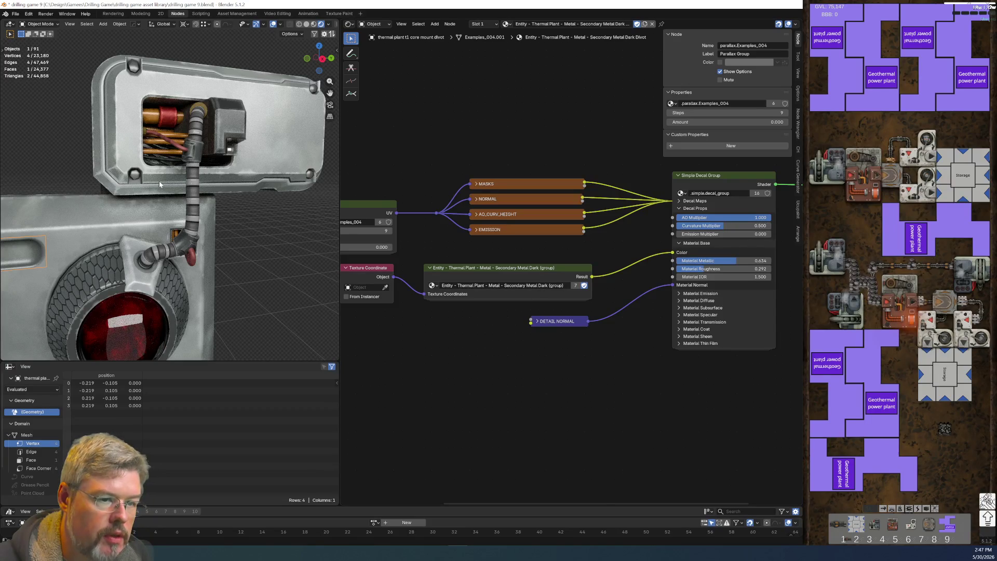
pyautogui.click(133, 179)
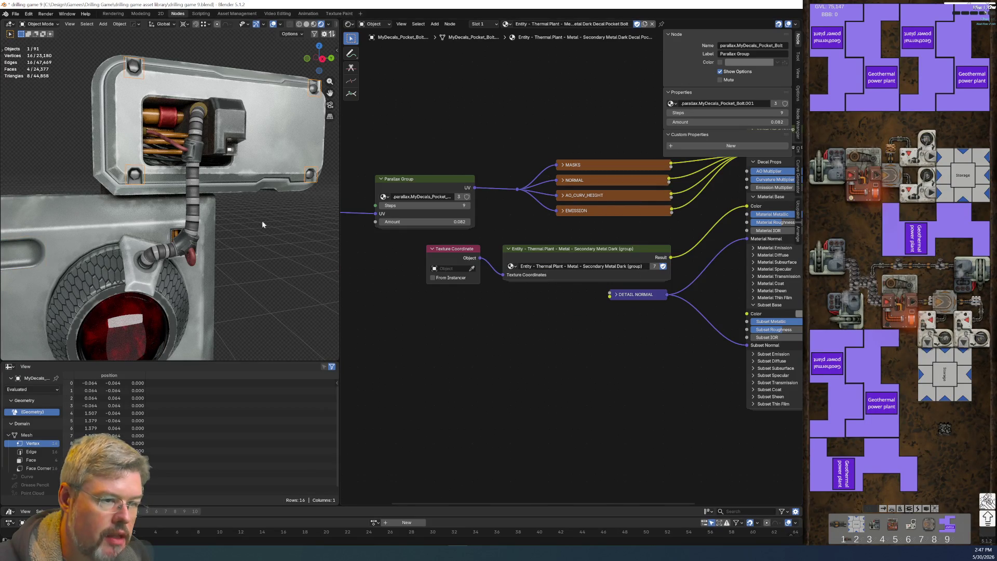
pyautogui.click(219, 140)
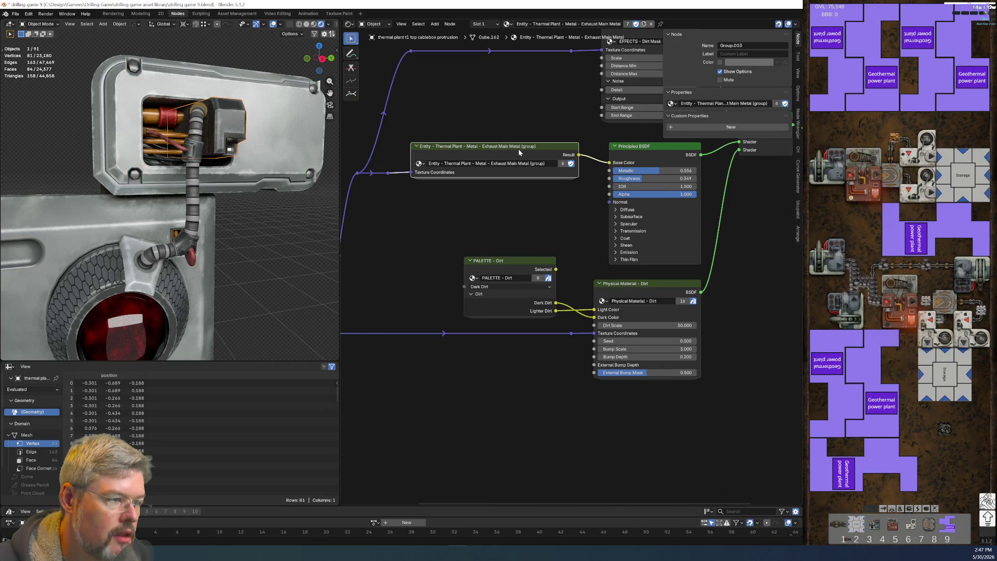
pyautogui.press('Tab')
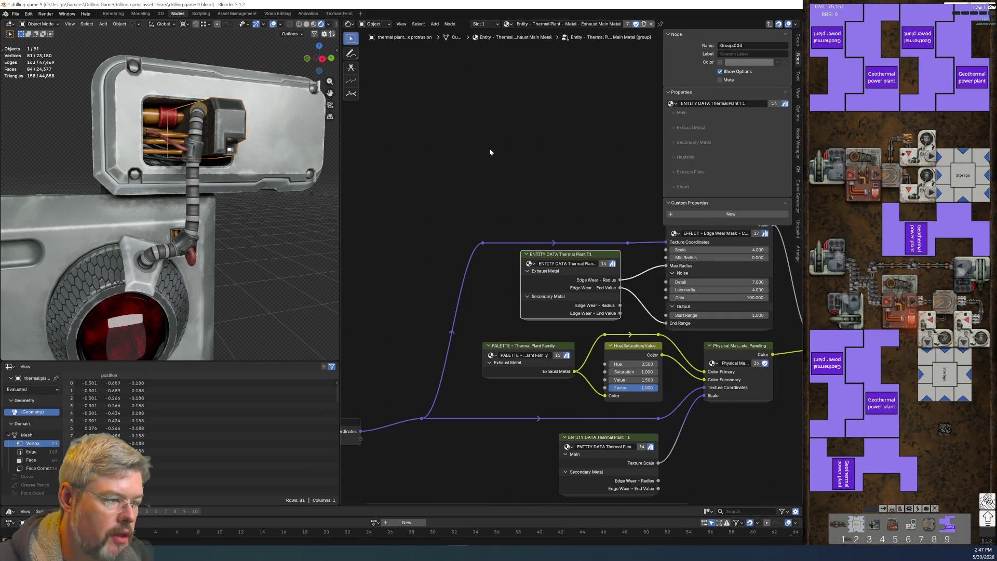
pyautogui.hotkey('ctrl', 'h')
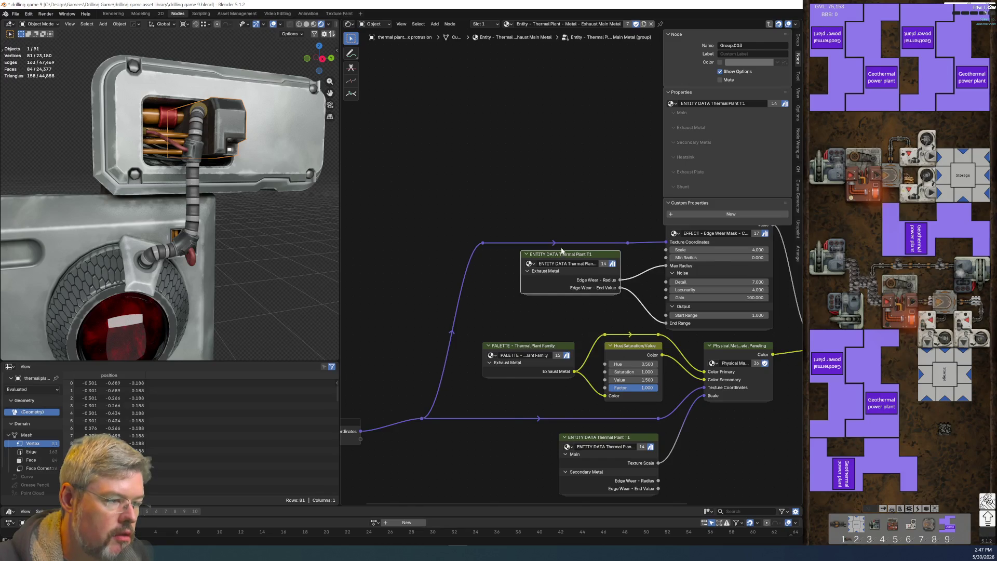
pyautogui.press('Tab')
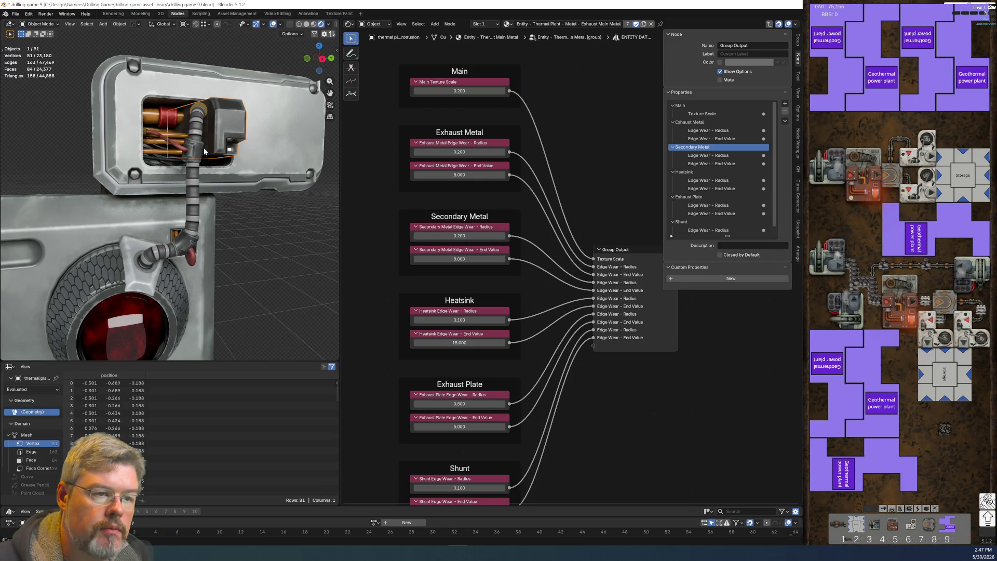
# Step: Hide unlinked sockets on both ENTITY DATA nodes in the cable connector's Shunt Metal group
pyautogui.click(198, 149)
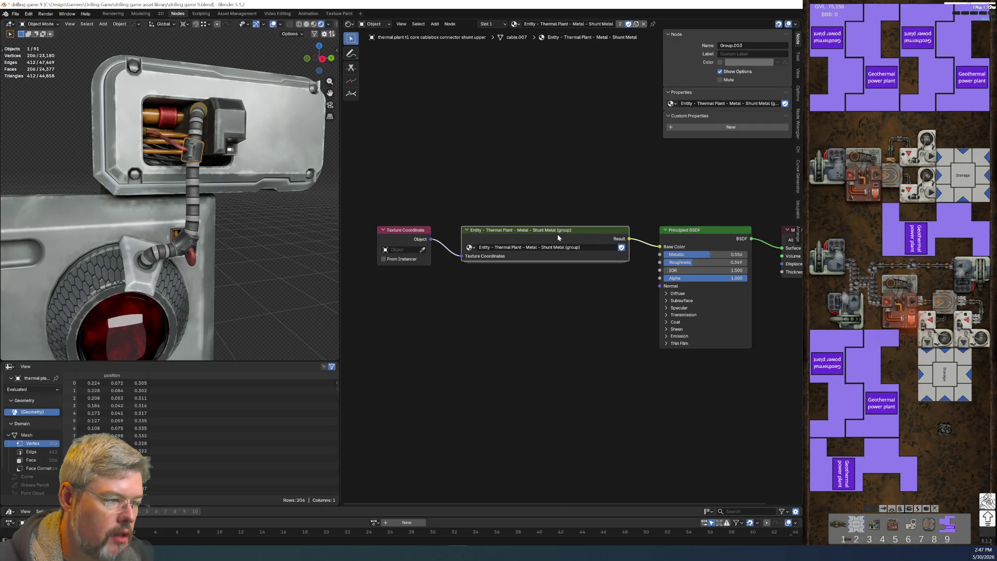
pyautogui.press('Tab')
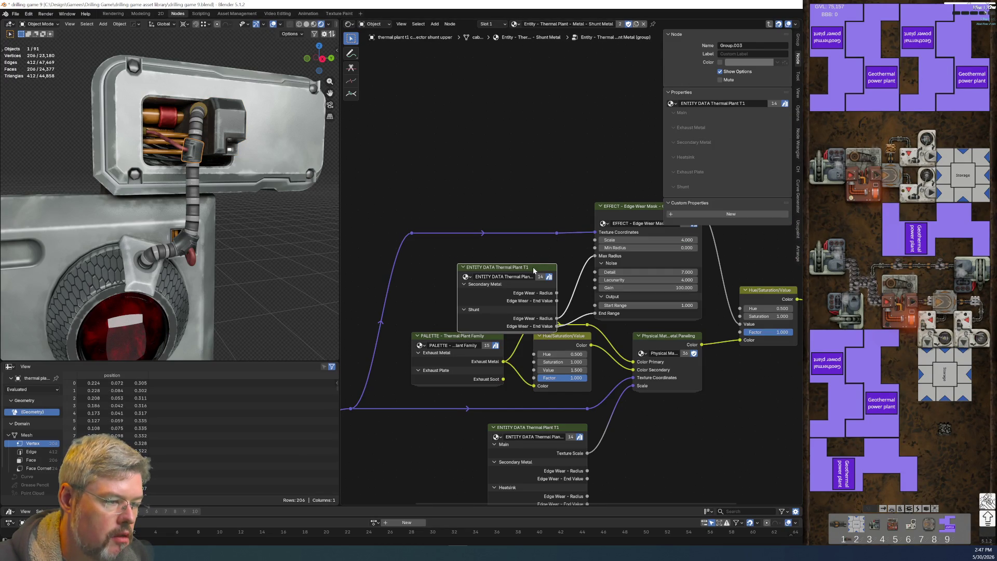
pyautogui.hotkey('ctrl', 'h')
pyautogui.click(545, 432)
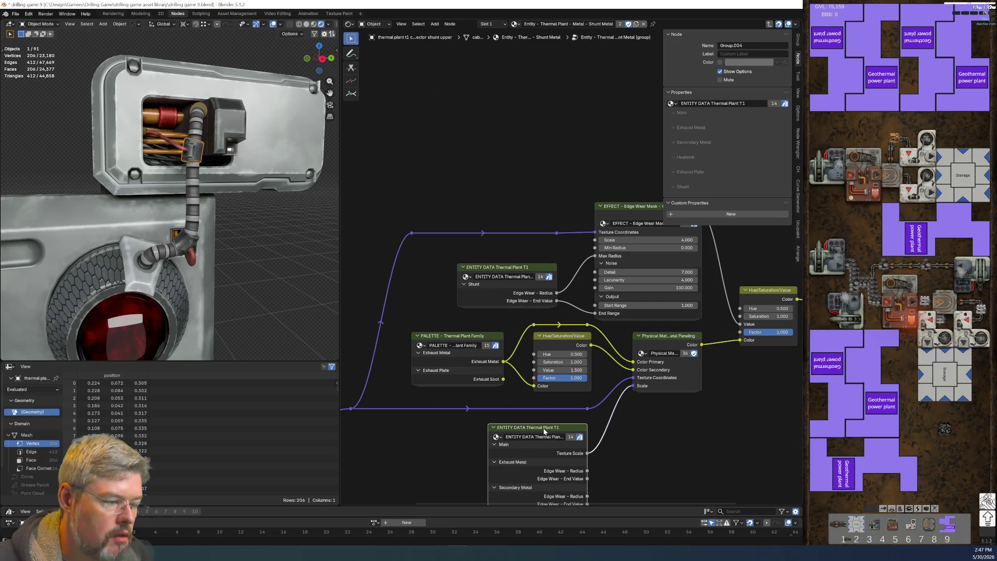
pyautogui.hotkey('ctrl', 'h')
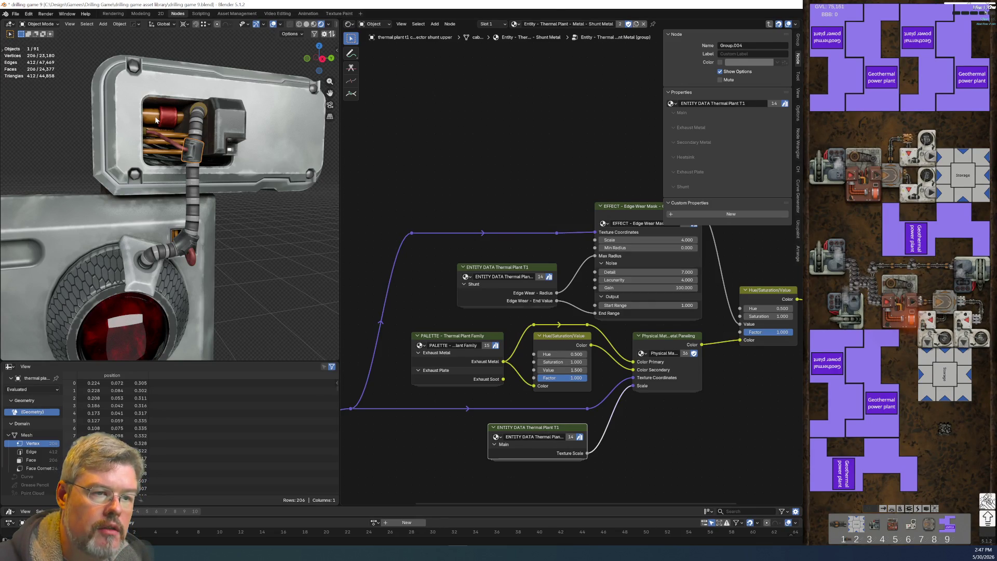
# Step: Hide unlinked sockets on both ENTITY DATA nodes in the exhaust plate's Exhaust Plate group
pyautogui.click(156, 119)
pyautogui.click(166, 120)
pyautogui.moveTo(241, 228)
pyautogui.mouseDown(button='middle')
pyautogui.moveTo(215, 198)
pyautogui.moveTo(179, 214)
pyautogui.mouseUp(button='middle')
pyautogui.click(278, 316)
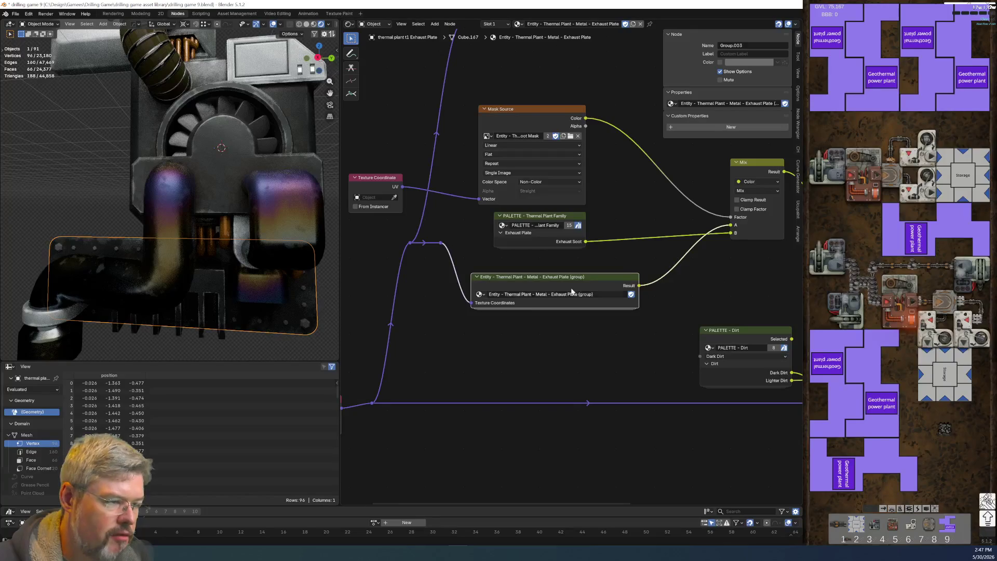
pyautogui.press('Tab')
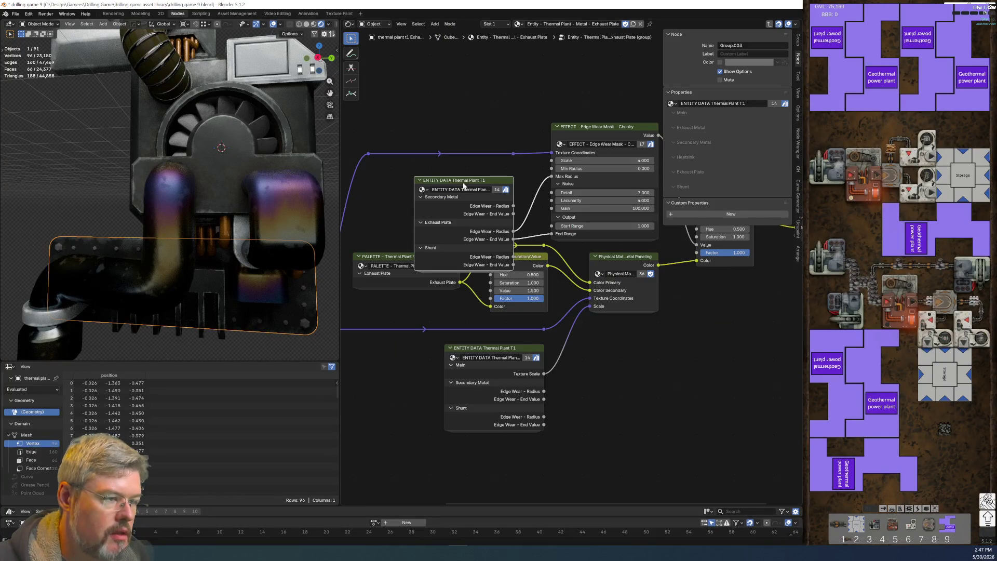
pyautogui.hotkey('ctrl', 'h')
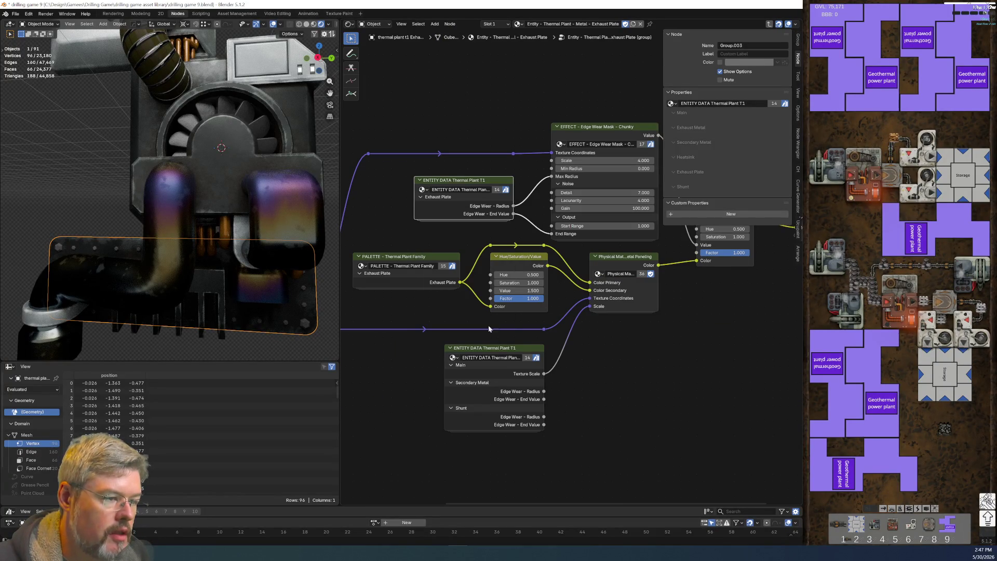
pyautogui.click(488, 349)
pyautogui.hotkey('ctrl', 'h')
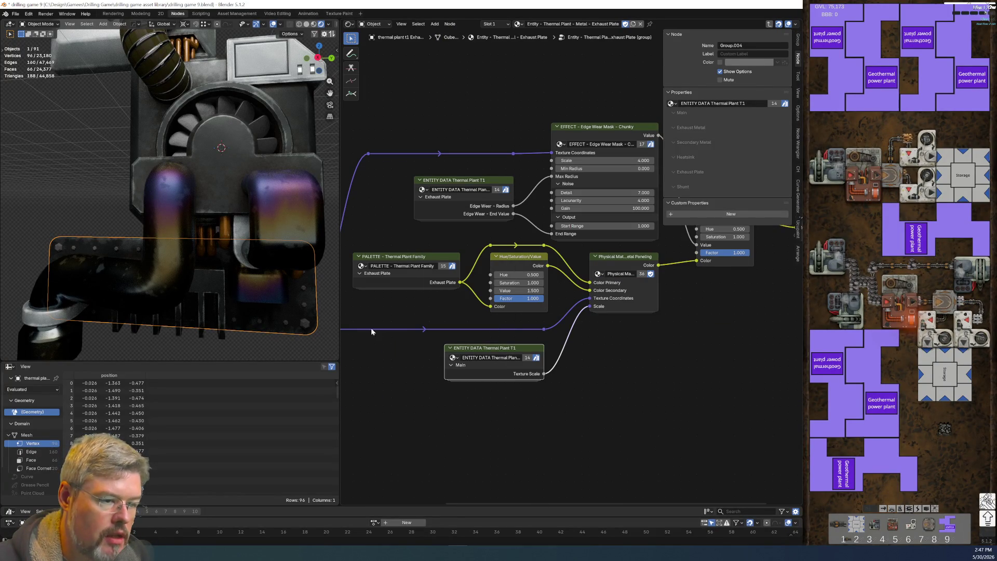
# Step: Check the Secondary Metal Light group on the exhaust pipe's wide and round brackets
pyautogui.moveTo(236, 231); pyautogui.dragTo(266, 234, button='middle')
pyautogui.click(265, 233)
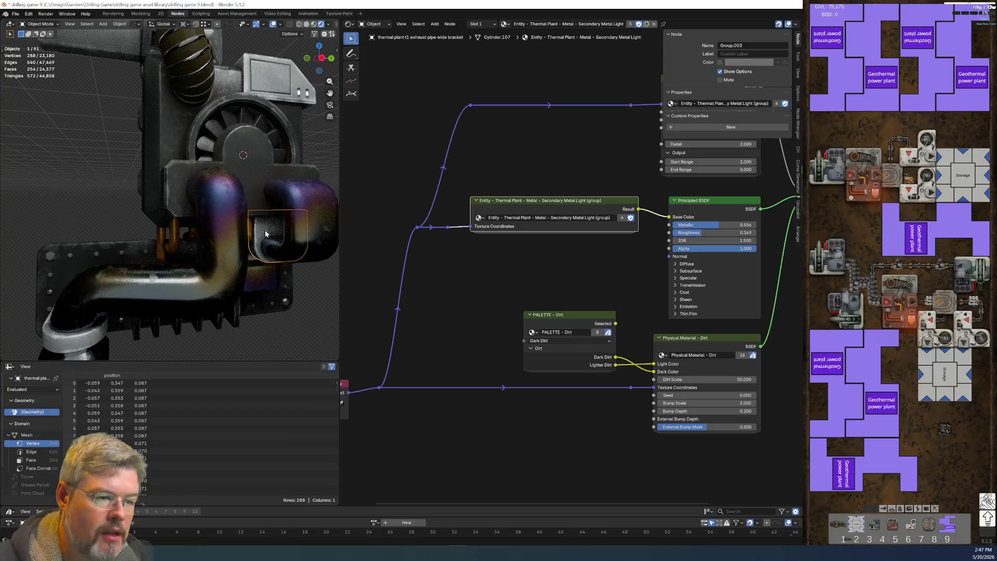
pyautogui.press('Tab')
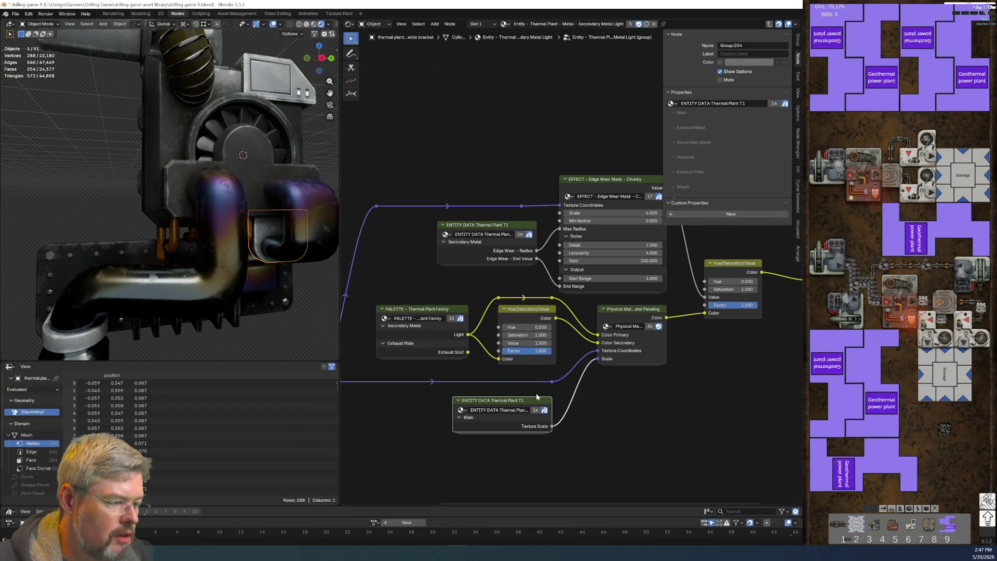
pyautogui.click(75, 349)
pyautogui.scroll(5, 110, 223)
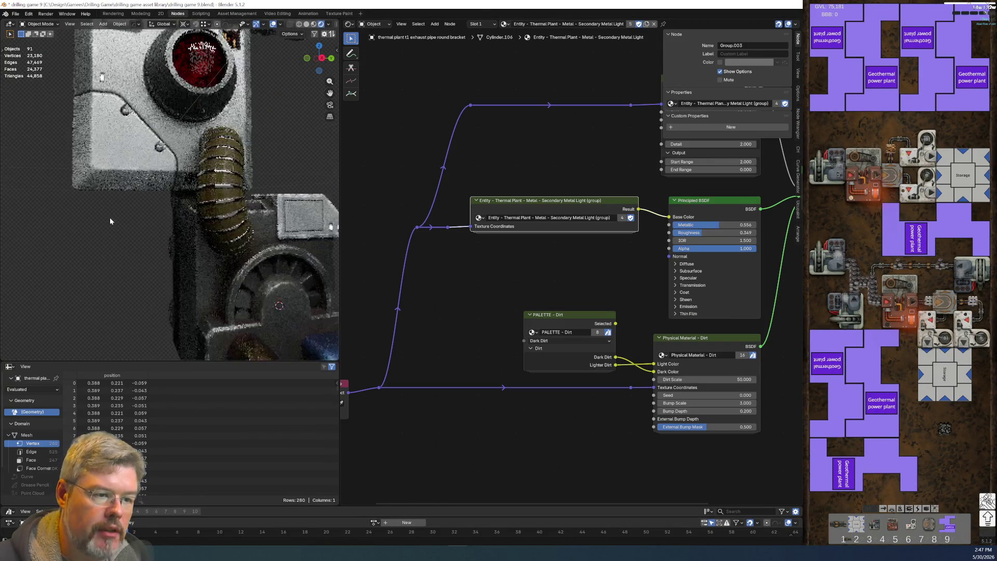
pyautogui.keyDown('shift'); pyautogui.moveTo(114, 222); pyautogui.dragTo(71, 207, button='middle'); pyautogui.keyUp('shift')
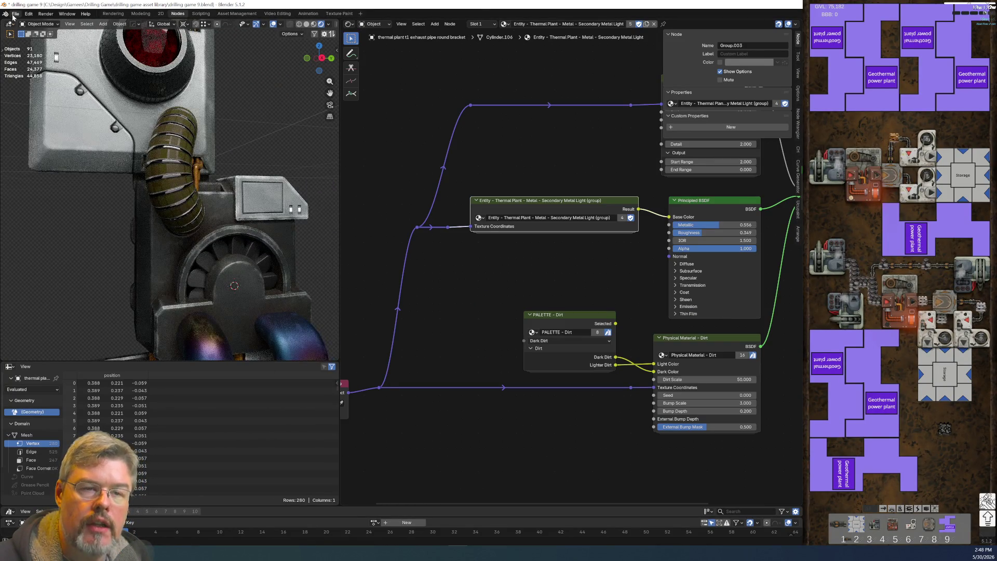
pyautogui.click(14, 15)
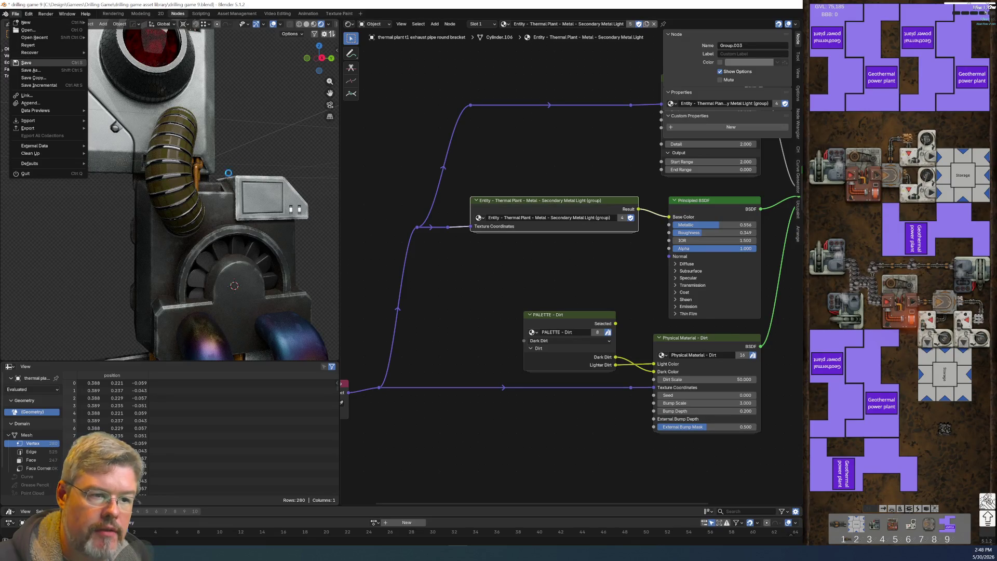
# Step: Save, then set the exhaust body's Exhaust Metal Edge Wear - Radius to 0.4
pyautogui.click(39, 63)
pyautogui.click(217, 204)
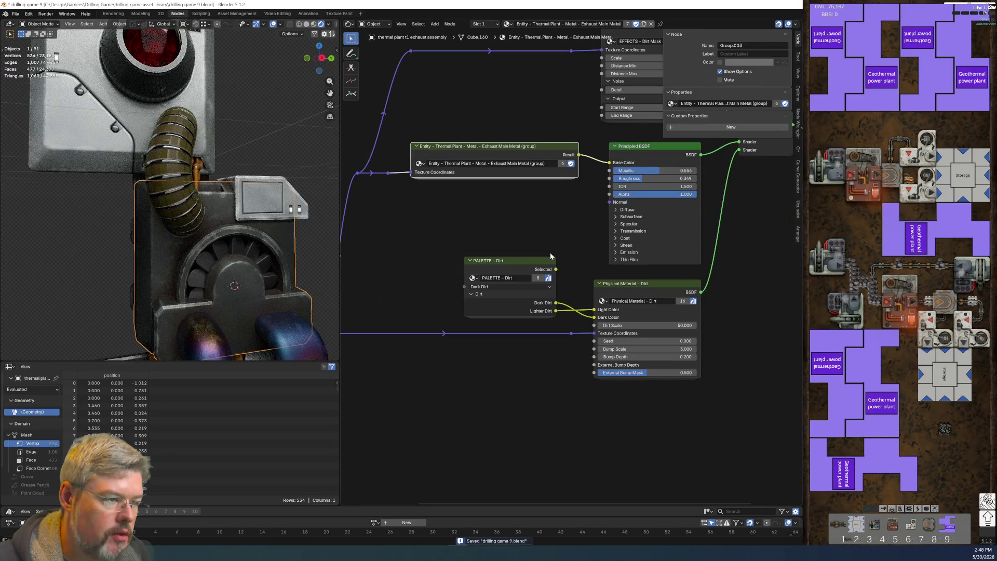
pyautogui.press('Tab')
pyautogui.click(490, 244)
pyautogui.press('Tab')
pyautogui.scroll(1, 490, 245)
pyautogui.moveTo(435, 124); pyautogui.dragTo(508, 180, button='middle')
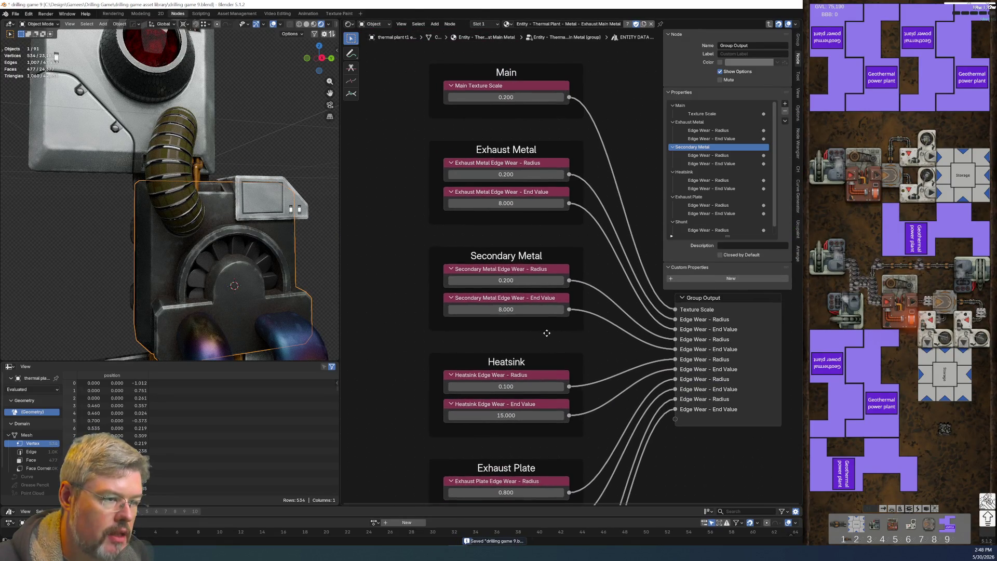
pyautogui.click(508, 180)
pyautogui.write('0.4')
pyautogui.press('Return')
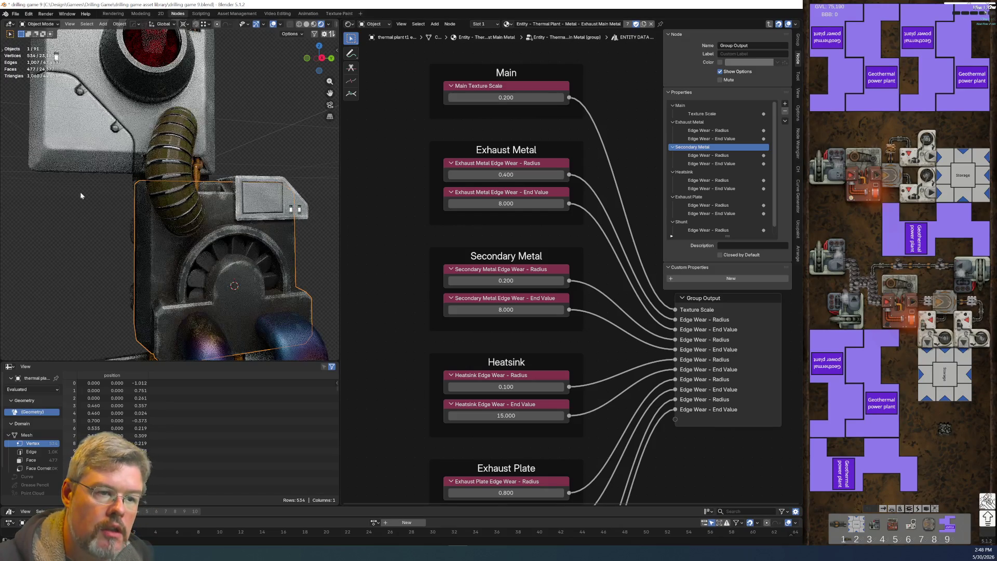
# Step: Deselect everything, save drilling game 9.blend, and bring back the rest of the machine
pyautogui.scroll(-5, 201, 295)
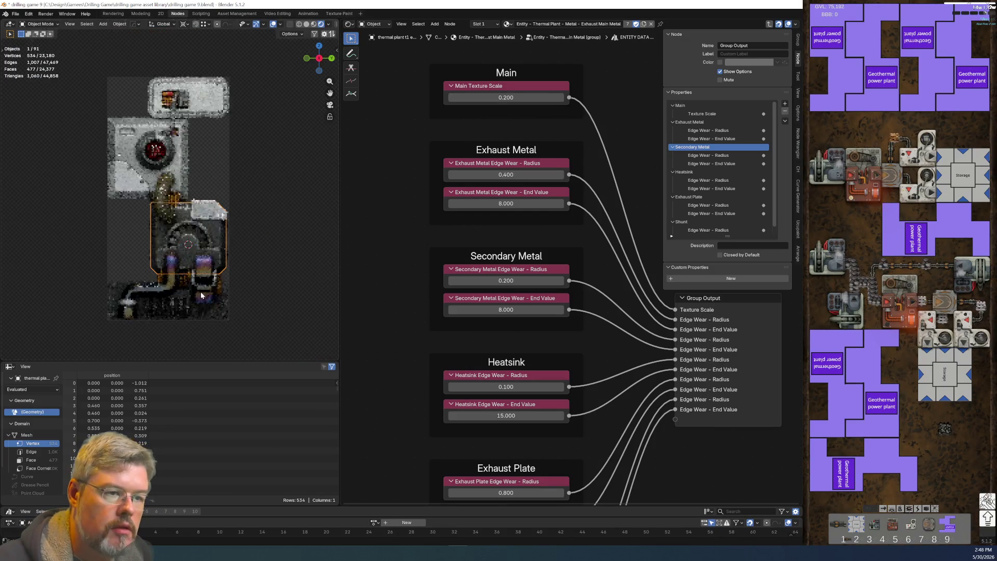
pyautogui.scroll(1, 238, 266)
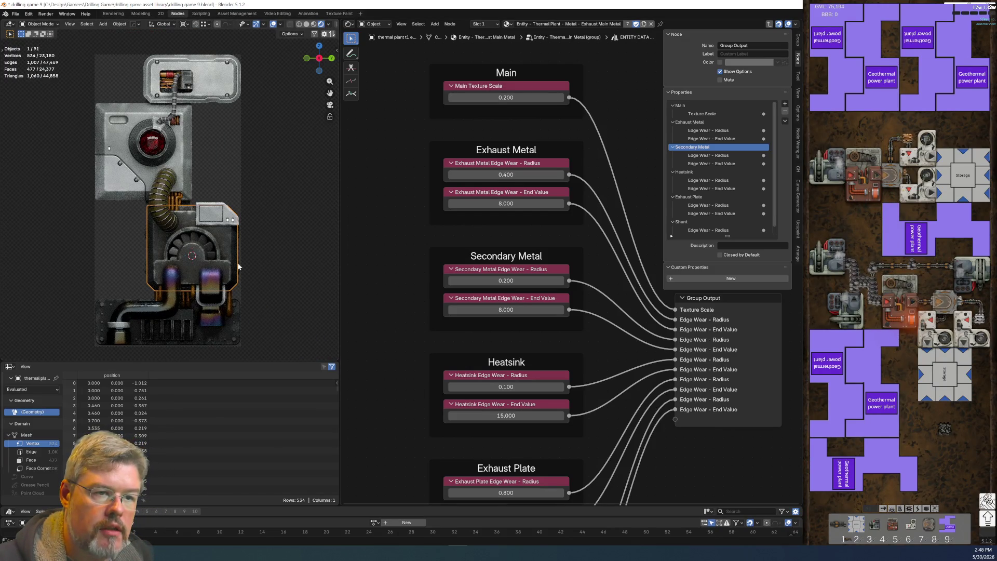
pyautogui.click(304, 229)
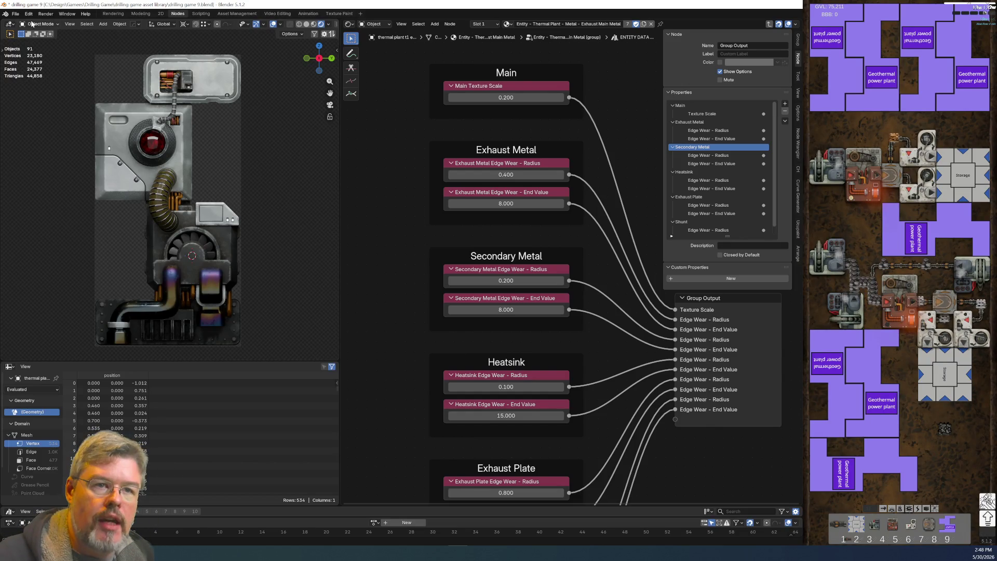
pyautogui.click(15, 14)
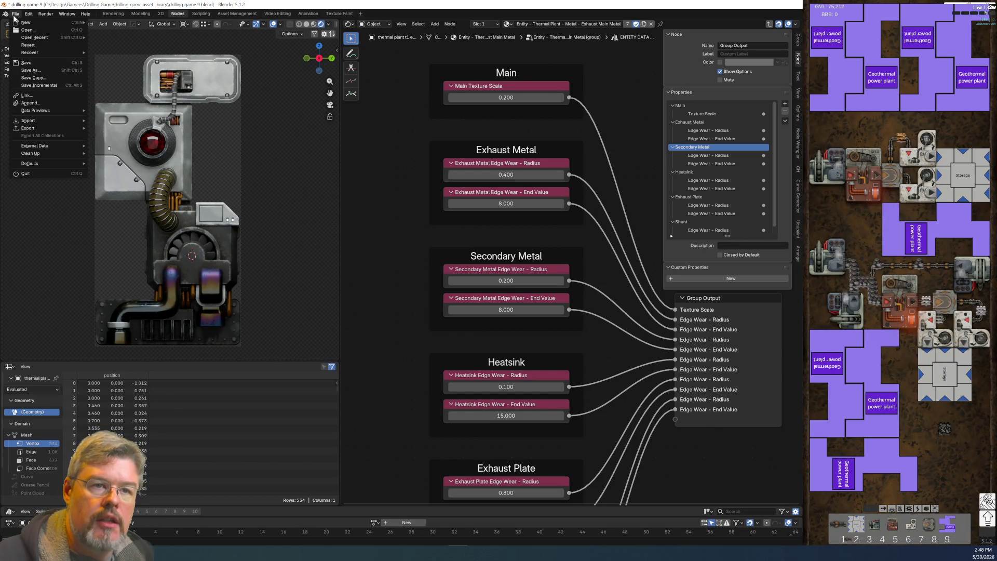
pyautogui.click(41, 63)
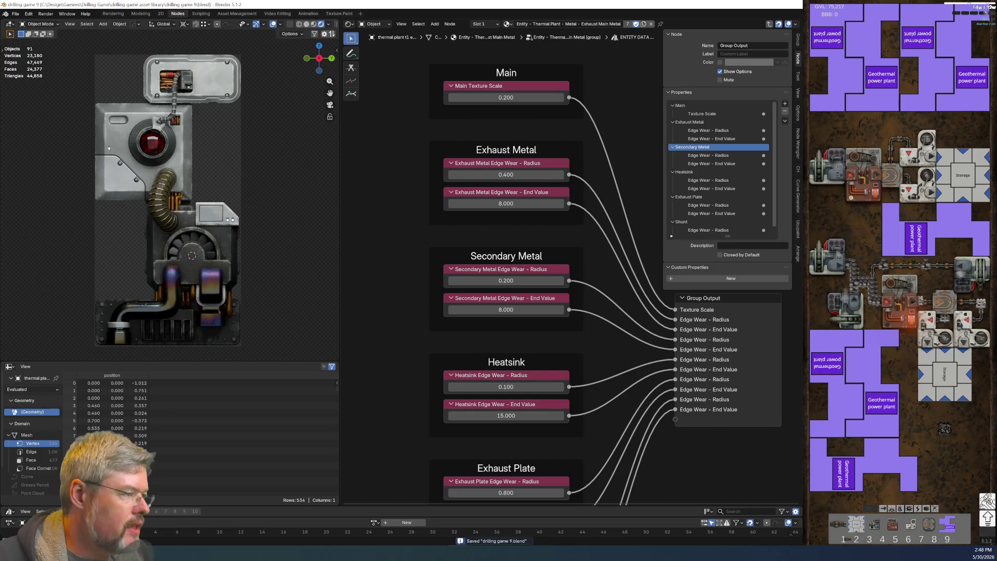
pyautogui.hotkey('ctrl', 'z')
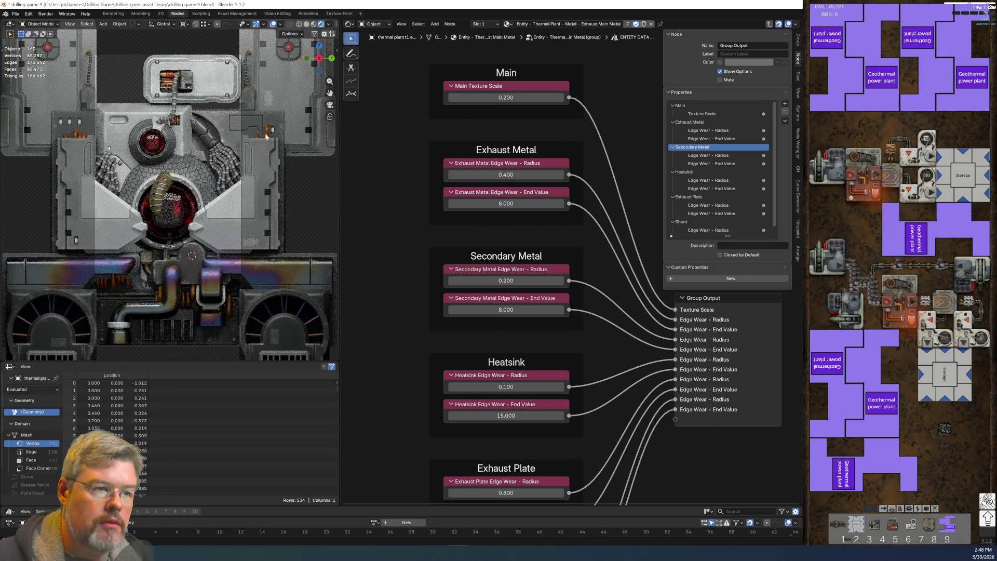
# Step: Select and frame the red lamp, starting and then cancelling a move
pyautogui.click(289, 48)
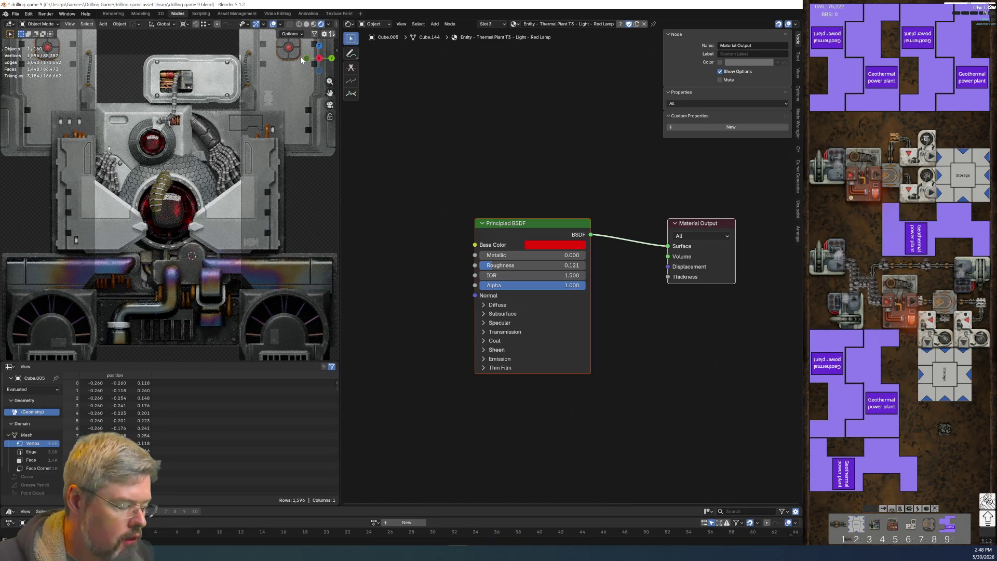
pyautogui.press('KP_Decimal')
pyautogui.moveTo(302, 60); pyautogui.dragTo(83, 179, button='middle')
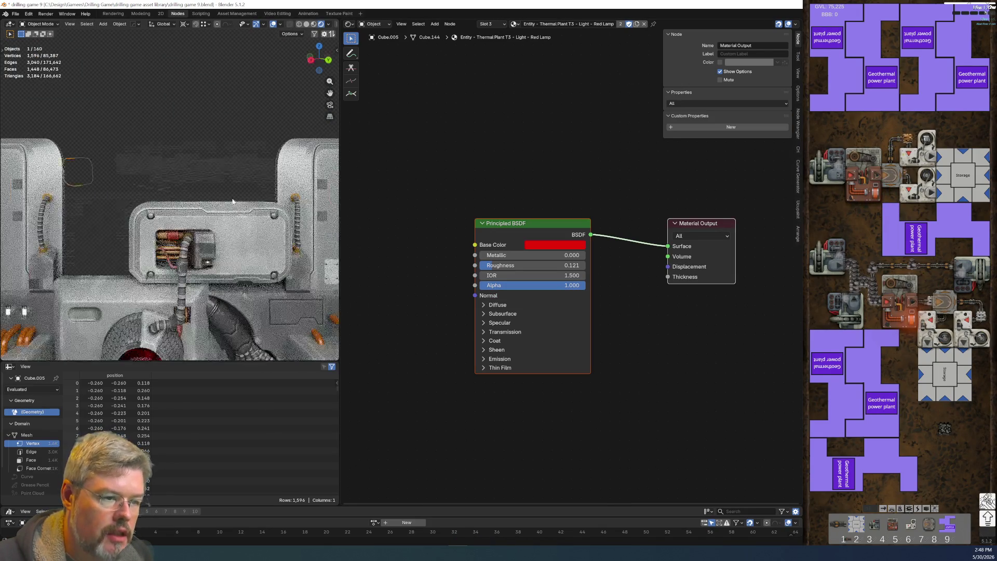
pyautogui.press('g')
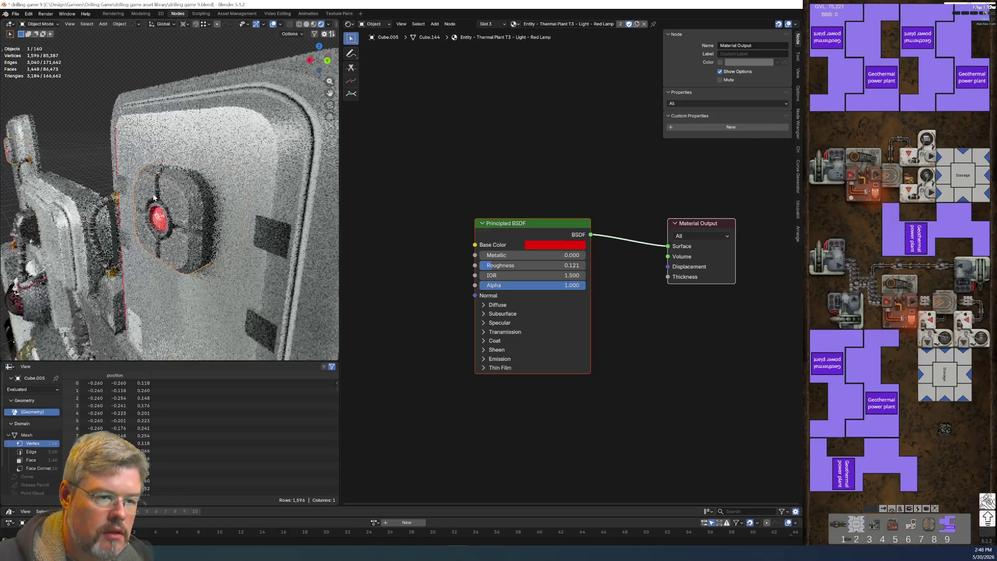
pyautogui.rightClick(176, 159)
pyautogui.moveTo(176, 159); pyautogui.dragTo(228, 207, button='middle')
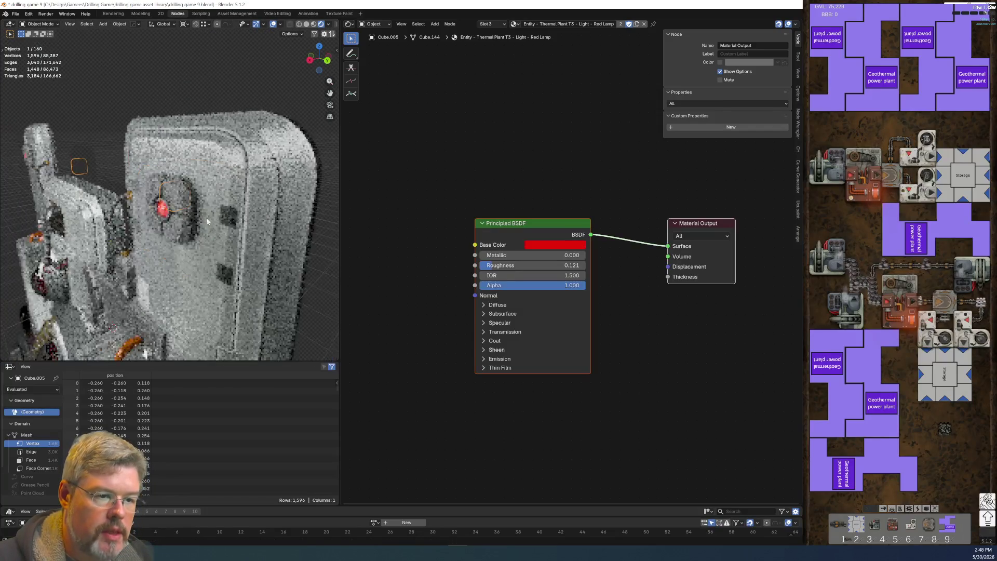
pyautogui.scroll(-4, 237, 216)
# Step: Duplicate the red lamp in place and maximize the Outliner
pyautogui.rightClick(238, 201)
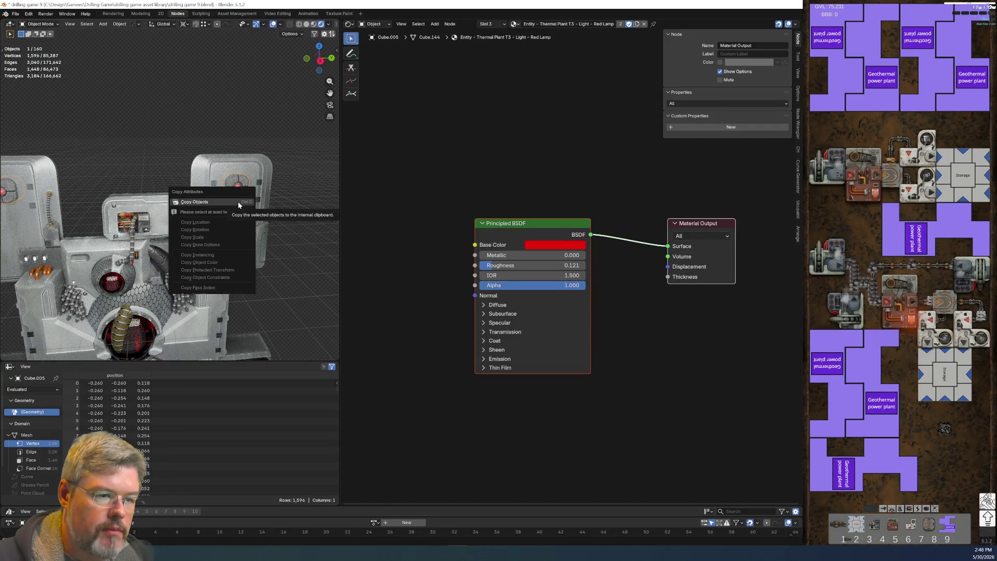
pyautogui.click(244, 197)
pyautogui.hotkey('shift', 'd')
pyautogui.rightClick(245, 197)
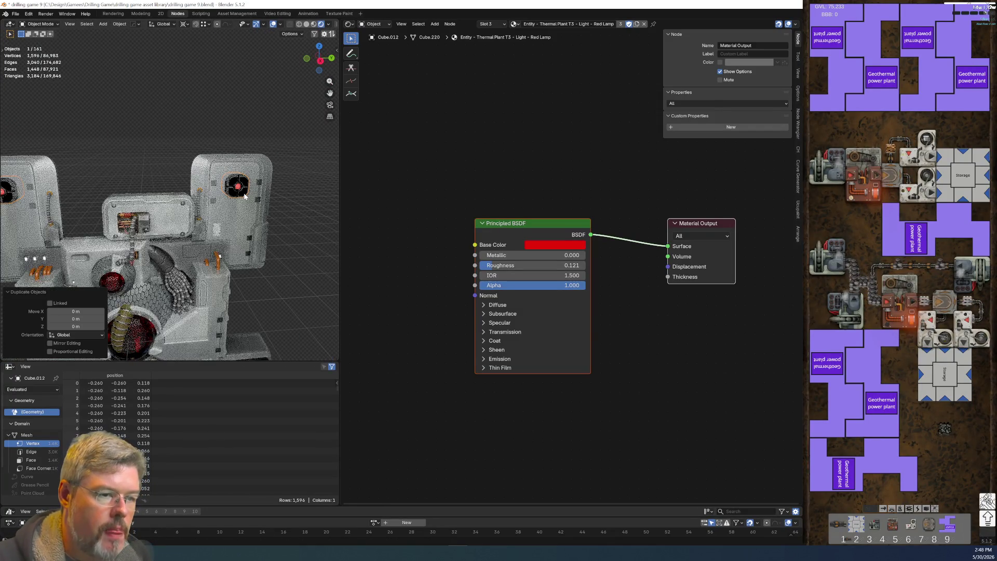
pyautogui.moveTo(245, 197); pyautogui.dragTo(259, 200, button='middle')
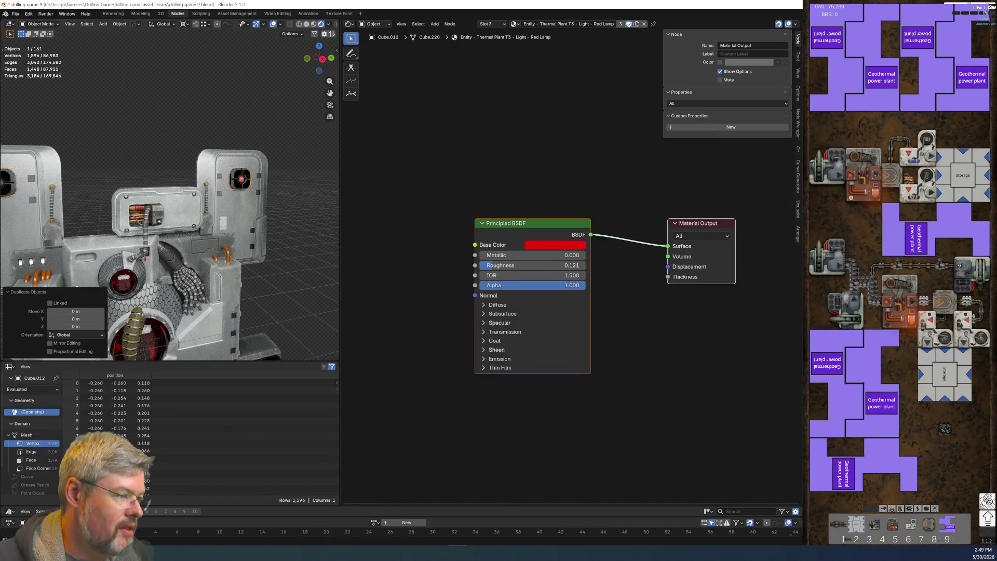
pyautogui.hotkey('ctrl', 'space')
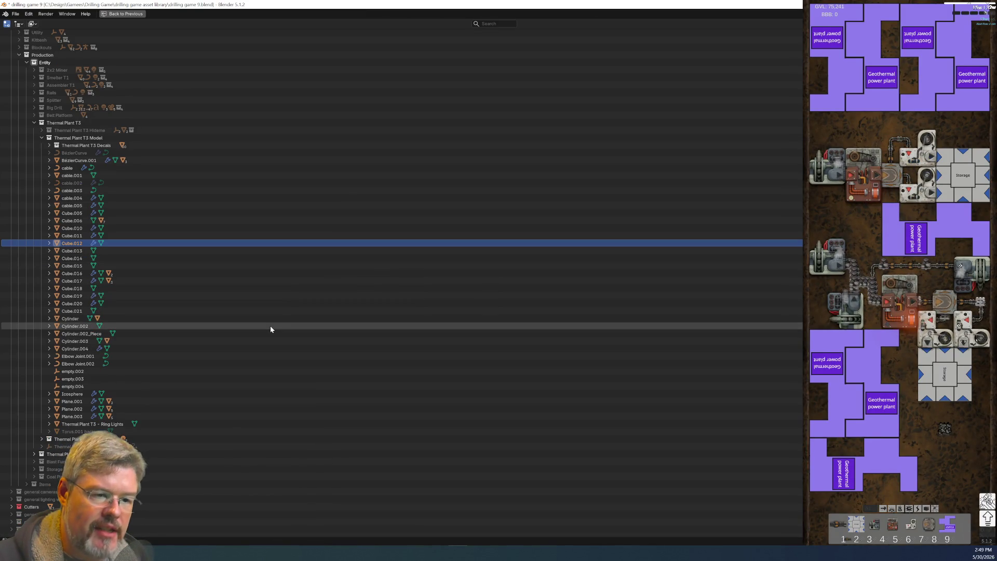
# Step: Move Cube.012 into another collection and delete the lamp's doubled geometry
pyautogui.moveTo(72, 244); pyautogui.dragTo(109, 409)
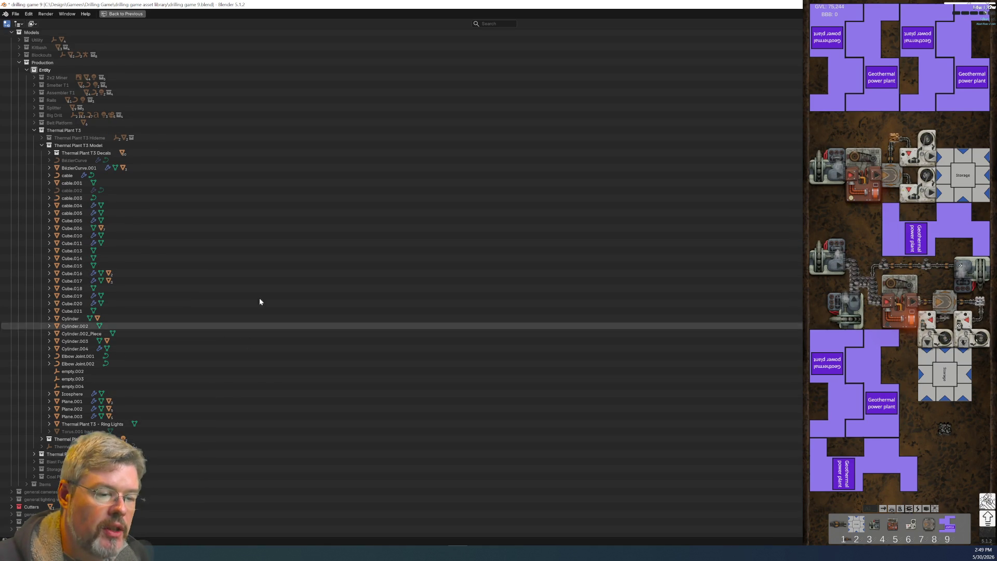
pyautogui.hotkey('ctrl', 'space')
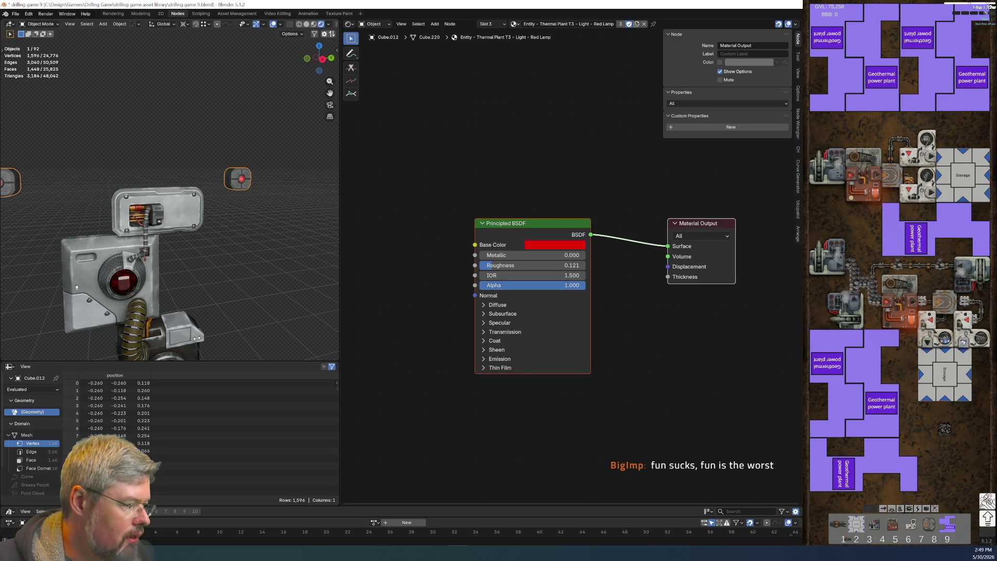
pyautogui.hotkey('ctrl', 'z')
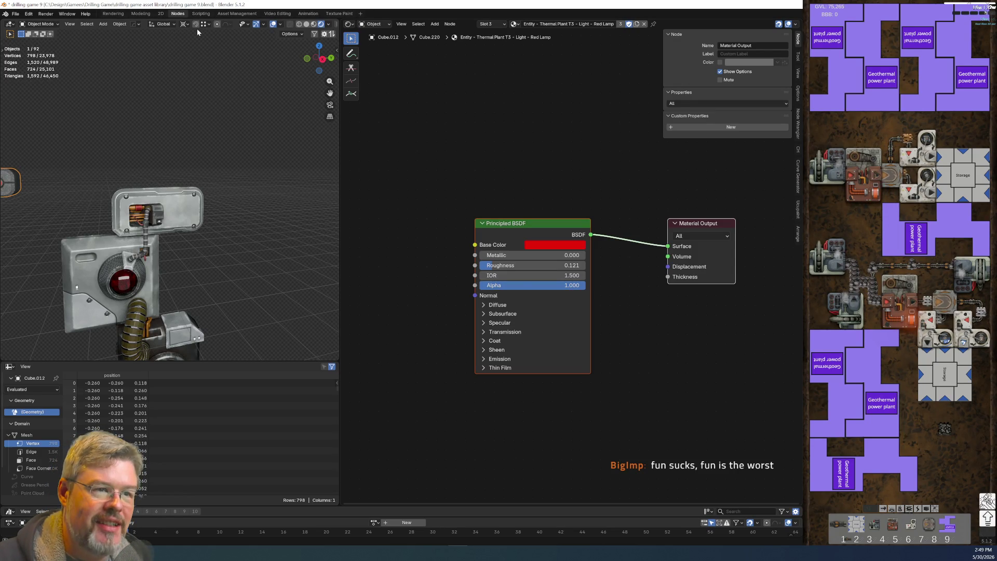
# Step: Switch to the Modeling workspace showing all objects in Object Mode
pyautogui.click(141, 13)
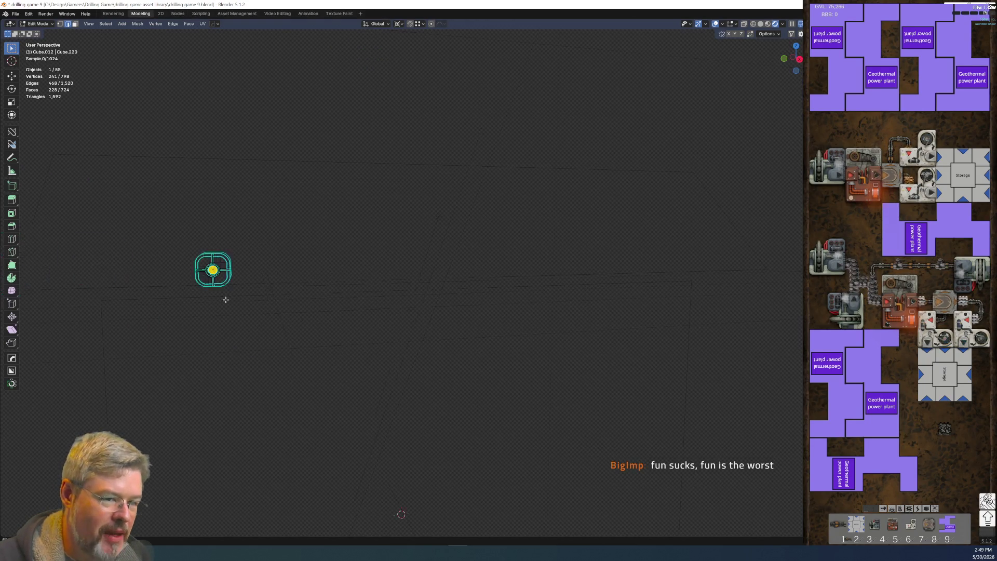
pyautogui.press('KP_Divide')
pyautogui.press('Tab')
# Step: Set the snapping target to Face
pyautogui.press('g')
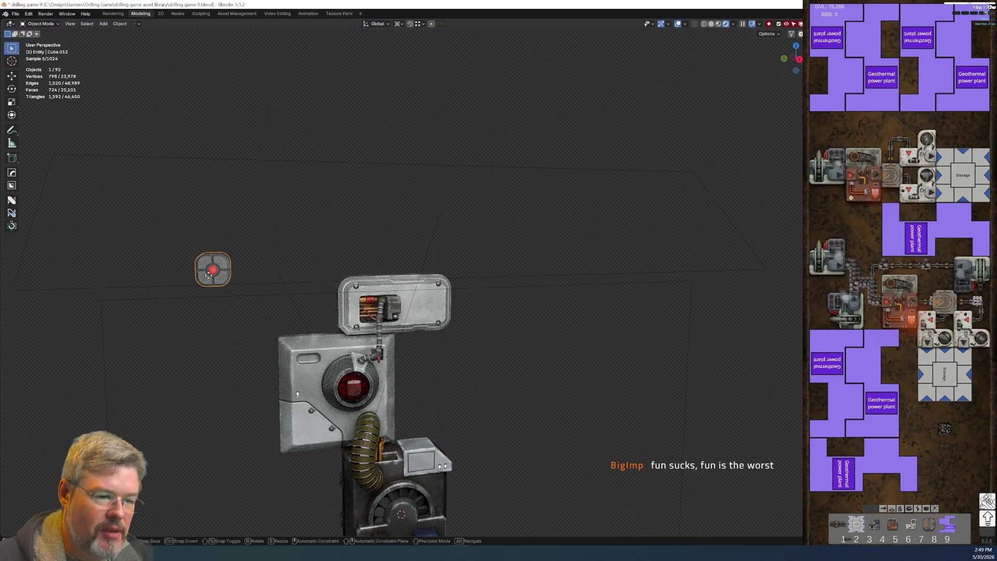
pyautogui.press('Escape')
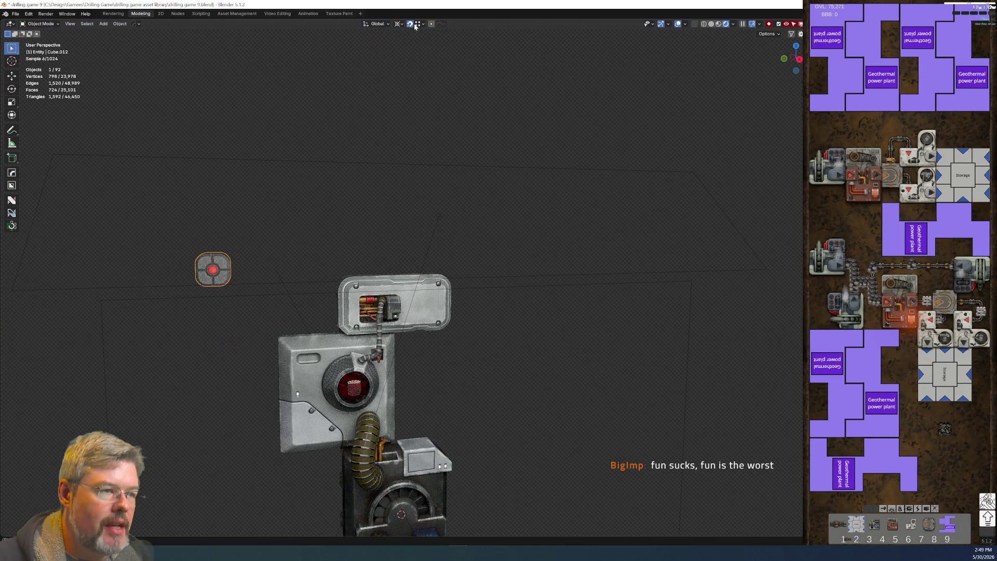
pyautogui.click(415, 25)
pyautogui.click(396, 92)
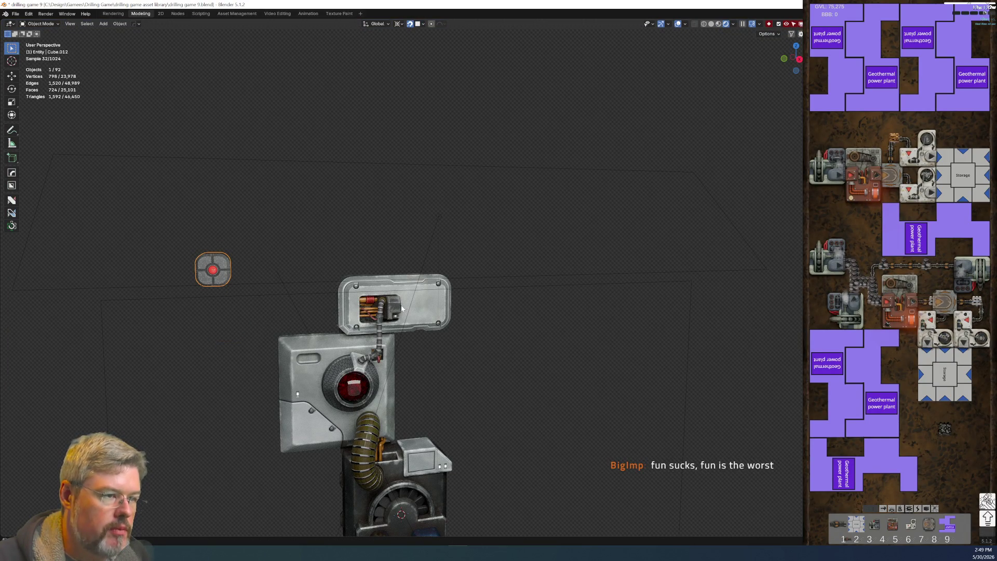
pyautogui.click(418, 24)
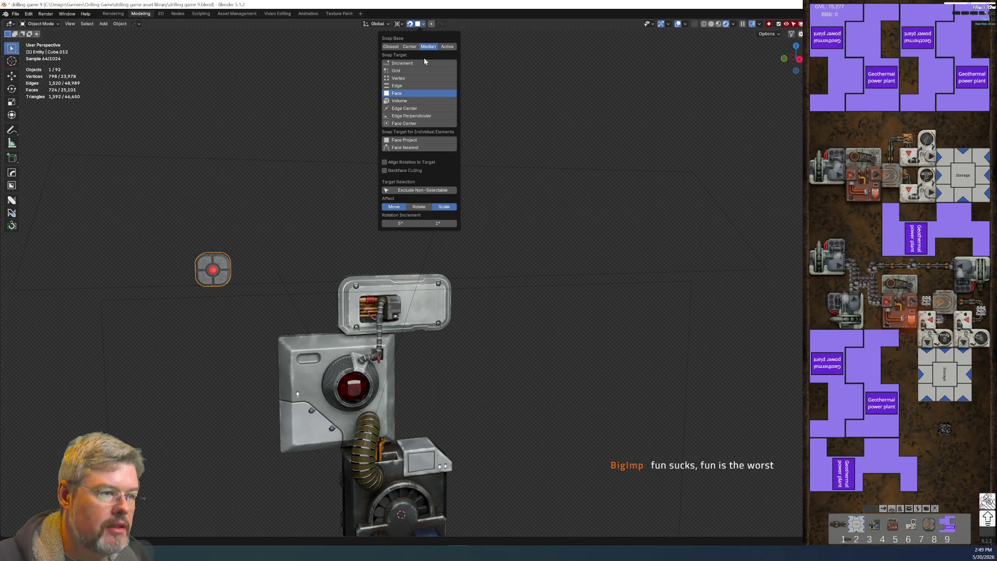
# Step: Move the red lamp button onto the upper panel face
pyautogui.press('g')
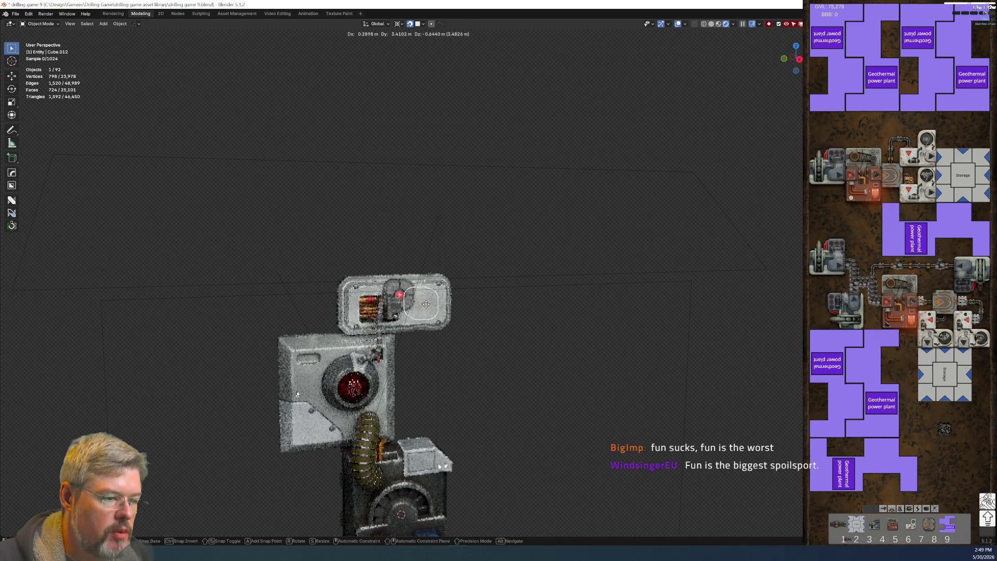
pyautogui.click(429, 309)
pyautogui.scroll(5, 429, 309)
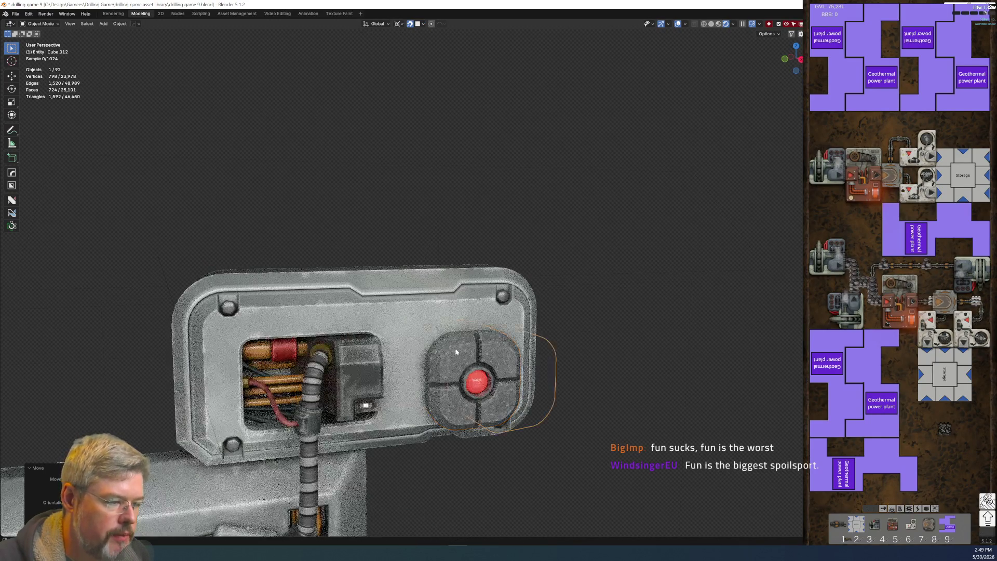
pyautogui.moveTo(405, 335); pyautogui.dragTo(481, 339, button='middle')
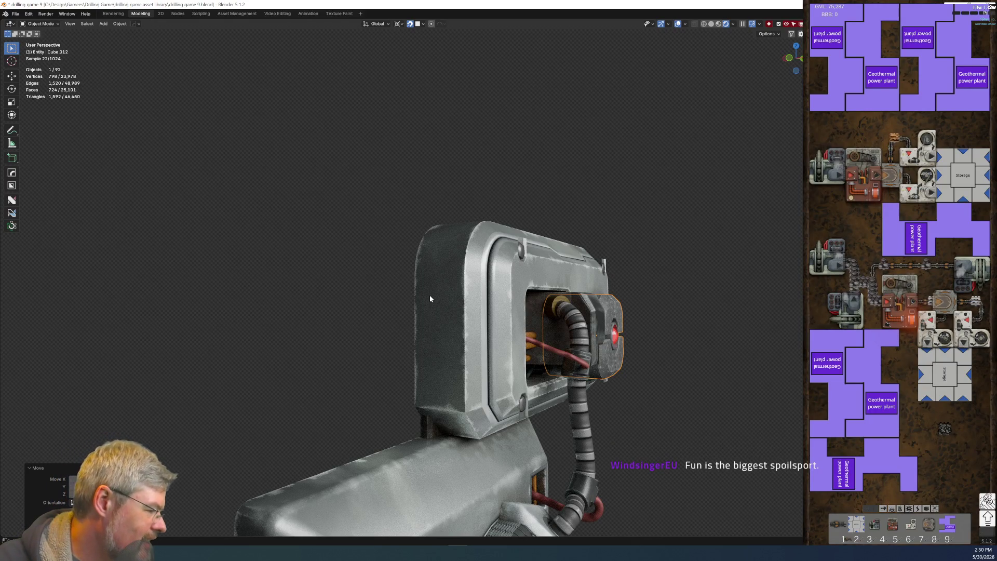
pyautogui.scroll(2, 429, 295)
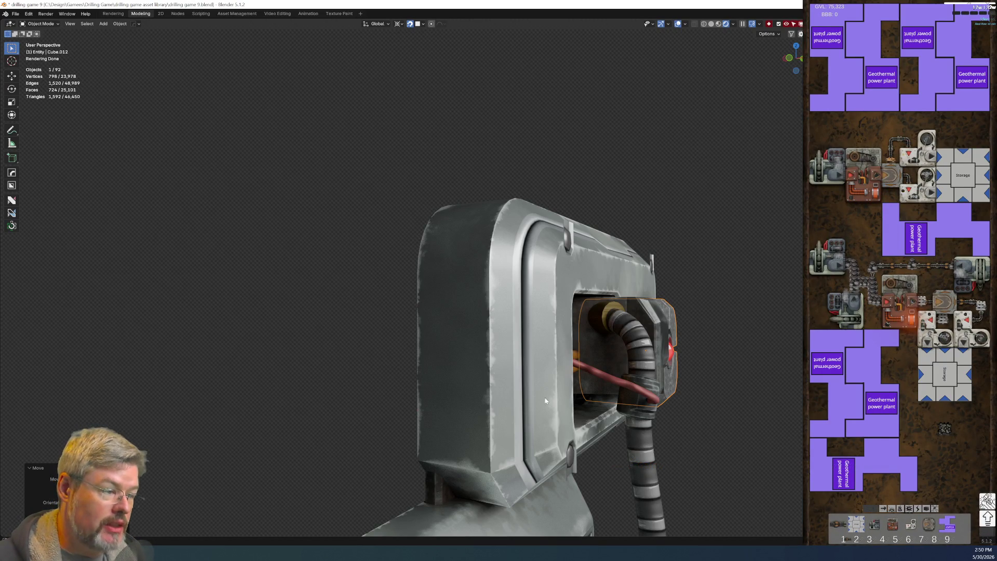
pyautogui.moveTo(780, 450); pyautogui.dragTo(538, 396, button='middle')
pyautogui.press('KP_Decimal')
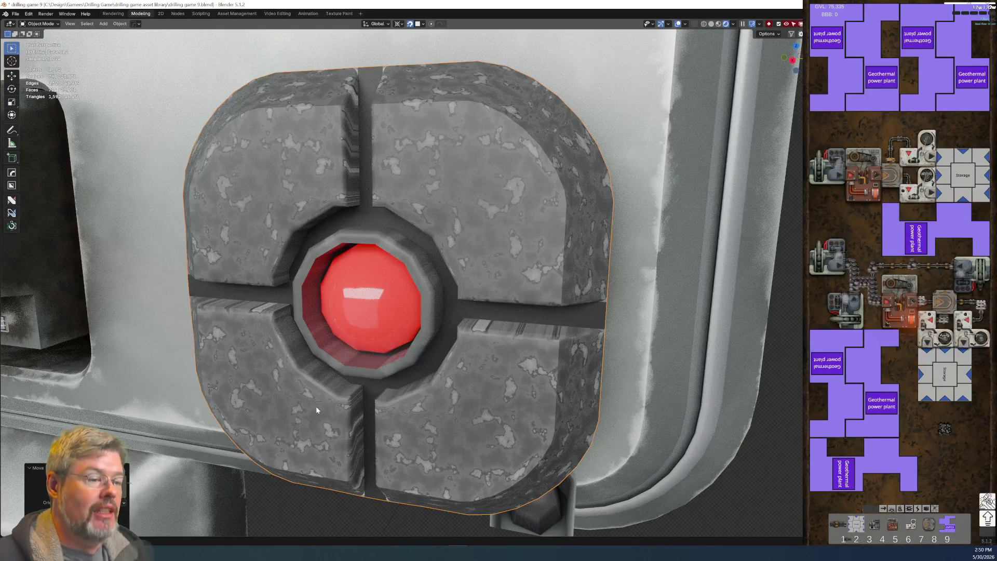
pyautogui.scroll(-5, 303, 356)
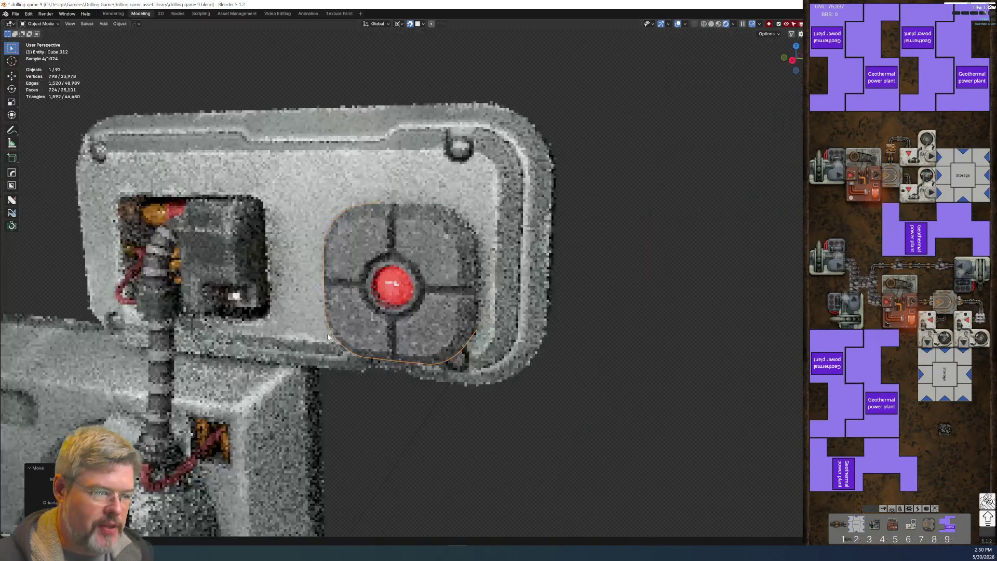
# Step: Shift the red lamp button slightly right along the upper panel face
pyautogui.keyDown('alt'); pyautogui.moveTo(356, 313); pyautogui.dragTo(404, 301, button='middle'); pyautogui.keyUp('alt')
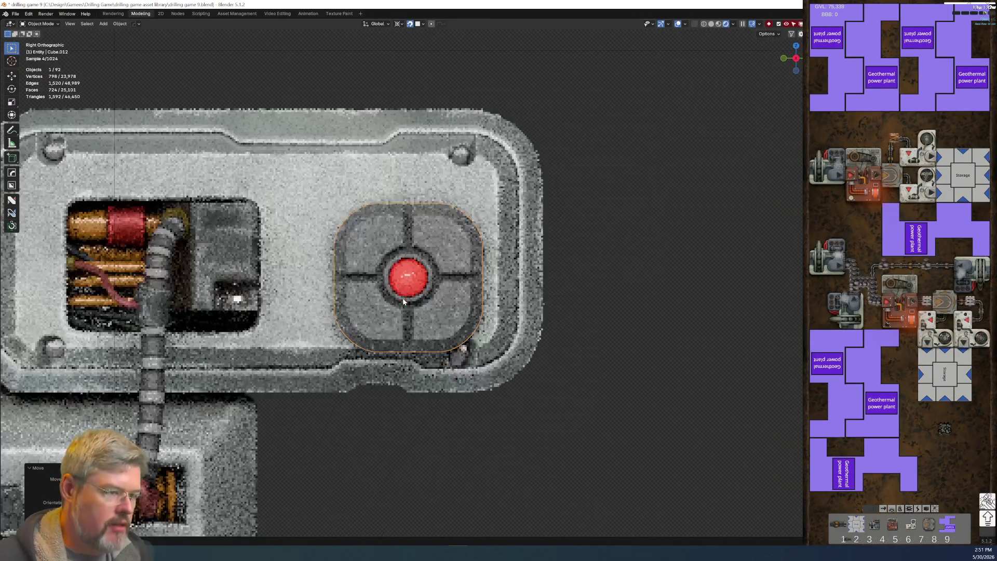
pyautogui.press('g')
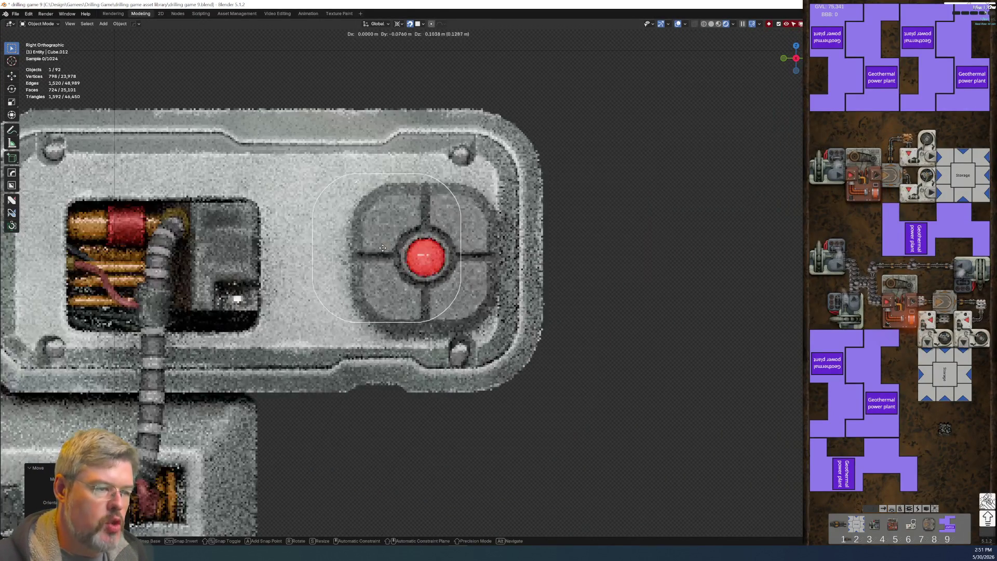
pyautogui.click(375, 246)
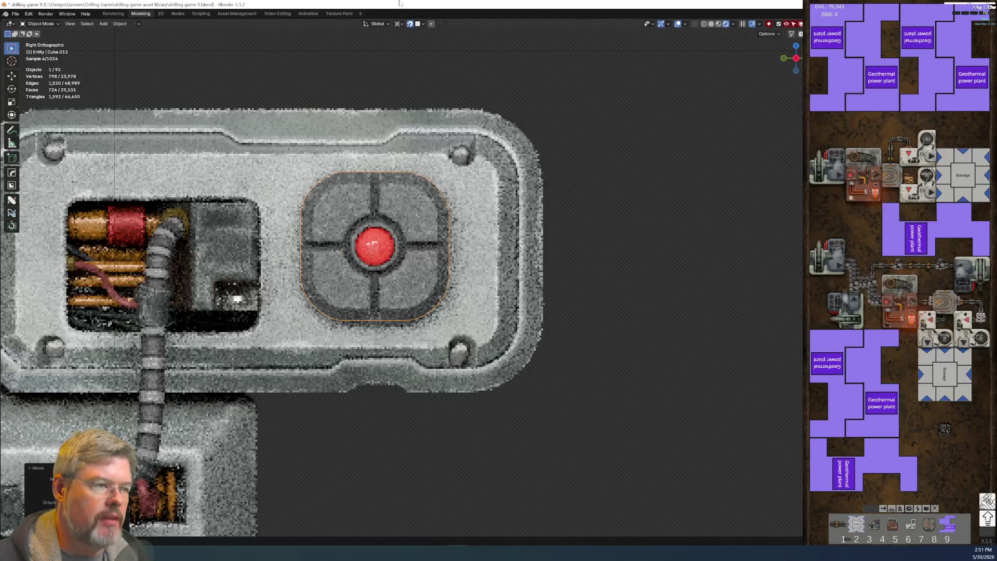
pyautogui.scroll(-2, 407, 232)
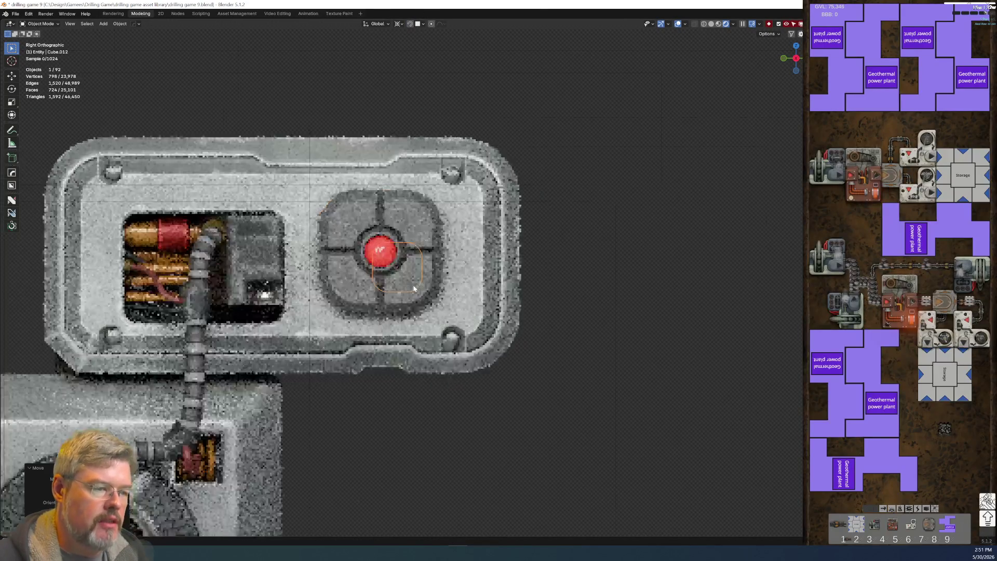
pyautogui.scroll(-10, 417, 338)
pyautogui.scroll(5, 407, 275)
pyautogui.scroll(6, 409, 264)
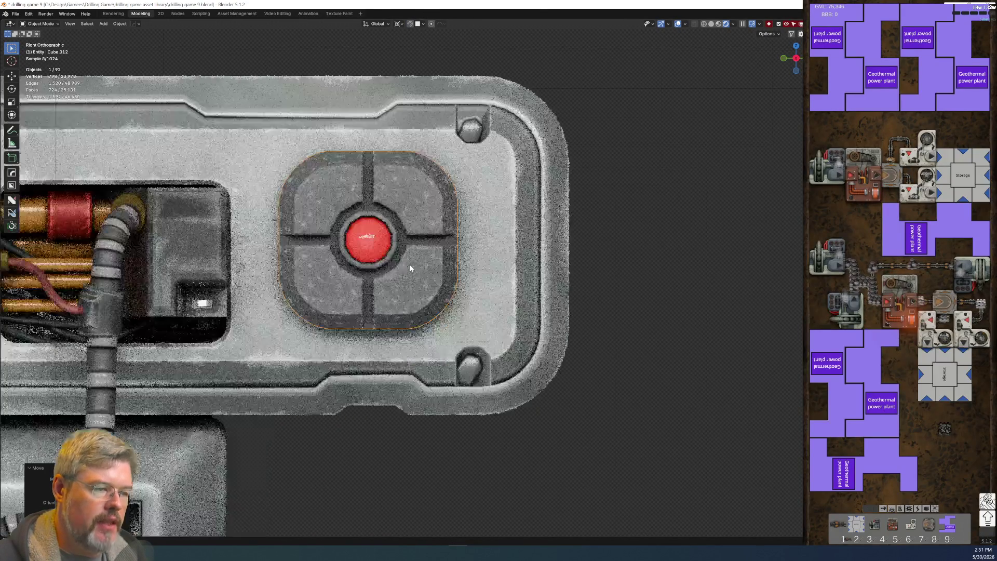
# Step: Start another move of the button but cancel it, leaving it in place
pyautogui.press('g')
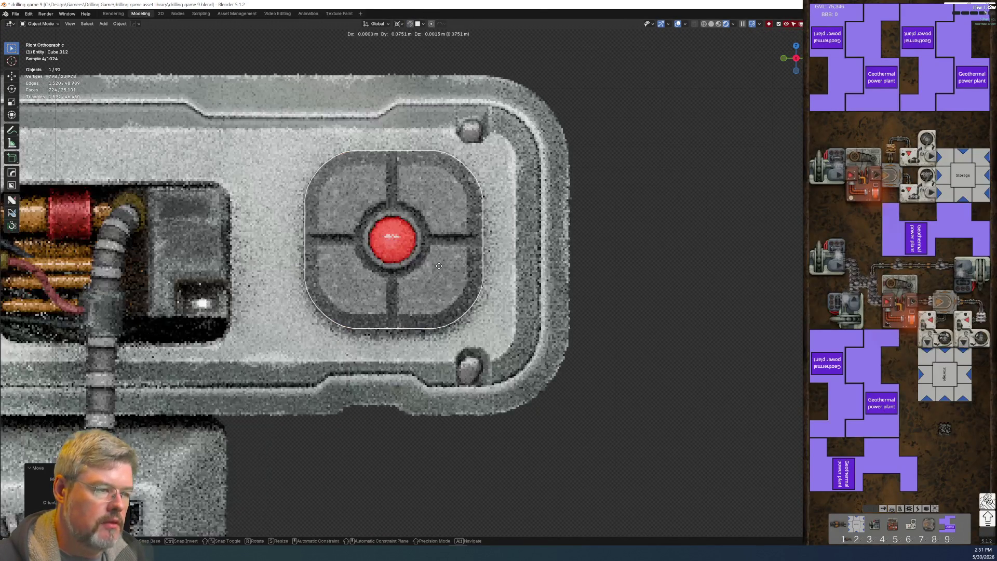
pyautogui.rightClick(443, 267)
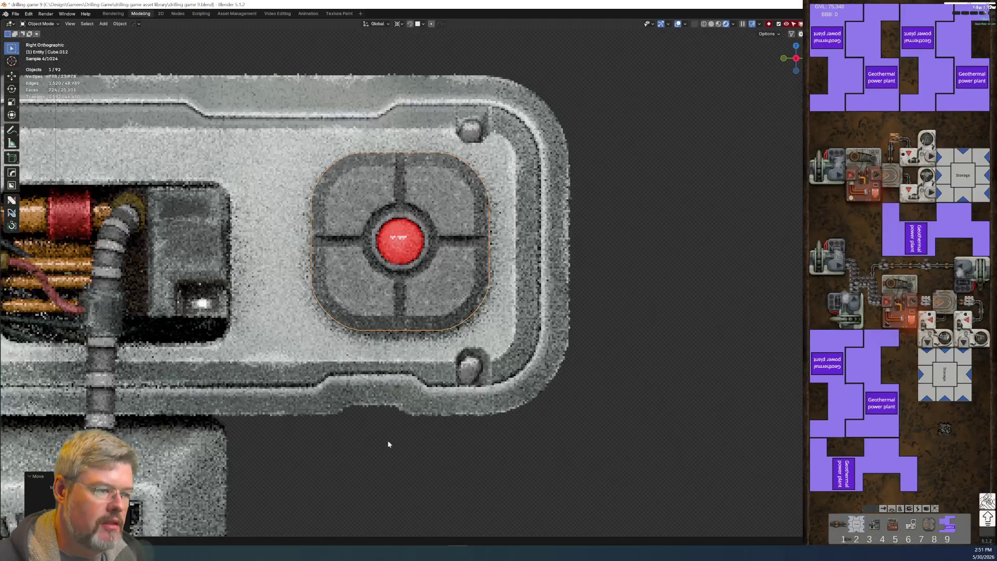
pyautogui.scroll(-6, 368, 425)
pyautogui.scroll(-1, 374, 430)
pyautogui.scroll(-2, 369, 361)
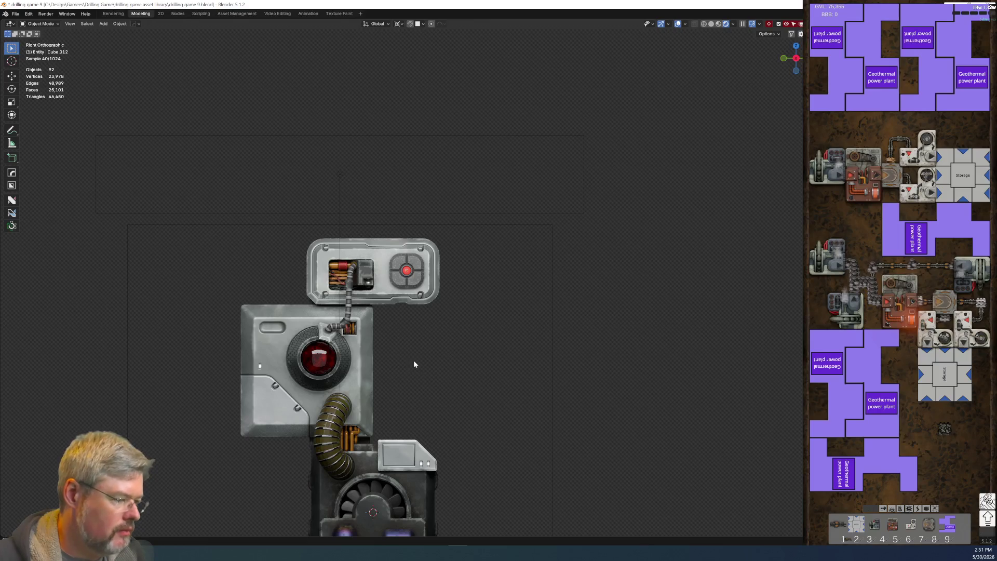
# Step: Save drilling game 9.blend
pyautogui.scroll(1, 414, 363)
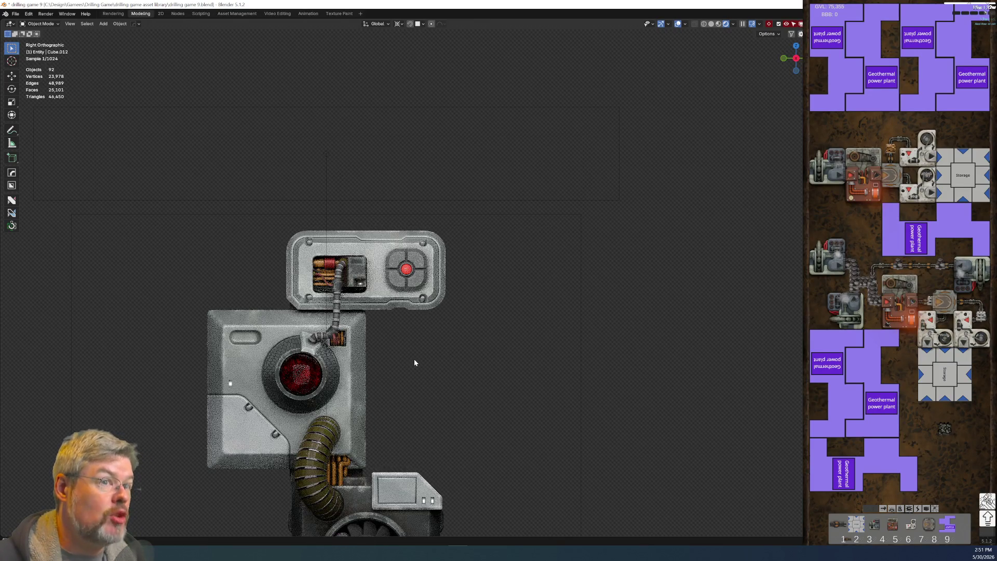
pyautogui.click(15, 14)
pyautogui.click(29, 67)
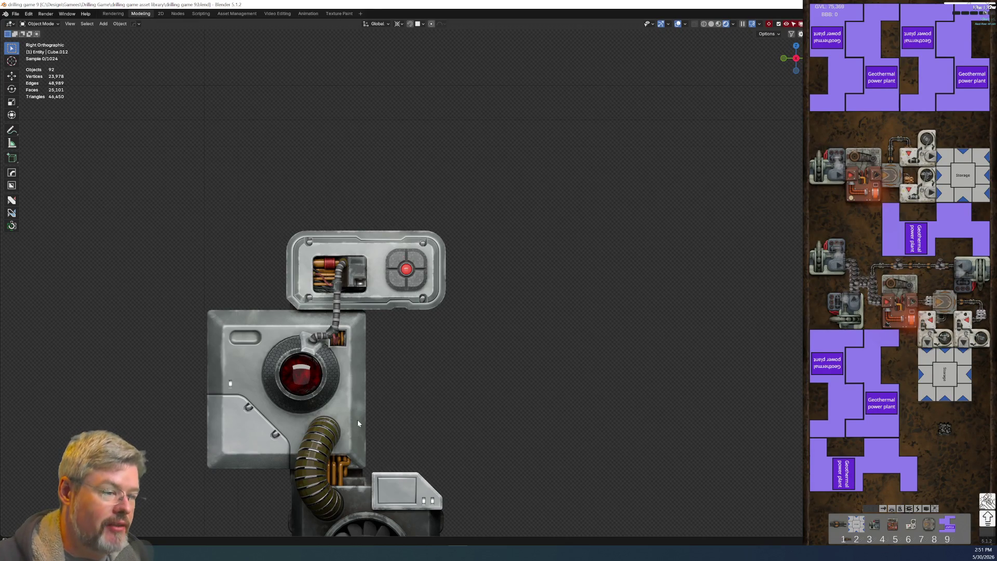
# Step: Select the red lamp button and zoom in on it
pyautogui.scroll(5, 354, 345)
pyautogui.scroll(3, 354, 345)
pyautogui.click(370, 292)
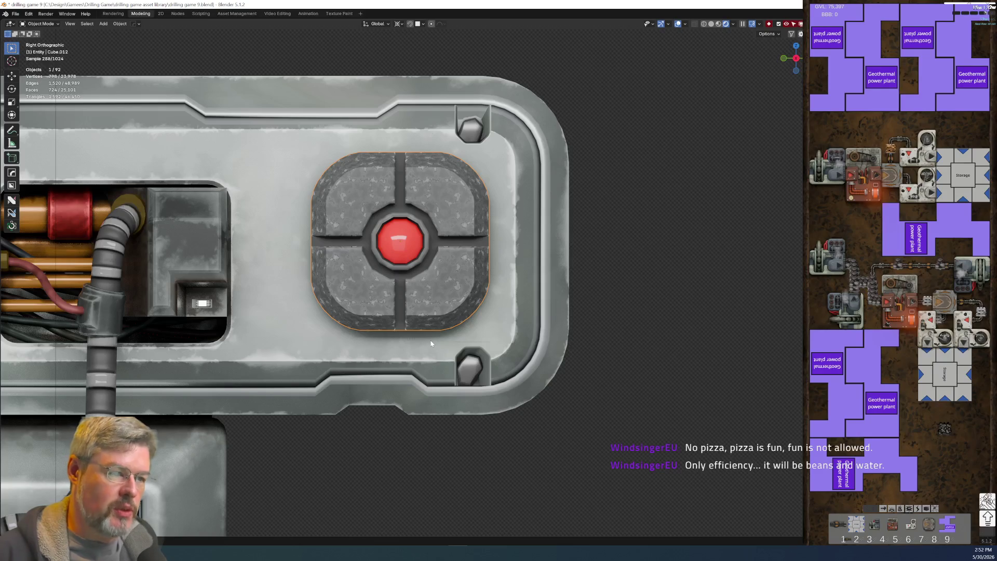
pyautogui.scroll(1, 454, 304)
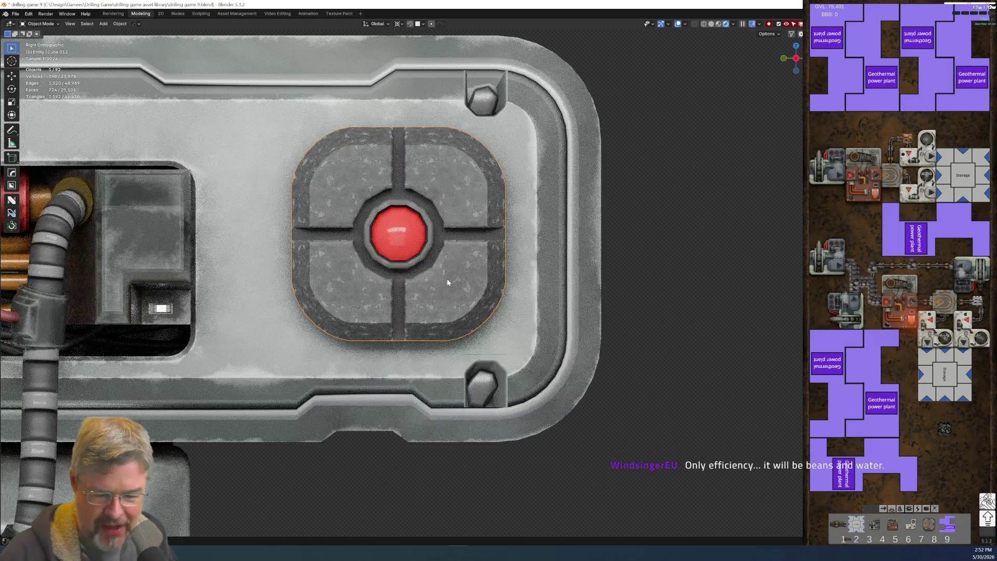
# Step: Save drilling game 9.blend again and switch to the Nodes workspace
pyautogui.click(16, 13)
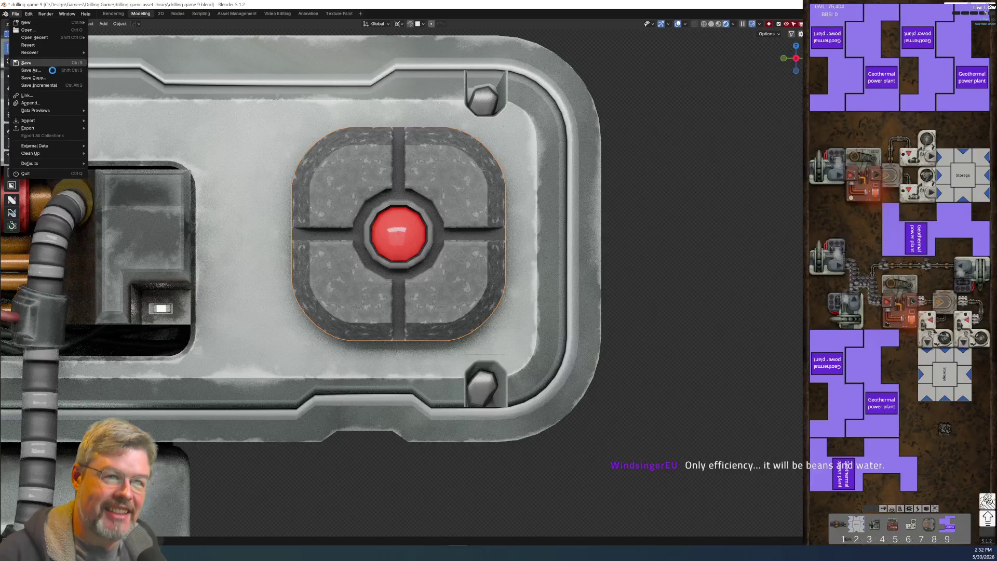
pyautogui.click(43, 100)
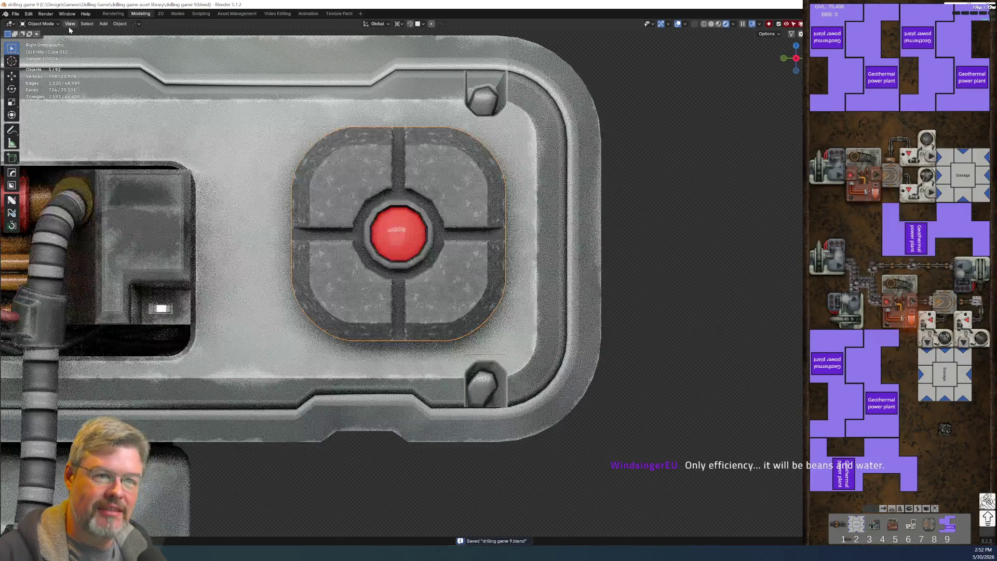
pyautogui.click(178, 14)
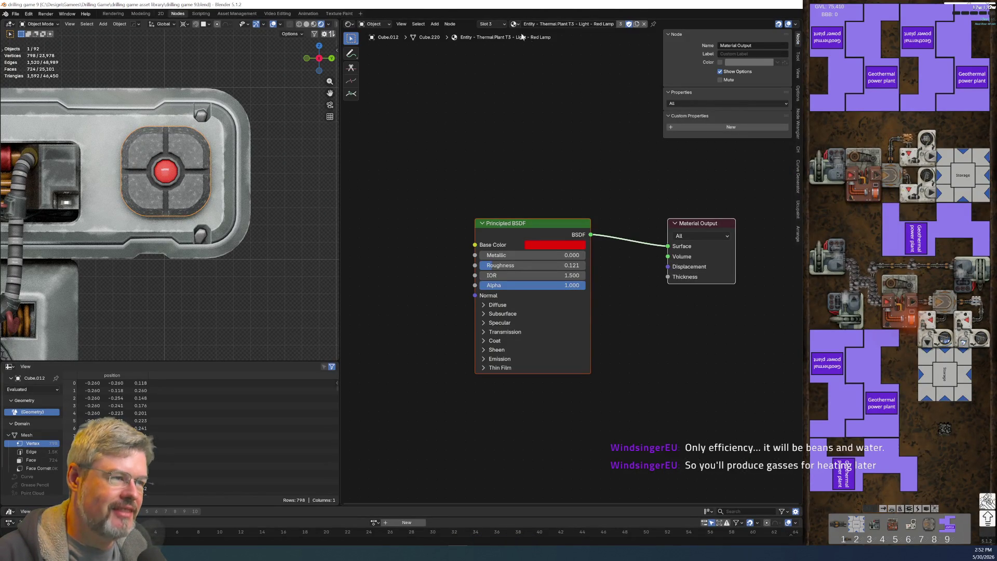
# Step: Switch the node editor to material Slot 1, the Metal - Scarab dark material
pyautogui.click(490, 24)
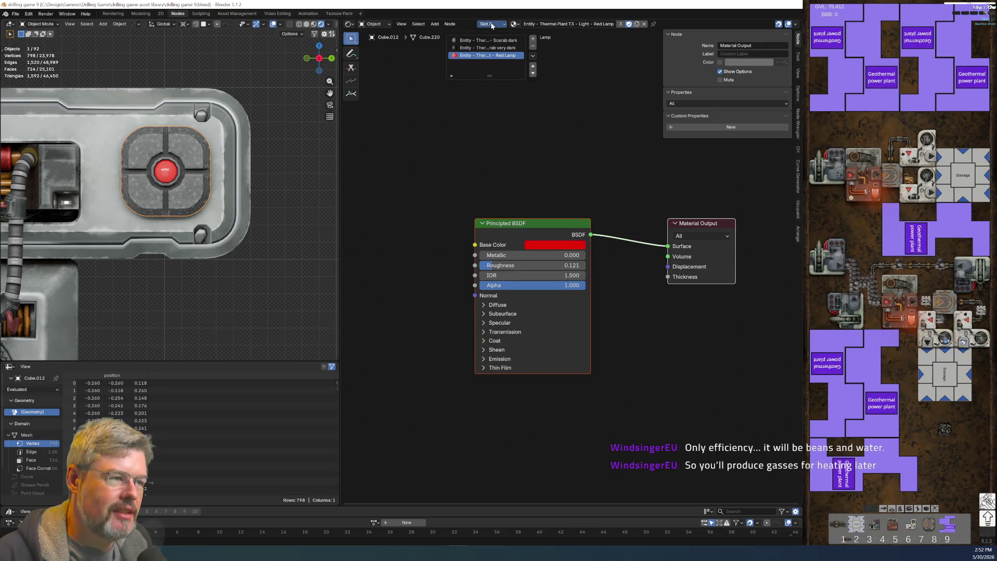
pyautogui.click(499, 41)
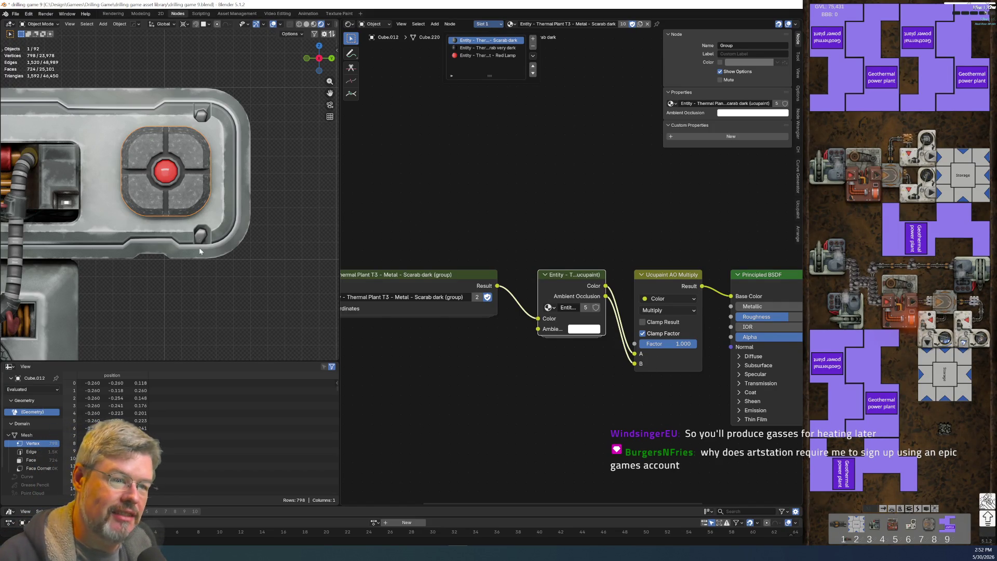
pyautogui.scroll(1, 179, 192)
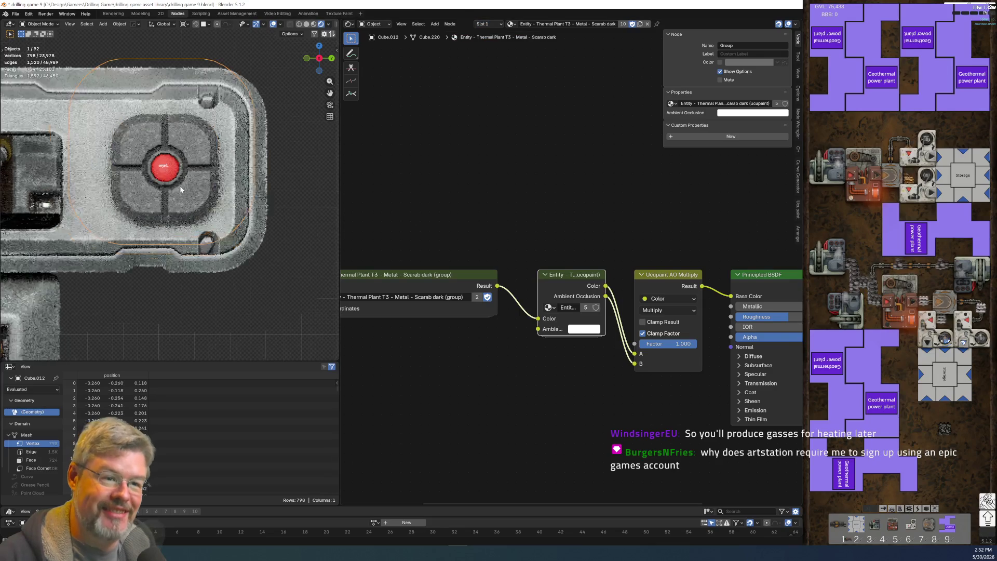
pyautogui.scroll(3, 181, 190)
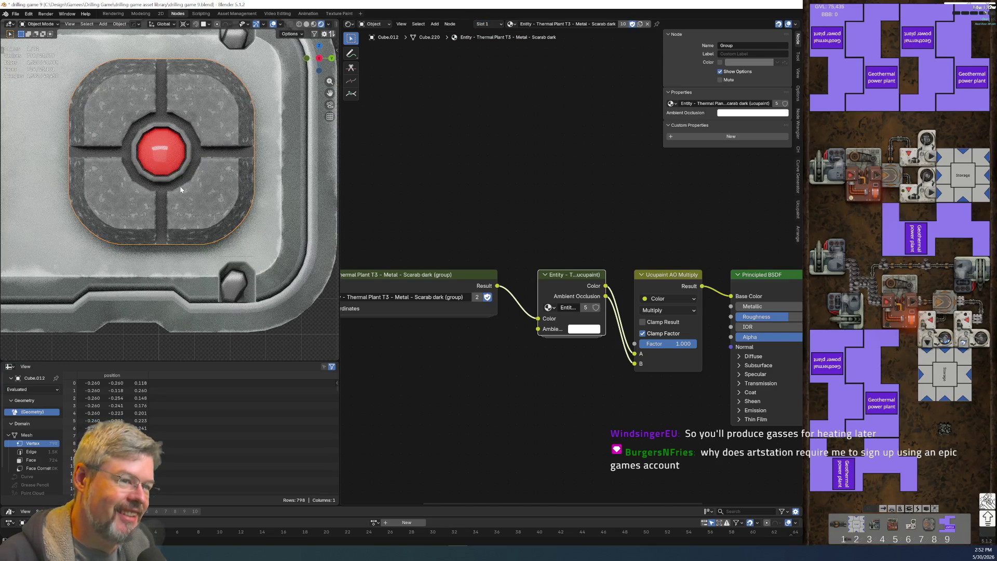
pyautogui.scroll(-1, 493, 320)
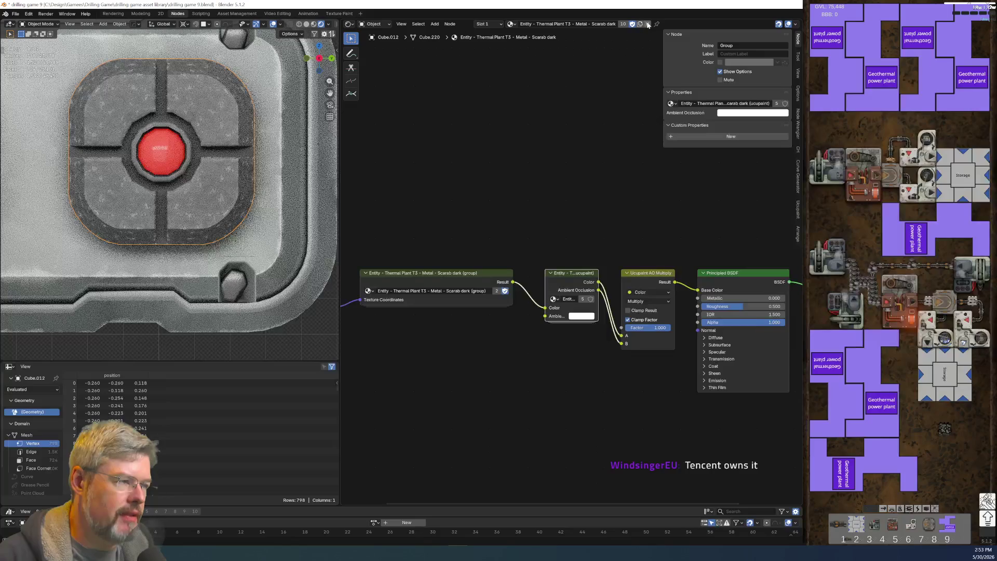
# Step: Unlink Scarab dark and Scarab very dark from the lamp button, deleting the emptied slot
pyautogui.click(647, 23)
pyautogui.click(526, 24)
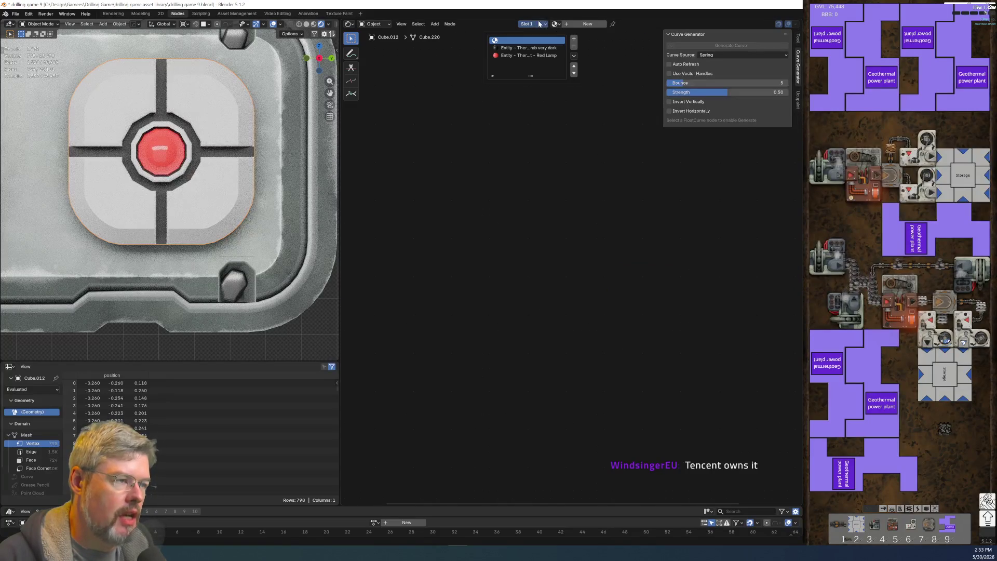
pyautogui.click(574, 47)
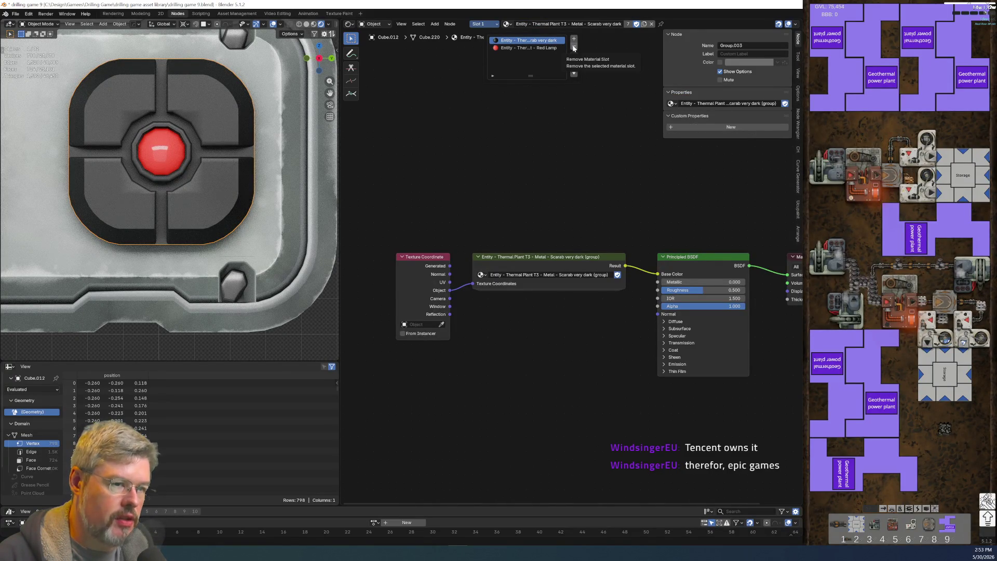
pyautogui.click(651, 24)
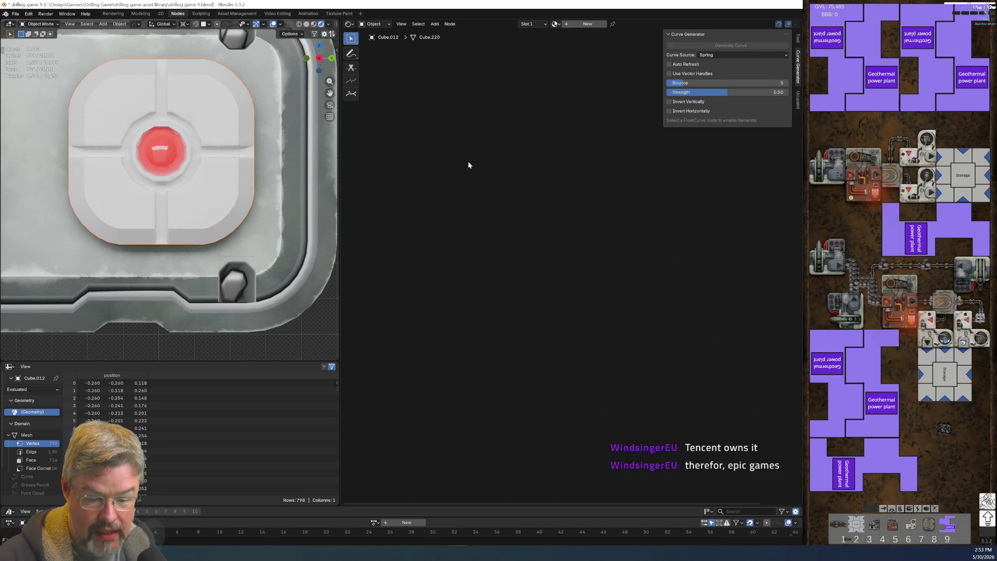
pyautogui.scroll(-2, 212, 242)
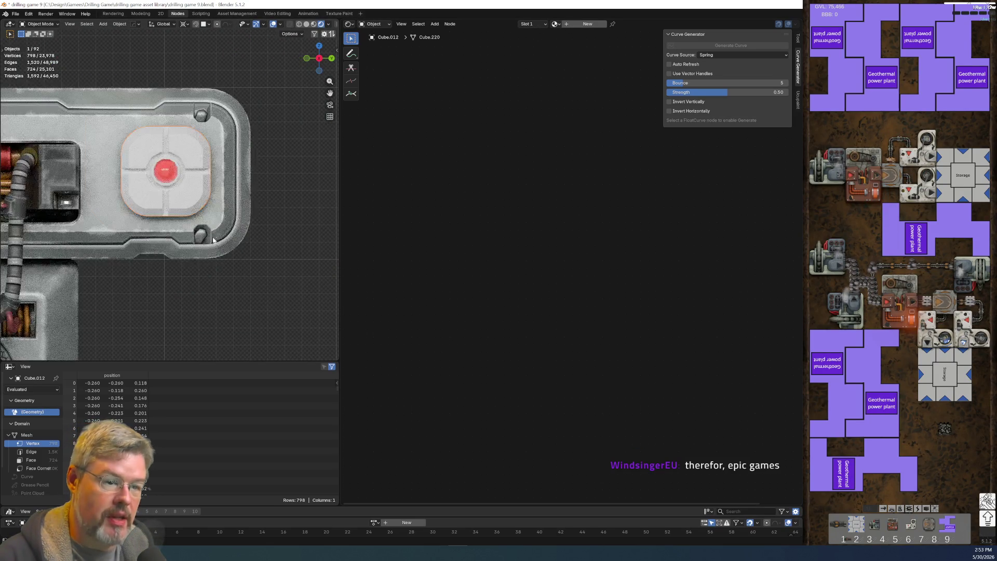
pyautogui.scroll(-2, 212, 241)
pyautogui.scroll(-3, 208, 237)
pyautogui.keyDown('shift'); pyautogui.moveTo(205, 235); pyautogui.dragTo(204, 137, button='middle'); pyautogui.keyUp('shift')
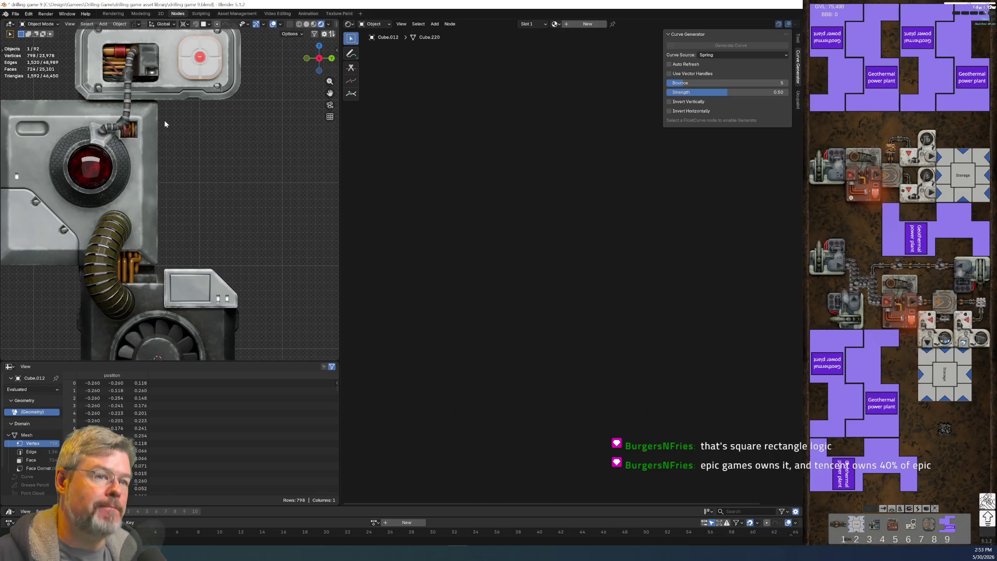
pyautogui.keyDown('shift'); pyautogui.moveTo(164, 124); pyautogui.dragTo(159, 255, button='middle'); pyautogui.keyUp('shift')
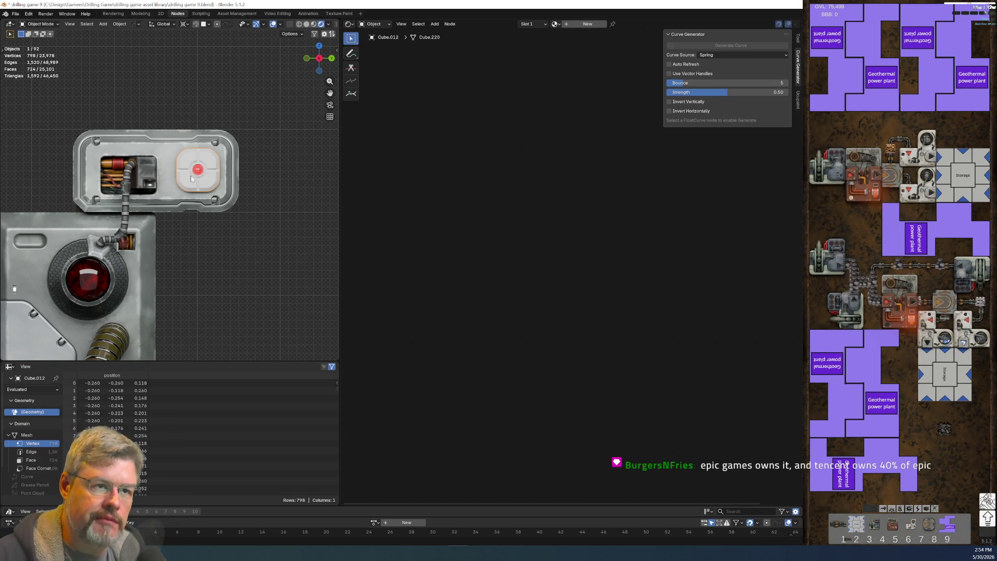
pyautogui.scroll(1, 191, 177)
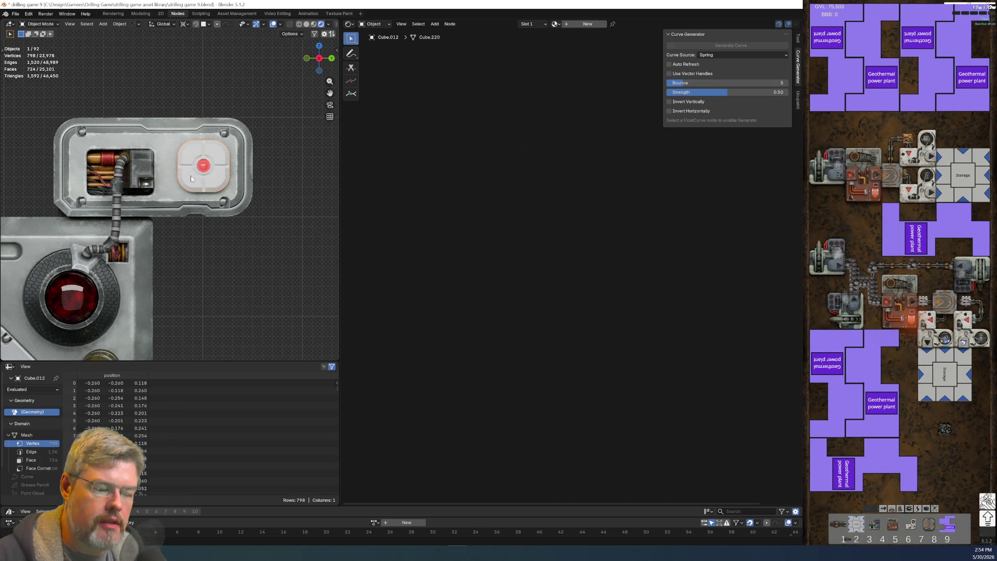
pyautogui.scroll(-4, 185, 193)
pyautogui.scroll(4, 170, 190)
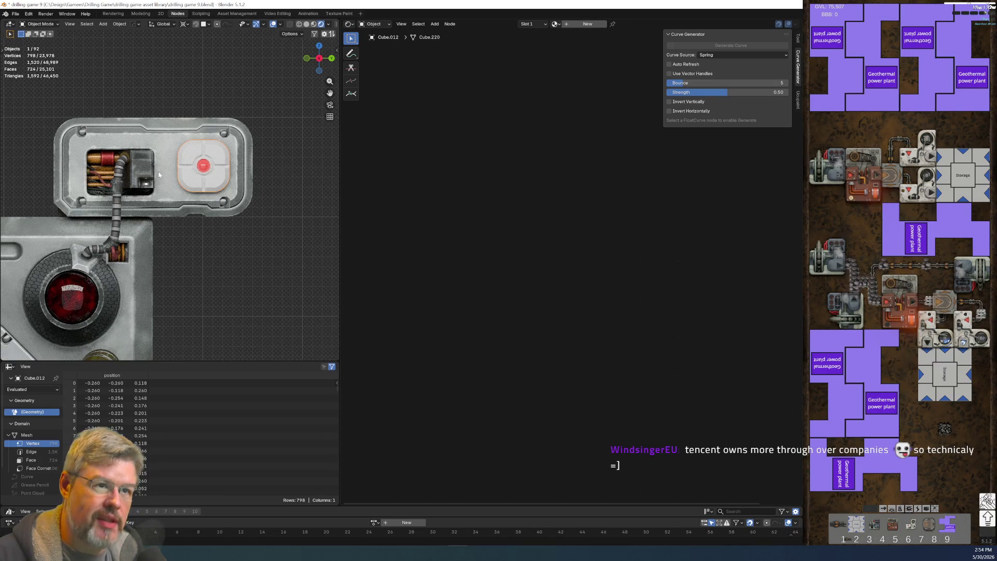